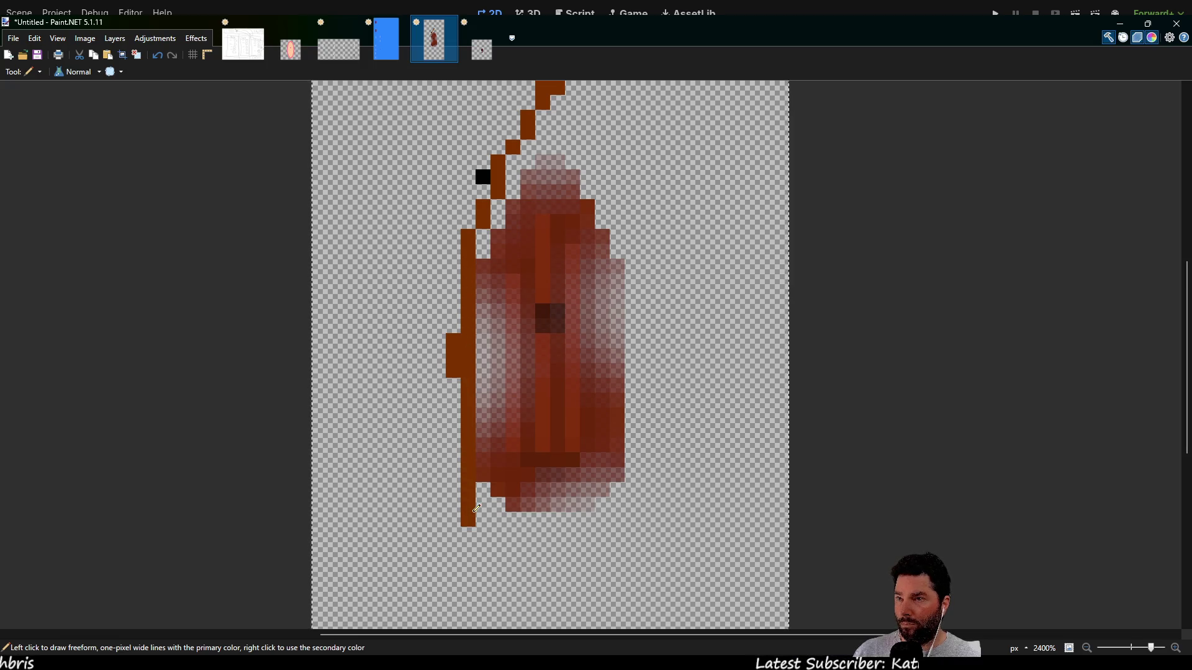
- Extend the brown hull outline down the left side, adding a side block, and draw the flat bottom edge
{"action": "mouse_move", "coordinate": [453, 371]}
{"action": "left_mouse_down"}
{"action": "mouse_move", "coordinate": [452, 289]}
{"action": "mouse_move", "coordinate": [419, 153]}
{"action": "mouse_move", "coordinate": [419, 244]}
{"action": "mouse_move", "coordinate": [400, 301]}
{"action": "mouse_move", "coordinate": [400, 270]}
{"action": "left_mouse_up"}
{"action": "left_click", "coordinate": [373, 316]}
{"action": "left_click_drag", "start_coordinate": [374, 319], "coordinate": [388, 394]}
{"action": "left_click", "coordinate": [403, 406]}
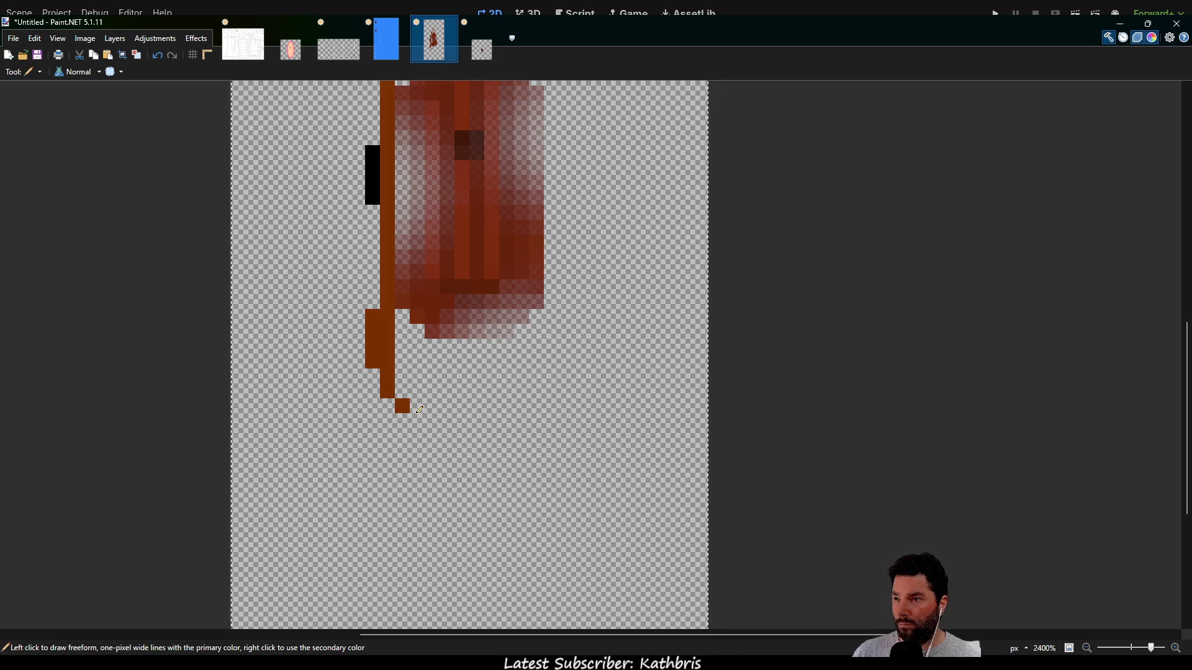
{"action": "left_click", "coordinate": [417, 421]}
{"action": "left_click_drag", "start_coordinate": [442, 434], "coordinate": [481, 435]}
{"action": "scroll", "coordinate": [603, 234], "scroll_direction": "up", "scroll_amount": 4}
{"action": "scroll", "coordinate": [603, 234], "scroll_direction": "right", "scroll_amount": 1}
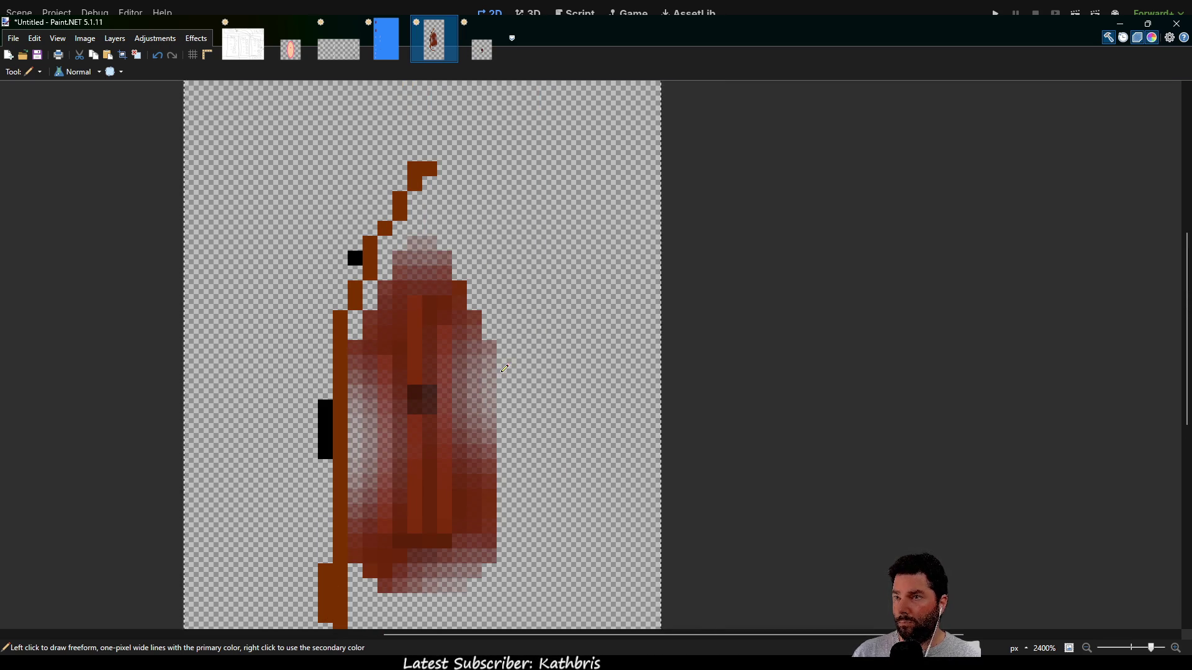
- Thicken the bow tip and curve the right side of the outline down to join the bottom edge
{"action": "mouse_move", "coordinate": [444, 198]}
{"action": "left_mouse_down"}
{"action": "mouse_move", "coordinate": [475, 249]}
{"action": "mouse_move", "coordinate": [506, 367]}
{"action": "mouse_move", "coordinate": [504, 548]}
{"action": "left_mouse_up"}
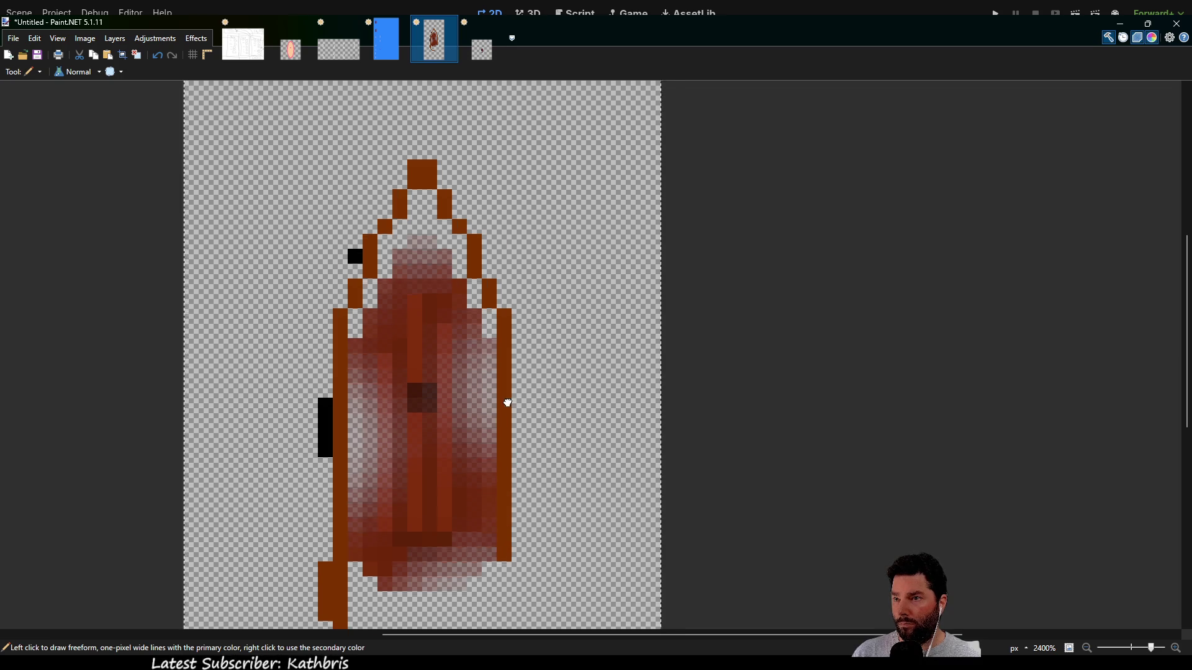
{"action": "scroll", "coordinate": [504, 549], "scroll_direction": "down", "scroll_amount": 3}
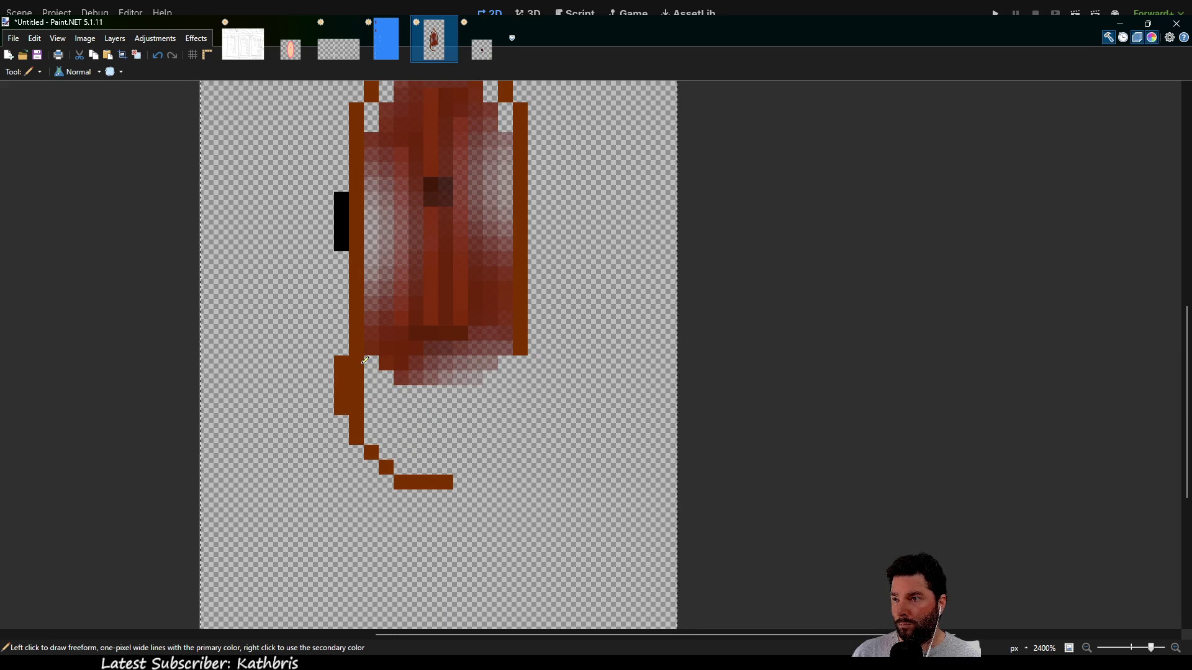
{"action": "left_click", "coordinate": [535, 363]}
{"action": "left_click_drag", "start_coordinate": [535, 363], "coordinate": [535, 410]}
{"action": "left_click_drag", "start_coordinate": [520, 360], "coordinate": [524, 402]}
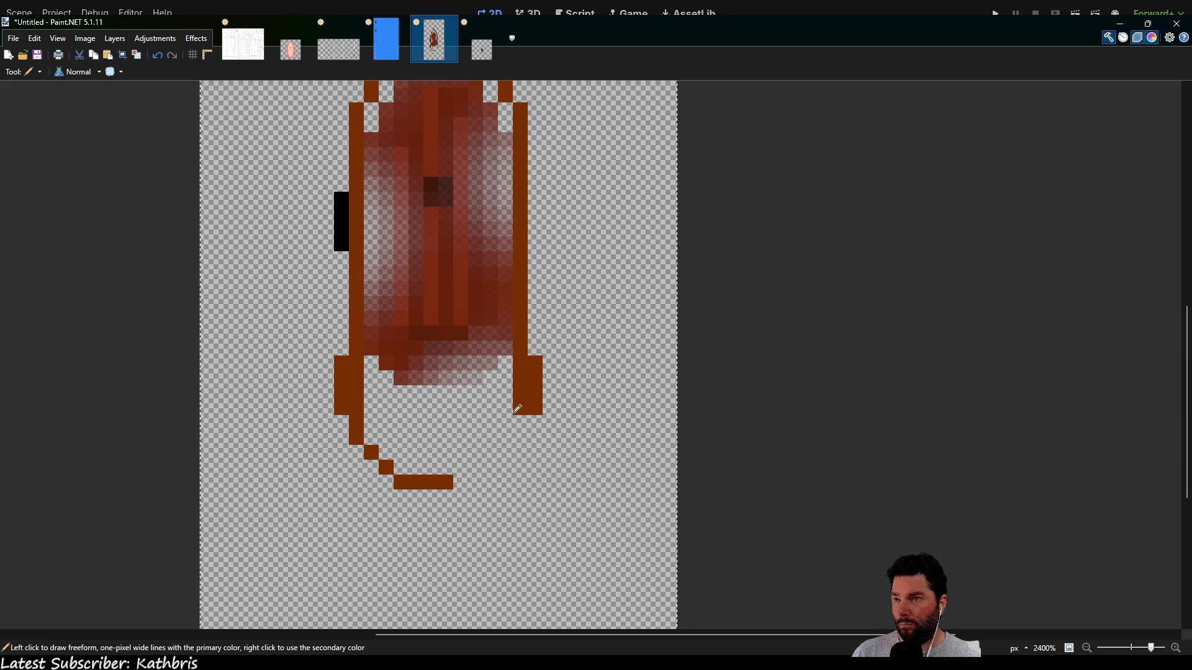
{"action": "scroll", "coordinate": [514, 341], "scroll_direction": "down", "scroll_amount": 2}
{"action": "left_click_drag", "start_coordinate": [506, 323], "coordinate": [498, 342]}
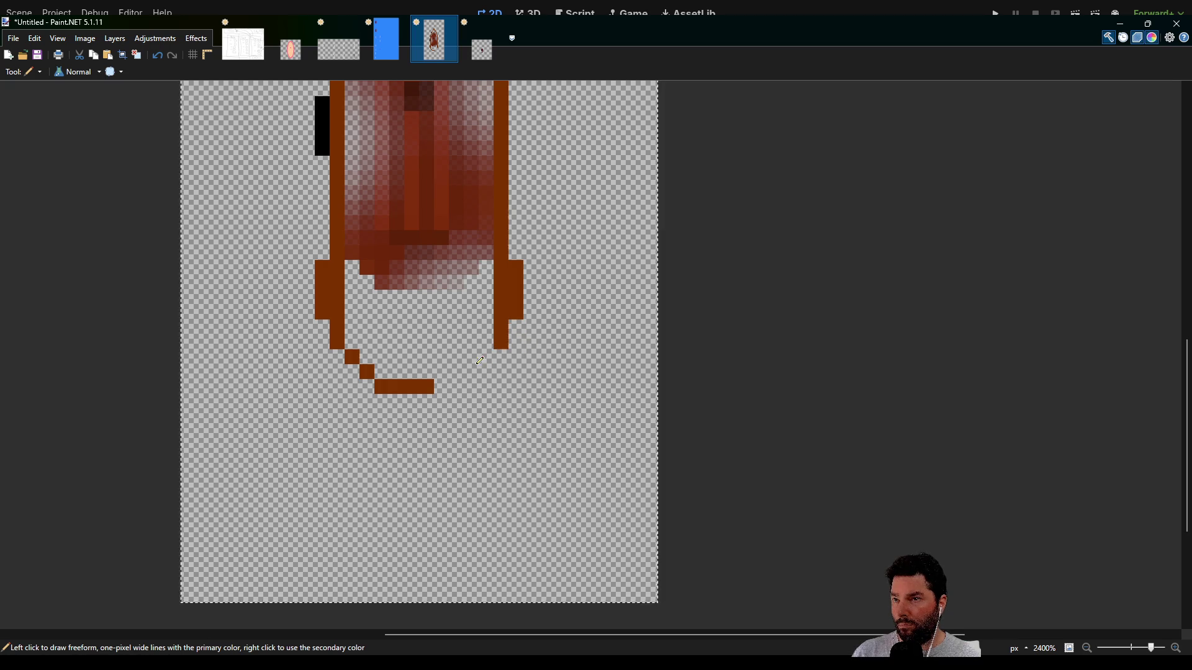
{"action": "left_click", "coordinate": [486, 357]}
{"action": "left_click", "coordinate": [474, 375]}
{"action": "left_click", "coordinate": [456, 386]}
{"action": "left_click", "coordinate": [442, 387]}
- Add small matching brown bumps outside the left and right hull outline
{"action": "scroll", "coordinate": [416, 302], "scroll_direction": "down", "scroll_amount": 6}
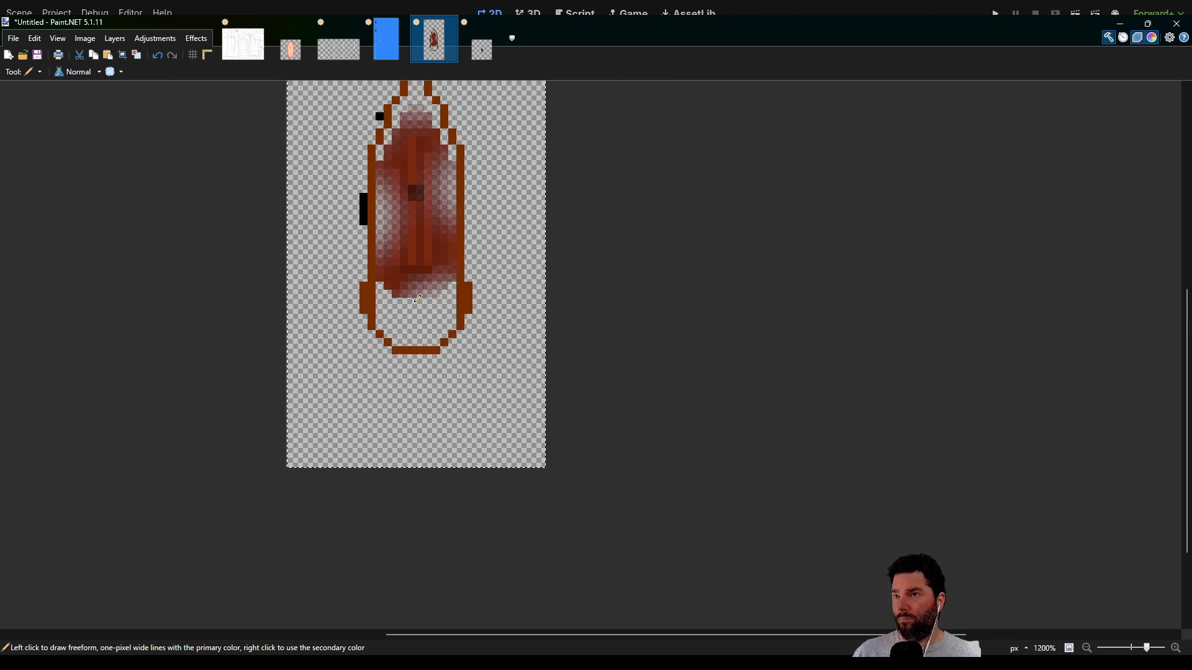
{"action": "scroll", "coordinate": [427, 319], "scroll_direction": "up", "scroll_amount": 3}
{"action": "scroll", "coordinate": [427, 318], "scroll_direction": "up", "scroll_amount": 1}
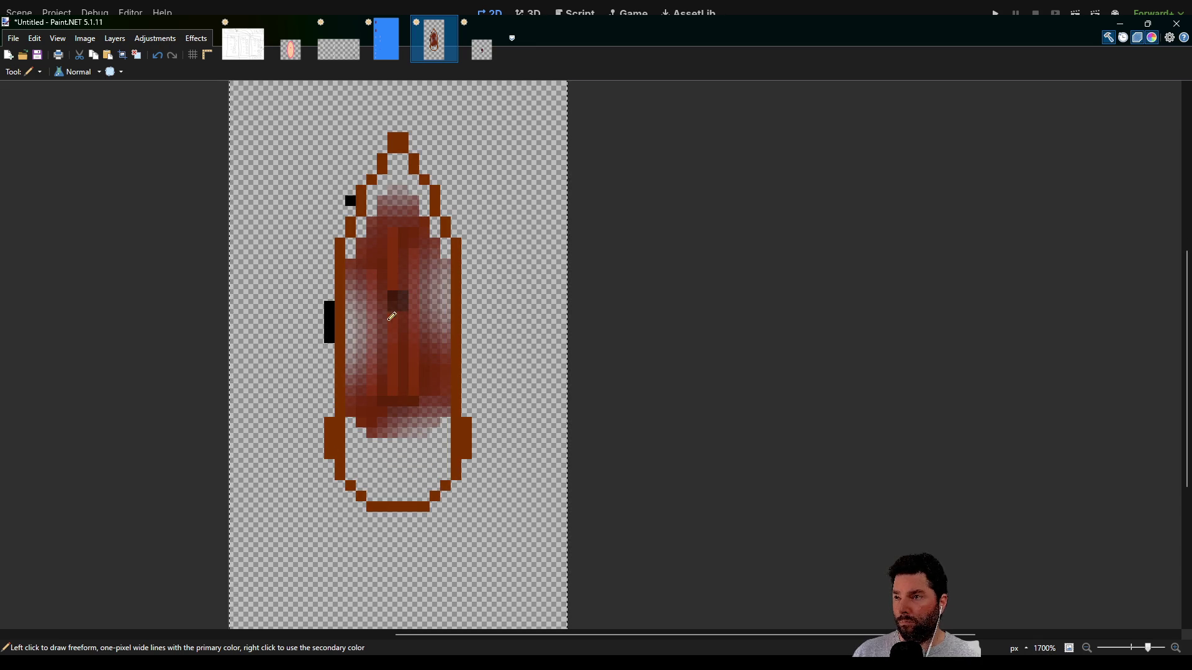
{"action": "left_click_drag", "start_coordinate": [362, 275], "coordinate": [362, 287]}
{"action": "left_click_drag", "start_coordinate": [500, 270], "coordinate": [500, 280]}
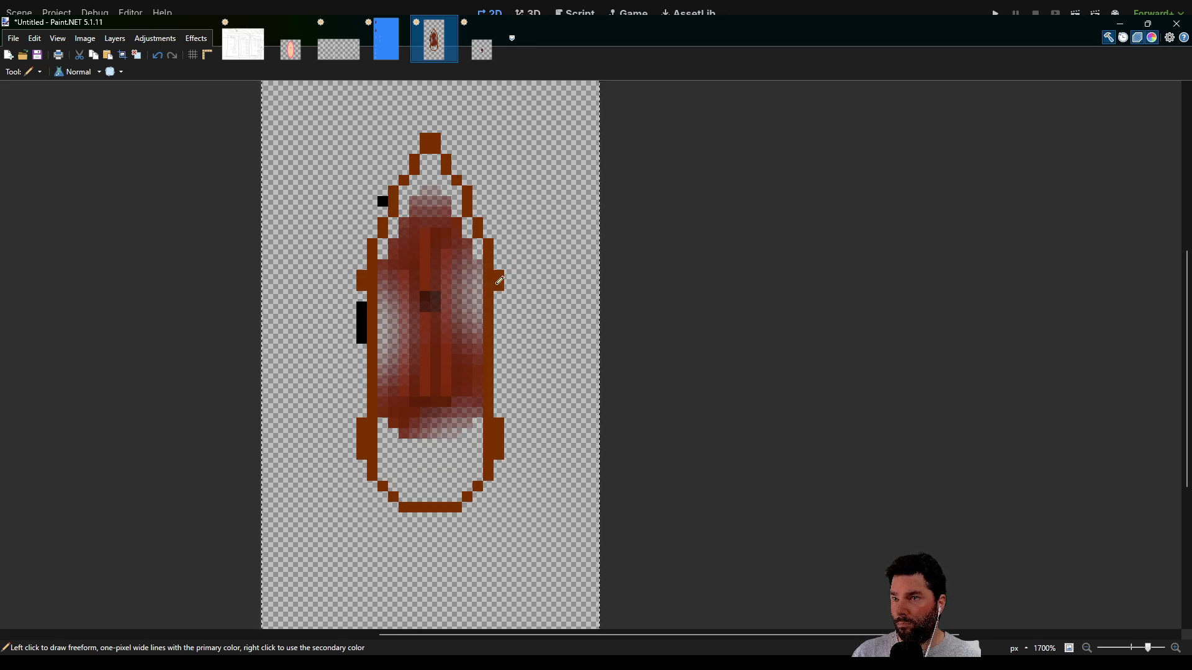
- Hide the reddish figure, delete the stray black pixels near the bow and left outline, then show it again
{"action": "key", "text": "ctrl+shift+Delete"}
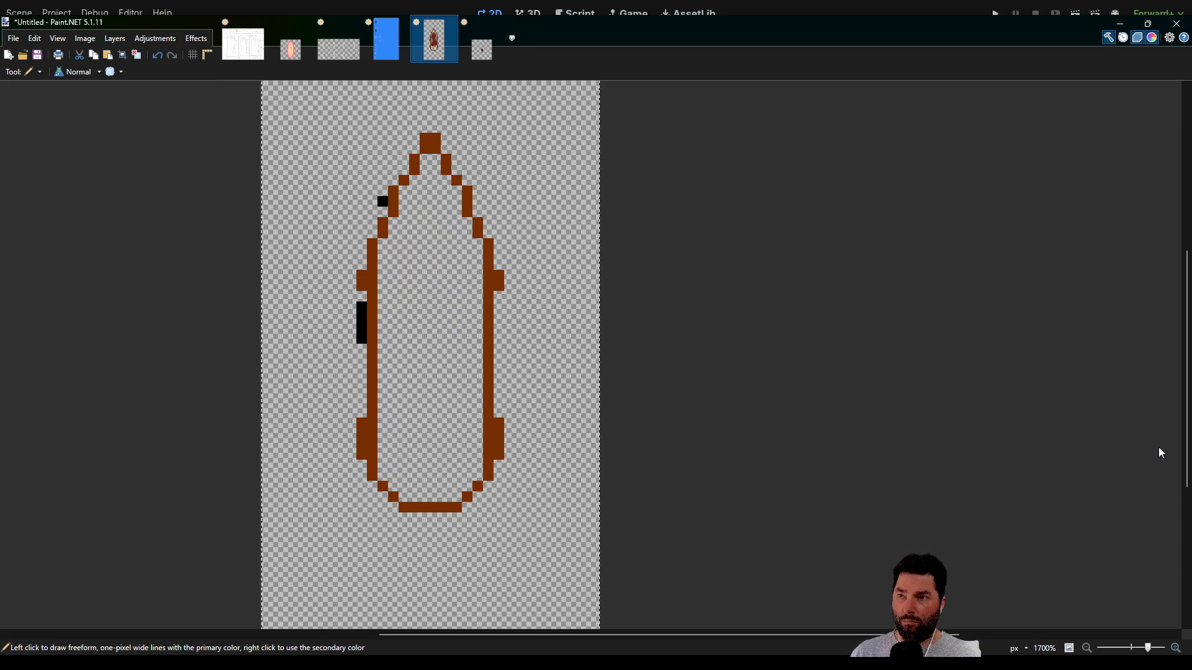
{"action": "scroll", "coordinate": [466, 267], "scroll_direction": "up", "scroll_amount": 2}
{"action": "scroll", "coordinate": [466, 266], "scroll_direction": "left", "scroll_amount": 2}
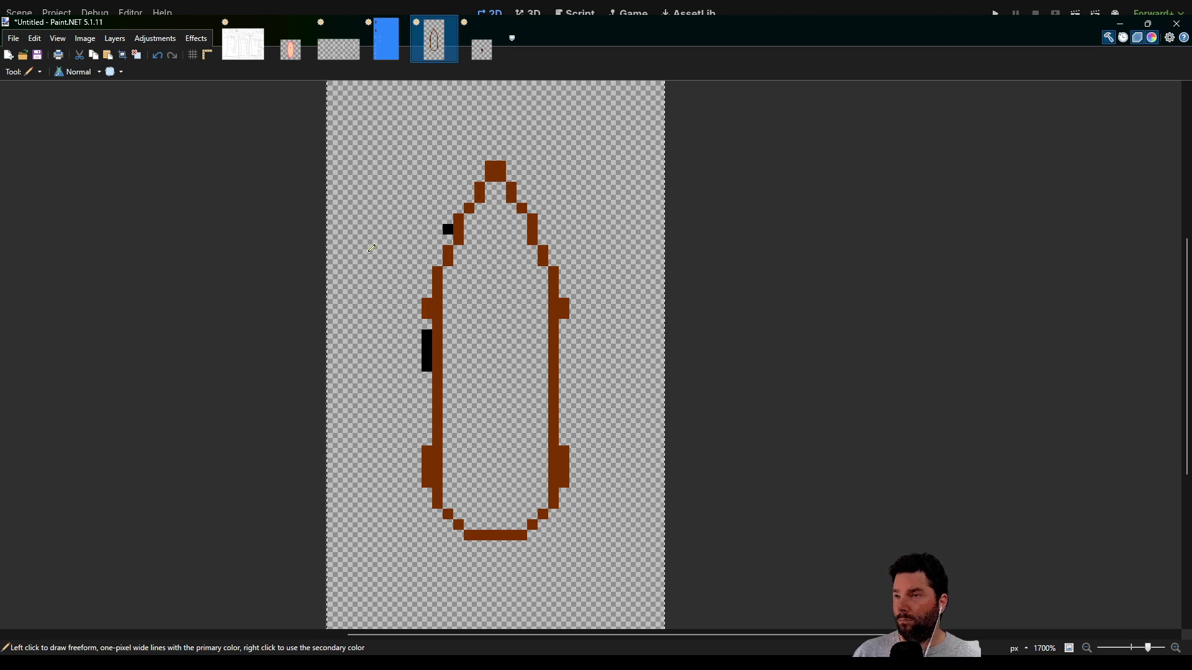
{"action": "key", "text": "s"}
{"action": "key", "text": "ctrl+a"}
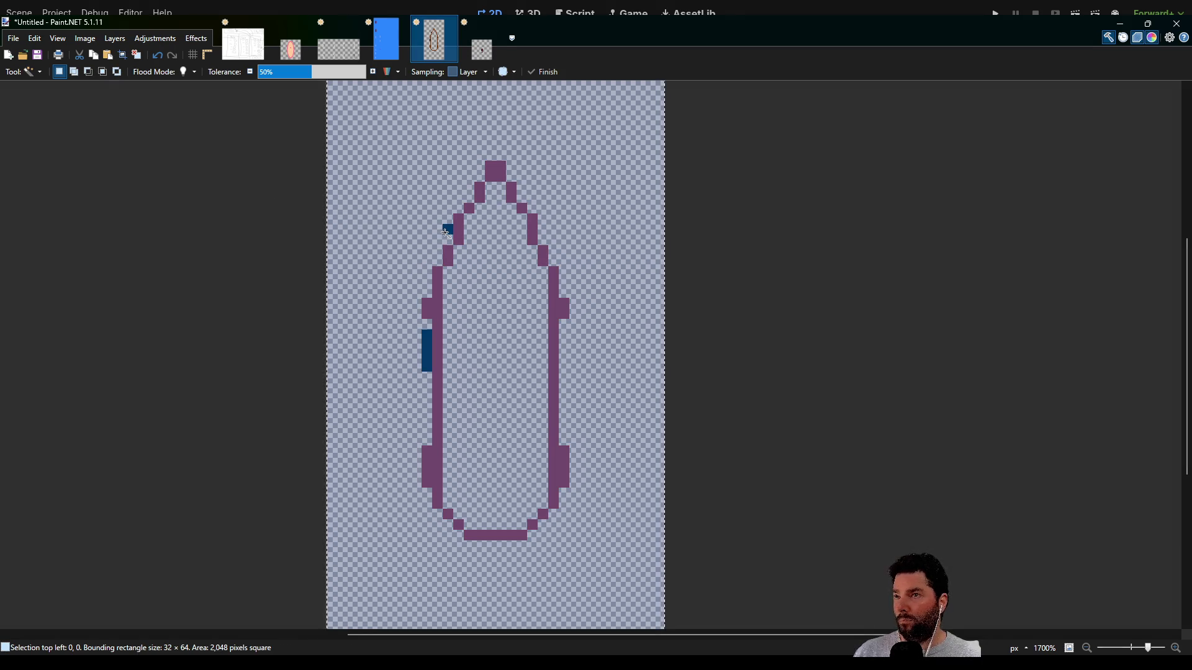
{"action": "left_click", "coordinate": [445, 230]}
{"action": "key", "text": "Delete"}
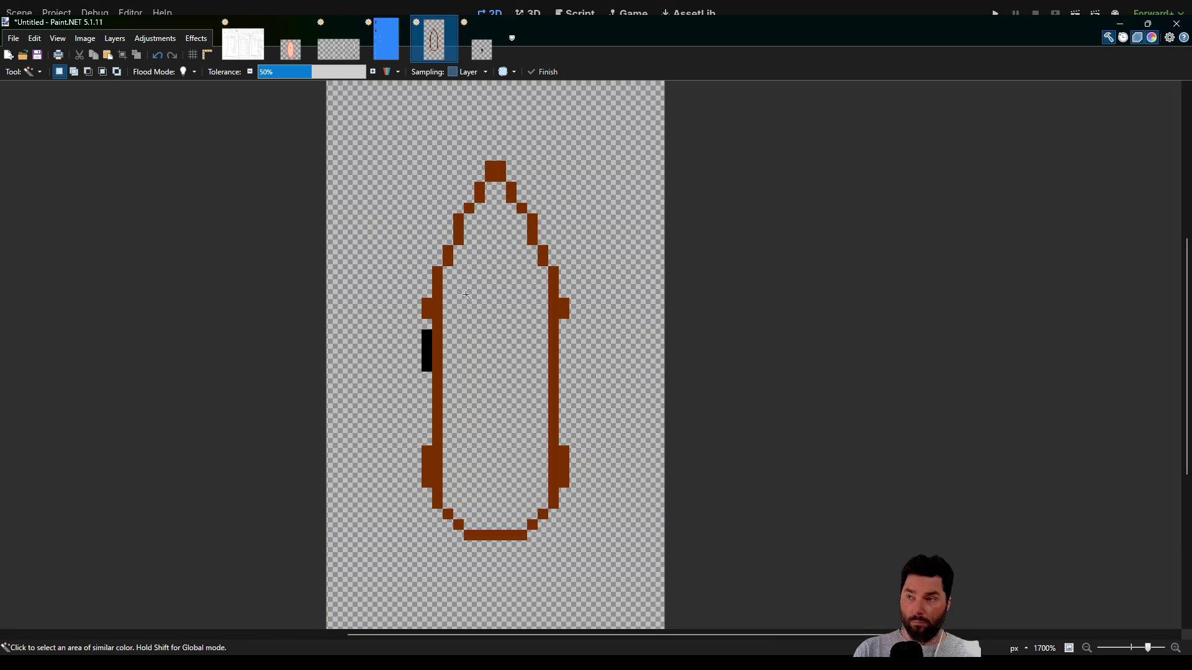
{"action": "left_click", "coordinate": [421, 347]}
{"action": "key", "text": "Delete"}
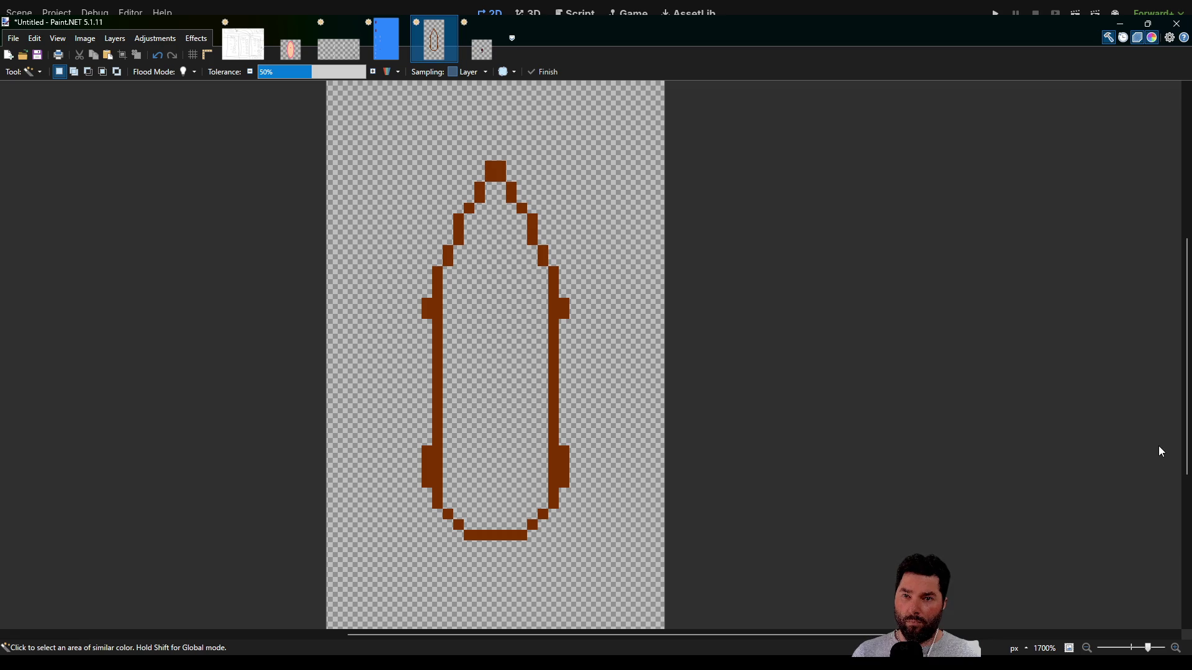
{"action": "key", "text": "ctrl+v"}
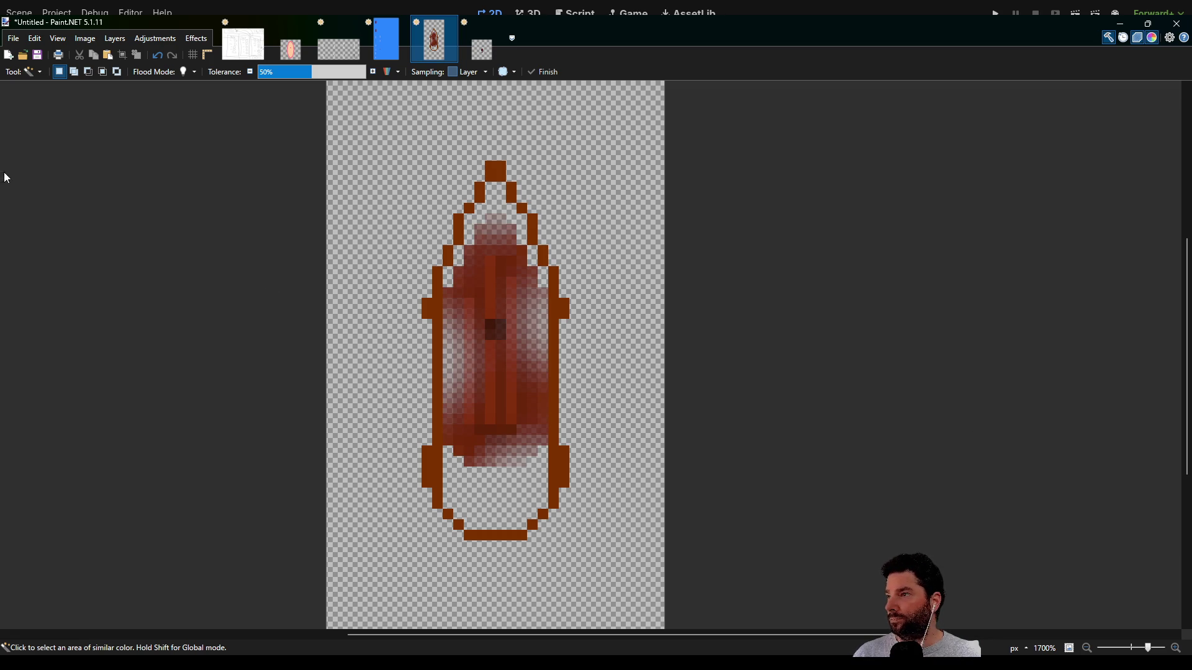
- Sample a dark brown and paint shading pixels on the figure's lower left
{"action": "key", "text": "p"}
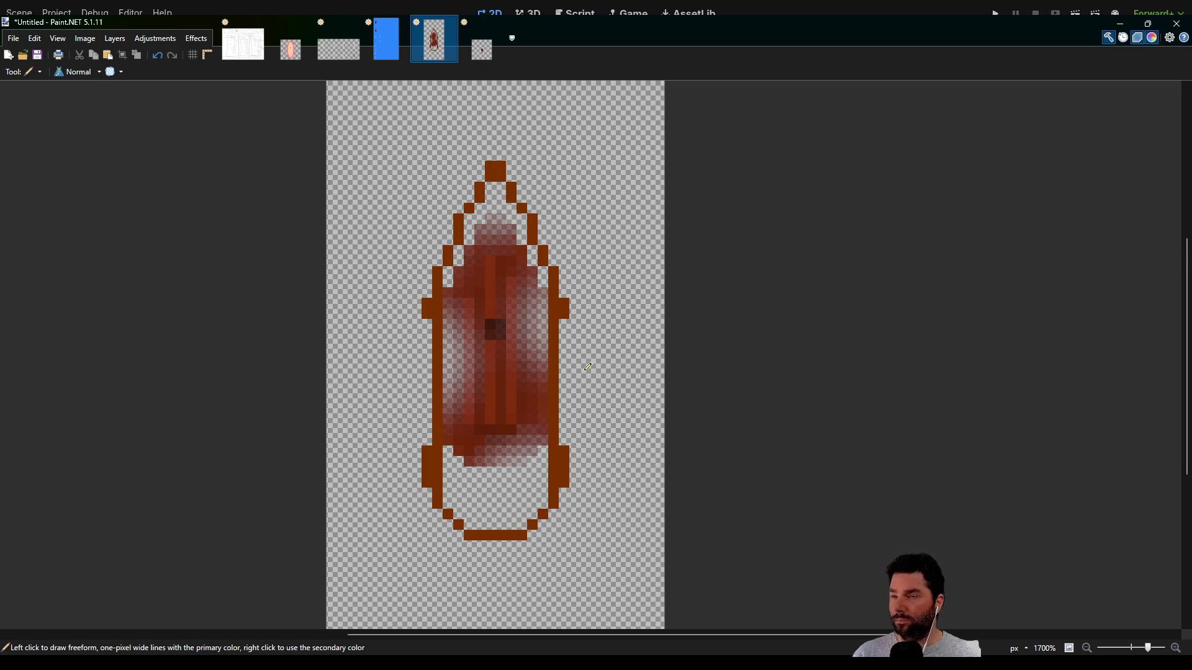
{"action": "scroll", "coordinate": [567, 314], "scroll_direction": "down", "scroll_amount": 2}
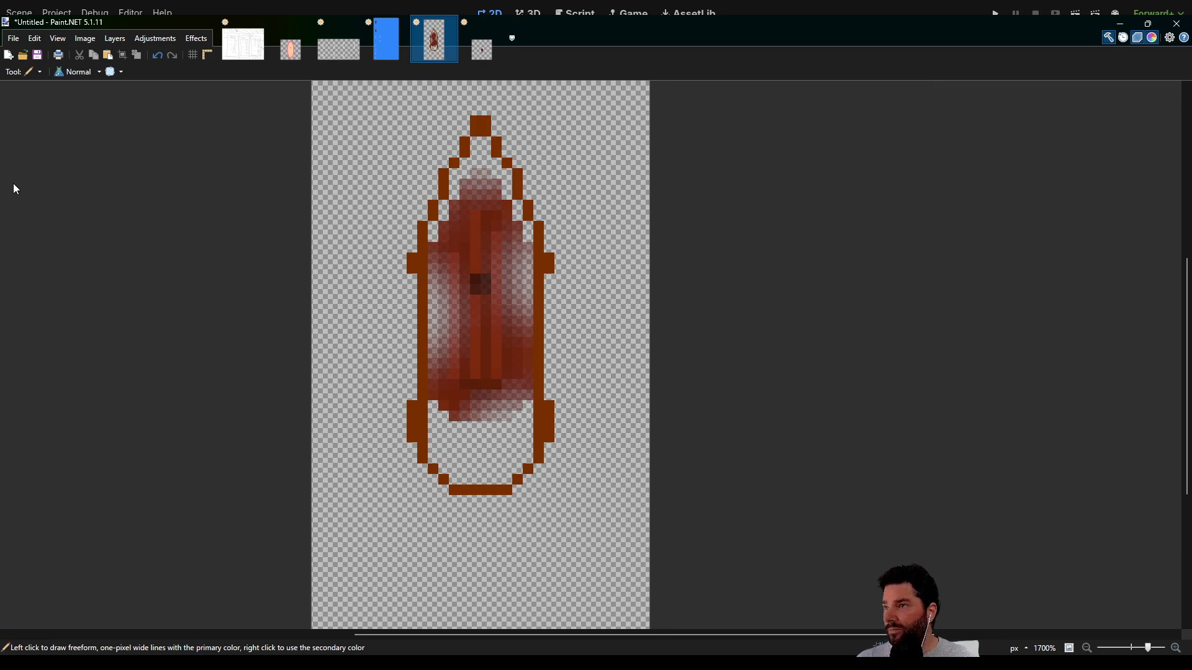
{"action": "key", "text": "k"}
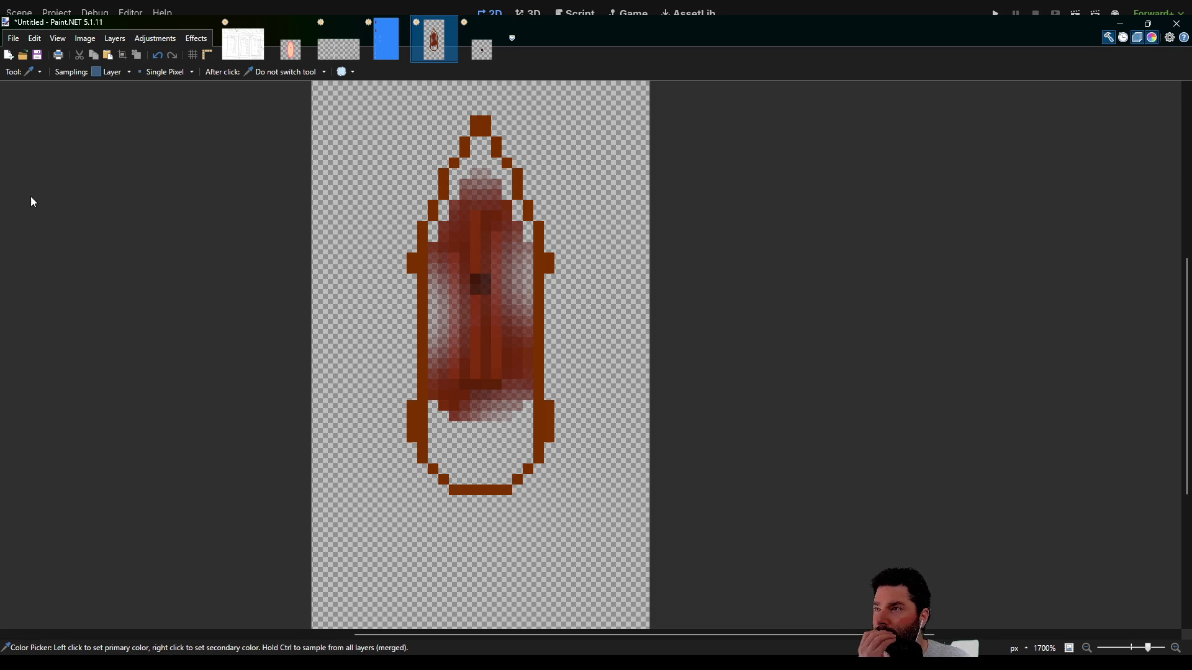
{"action": "key", "text": "p"}
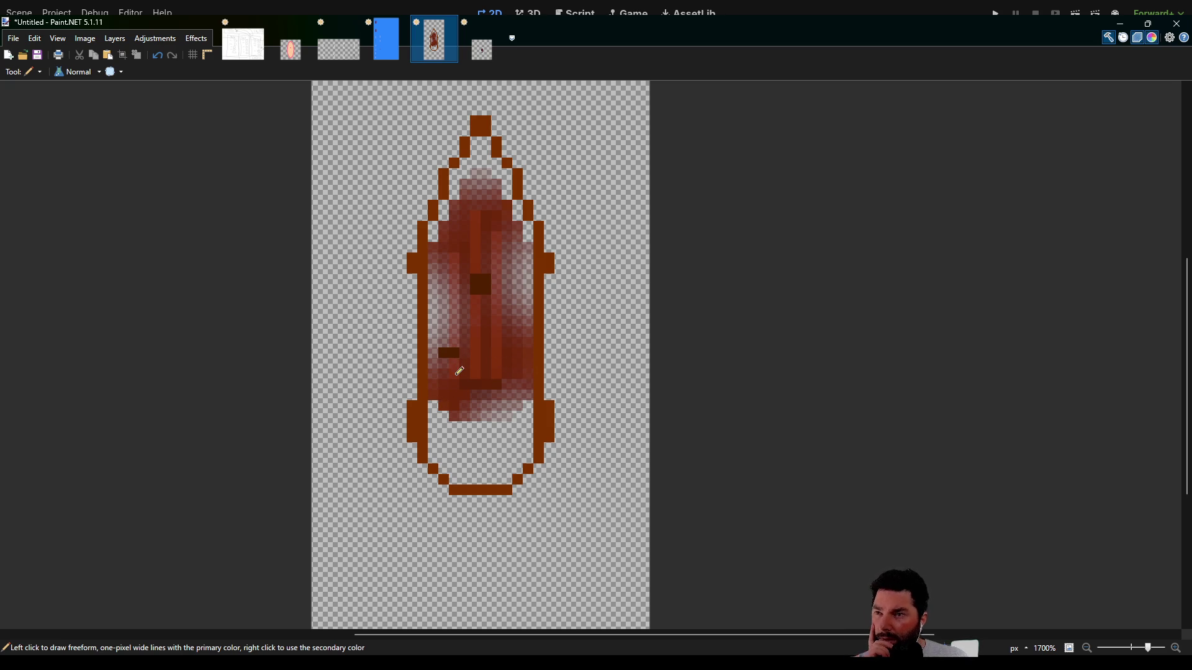
{"action": "scroll", "coordinate": [458, 368], "scroll_direction": "up", "scroll_amount": 5}
{"action": "mouse_move", "coordinate": [441, 349]}
{"action": "left_mouse_down"}
{"action": "mouse_move", "coordinate": [494, 350]}
{"action": "mouse_move", "coordinate": [504, 388]}
{"action": "left_mouse_up"}
{"action": "left_click", "coordinate": [518, 390]}
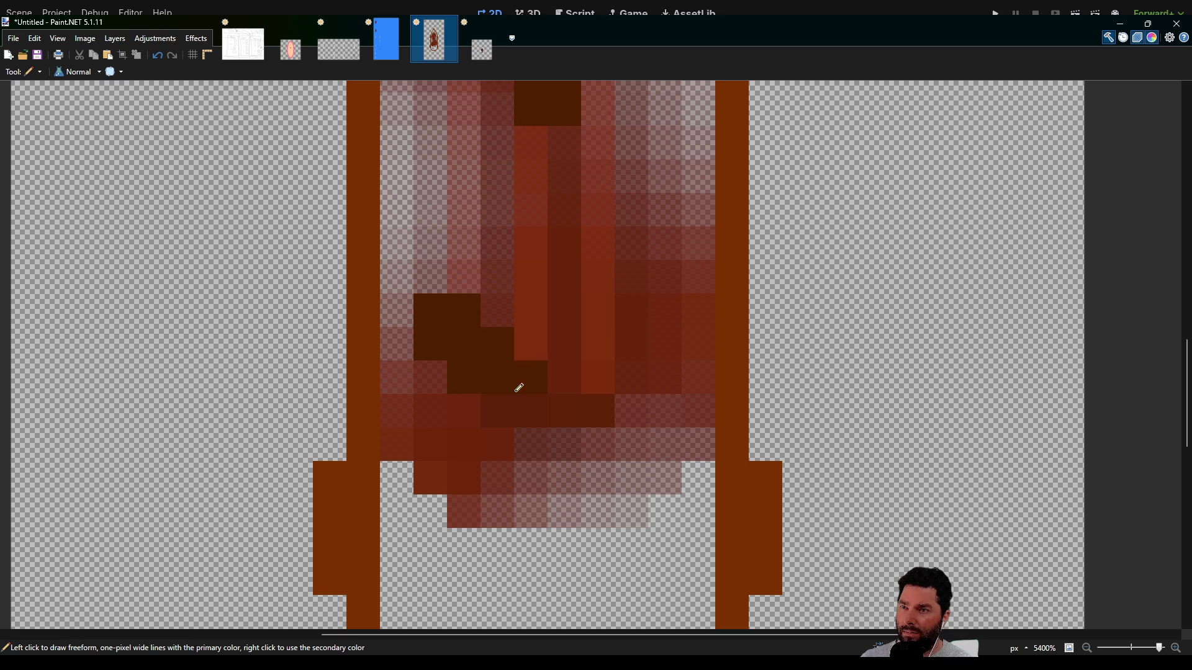
- Trace an orange line inside the lower left hull edge
{"action": "scroll", "coordinate": [555, 424], "scroll_direction": "down", "scroll_amount": 1}
{"action": "scroll", "coordinate": [524, 341], "scroll_direction": "down", "scroll_amount": 3}
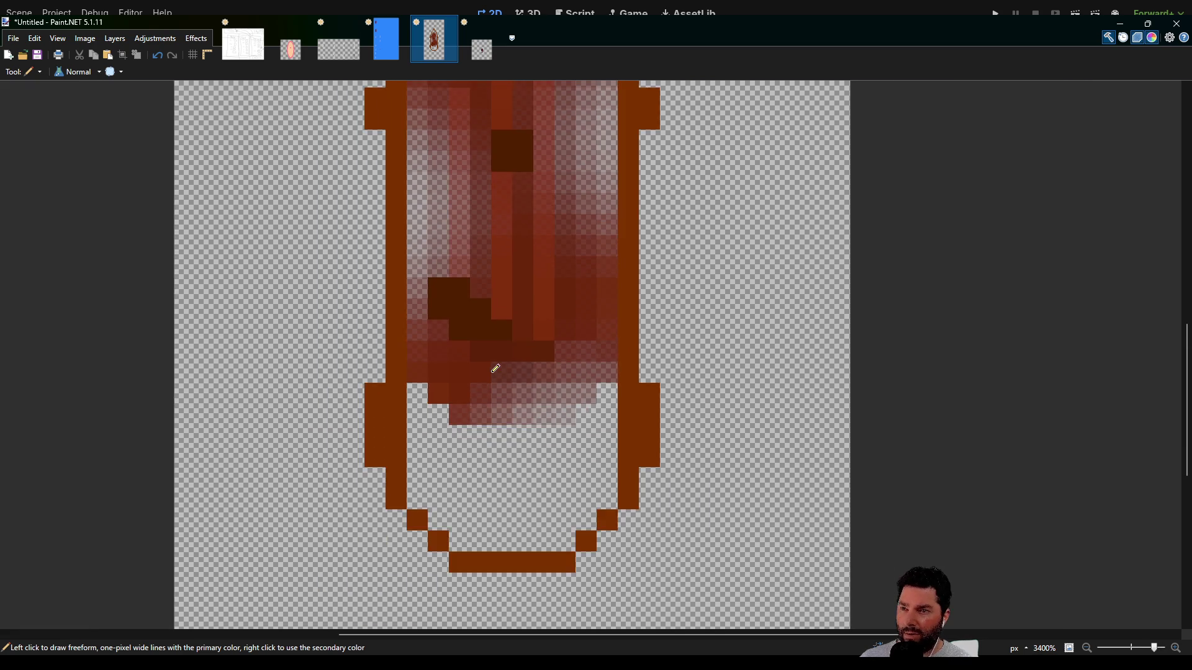
{"action": "mouse_move", "coordinate": [433, 381]}
{"action": "left_mouse_down"}
{"action": "mouse_move", "coordinate": [389, 493]}
{"action": "mouse_move", "coordinate": [400, 416]}
{"action": "left_mouse_up"}
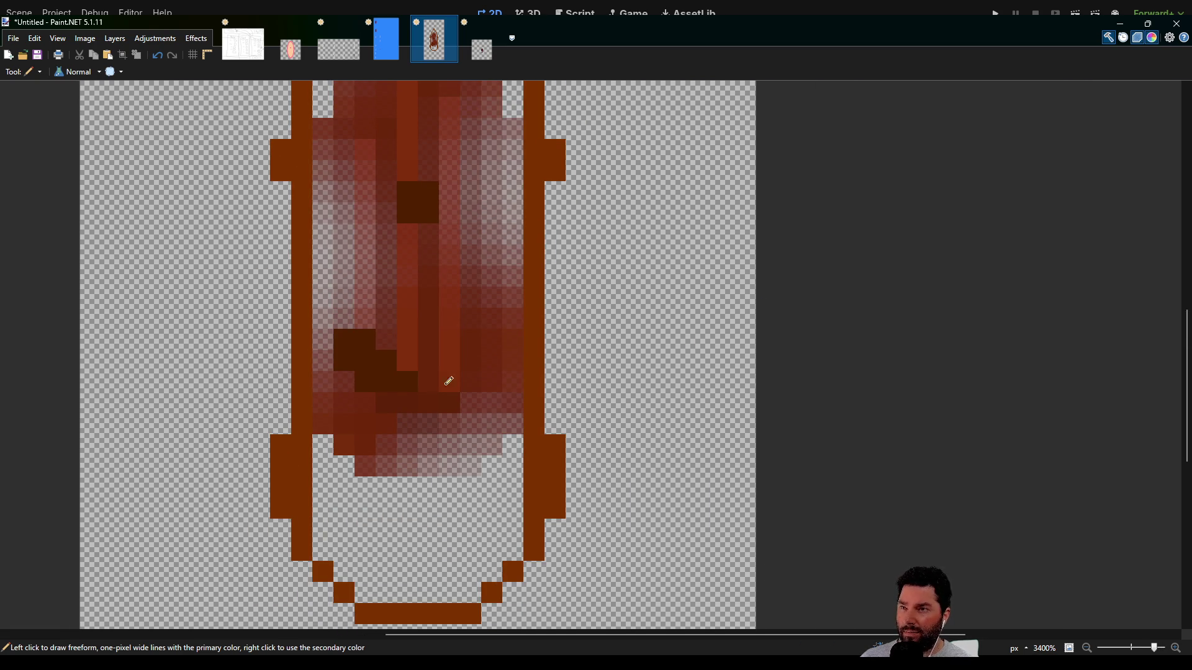
{"action": "mouse_move", "coordinate": [423, 266]}
{"action": "left_mouse_down"}
{"action": "mouse_move", "coordinate": [417, 370]}
{"action": "mouse_move", "coordinate": [422, 343]}
{"action": "left_mouse_up"}
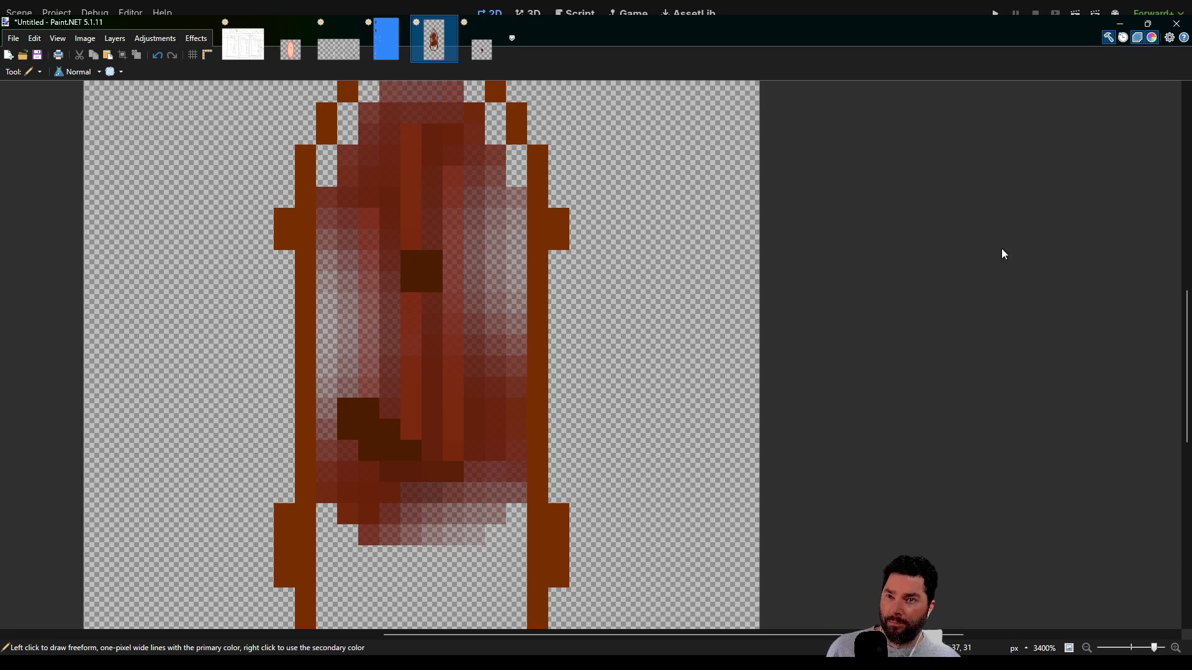
{"action": "scroll", "coordinate": [506, 404], "scroll_direction": "down", "scroll_amount": 2}
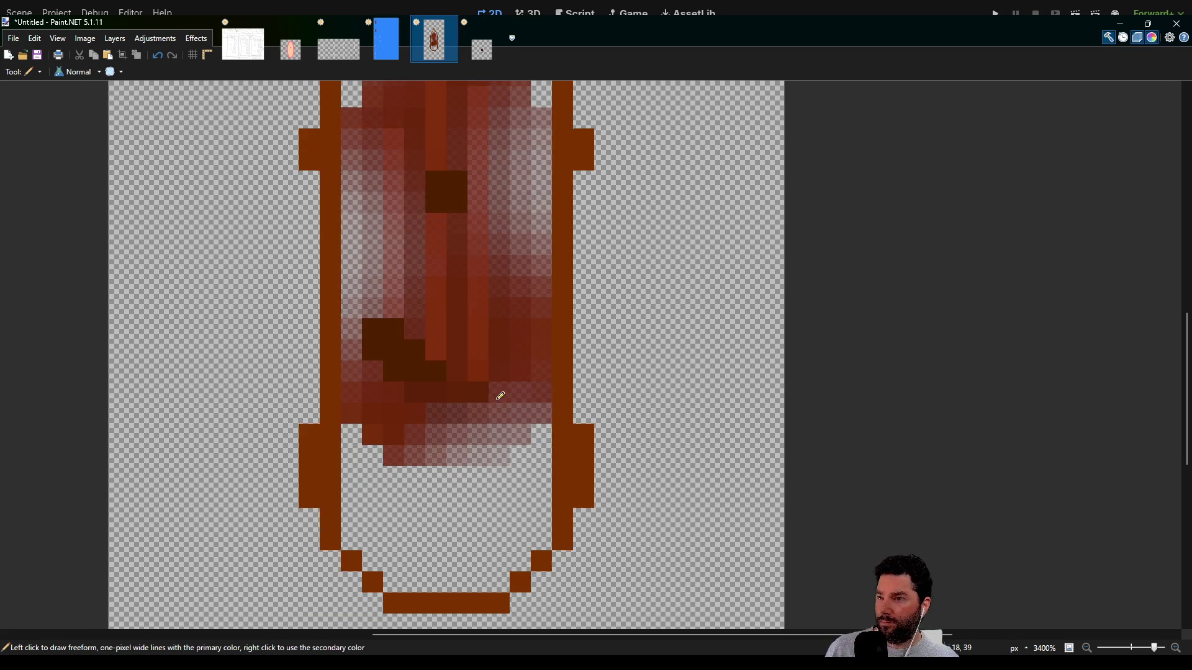
{"action": "mouse_move", "coordinate": [352, 393]}
{"action": "left_mouse_down"}
{"action": "mouse_move", "coordinate": [354, 532]}
{"action": "mouse_move", "coordinate": [397, 568]}
{"action": "mouse_move", "coordinate": [500, 579]}
{"action": "mouse_move", "coordinate": [541, 534]}
{"action": "mouse_move", "coordinate": [546, 414]}
{"action": "mouse_move", "coordinate": [534, 394]}
{"action": "mouse_move", "coordinate": [384, 397]}
{"action": "mouse_move", "coordinate": [411, 390]}
{"action": "left_mouse_up"}
- Paint an orange crossbar of pixels across the hull below the figure
{"action": "left_click", "coordinate": [364, 368]}
{"action": "left_click", "coordinate": [352, 349]}
{"action": "left_click", "coordinate": [453, 369]}
{"action": "left_click", "coordinate": [433, 350]}
{"action": "left_click", "coordinate": [418, 325]}
{"action": "left_click", "coordinate": [351, 328]}
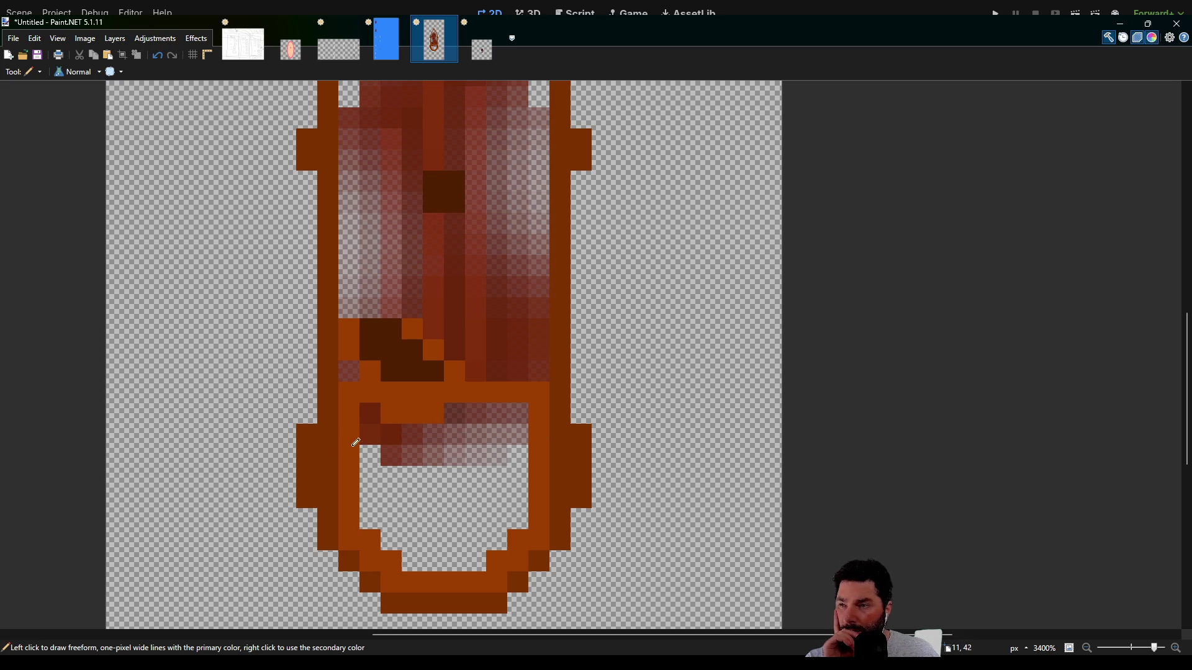
- Darken the hull's inner left edge with dark brown all the way up to the bow tip
{"action": "left_click", "coordinate": [350, 368]}
{"action": "left_click_drag", "start_coordinate": [358, 310], "coordinate": [354, 145]}
{"action": "scroll", "coordinate": [363, 205], "scroll_direction": "up", "scroll_amount": 3}
{"action": "mouse_move", "coordinate": [376, 371]}
{"action": "left_mouse_down"}
{"action": "mouse_move", "coordinate": [370, 301]}
{"action": "mouse_move", "coordinate": [391, 247]}
{"action": "mouse_move", "coordinate": [414, 229]}
{"action": "mouse_move", "coordinate": [414, 206]}
{"action": "left_mouse_up"}
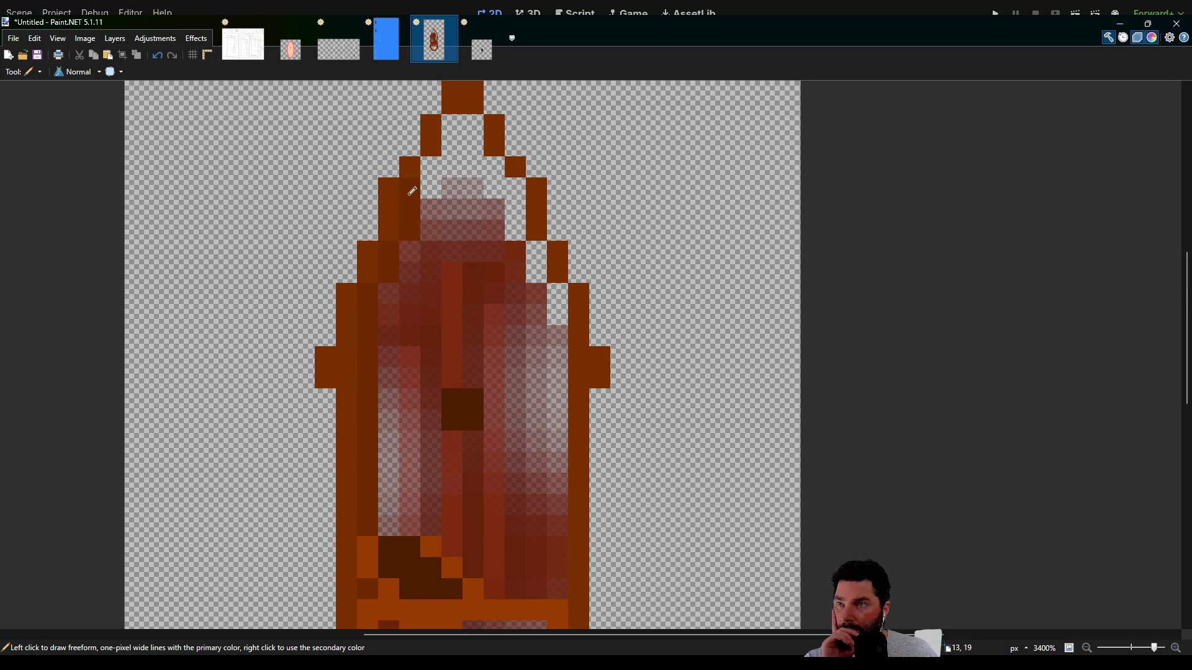
{"action": "left_click", "coordinate": [409, 251]}
{"action": "left_click", "coordinate": [390, 293]}
{"action": "scroll", "coordinate": [435, 236], "scroll_direction": "up", "scroll_amount": 1}
{"action": "scroll", "coordinate": [406, 253], "scroll_direction": "right", "scroll_amount": 1}
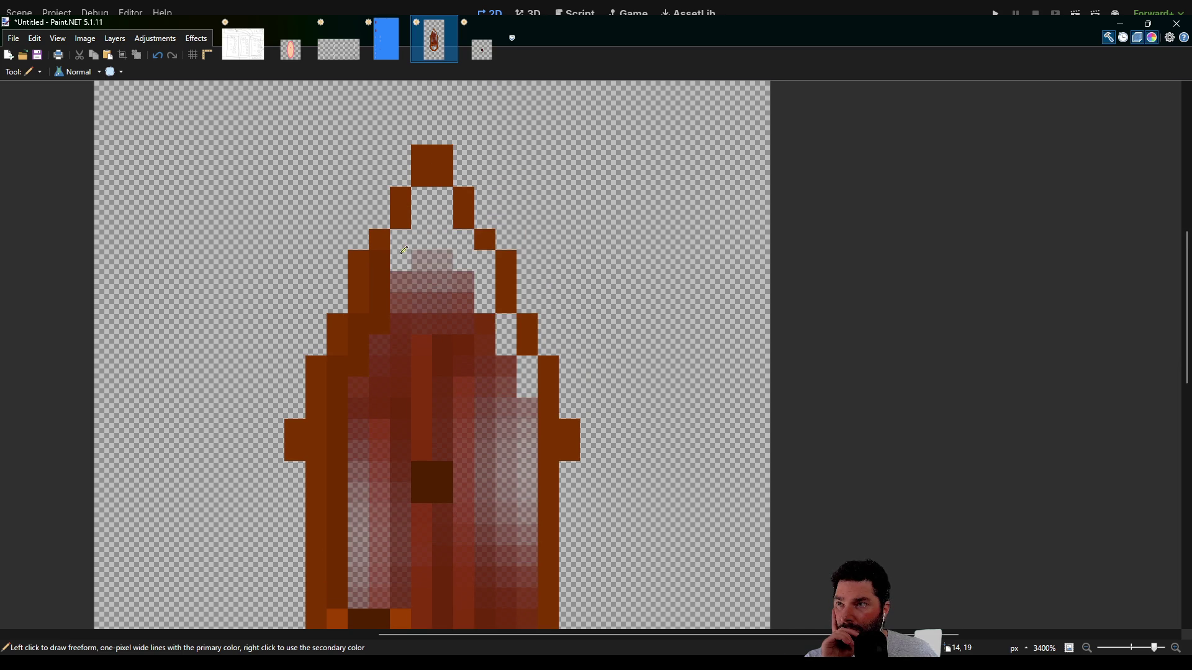
{"action": "mouse_move", "coordinate": [400, 253]}
{"action": "left_mouse_down"}
{"action": "mouse_move", "coordinate": [394, 260]}
{"action": "mouse_move", "coordinate": [423, 200]}
{"action": "mouse_move", "coordinate": [450, 192]}
{"action": "mouse_move", "coordinate": [452, 239]}
{"action": "mouse_move", "coordinate": [468, 234]}
{"action": "mouse_move", "coordinate": [527, 366]}
{"action": "mouse_move", "coordinate": [529, 588]}
{"action": "left_mouse_up"}
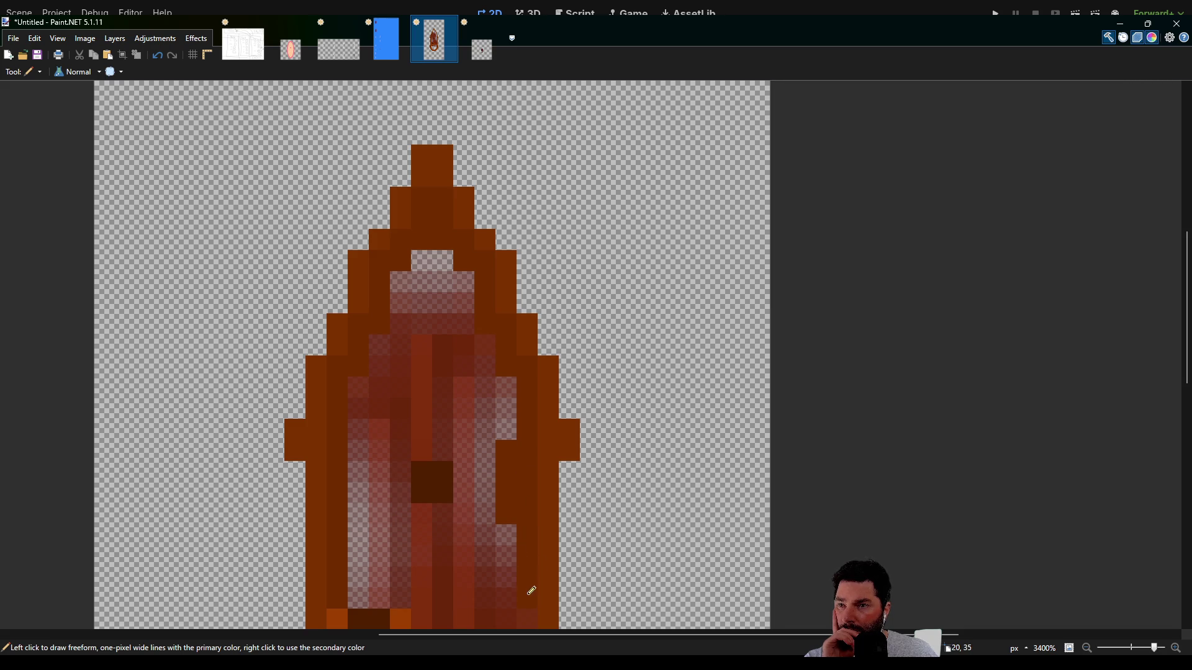
- Darken the faded inner right edge and draw the first light-orange plank stripe in the stern
{"action": "scroll", "coordinate": [496, 435], "scroll_direction": "down", "scroll_amount": 4}
{"action": "left_click_drag", "start_coordinate": [467, 360], "coordinate": [461, 409]}
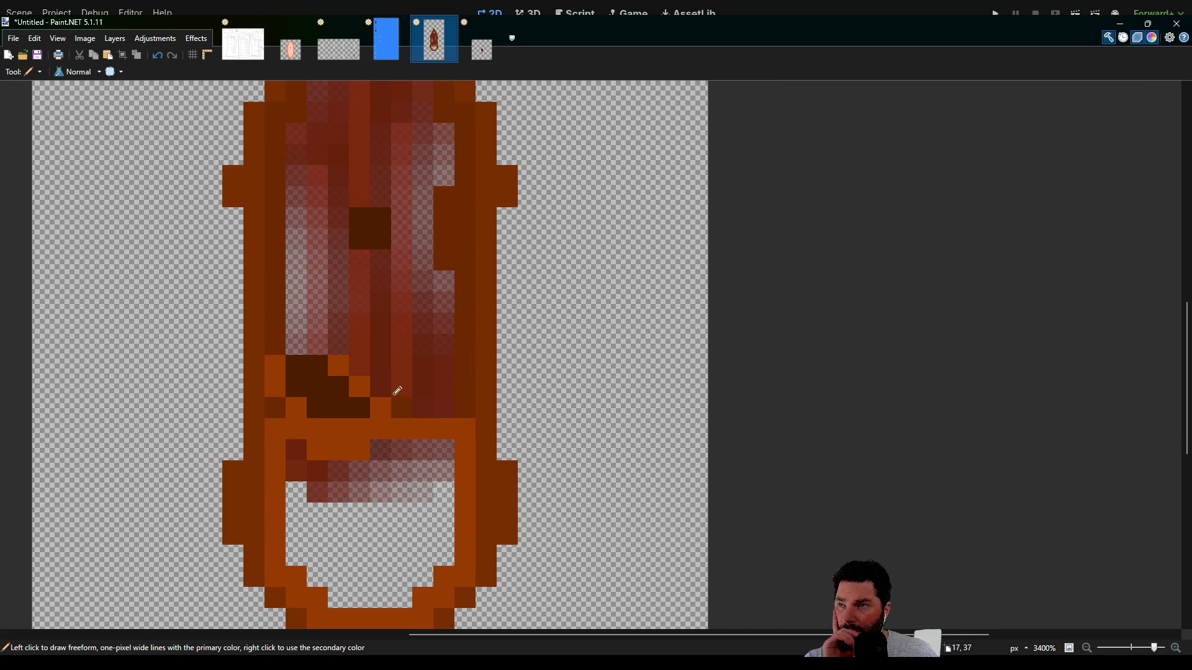
{"action": "scroll", "coordinate": [418, 364], "scroll_direction": "down", "scroll_amount": 3}
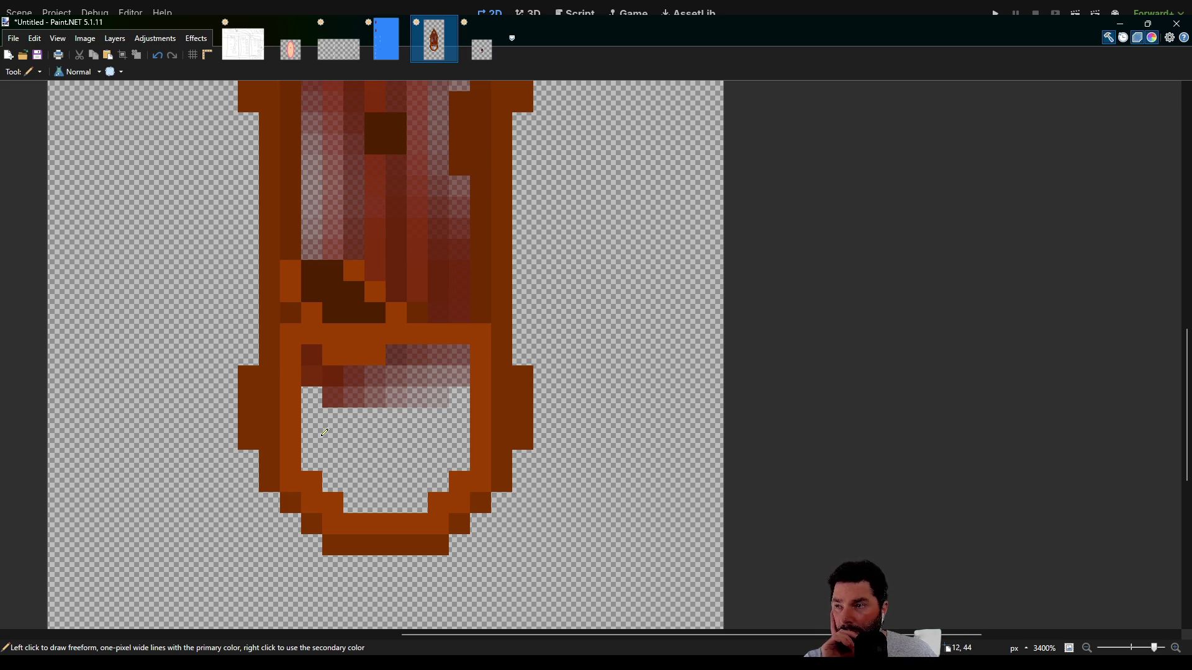
{"action": "left_click_drag", "start_coordinate": [317, 358], "coordinate": [313, 463]}
- Paint light brown plank columns down the stern to fill its transparent gaps
{"action": "left_click_drag", "start_coordinate": [357, 367], "coordinate": [357, 495]}
{"action": "left_click_drag", "start_coordinate": [397, 356], "coordinate": [398, 503]}
{"action": "left_click_drag", "start_coordinate": [442, 351], "coordinate": [439, 488]}
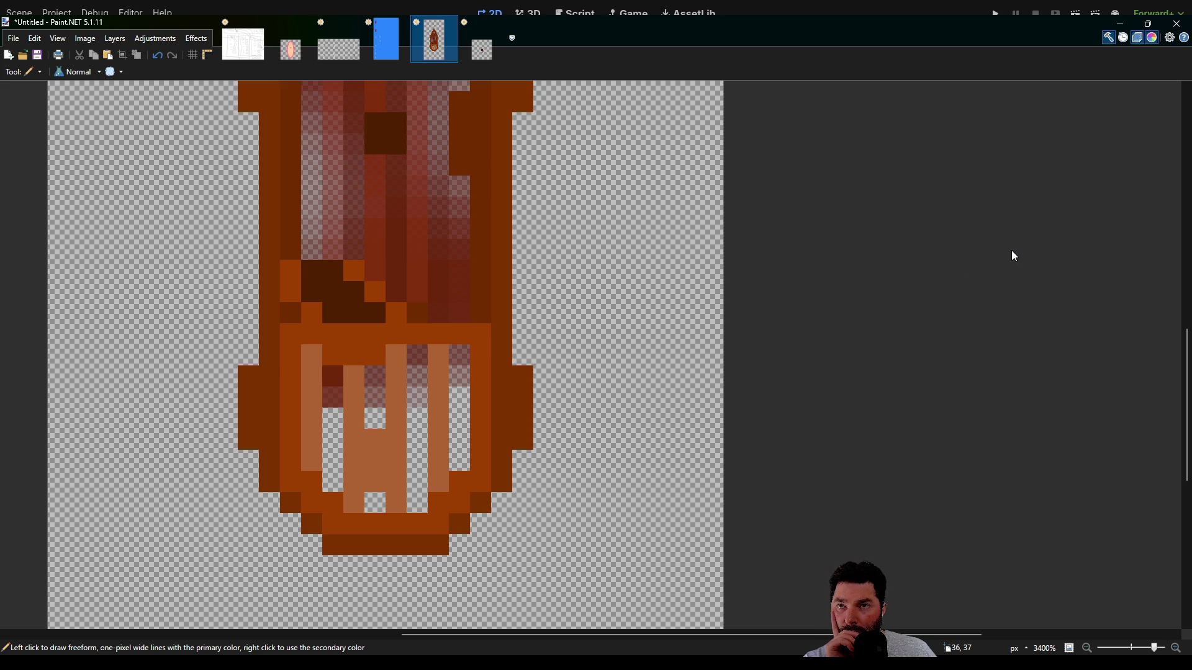
{"action": "mouse_move", "coordinate": [460, 351]}
{"action": "left_mouse_down"}
{"action": "mouse_move", "coordinate": [471, 440]}
{"action": "mouse_move", "coordinate": [455, 428]}
{"action": "left_mouse_up"}
{"action": "left_click_drag", "start_coordinate": [430, 353], "coordinate": [429, 497]}
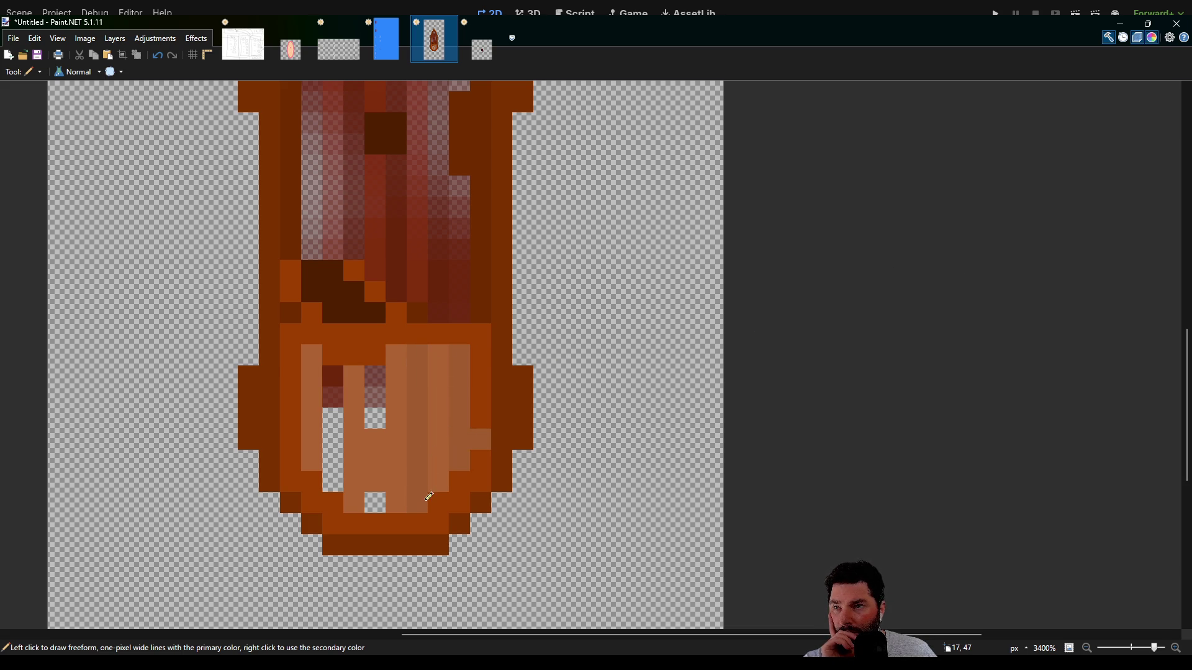
{"action": "left_click_drag", "start_coordinate": [377, 371], "coordinate": [370, 494]}
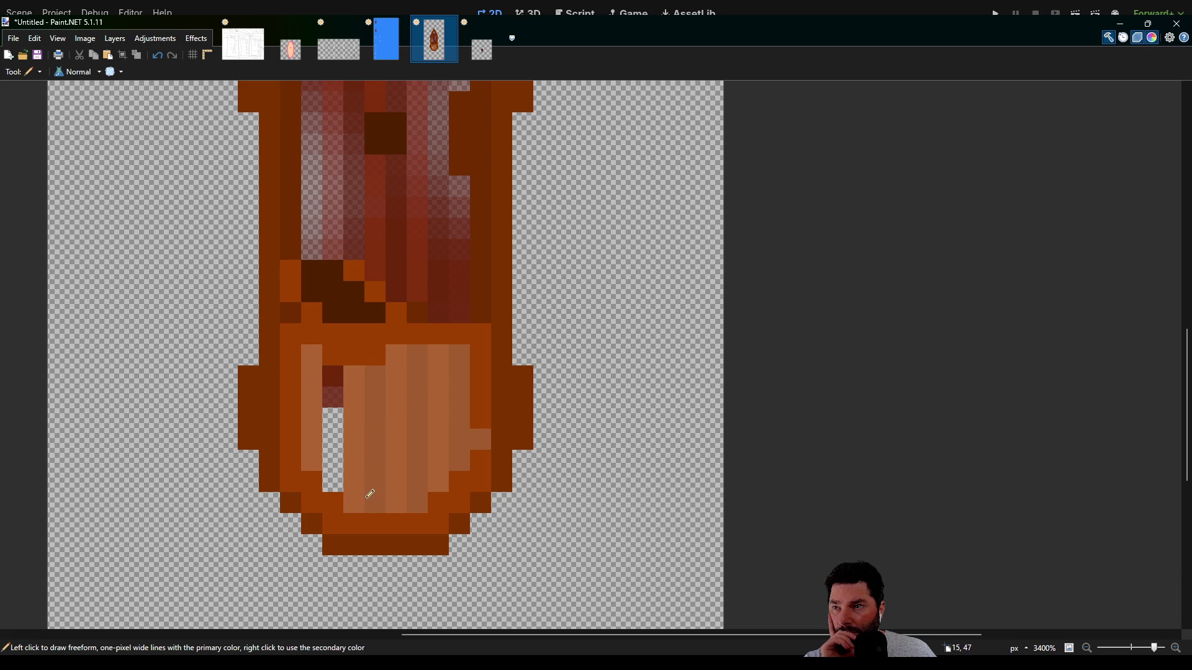
{"action": "left_click_drag", "start_coordinate": [330, 386], "coordinate": [333, 489]}
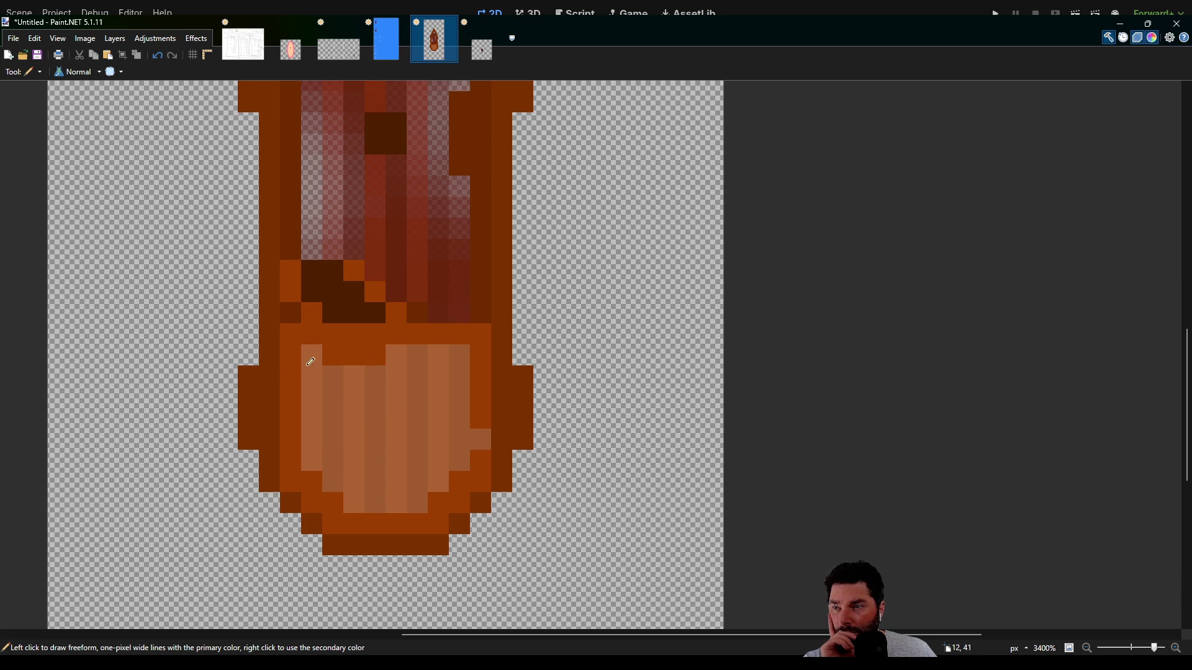
- Sample the orange rim colour and repaint the stray light pixel on the stern orange
{"action": "key", "text": "k"}
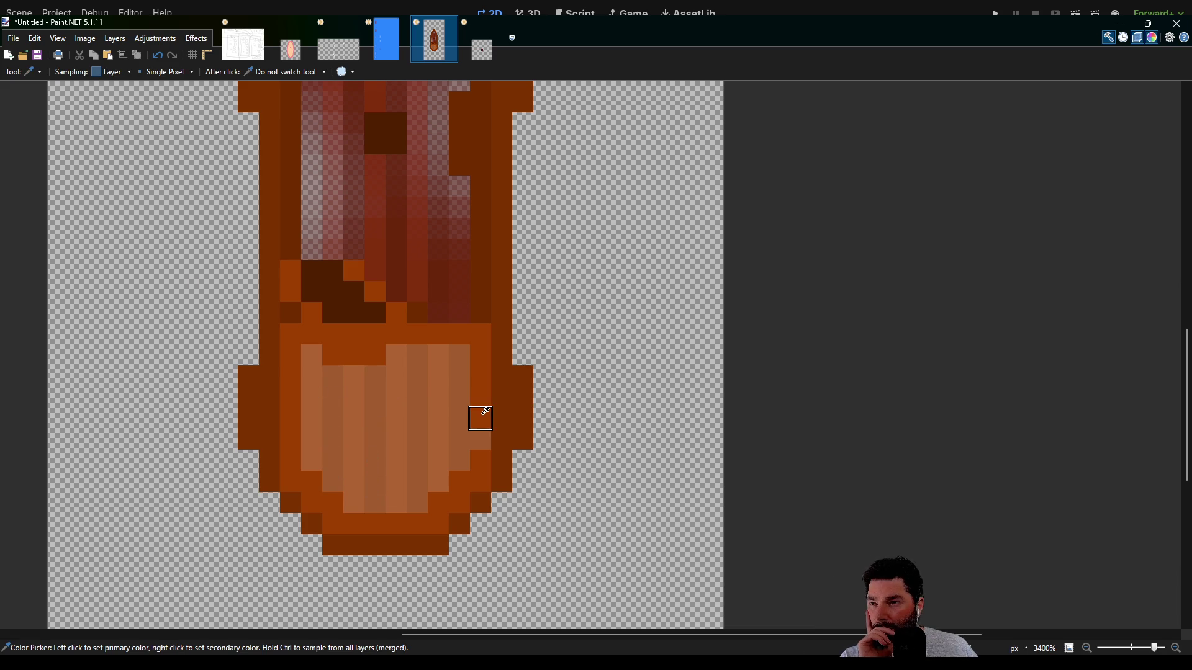
{"action": "left_click", "coordinate": [477, 366]}
{"action": "key", "text": "p"}
{"action": "left_click", "coordinate": [485, 440]}
{"action": "scroll", "coordinate": [570, 293], "scroll_direction": "up", "scroll_amount": 2}
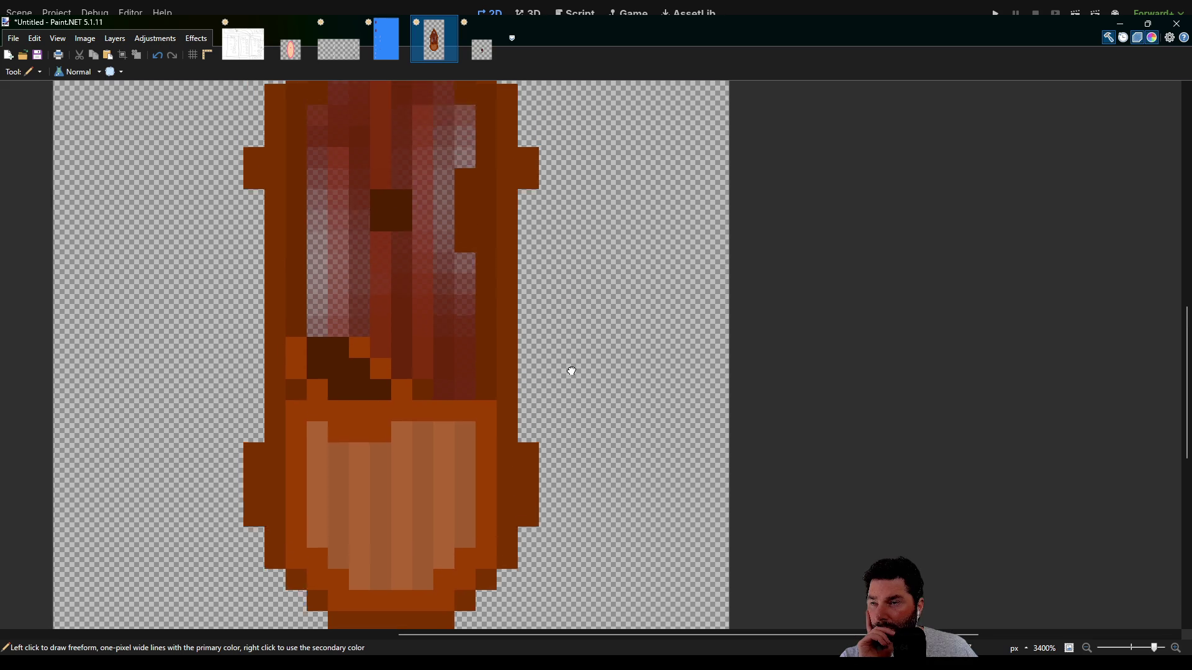
{"action": "mouse_move", "coordinate": [531, 301]}
{"action": "left_mouse_down"}
{"action": "mouse_move", "coordinate": [551, 380]}
{"action": "mouse_move", "coordinate": [585, 213]}
{"action": "mouse_move", "coordinate": [586, 320]}
{"action": "left_mouse_up"}
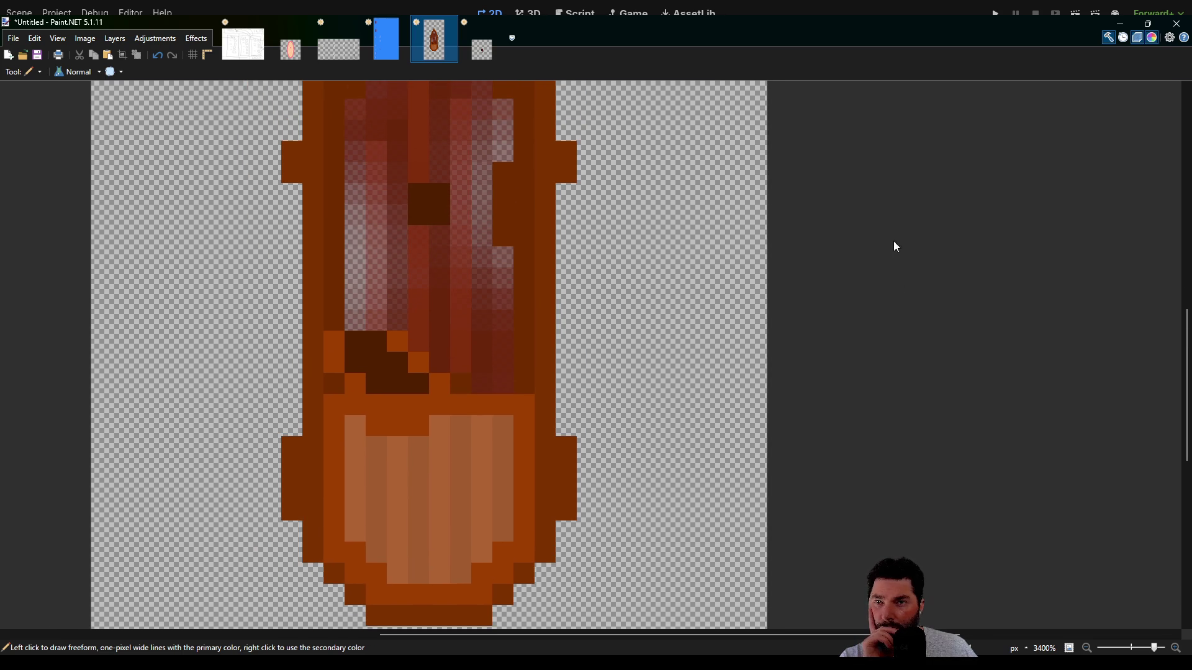
{"action": "key", "text": "k"}
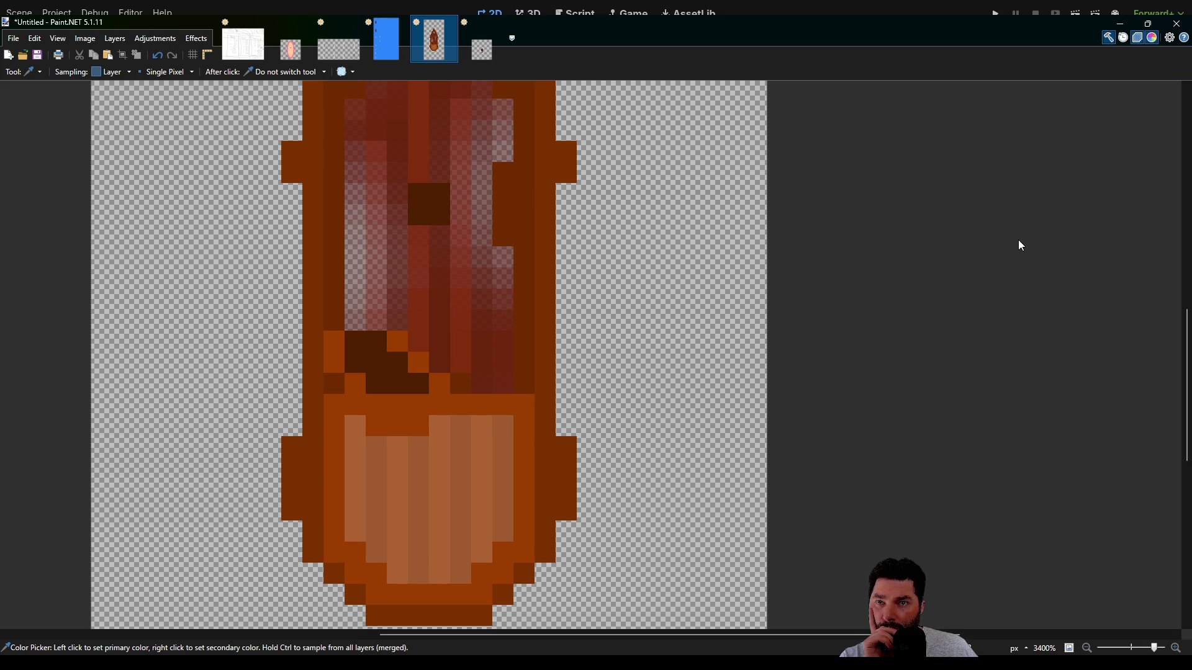
- Repaint the dark band above the stern in brown and clear the reddish fill inside the bow
{"action": "key", "text": "p"}
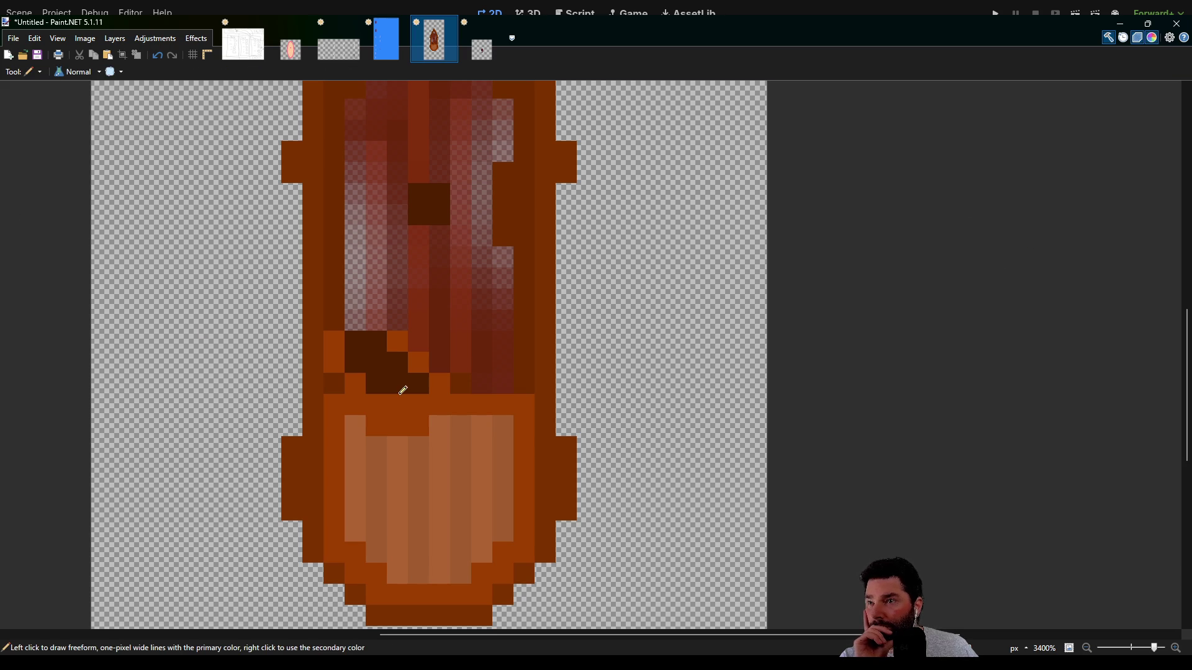
{"action": "left_click_drag", "start_coordinate": [405, 362], "coordinate": [355, 362]}
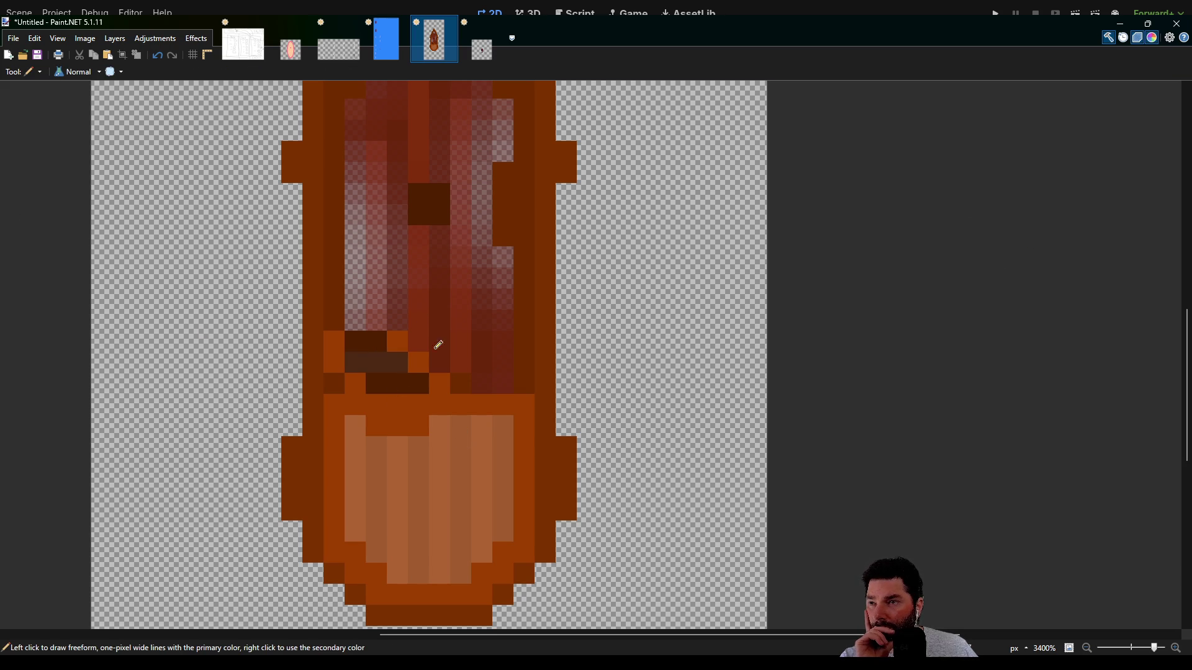
{"action": "left_click_drag", "start_coordinate": [469, 234], "coordinate": [452, 332]}
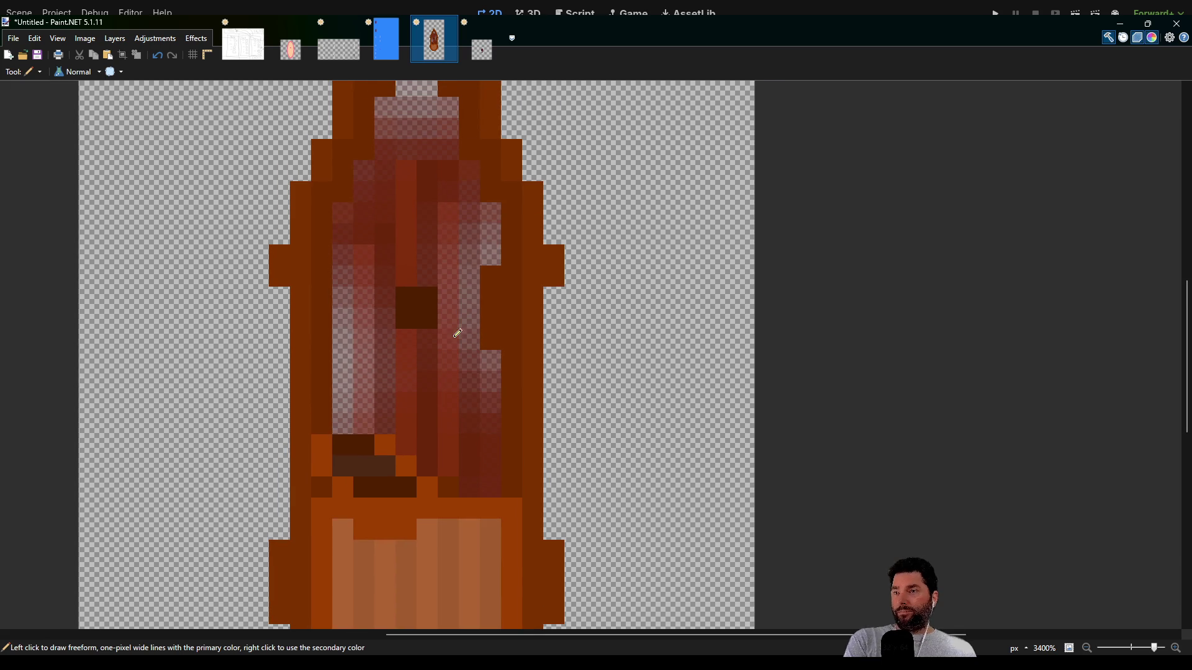
{"action": "left_click_drag", "start_coordinate": [453, 218], "coordinate": [445, 261]}
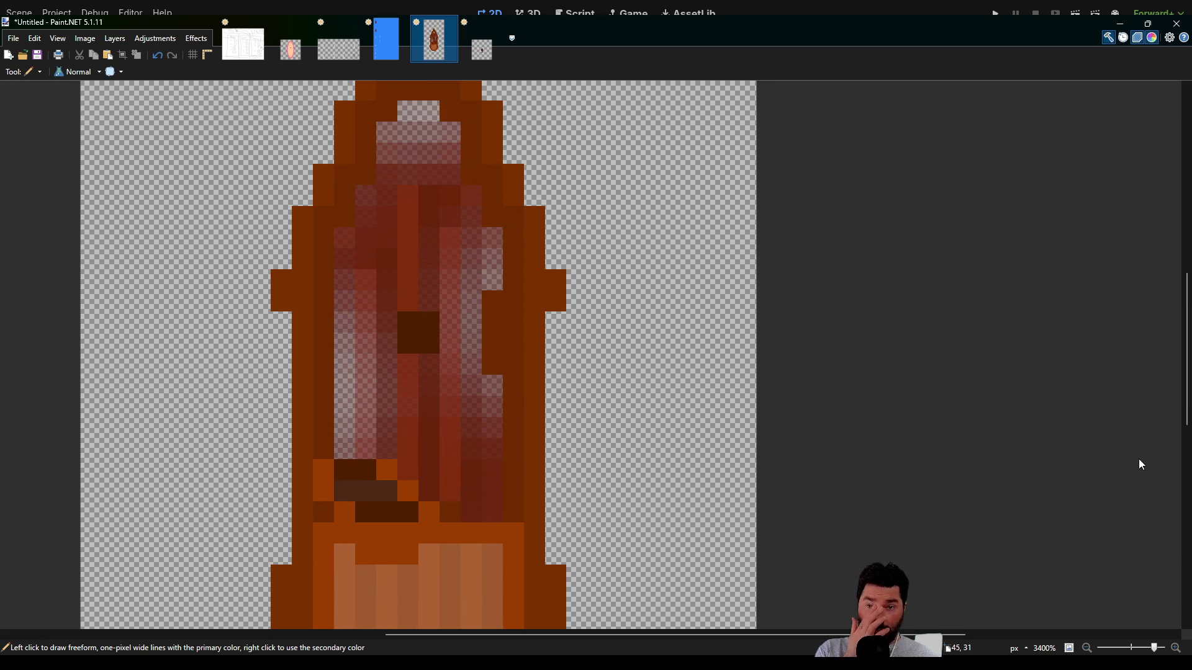
{"action": "key", "text": "ctrl+z"}
{"action": "mouse_move", "coordinate": [619, 366]}
{"action": "left_mouse_down"}
{"action": "mouse_move", "coordinate": [612, 229]}
{"action": "mouse_move", "coordinate": [619, 337]}
{"action": "mouse_move", "coordinate": [596, 388]}
{"action": "mouse_move", "coordinate": [579, 337]}
{"action": "left_mouse_up"}
{"action": "scroll", "coordinate": [580, 330], "scroll_direction": "down", "scroll_amount": 3}
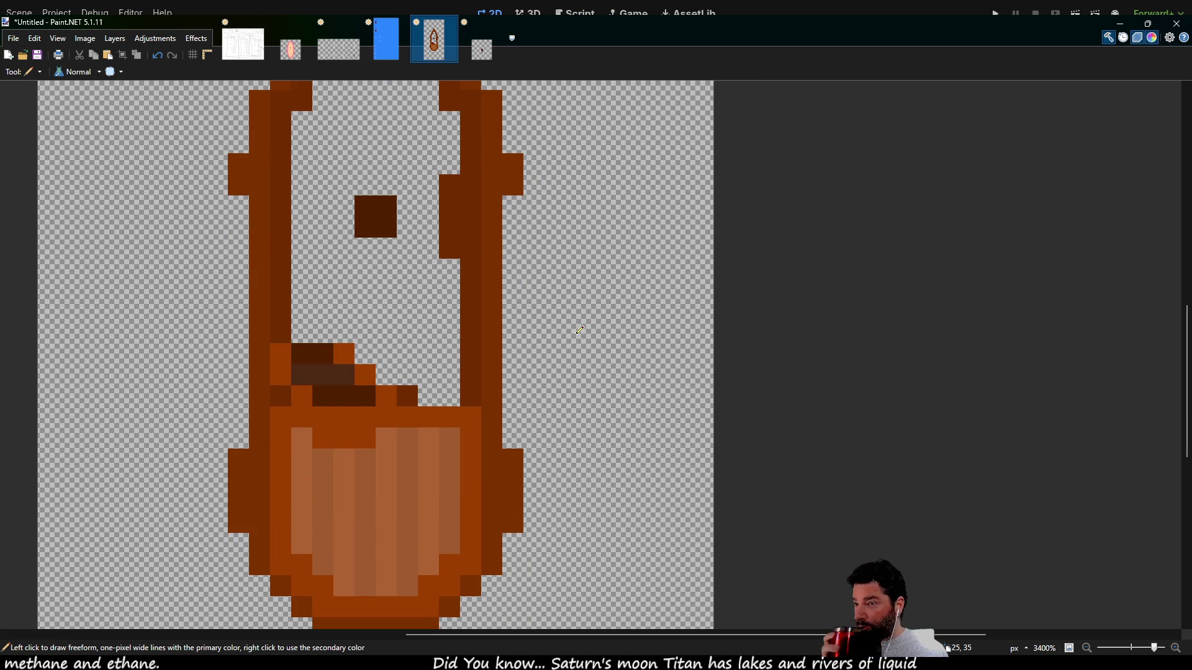
{"action": "scroll", "coordinate": [581, 211], "scroll_direction": "up", "scroll_amount": 6}
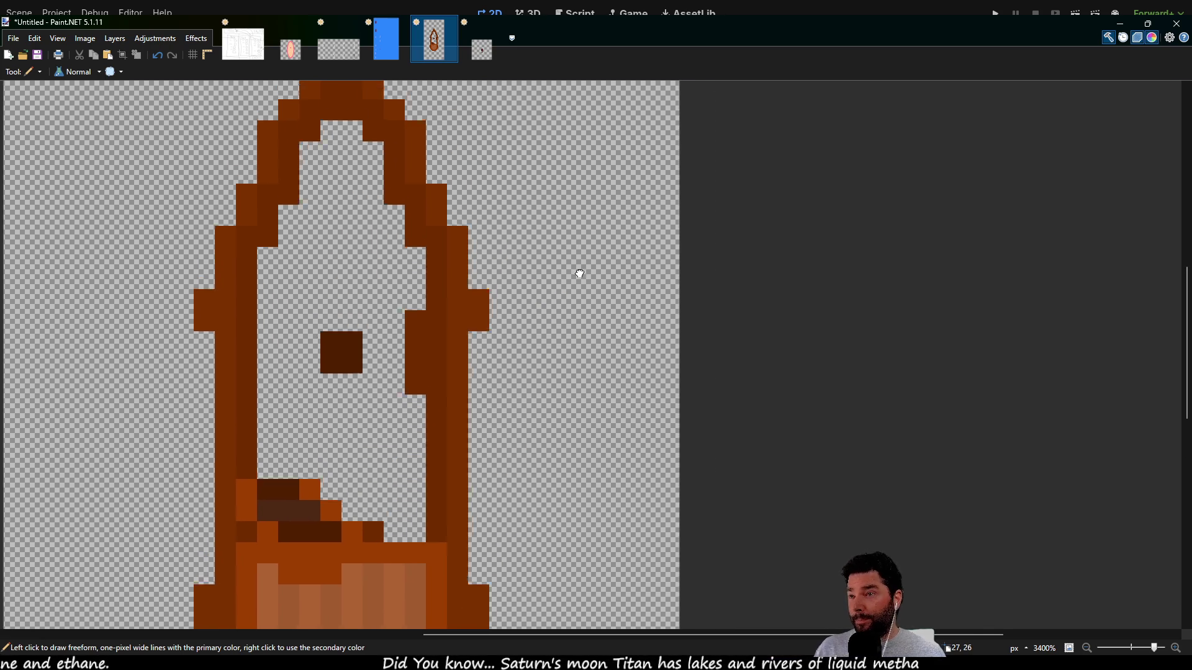
{"action": "mouse_move", "coordinate": [562, 364]}
{"action": "left_mouse_down"}
{"action": "mouse_move", "coordinate": [553, 281]}
{"action": "mouse_move", "coordinate": [547, 341]}
{"action": "left_mouse_up"}
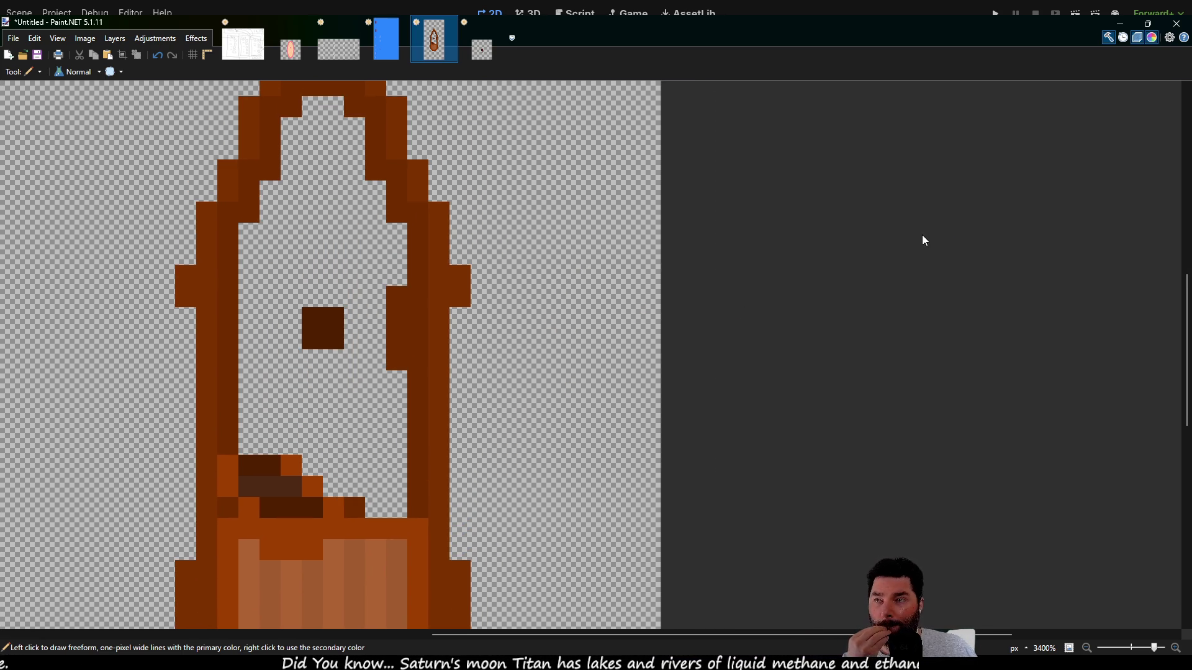
{"action": "mouse_move", "coordinate": [623, 363]}
{"action": "left_mouse_down"}
{"action": "mouse_move", "coordinate": [652, 160]}
{"action": "mouse_move", "coordinate": [617, 293]}
{"action": "mouse_move", "coordinate": [633, 345]}
{"action": "left_mouse_up"}
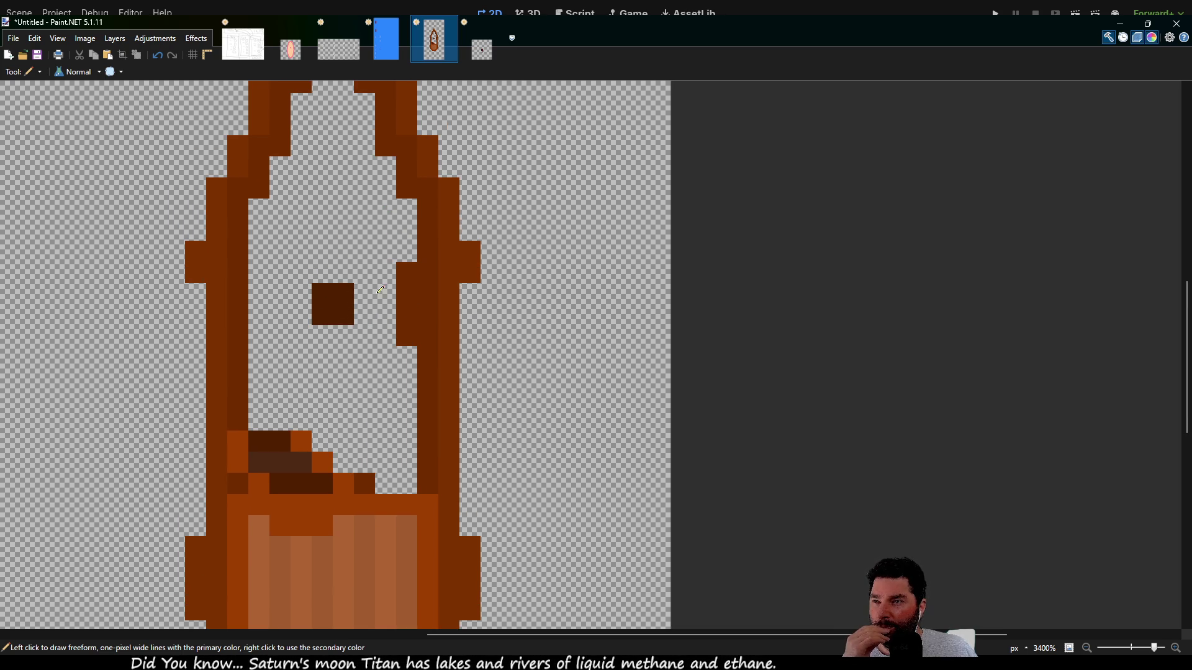
{"action": "mouse_move", "coordinate": [540, 299]}
{"action": "left_mouse_down"}
{"action": "mouse_move", "coordinate": [654, 486]}
{"action": "mouse_move", "coordinate": [625, 106]}
{"action": "mouse_move", "coordinate": [586, 320]}
{"action": "left_mouse_up"}
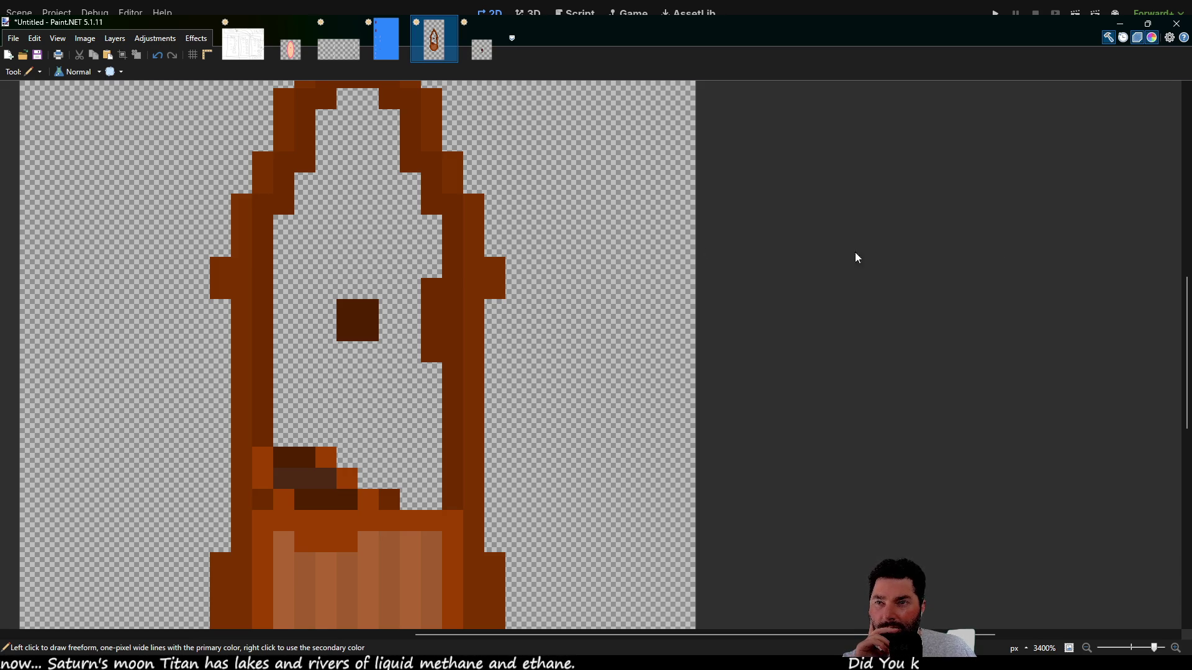
{"action": "key", "text": "k"}
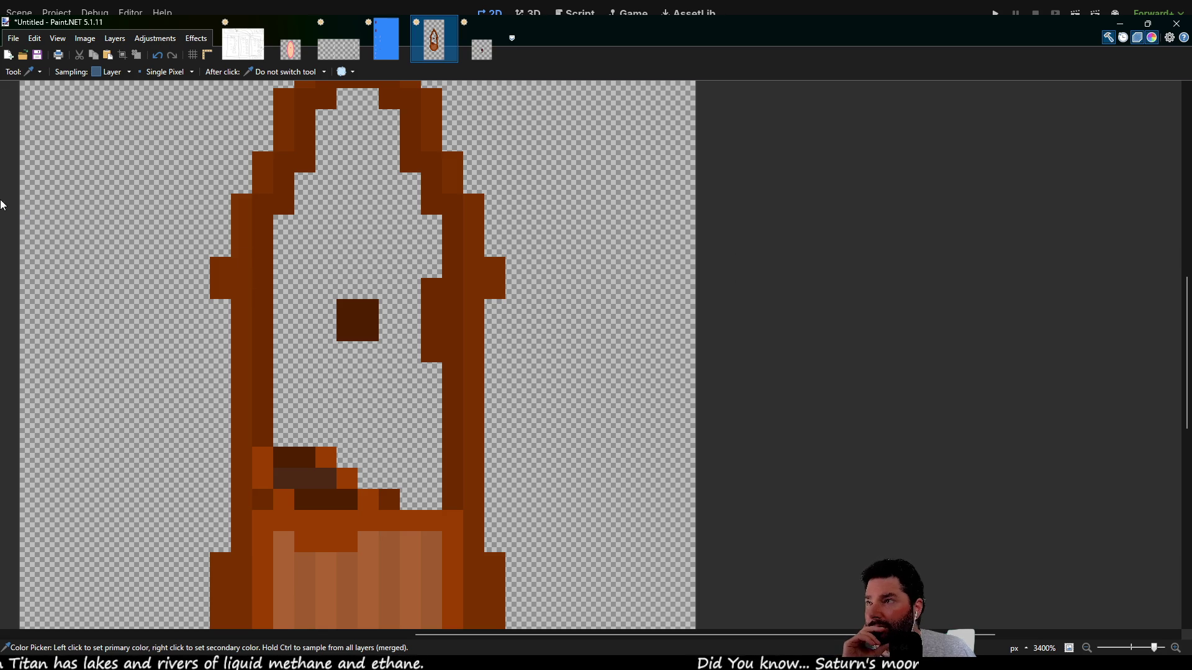
- Draw dark brown plank columns along the bow's inner left edge, centre and right side
{"action": "key", "text": "p"}
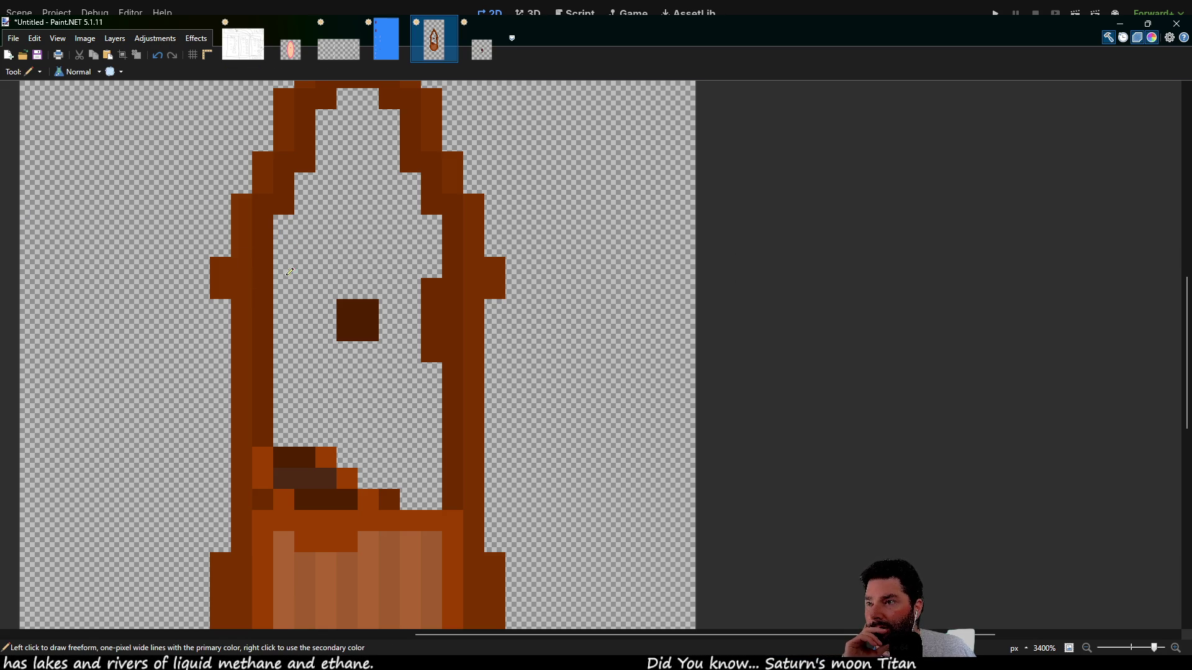
{"action": "left_click_drag", "start_coordinate": [280, 430], "coordinate": [291, 220]}
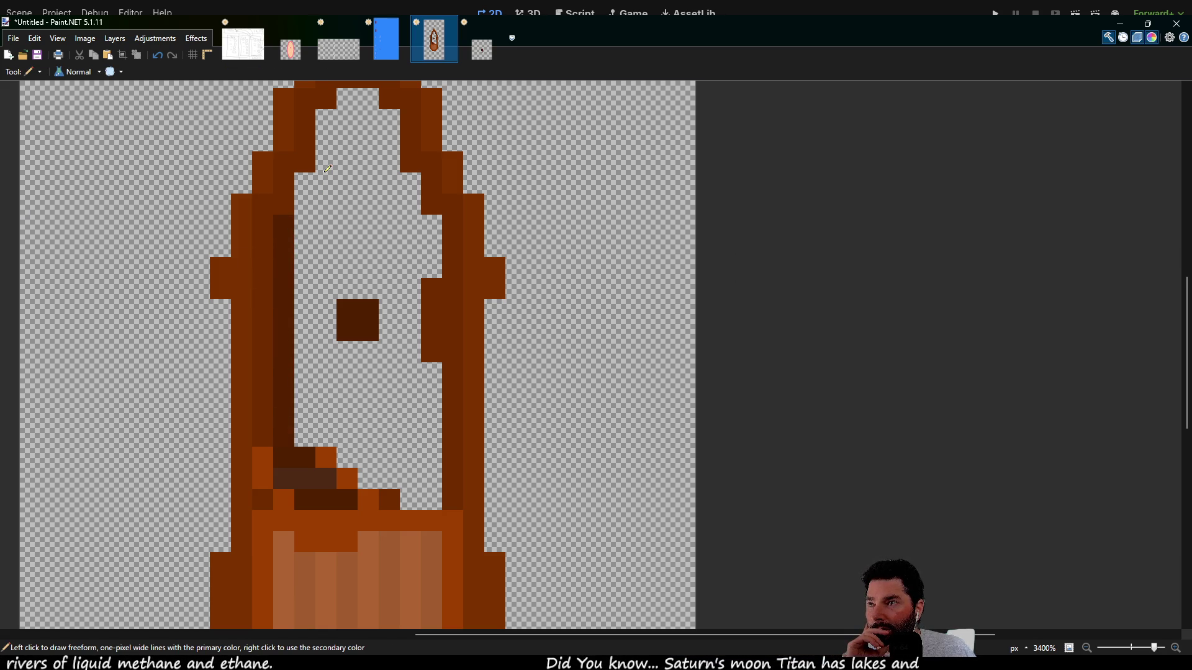
{"action": "mouse_move", "coordinate": [322, 170]}
{"action": "left_mouse_down"}
{"action": "mouse_move", "coordinate": [322, 415]}
{"action": "mouse_move", "coordinate": [324, 399]}
{"action": "left_mouse_up"}
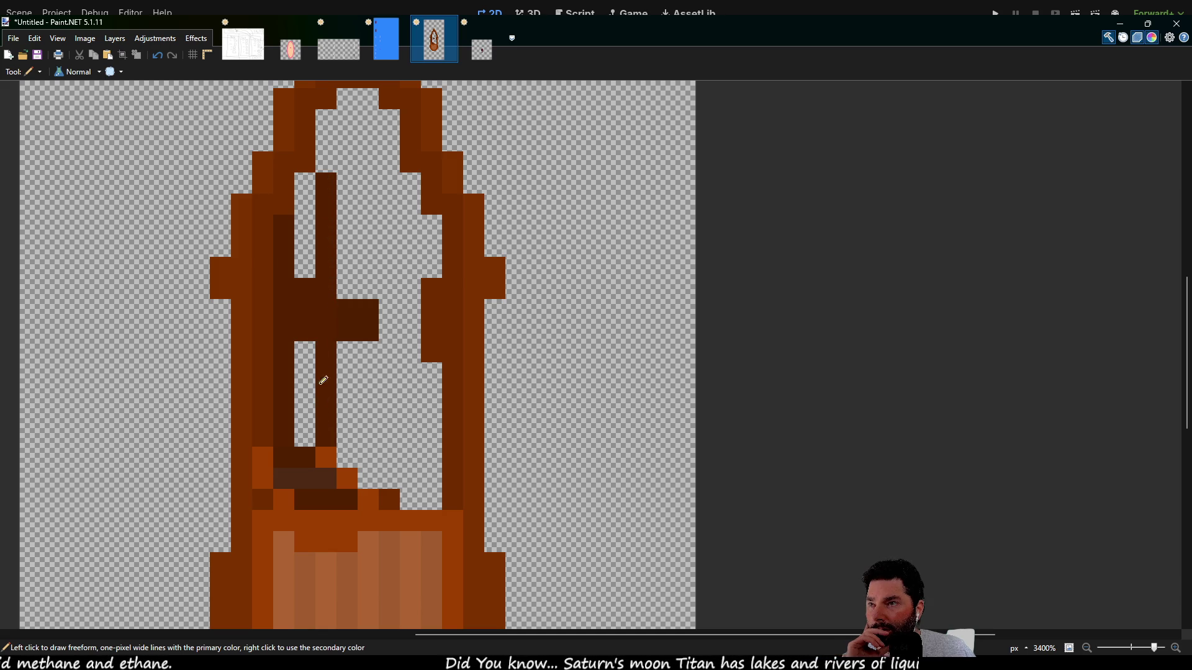
{"action": "mouse_move", "coordinate": [363, 103]}
{"action": "left_mouse_down"}
{"action": "mouse_move", "coordinate": [348, 239]}
{"action": "mouse_move", "coordinate": [368, 236]}
{"action": "mouse_move", "coordinate": [364, 280]}
{"action": "left_mouse_up"}
{"action": "mouse_move", "coordinate": [414, 152]}
{"action": "left_mouse_down"}
{"action": "mouse_move", "coordinate": [396, 277]}
{"action": "mouse_move", "coordinate": [410, 252]}
{"action": "mouse_move", "coordinate": [409, 487]}
{"action": "mouse_move", "coordinate": [413, 470]}
{"action": "left_mouse_up"}
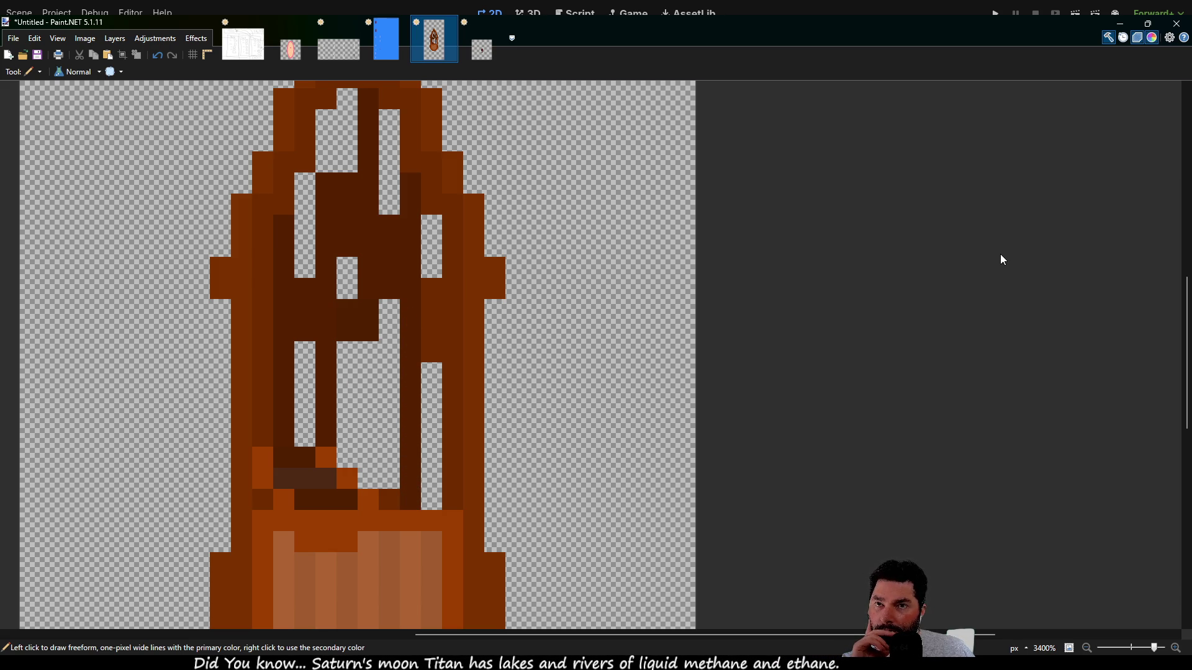
{"action": "left_click_drag", "start_coordinate": [307, 428], "coordinate": [317, 187]}
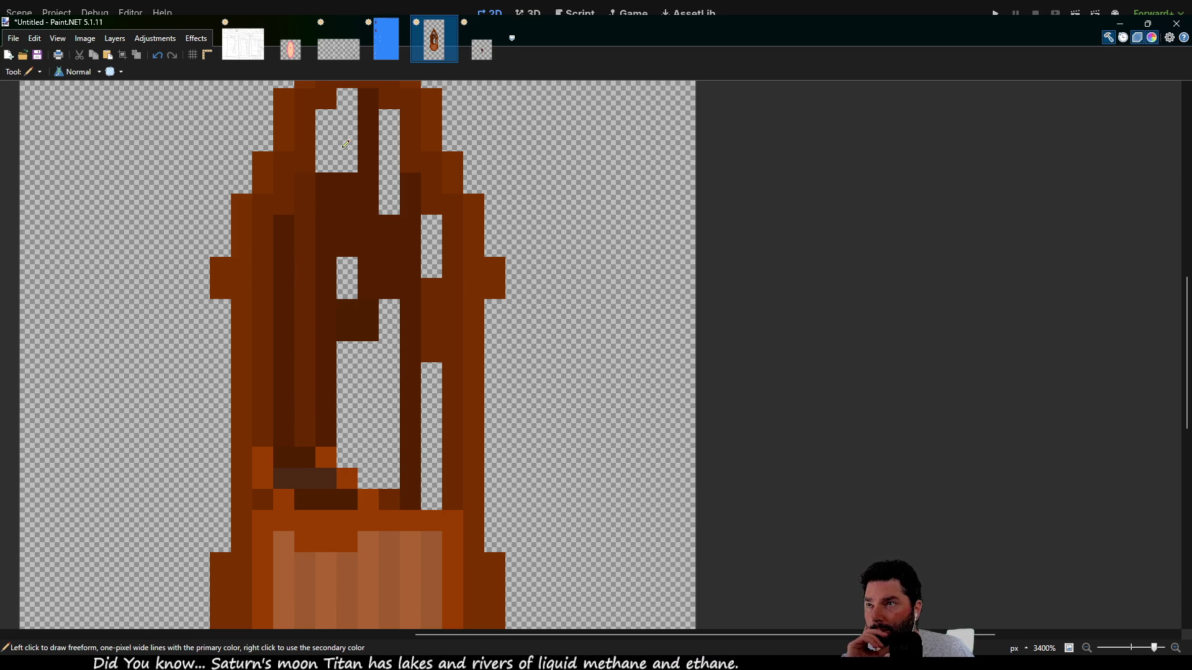
- Fill the remaining transparent gaps in the bow's plank columns with dark brown
{"action": "scroll", "coordinate": [340, 205], "scroll_direction": "up", "scroll_amount": 2}
{"action": "mouse_move", "coordinate": [342, 581]}
{"action": "left_mouse_down"}
{"action": "mouse_move", "coordinate": [354, 221]}
{"action": "mouse_move", "coordinate": [391, 236]}
{"action": "mouse_move", "coordinate": [384, 320]}
{"action": "left_mouse_up"}
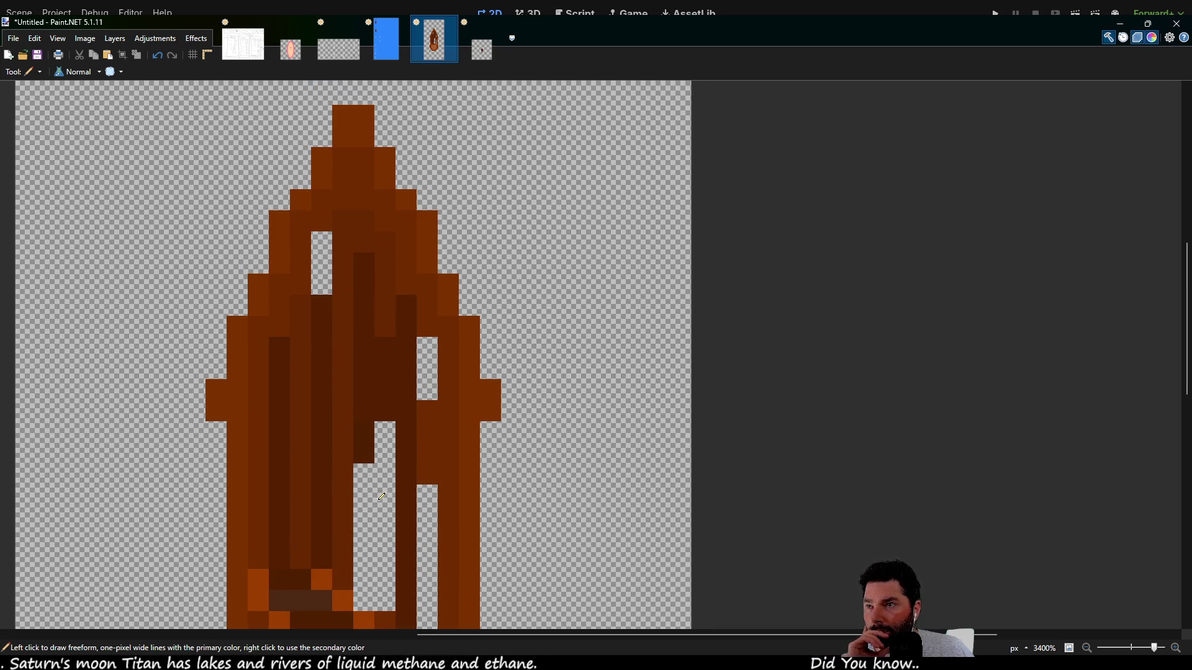
{"action": "left_click_drag", "start_coordinate": [382, 496], "coordinate": [371, 330]}
{"action": "left_click_drag", "start_coordinate": [379, 283], "coordinate": [371, 462]}
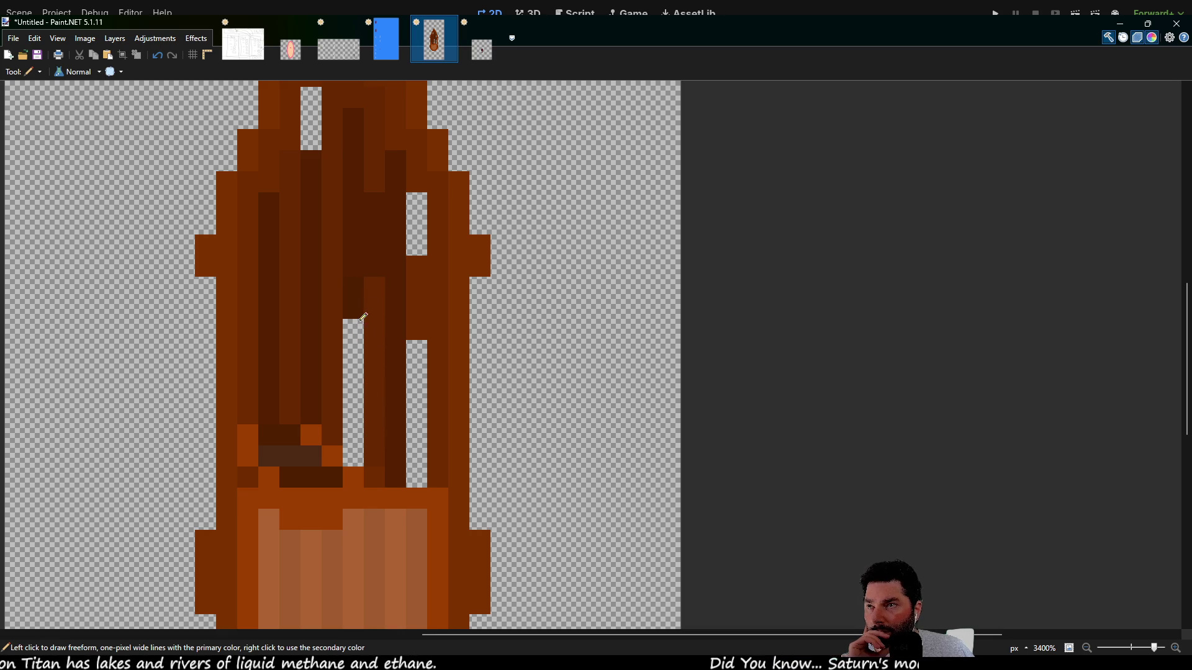
{"action": "scroll", "coordinate": [385, 336], "scroll_direction": "up", "scroll_amount": 2}
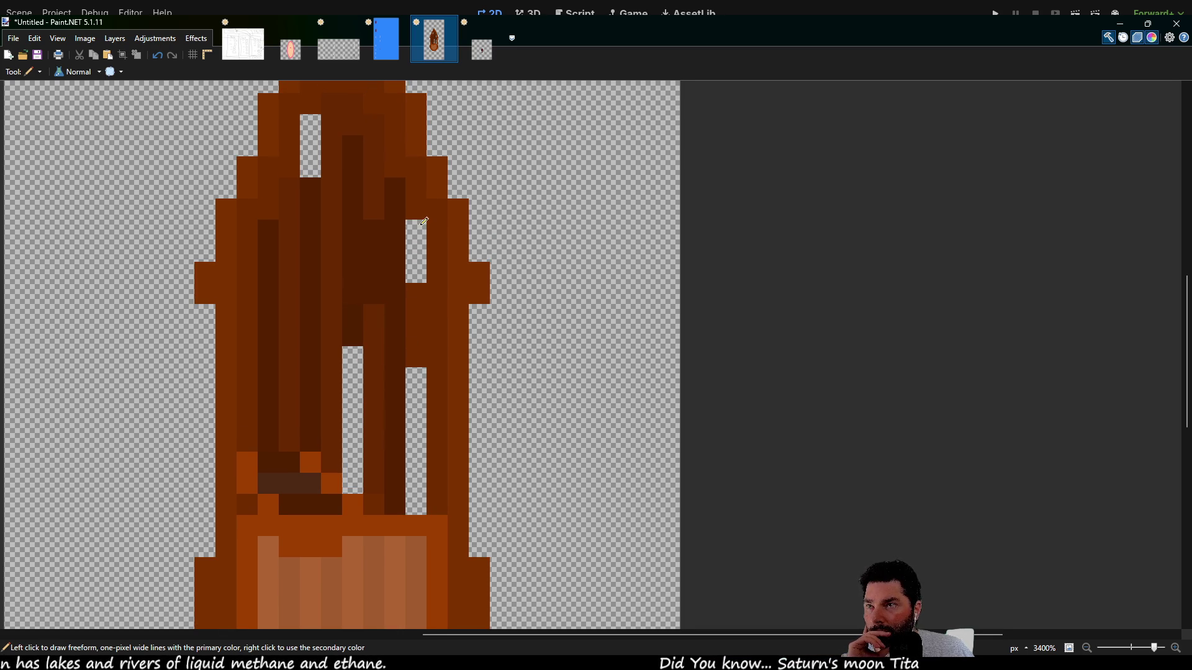
{"action": "left_click_drag", "start_coordinate": [424, 222], "coordinate": [424, 261]}
{"action": "left_click_drag", "start_coordinate": [422, 369], "coordinate": [415, 498]}
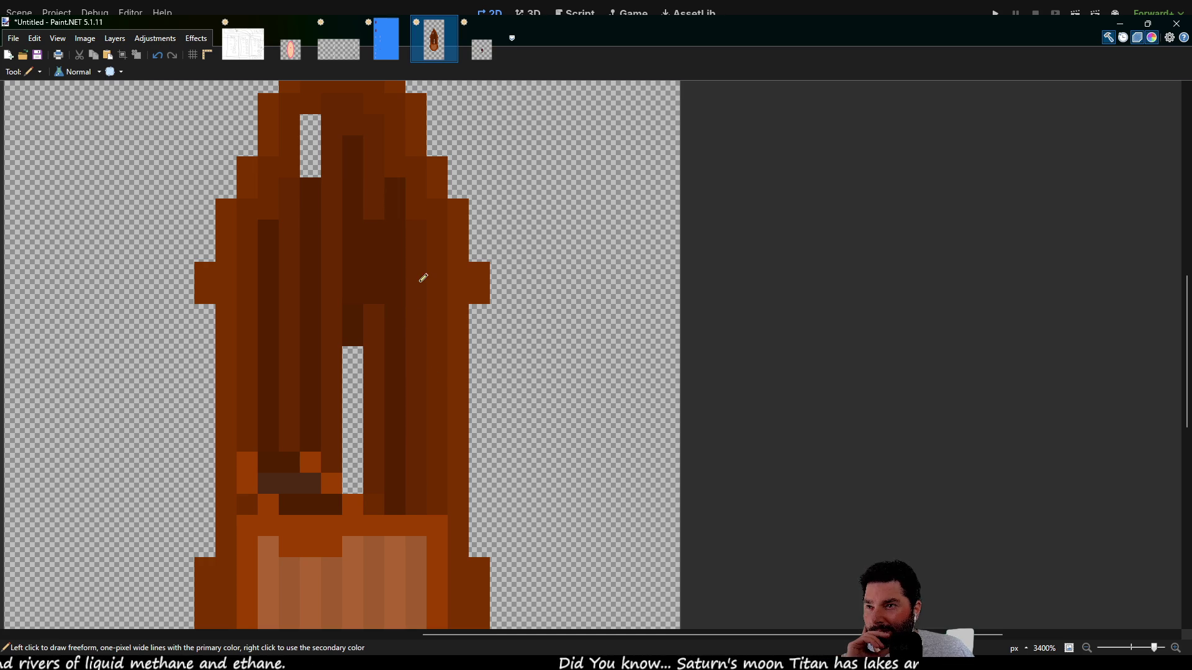
{"action": "scroll", "coordinate": [390, 195], "scroll_direction": "up", "scroll_amount": 1}
{"action": "scroll", "coordinate": [434, 218], "scroll_direction": "left", "scroll_amount": 3}
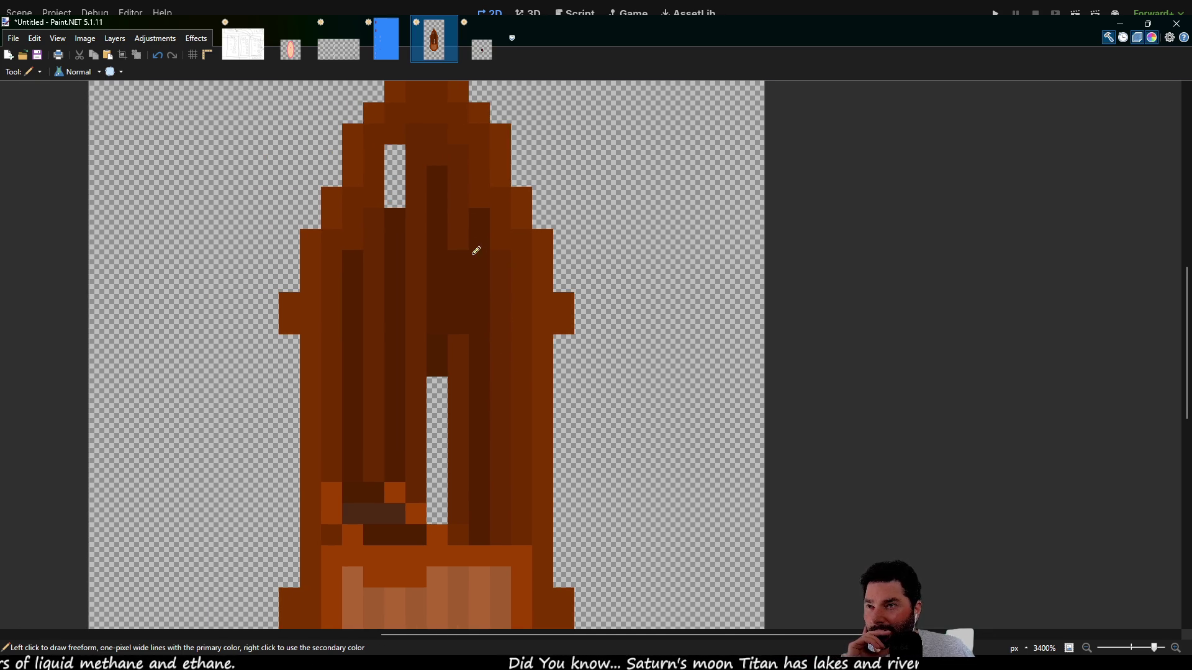
- Lighten one bow stripe to medium brown and fill the long centre gap with dark brown
{"action": "left_click_drag", "start_coordinate": [457, 237], "coordinate": [446, 367]}
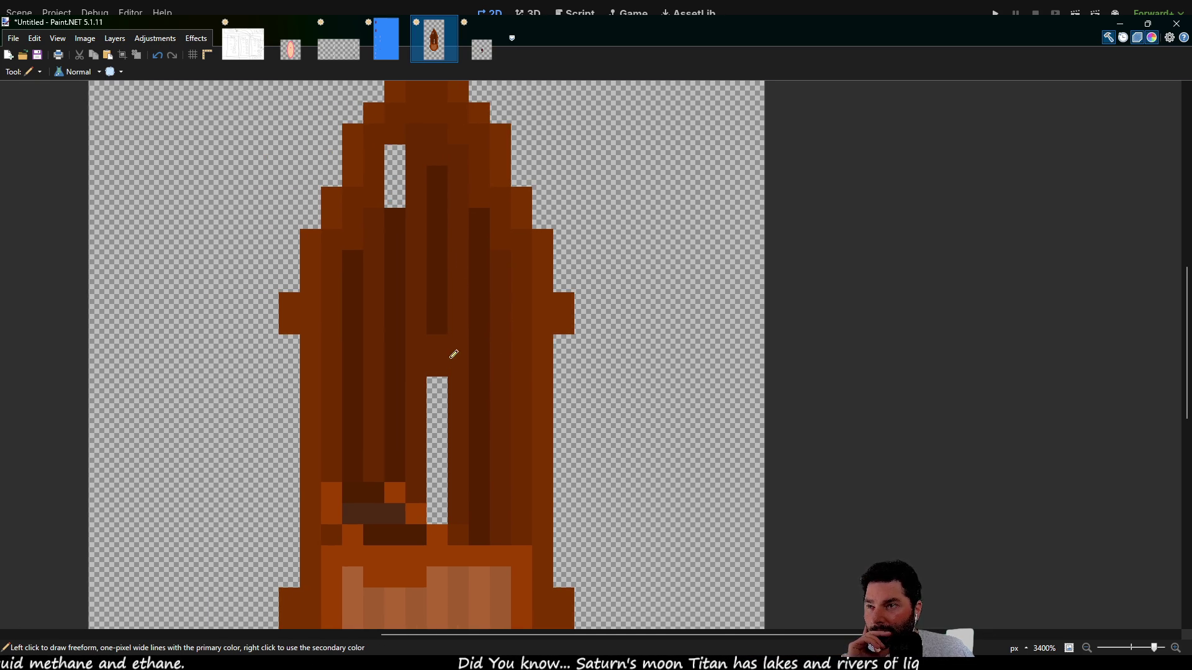
{"action": "scroll", "coordinate": [450, 399], "scroll_direction": "down", "scroll_amount": 1}
{"action": "key", "text": "k"}
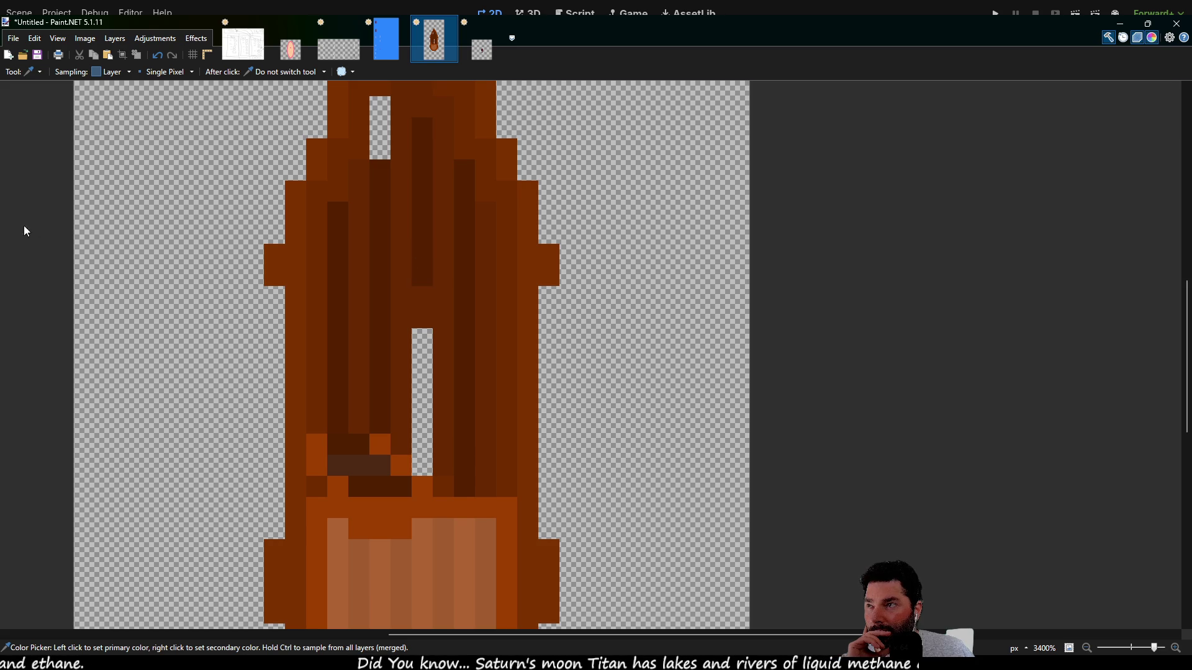
{"action": "key", "text": "p"}
{"action": "mouse_move", "coordinate": [426, 462]}
{"action": "left_mouse_down"}
{"action": "mouse_move", "coordinate": [426, 283]}
{"action": "mouse_move", "coordinate": [401, 282]}
{"action": "mouse_move", "coordinate": [414, 264]}
{"action": "left_mouse_up"}
{"action": "scroll", "coordinate": [426, 283], "scroll_direction": "up", "scroll_amount": 5}
- Extend the small grey bar on the hull by one more grey pixel
{"action": "scroll", "coordinate": [454, 374], "scroll_direction": "down", "scroll_amount": 8}
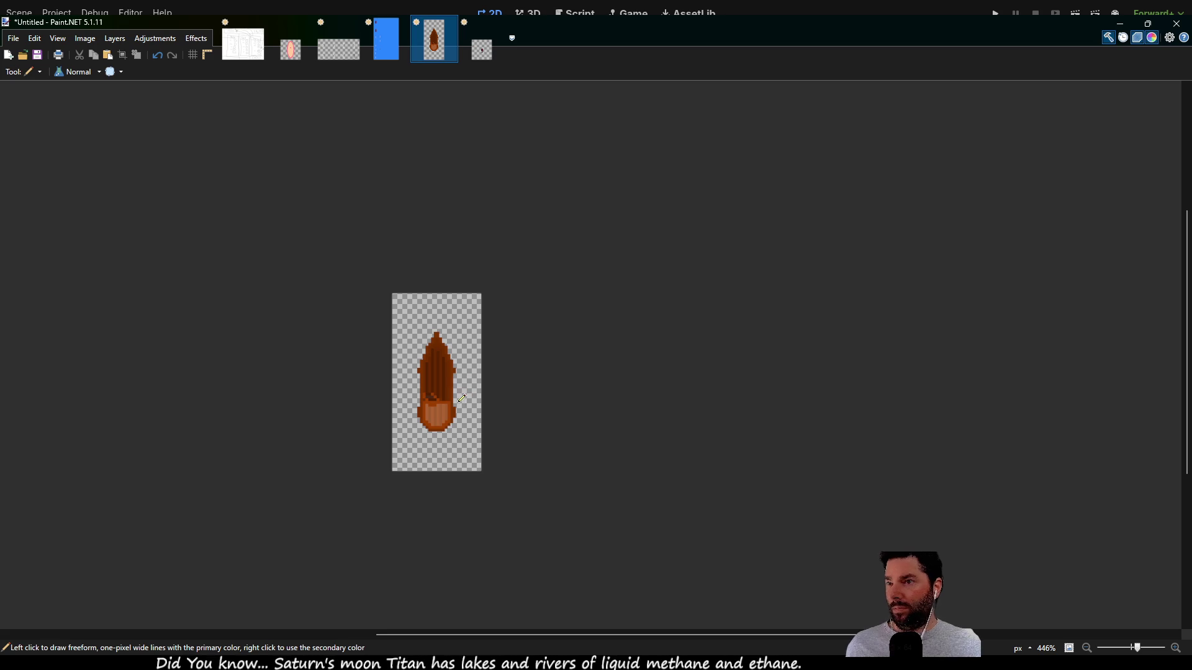
{"action": "scroll", "coordinate": [457, 402], "scroll_direction": "up", "scroll_amount": 1}
{"action": "scroll", "coordinate": [481, 407], "scroll_direction": "down", "scroll_amount": 1}
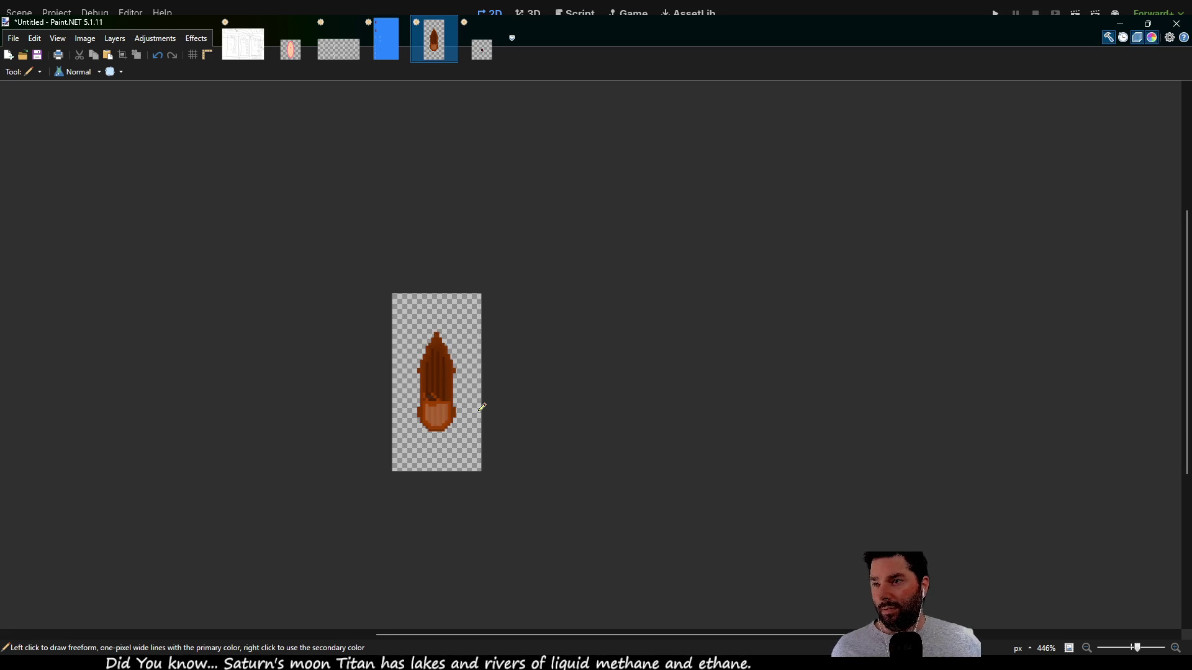
{"action": "scroll", "coordinate": [501, 412], "scroll_direction": "up", "scroll_amount": 3}
{"action": "scroll", "coordinate": [421, 386], "scroll_direction": "down", "scroll_amount": 1}
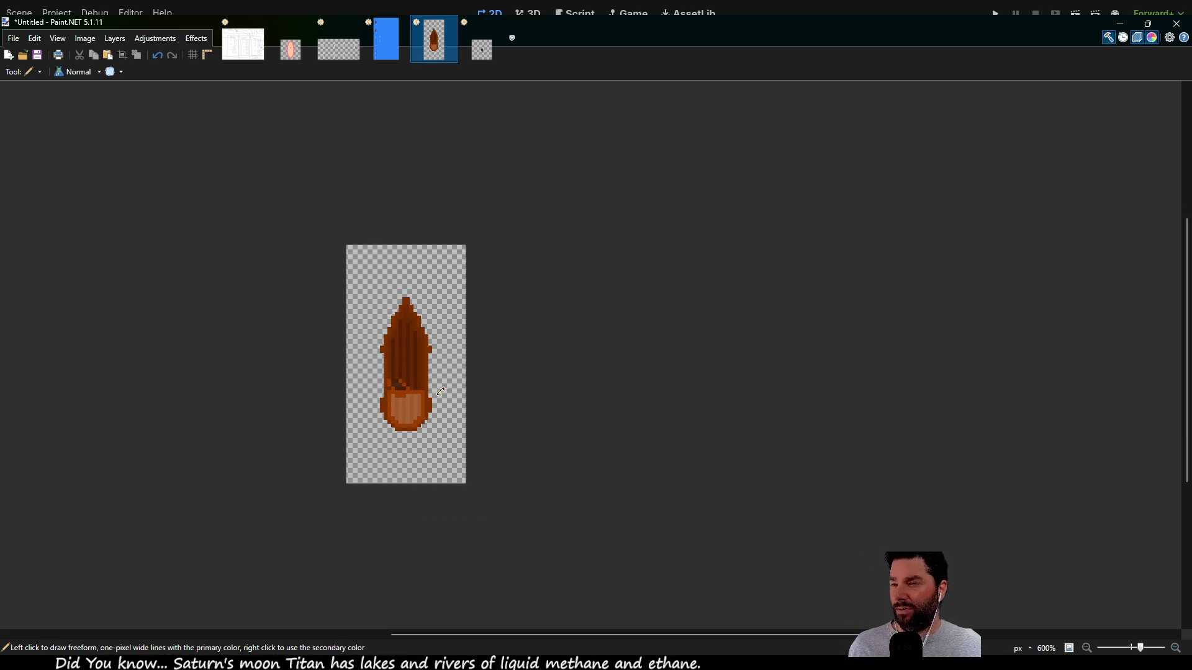
{"action": "scroll", "coordinate": [443, 391], "scroll_direction": "up", "scroll_amount": 5}
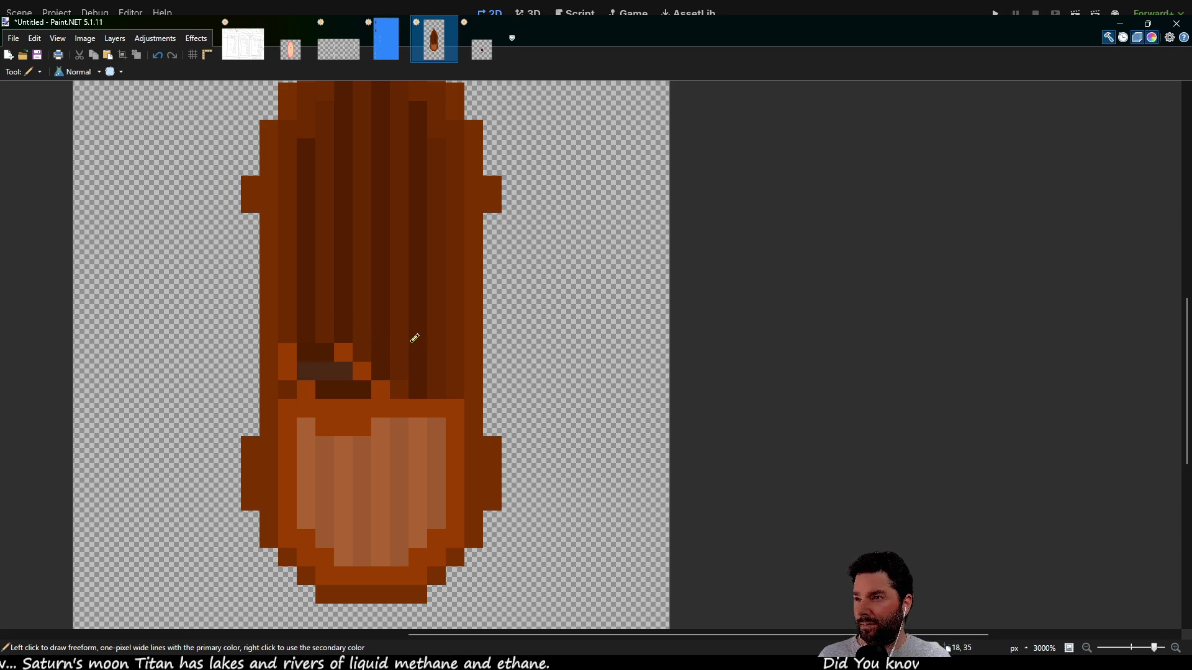
{"action": "left_click_drag", "start_coordinate": [399, 334], "coordinate": [434, 330]}
{"action": "scroll", "coordinate": [560, 347], "scroll_direction": "down", "scroll_amount": 5}
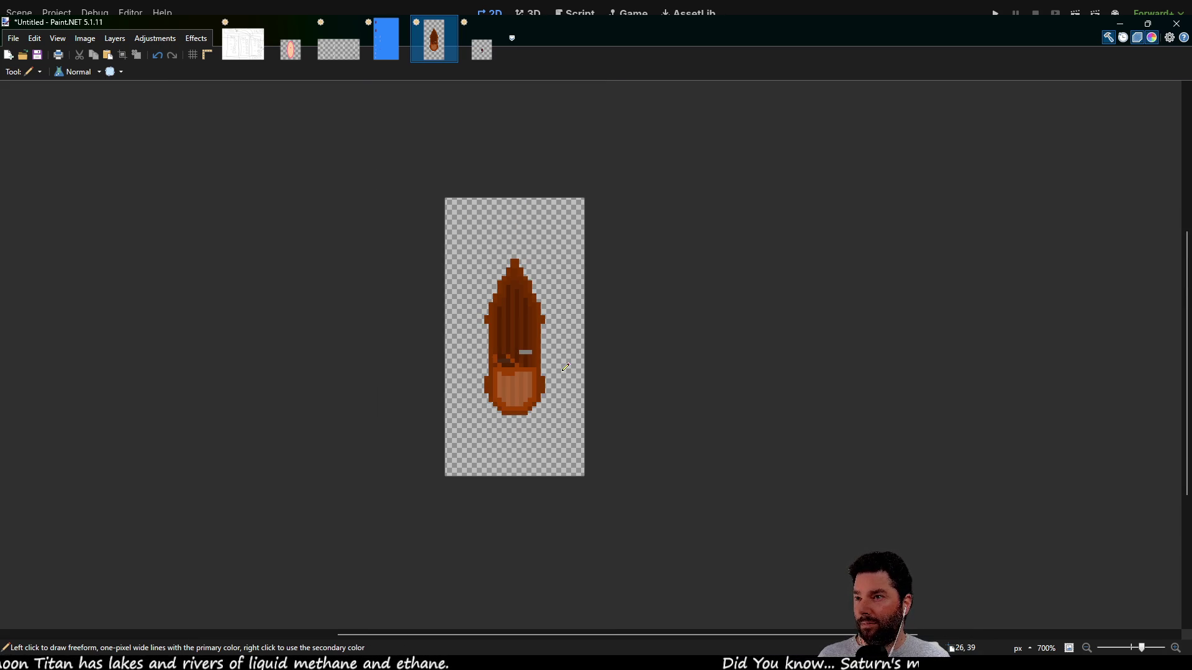
{"action": "scroll", "coordinate": [537, 326], "scroll_direction": "up", "scroll_amount": 4}
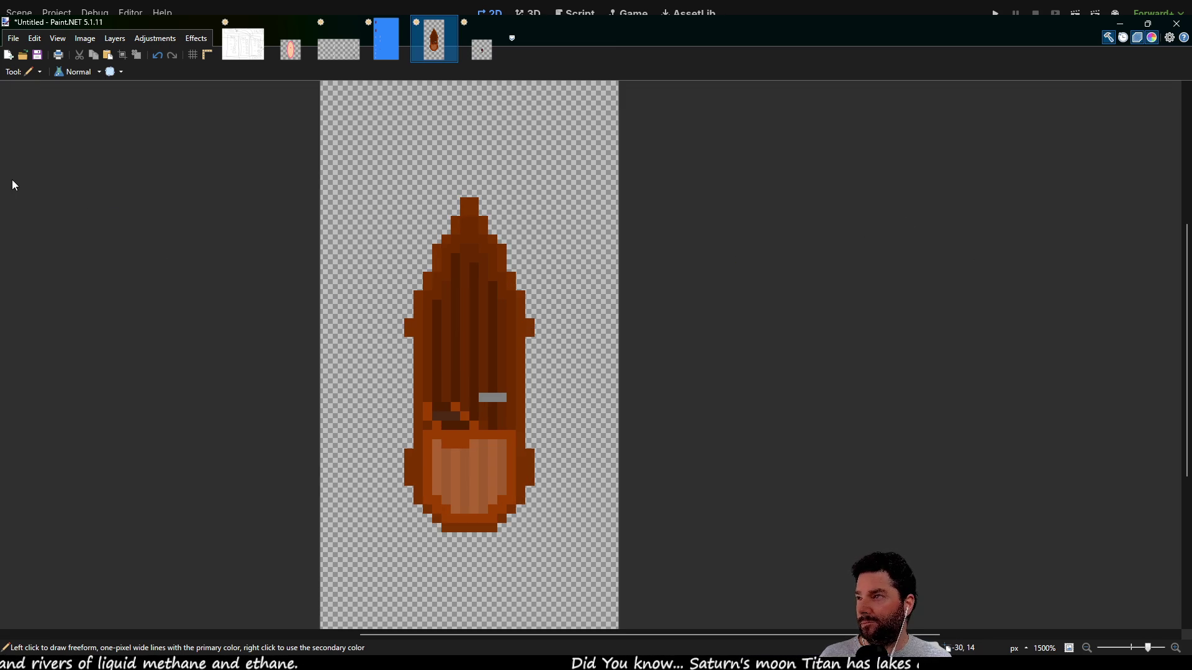
{"action": "key", "text": "k"}
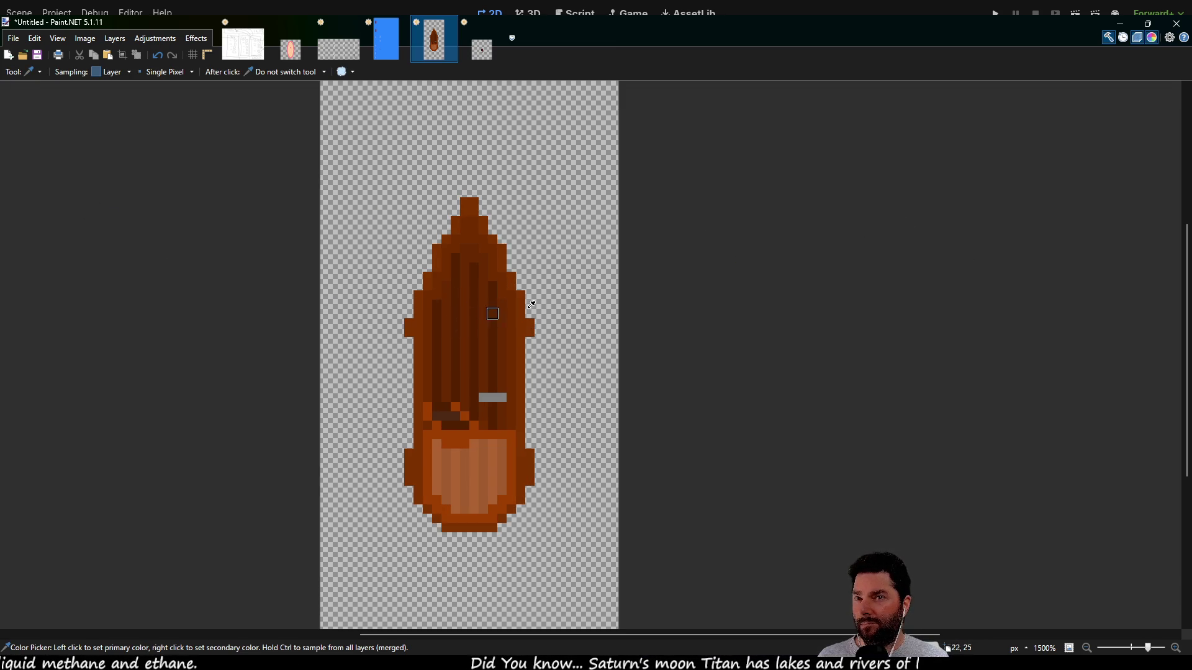
{"action": "key", "text": "p"}
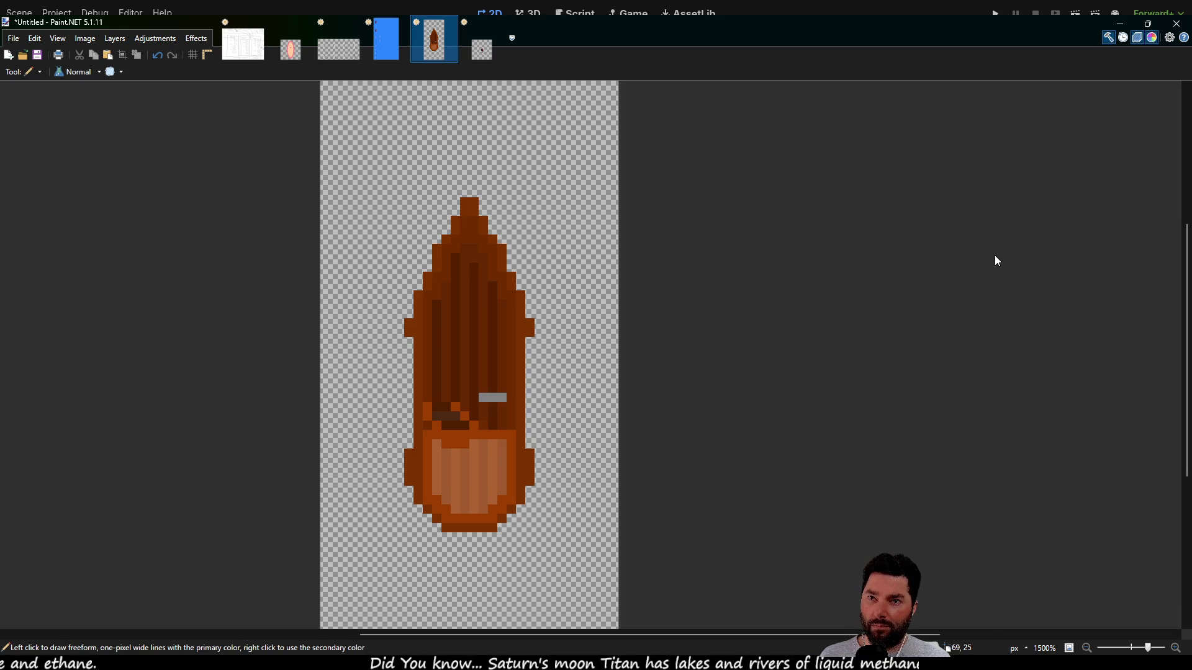
{"action": "scroll", "coordinate": [471, 333], "scroll_direction": "up", "scroll_amount": 5}
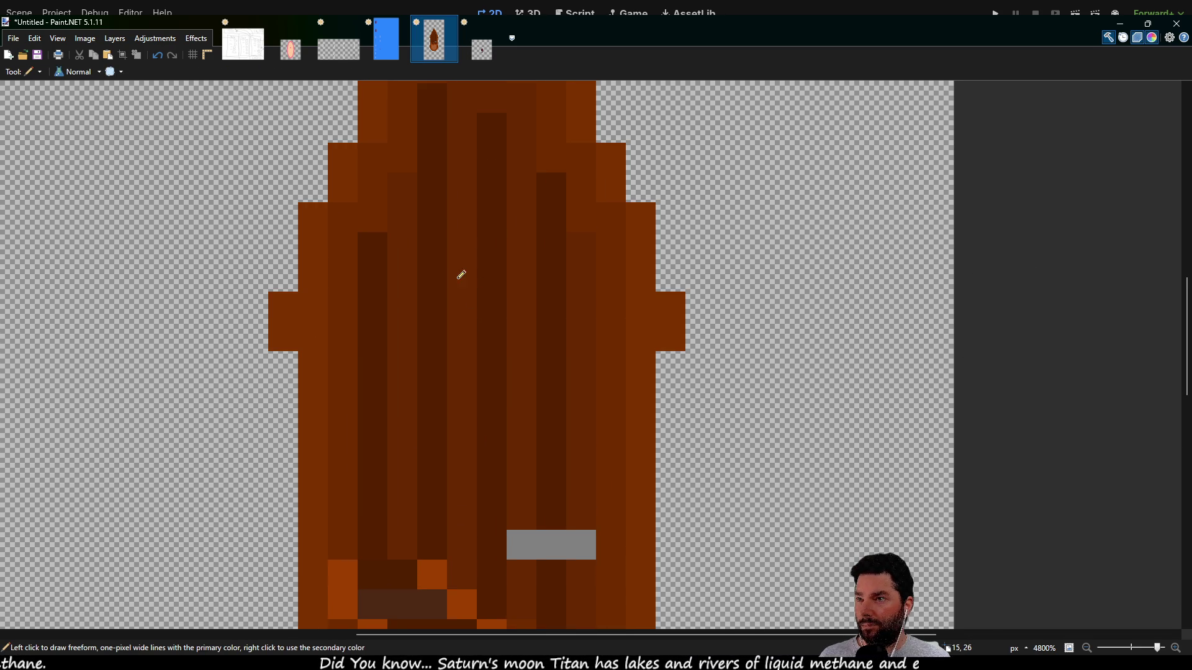
- Paint a dark brown hatch block on the upper deck and outline it with darker pixels
{"action": "mouse_move", "coordinate": [470, 238]}
{"action": "left_mouse_down"}
{"action": "mouse_move", "coordinate": [495, 244]}
{"action": "mouse_move", "coordinate": [467, 274]}
{"action": "left_mouse_up"}
{"action": "scroll", "coordinate": [576, 285], "scroll_direction": "down", "scroll_amount": 8}
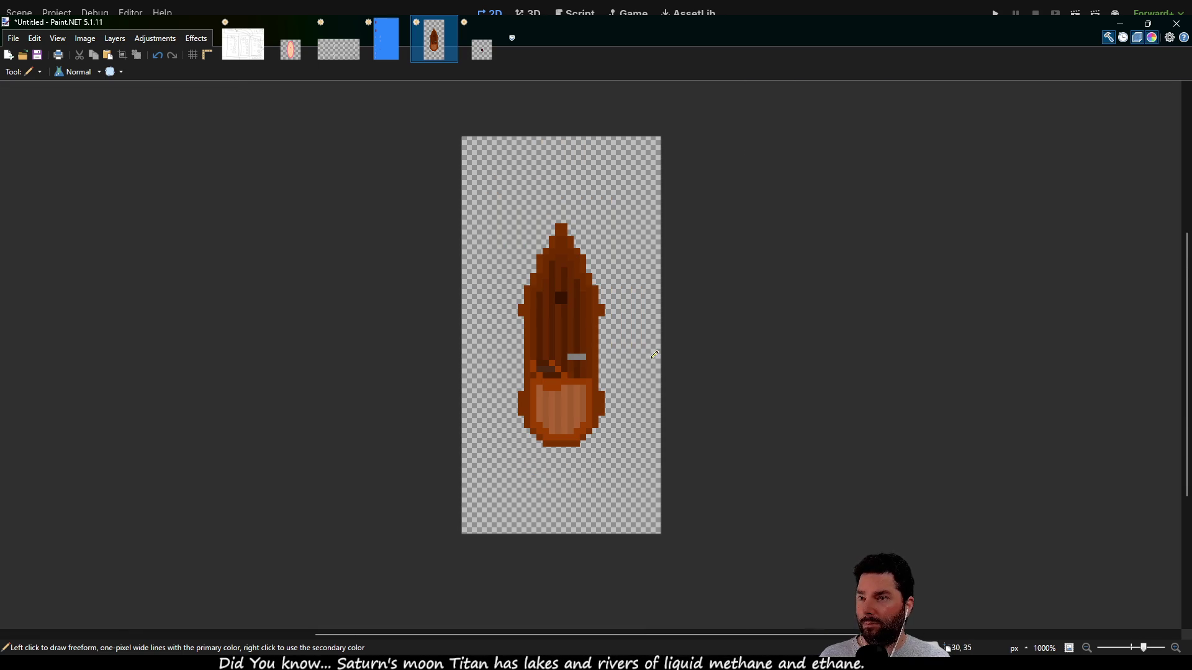
{"action": "scroll", "coordinate": [552, 297], "scroll_direction": "up", "scroll_amount": 5}
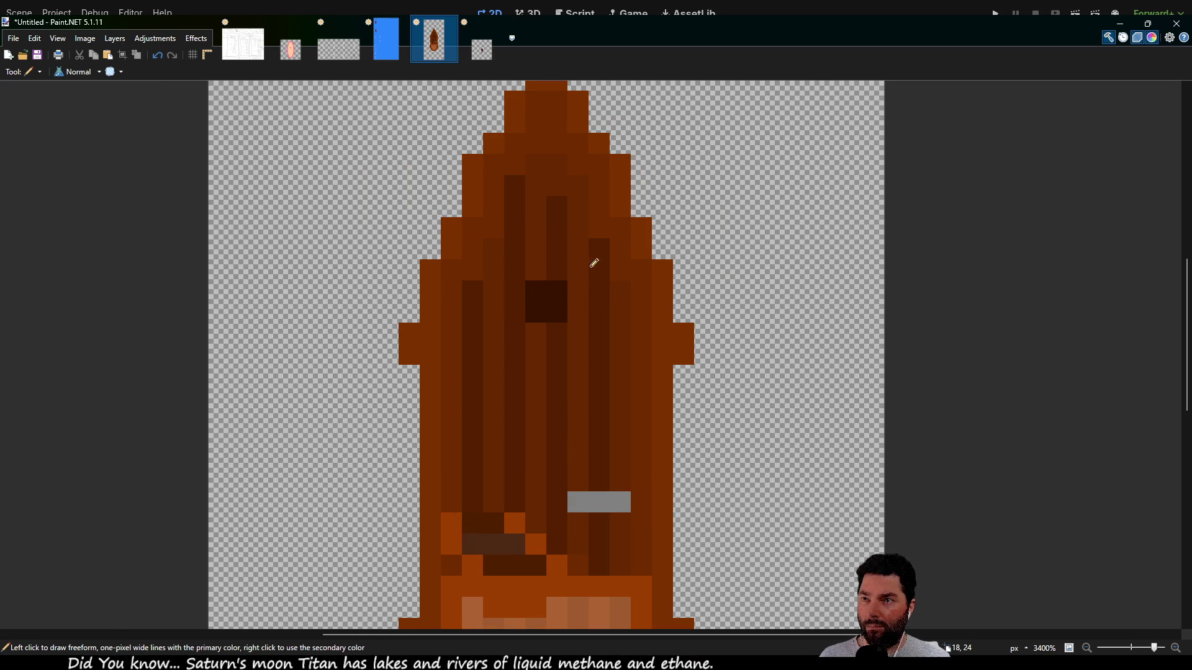
{"action": "mouse_move", "coordinate": [558, 267]}
{"action": "left_mouse_down"}
{"action": "mouse_move", "coordinate": [524, 266]}
{"action": "mouse_move", "coordinate": [519, 314]}
{"action": "mouse_move", "coordinate": [575, 322]}
{"action": "mouse_move", "coordinate": [577, 268]}
{"action": "left_mouse_up"}
{"action": "scroll", "coordinate": [615, 304], "scroll_direction": "down", "scroll_amount": 5}
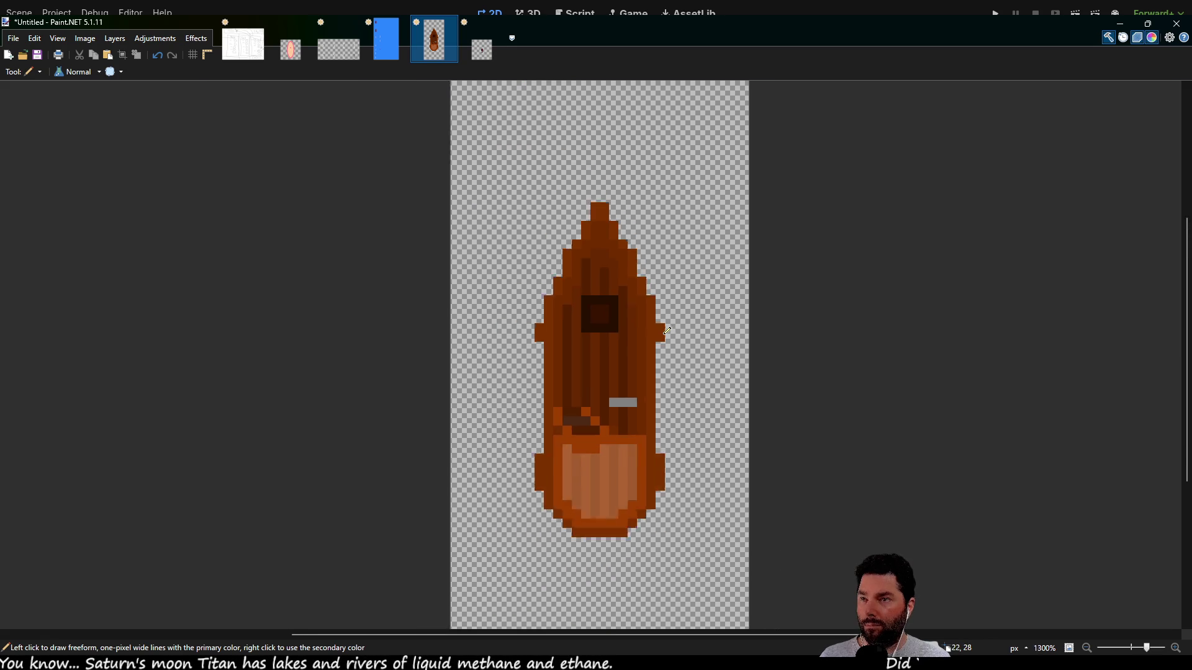
{"action": "mouse_move", "coordinate": [708, 365]}
{"action": "left_mouse_down"}
{"action": "mouse_move", "coordinate": [636, 261]}
{"action": "mouse_move", "coordinate": [583, 261]}
{"action": "mouse_move", "coordinate": [578, 379]}
{"action": "left_mouse_up"}
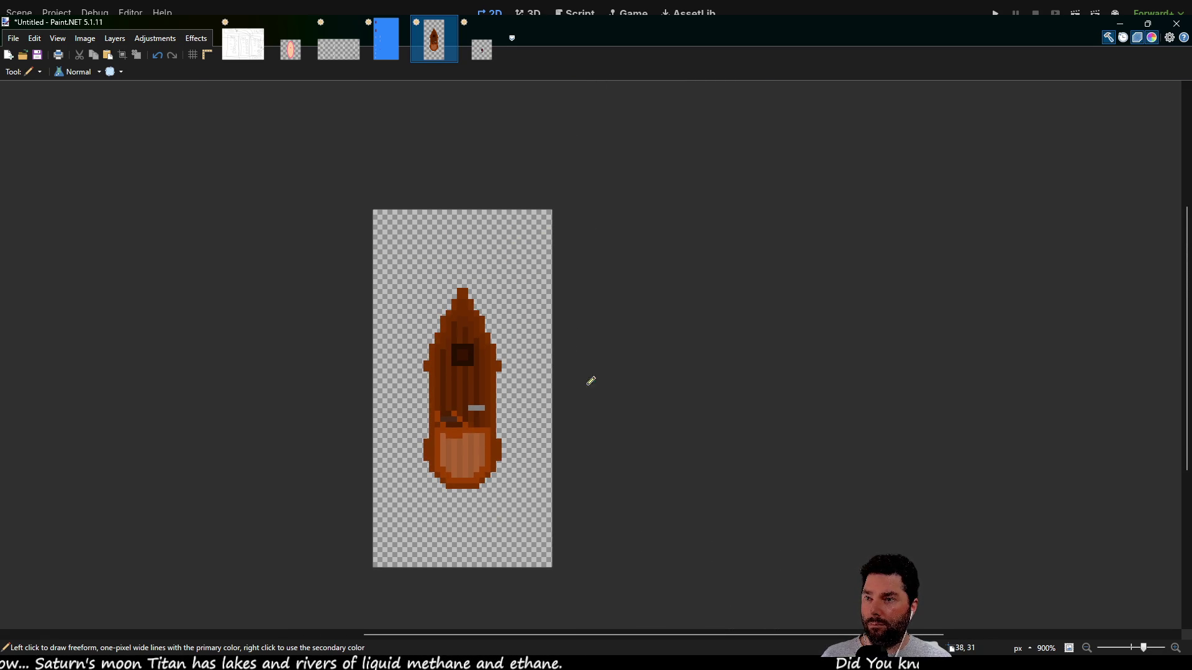
- Sample the grey colour from the boat's bar and go back to the Pencil
{"action": "scroll", "coordinate": [609, 380], "scroll_direction": "down", "scroll_amount": 2}
{"action": "scroll", "coordinate": [609, 380], "scroll_direction": "down", "scroll_amount": 1}
{"action": "scroll", "coordinate": [609, 380], "scroll_direction": "up", "scroll_amount": 3}
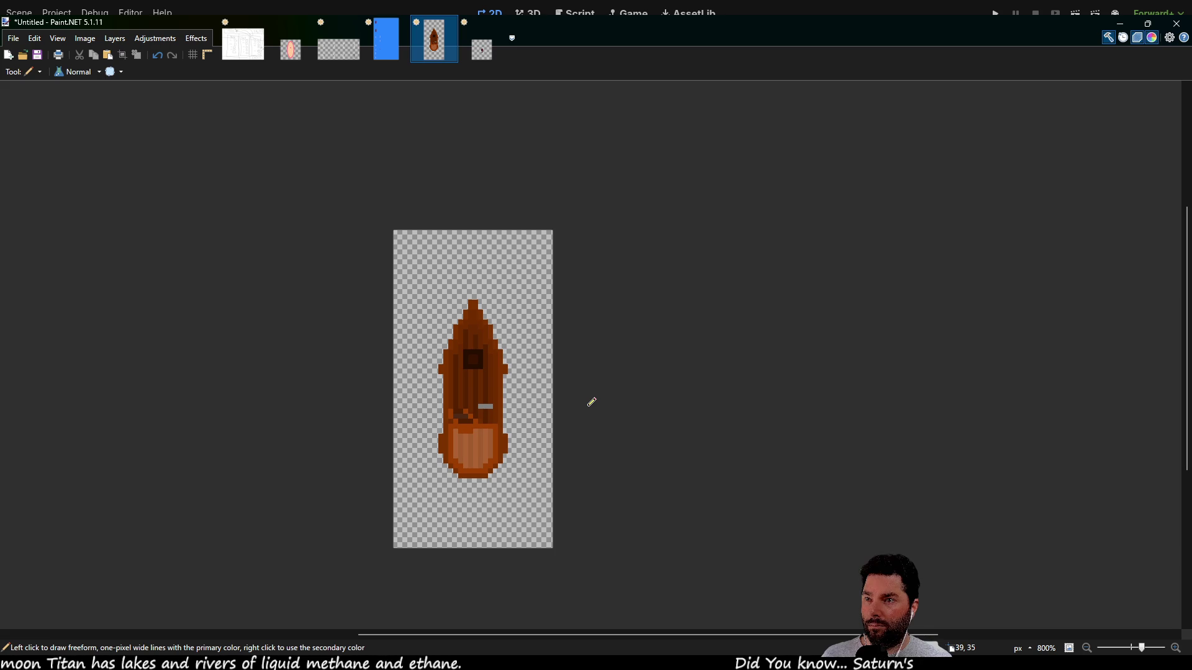
{"action": "scroll", "coordinate": [477, 404], "scroll_direction": "up", "scroll_amount": 6}
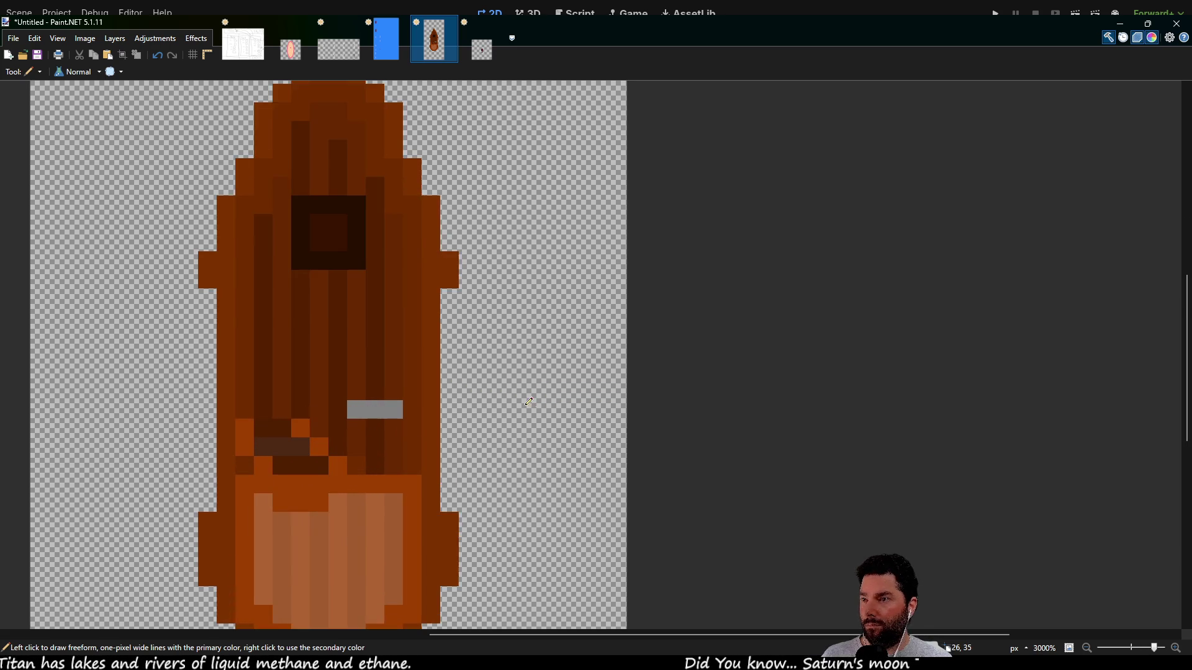
{"action": "key", "text": "k"}
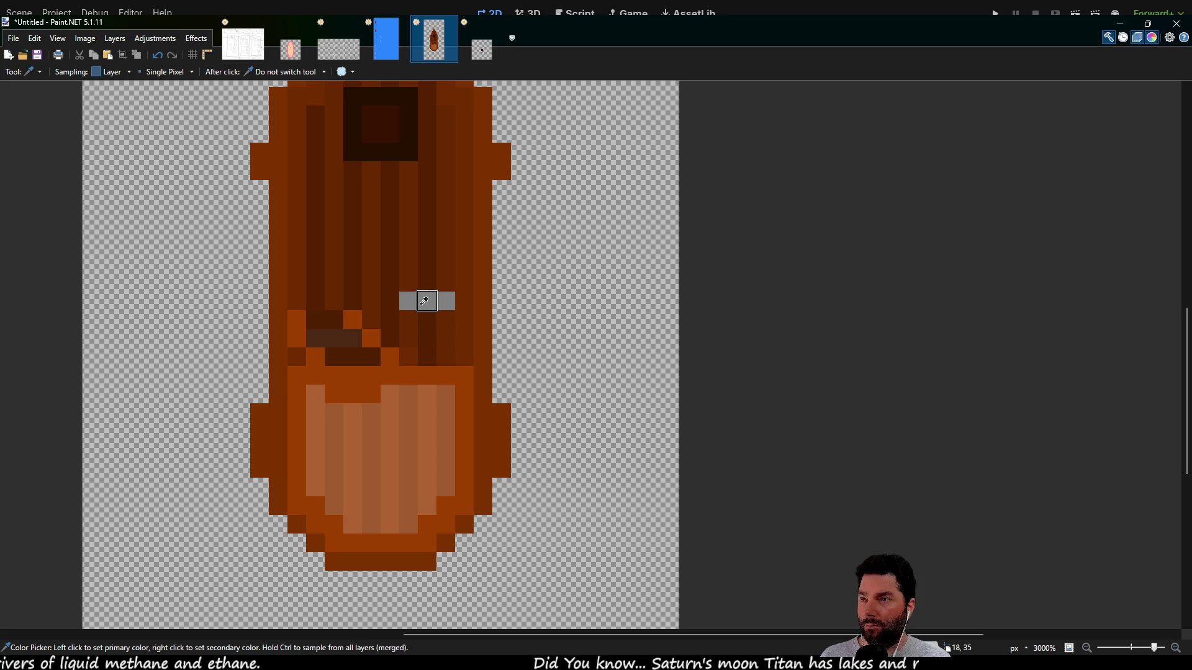
{"action": "key", "text": "p"}
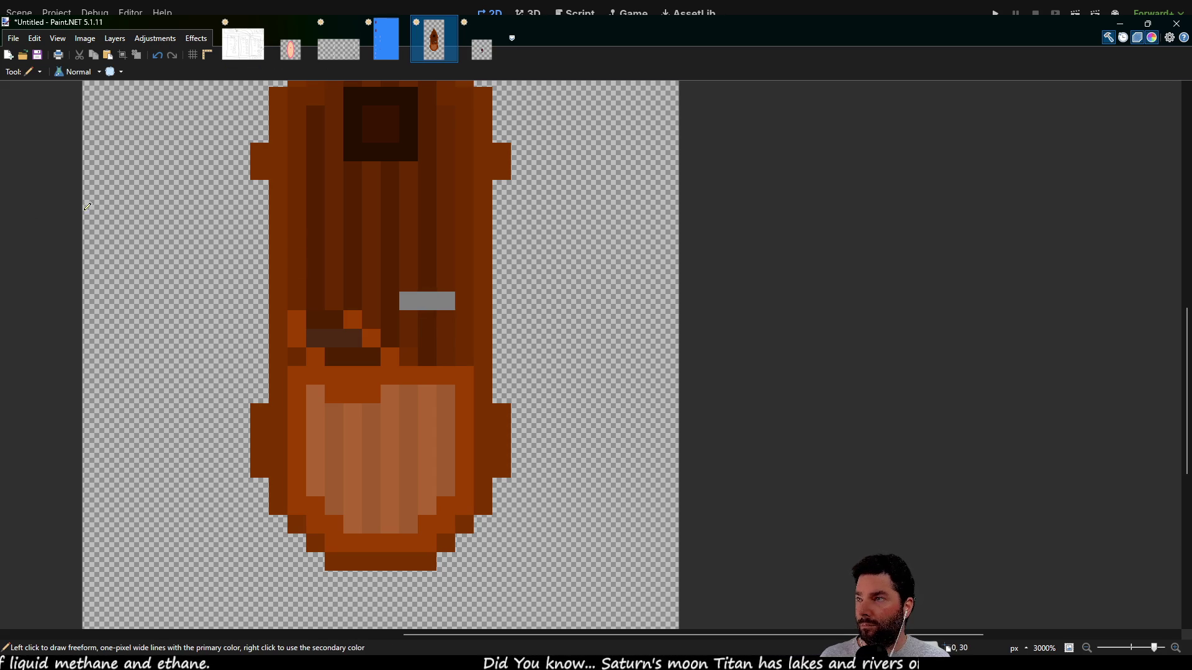
{"action": "scroll", "coordinate": [611, 357], "scroll_direction": "down", "scroll_amount": 5}
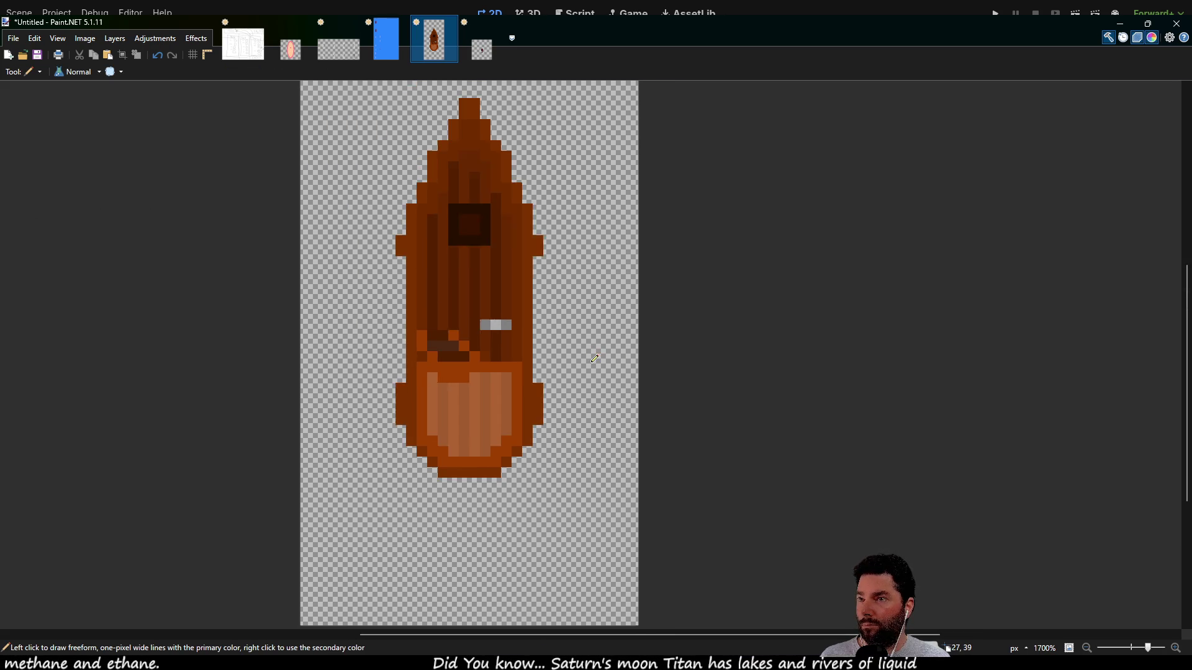
{"action": "scroll", "coordinate": [593, 357], "scroll_direction": "down", "scroll_amount": 2}
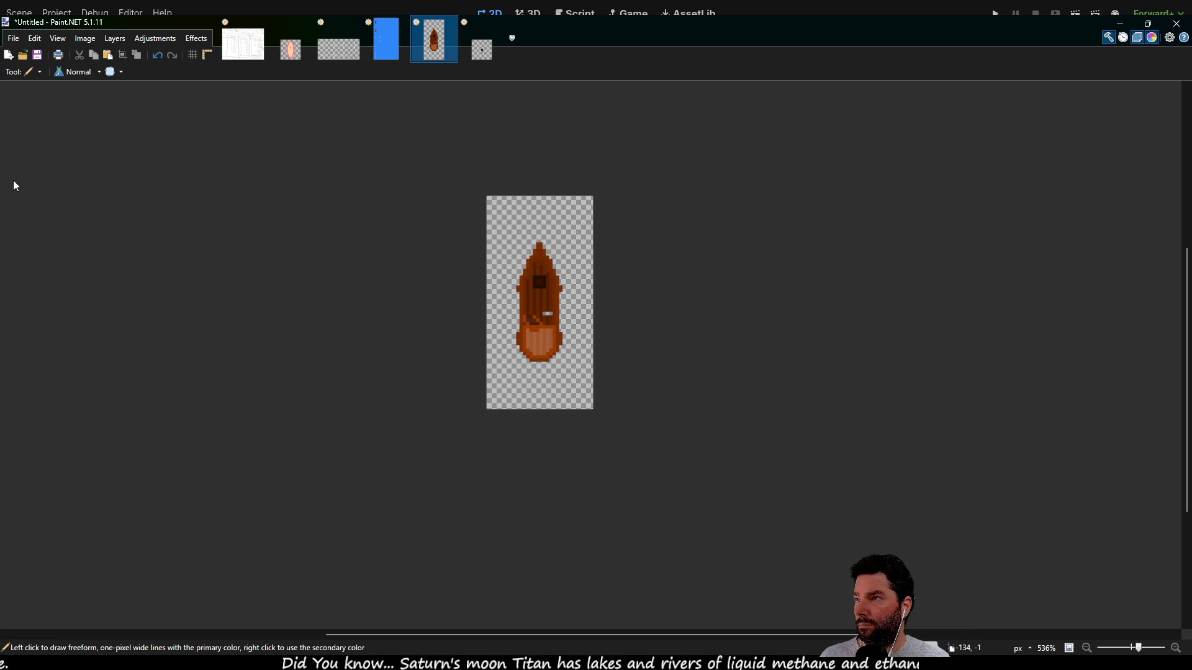
- Soft-erase the boat's upper-right bow edge with the Eraser
{"action": "key", "text": "e"}
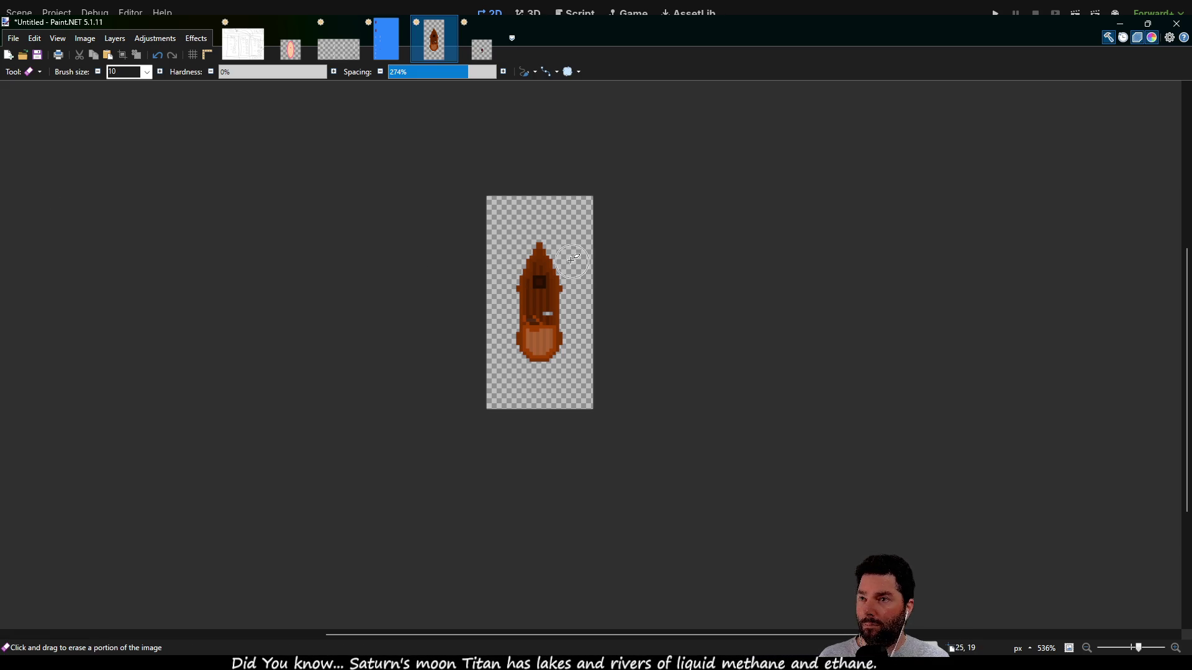
{"action": "scroll", "coordinate": [604, 283], "scroll_direction": "up", "scroll_amount": 3}
{"action": "scroll", "coordinate": [604, 283], "scroll_direction": "up", "scroll_amount": 3}
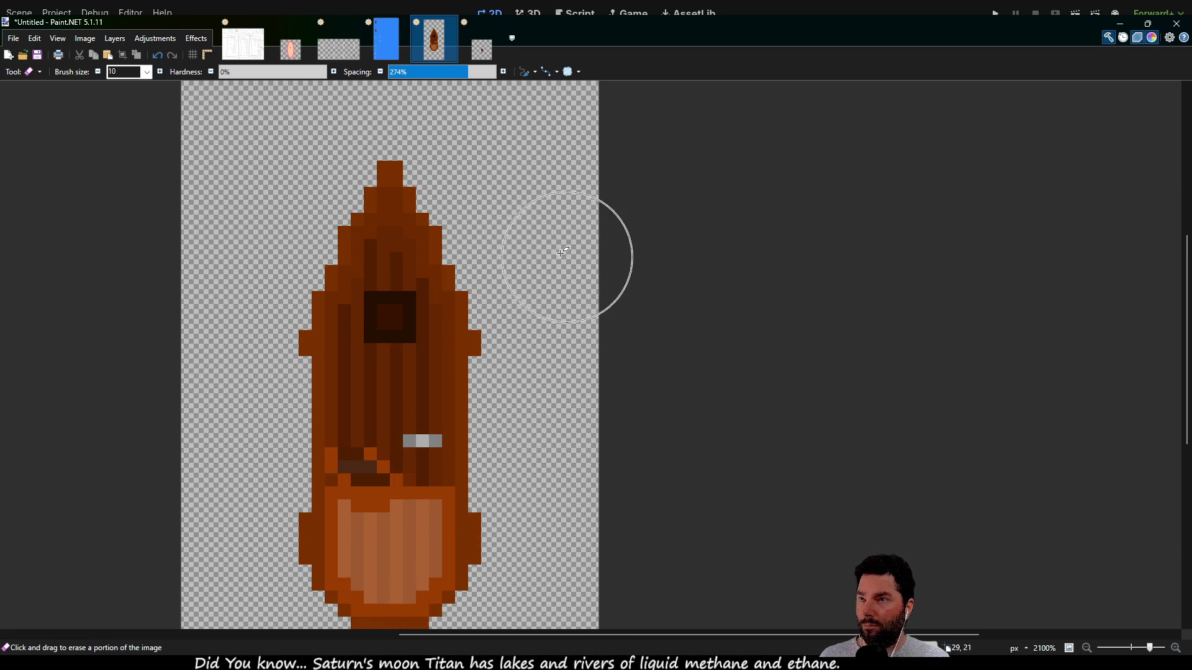
{"action": "left_click", "coordinate": [488, 216]}
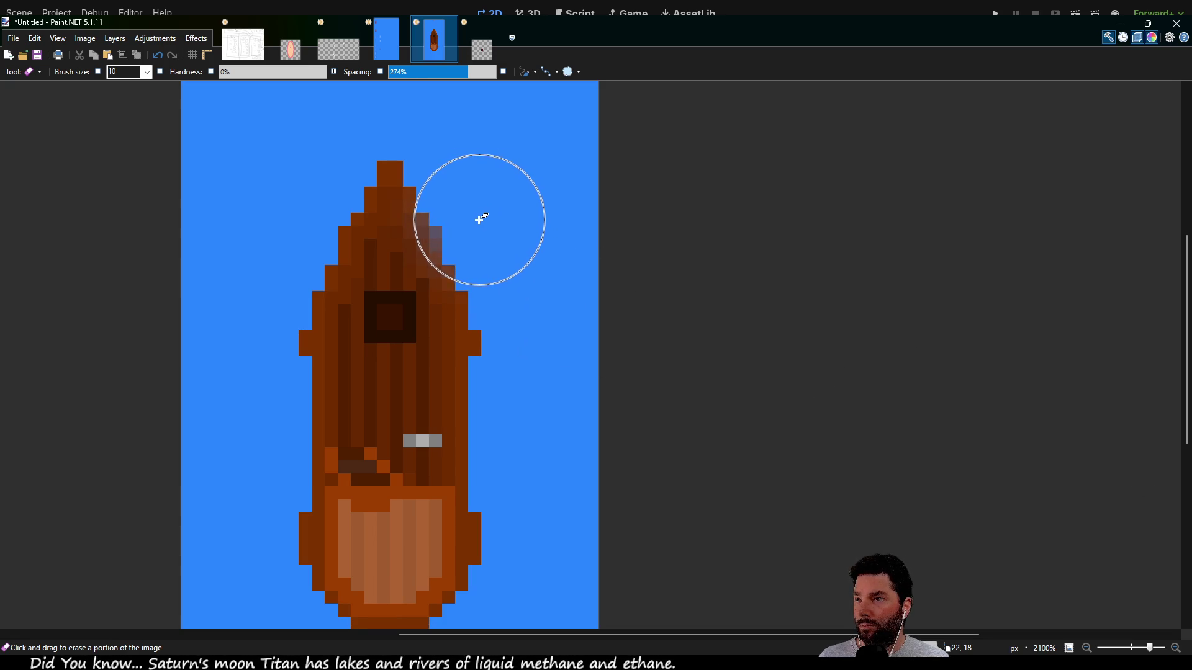
{"action": "left_click", "coordinate": [470, 196]}
{"action": "mouse_move", "coordinate": [470, 195]}
{"action": "left_mouse_down"}
{"action": "mouse_move", "coordinate": [485, 237]}
{"action": "mouse_move", "coordinate": [461, 200]}
{"action": "left_mouse_up"}
{"action": "scroll", "coordinate": [562, 335], "scroll_direction": "down", "scroll_amount": 2}
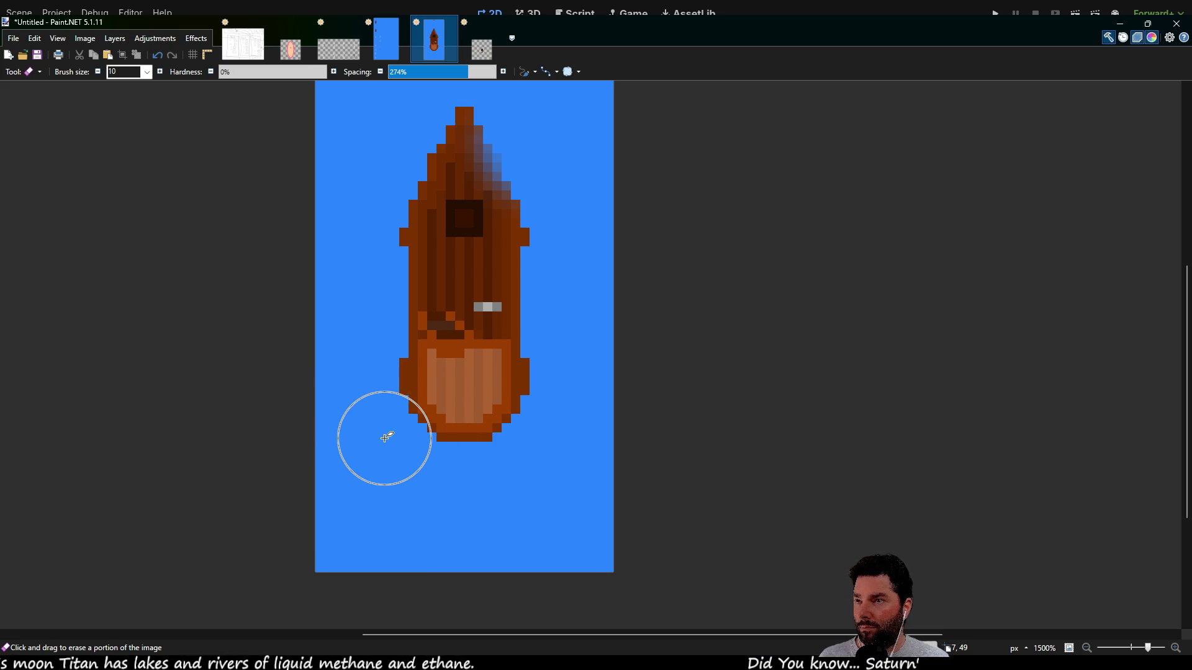
- Soft-erase the stern's lower-left edge and delete the blue background layer
{"action": "left_click", "coordinate": [384, 439]}
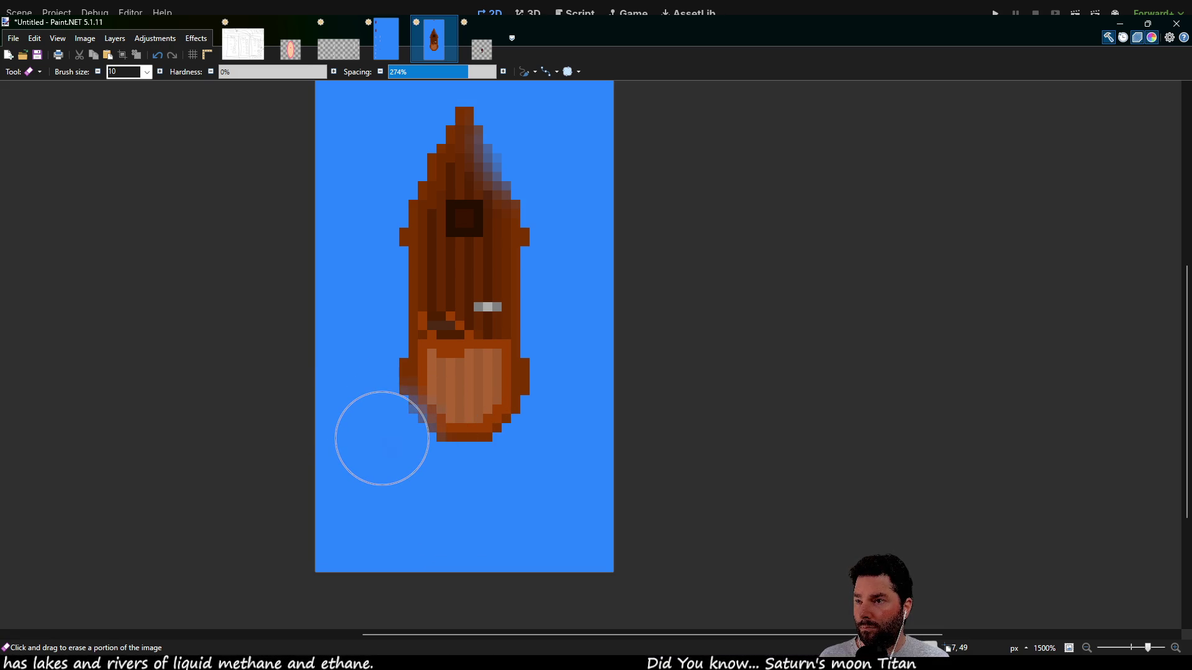
{"action": "left_click_drag", "start_coordinate": [386, 439], "coordinate": [391, 446]}
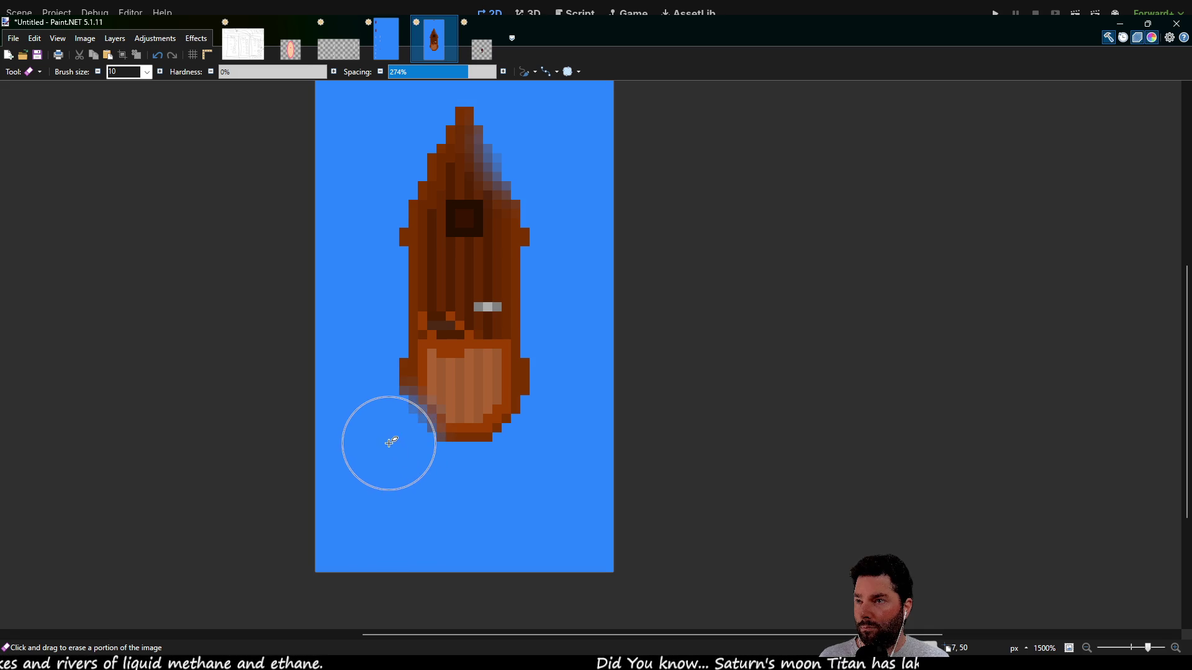
{"action": "scroll", "coordinate": [542, 392], "scroll_direction": "down", "scroll_amount": 2, "text": "ctrl"}
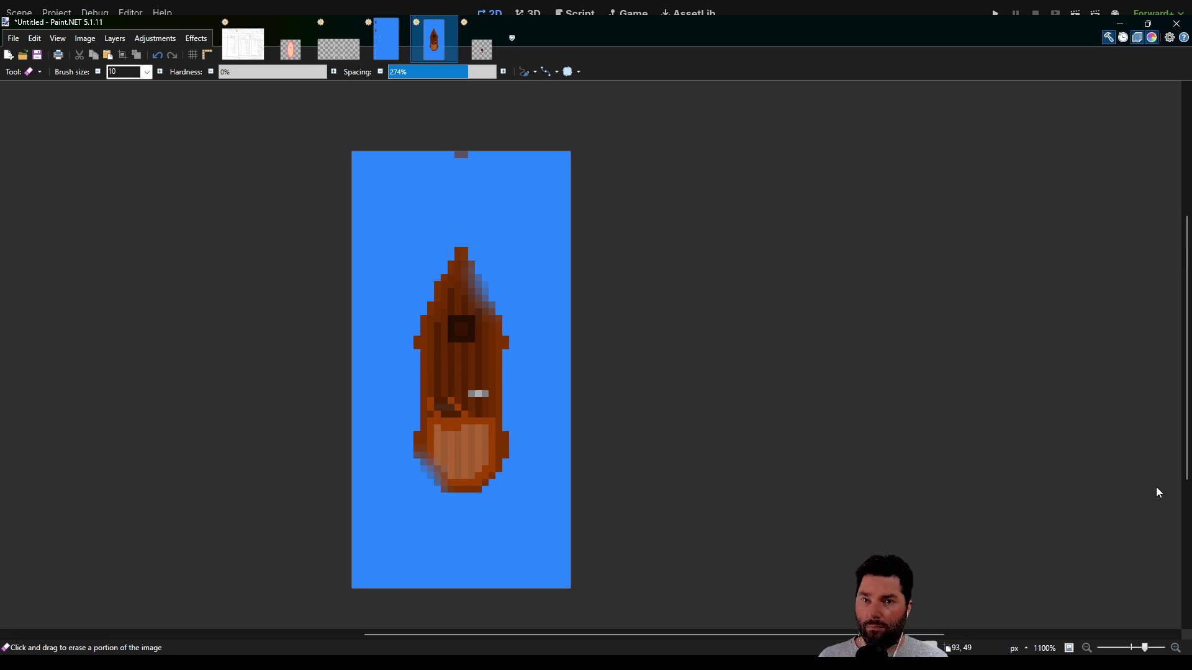
{"action": "key", "text": "ctrl+shift+Delete"}
- Select the whole 32×64 boat and paste it onto the blue sprite sheet, lined up right of the first boat
{"action": "key", "text": "s"}
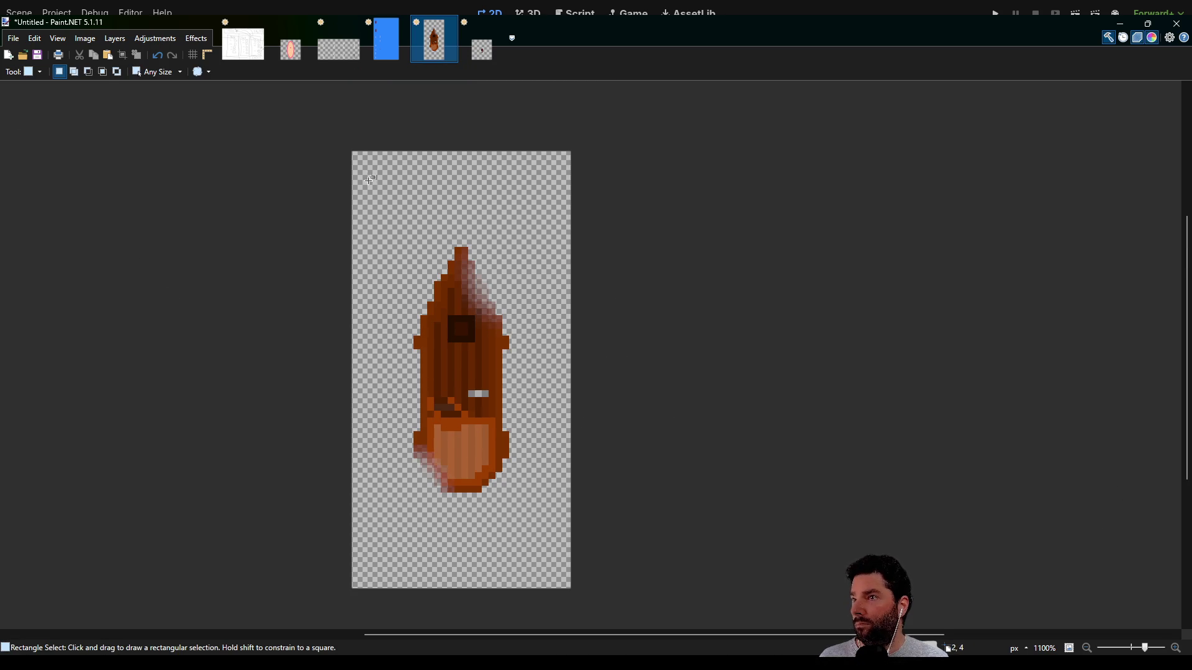
{"action": "key", "text": "ctrl+a"}
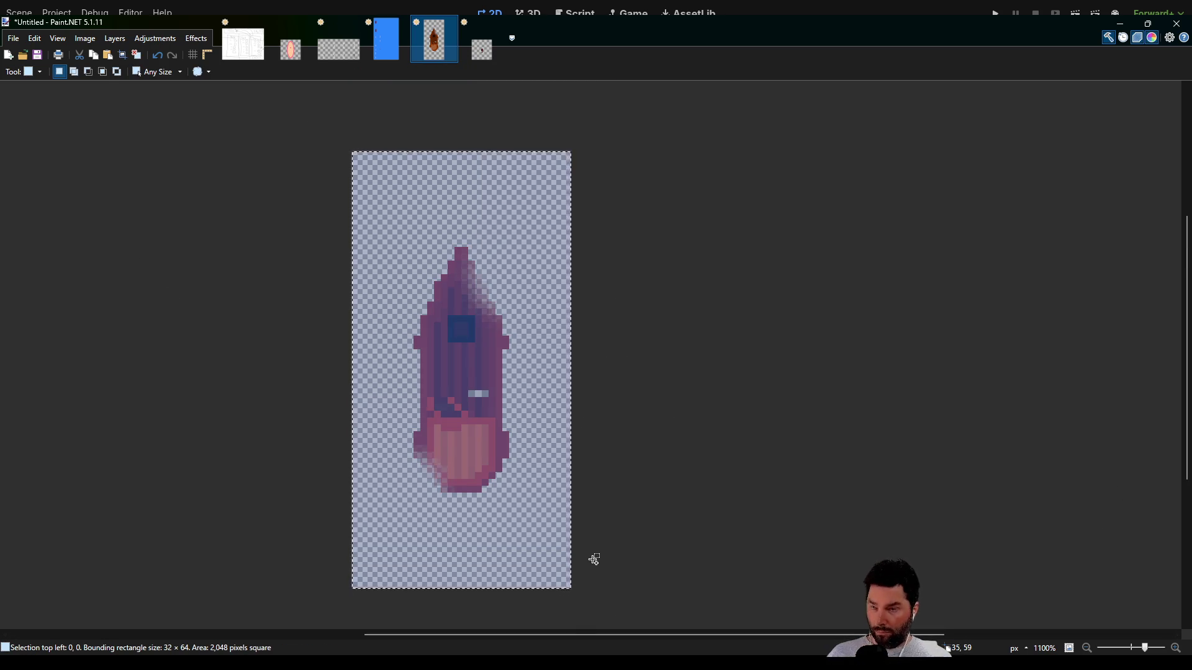
{"action": "left_click", "coordinate": [379, 58]}
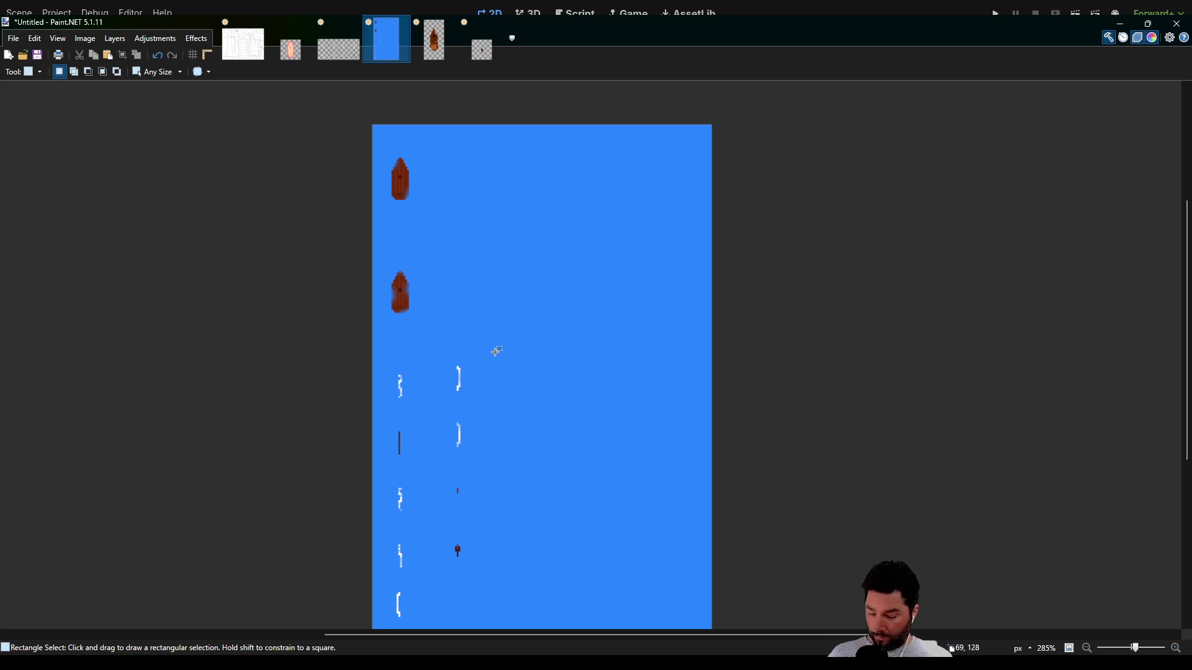
{"action": "key", "text": "ctrl+v"}
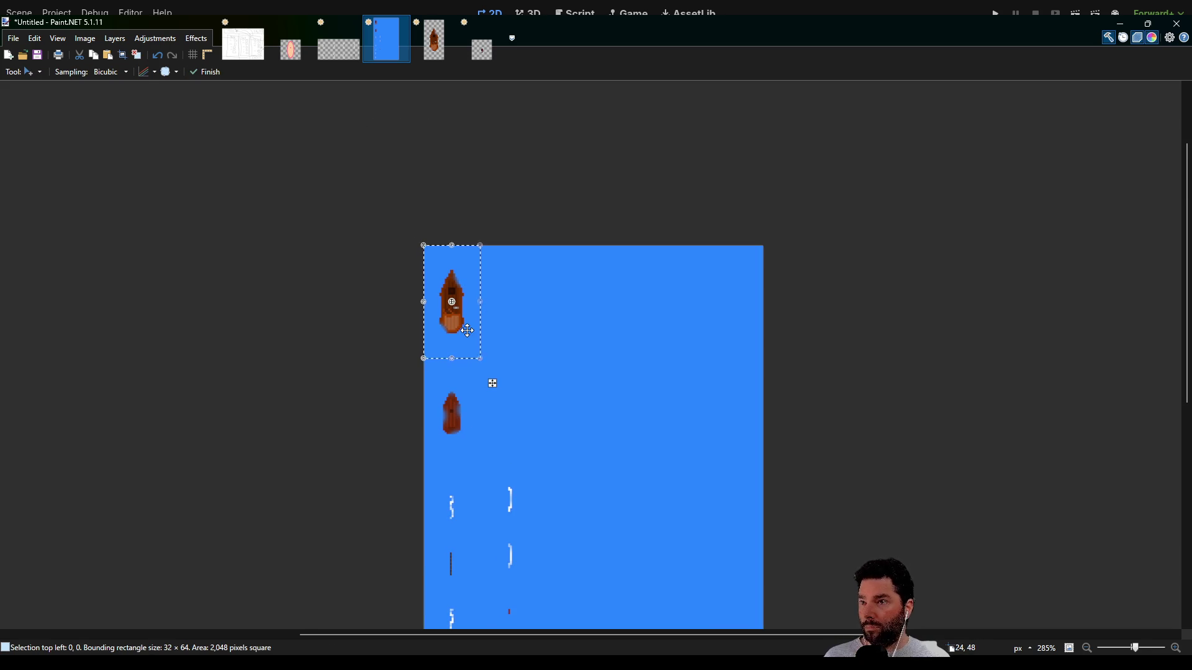
{"action": "scroll", "coordinate": [467, 331], "scroll_direction": "up", "scroll_amount": 3}
{"action": "mouse_move", "coordinate": [469, 332]}
{"action": "left_mouse_down"}
{"action": "mouse_move", "coordinate": [605, 327]}
{"action": "mouse_move", "coordinate": [580, 323]}
{"action": "left_mouse_up"}
{"action": "mouse_move", "coordinate": [570, 248]}
{"action": "left_mouse_down"}
{"action": "mouse_move", "coordinate": [584, 261]}
{"action": "mouse_move", "coordinate": [584, 247]}
{"action": "mouse_move", "coordinate": [570, 250]}
{"action": "left_mouse_up"}
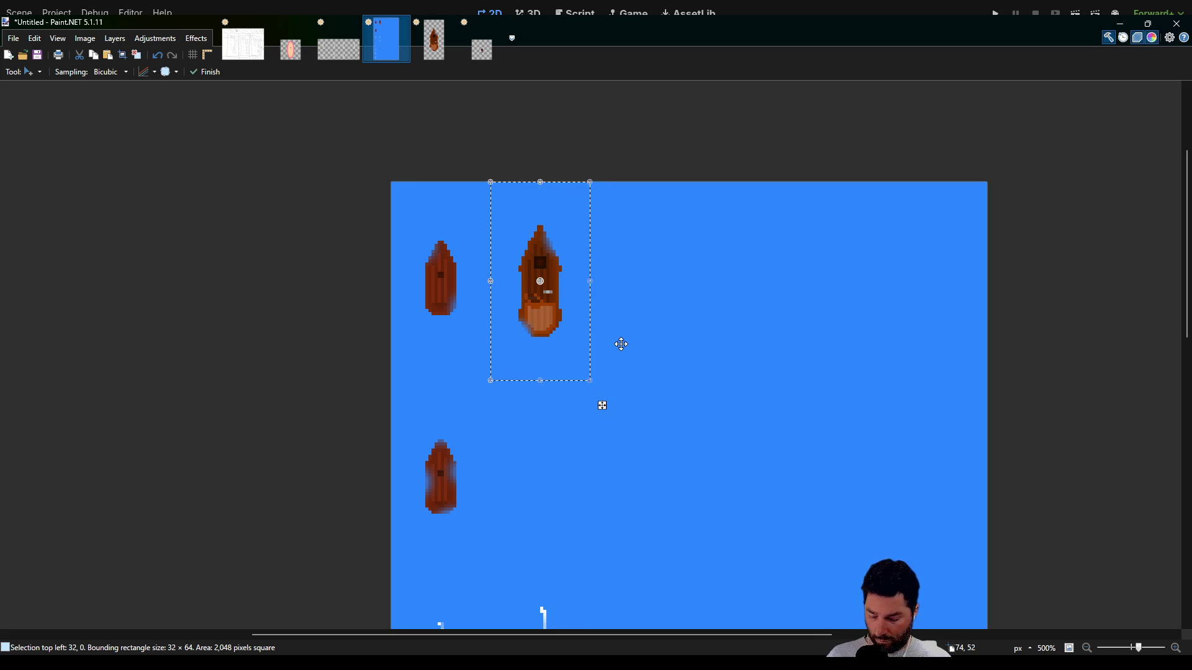
{"action": "scroll", "coordinate": [624, 345], "scroll_direction": "down", "scroll_amount": 3, "text": "ctrl"}
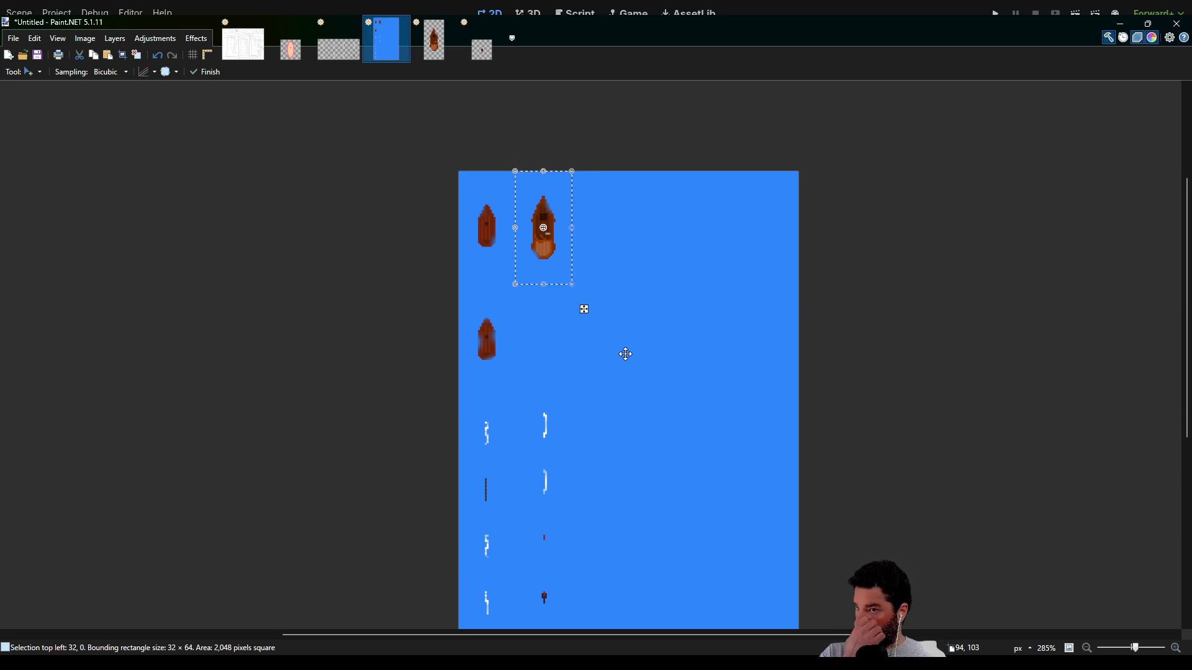
{"action": "left_click", "coordinate": [434, 40]}
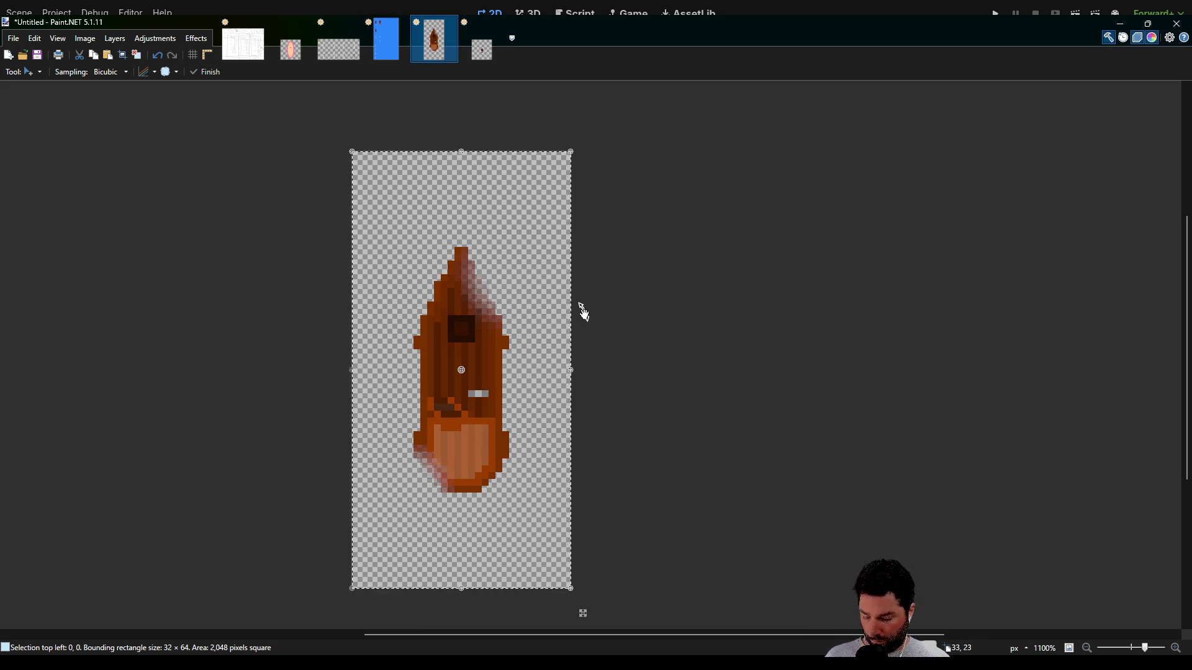
- Restore the blue background behind the boat and compare it with the sprite sheet's boats
{"action": "key", "text": "BackSpace"}
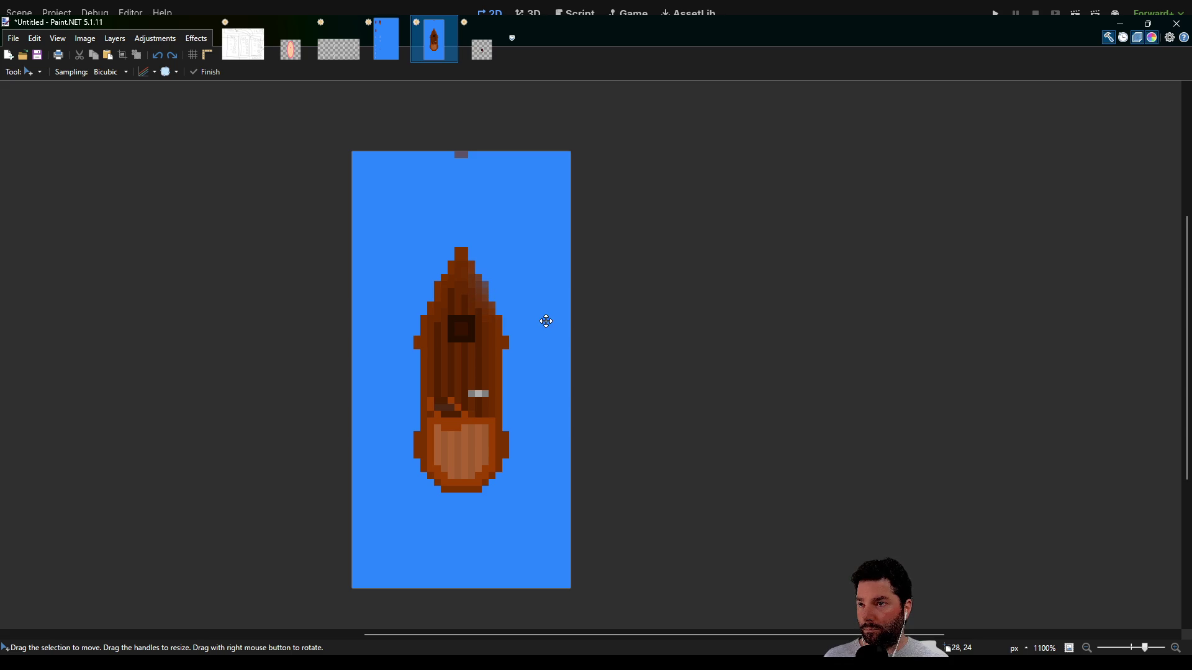
{"action": "key", "text": "ctrl+z"}
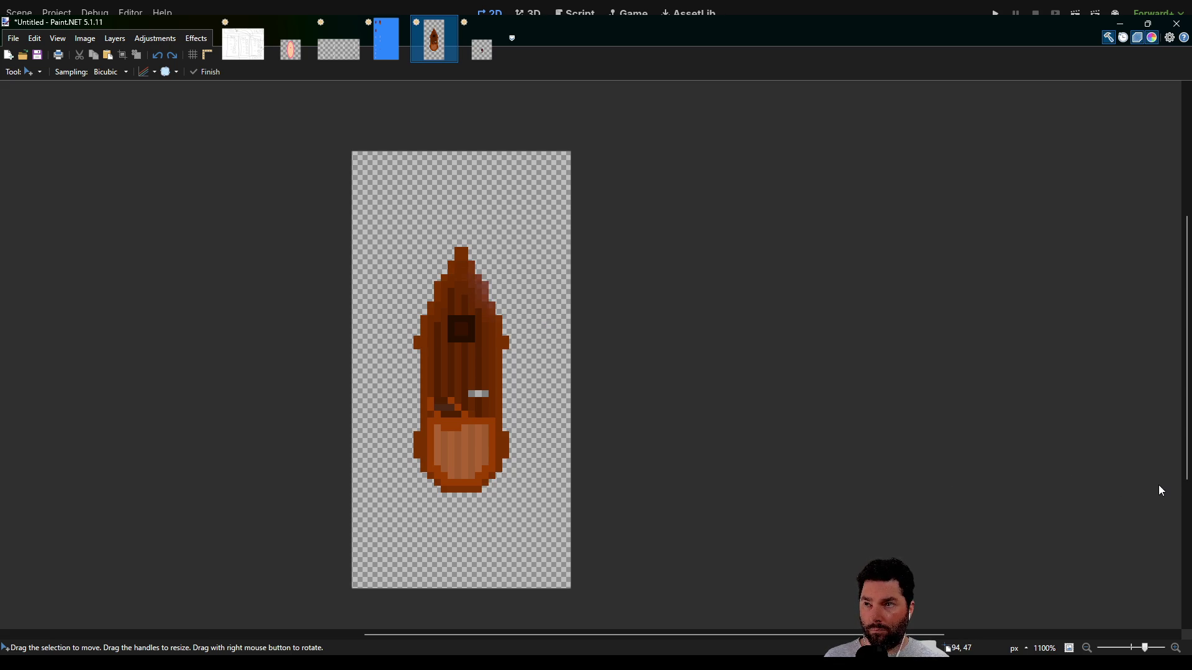
{"action": "key", "text": "ctrl+y"}
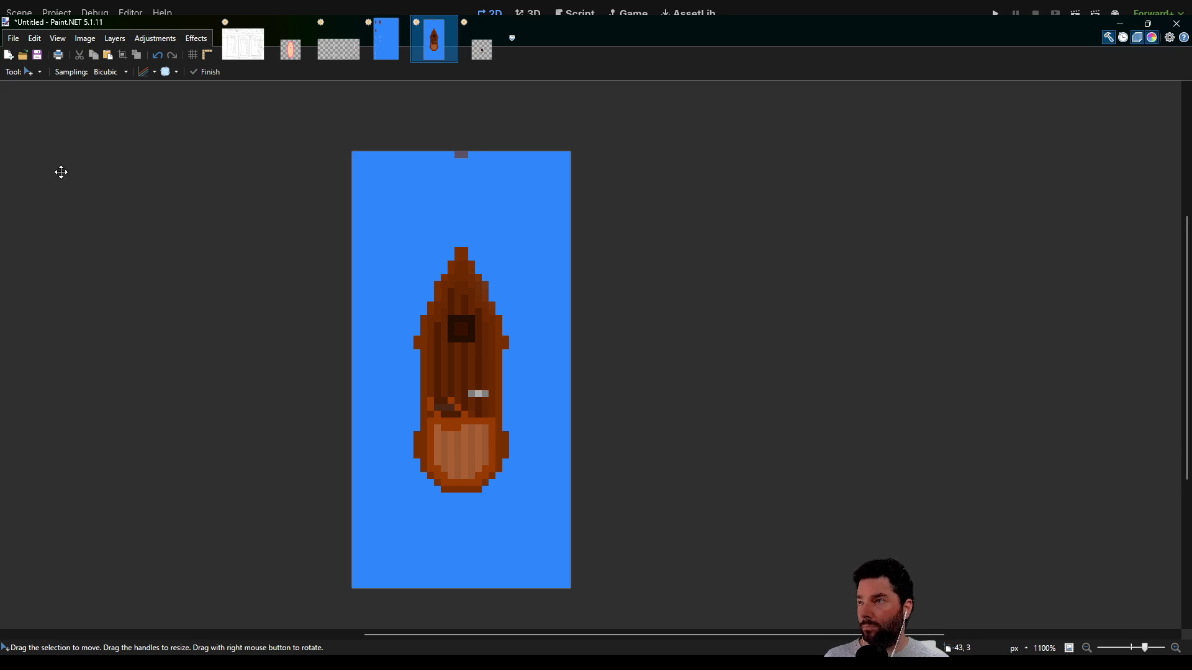
{"action": "left_click", "coordinate": [389, 37]}
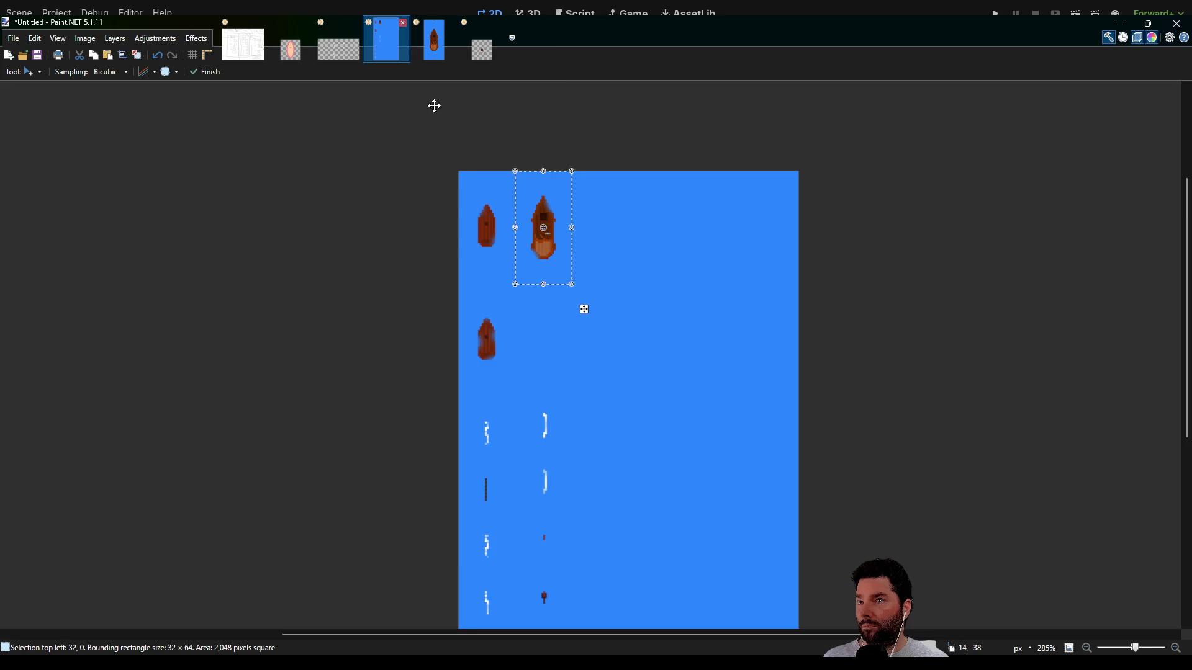
{"action": "scroll", "coordinate": [485, 132], "scroll_direction": "up", "scroll_amount": 5}
{"action": "scroll", "coordinate": [485, 132], "scroll_direction": "up", "scroll_amount": 2}
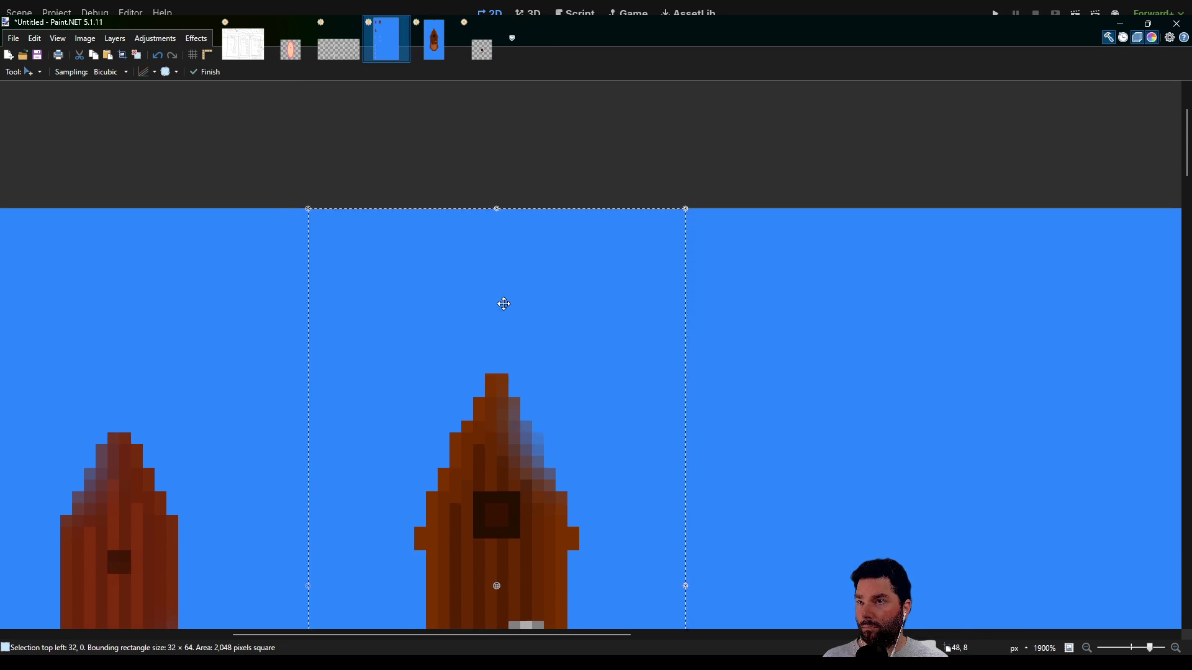
{"action": "scroll", "coordinate": [489, 194], "scroll_direction": "up", "scroll_amount": 3}
{"action": "scroll", "coordinate": [494, 190], "scroll_direction": "down", "scroll_amount": 5}
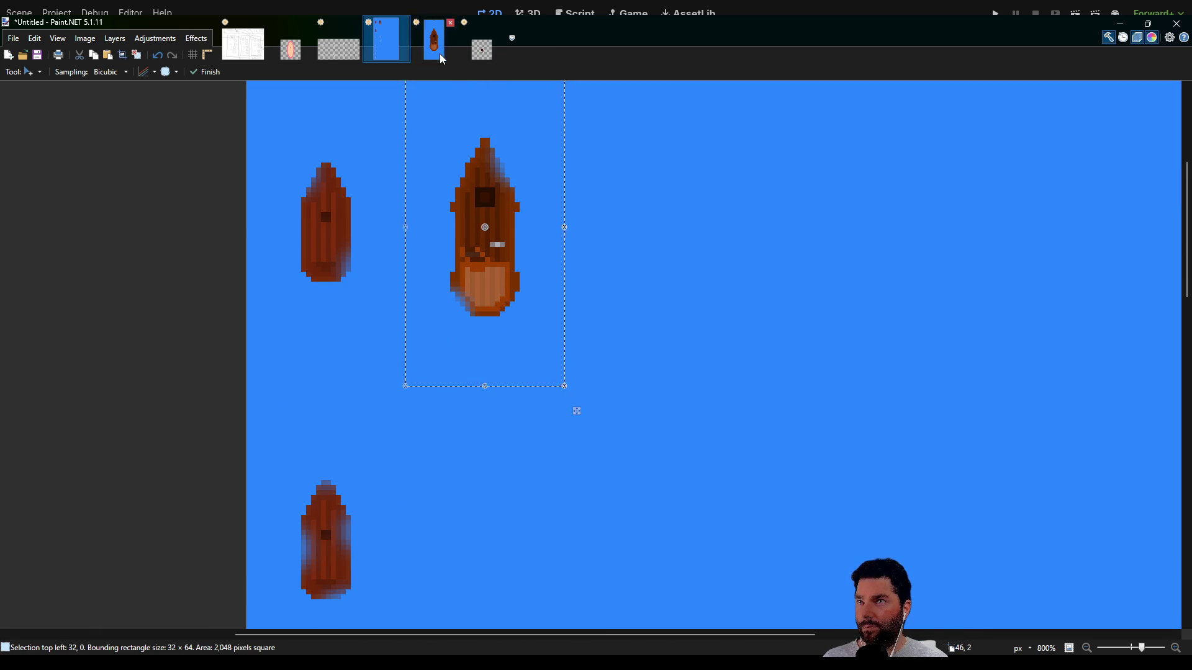
{"action": "left_click", "coordinate": [438, 50]}
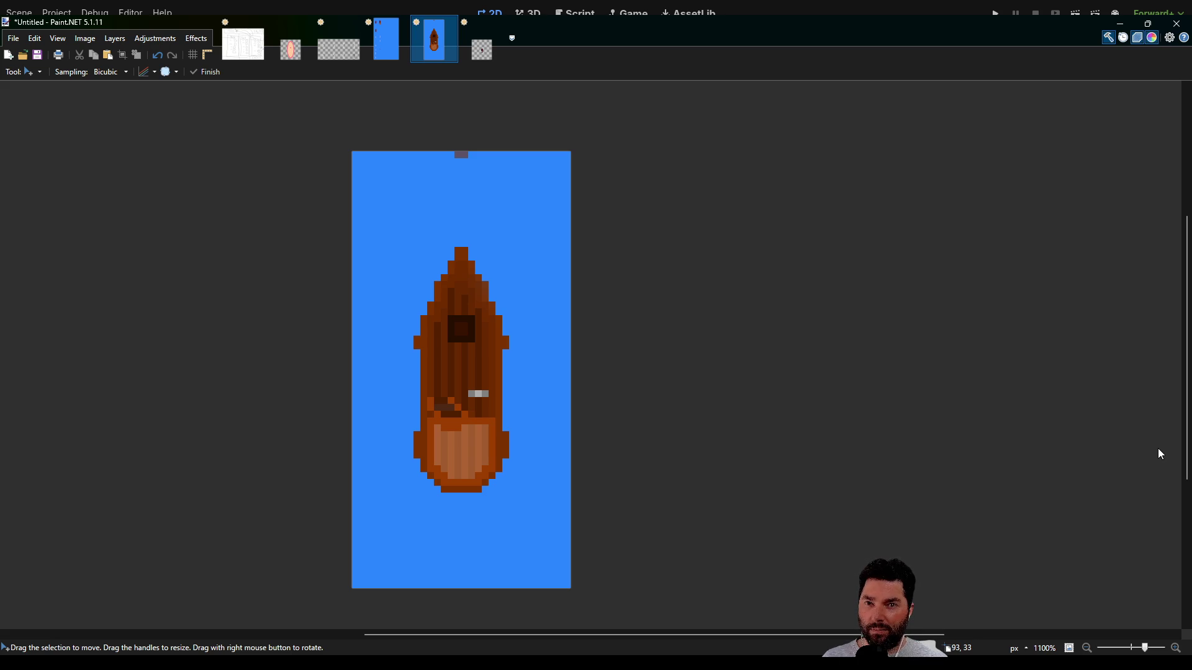
- Toggle the boat and background on and off to check transparency, then select the Eraser
{"action": "key", "text": "ctrl+z"}
{"action": "key", "text": "ctrl+y"}
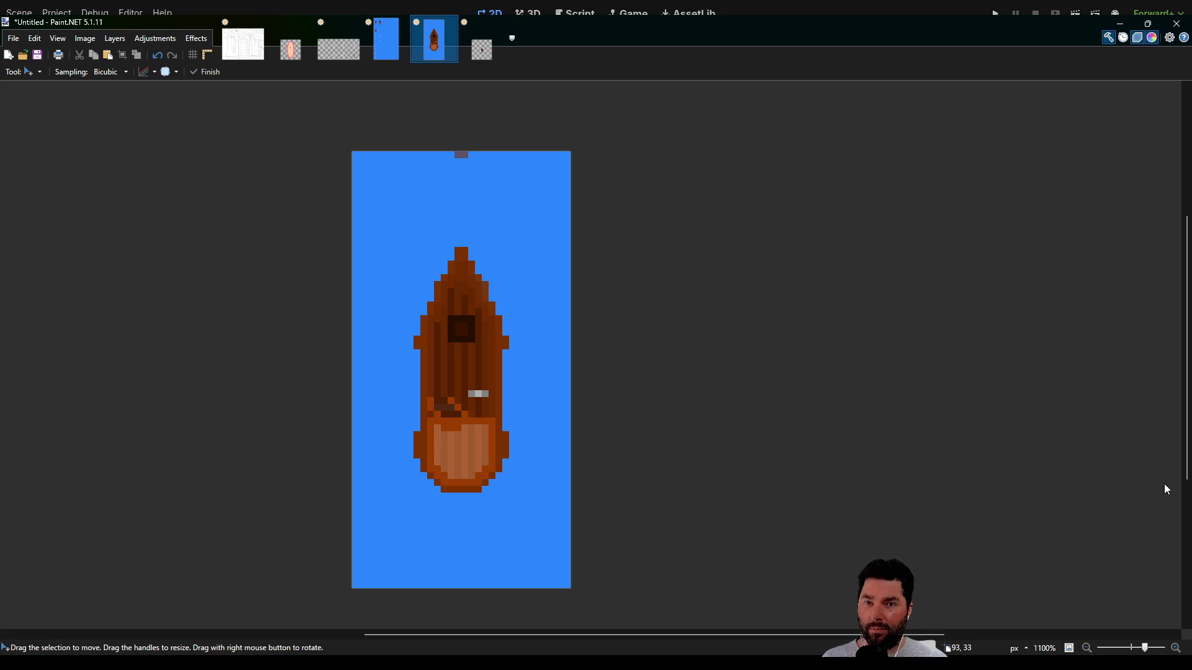
{"action": "key", "text": "ctrl+z"}
{"action": "key", "text": "ctrl+y"}
{"action": "key", "text": "ctrl+z"}
{"action": "key", "text": "ctrl+y"}
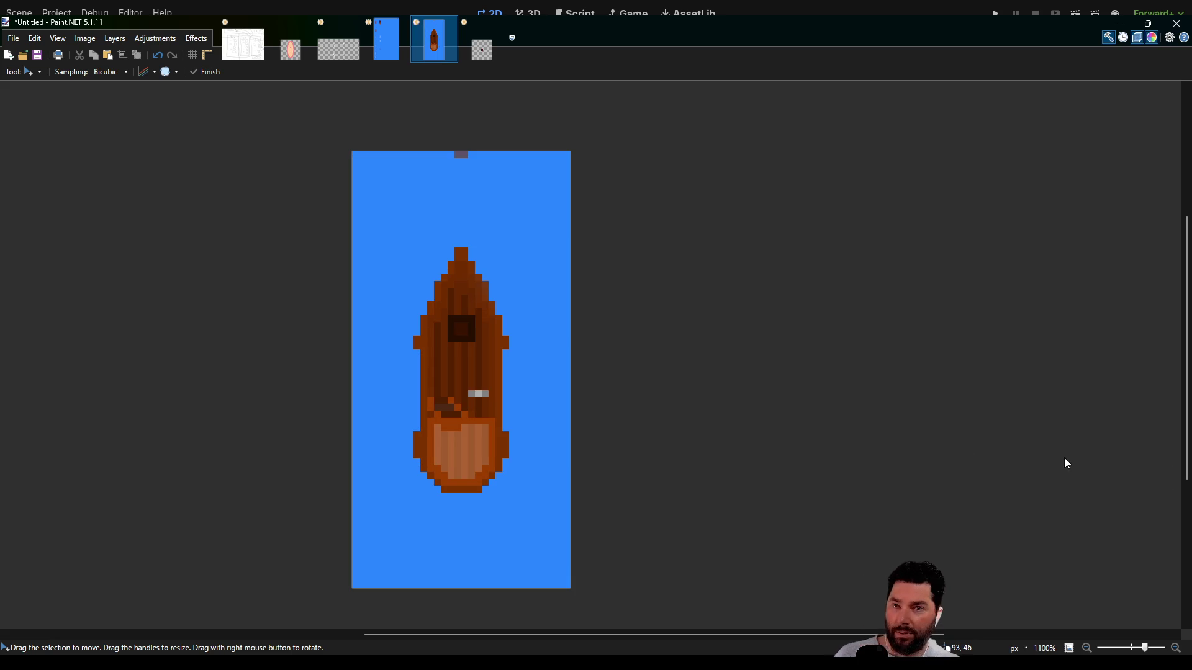
{"action": "left_click", "coordinate": [398, 39]}
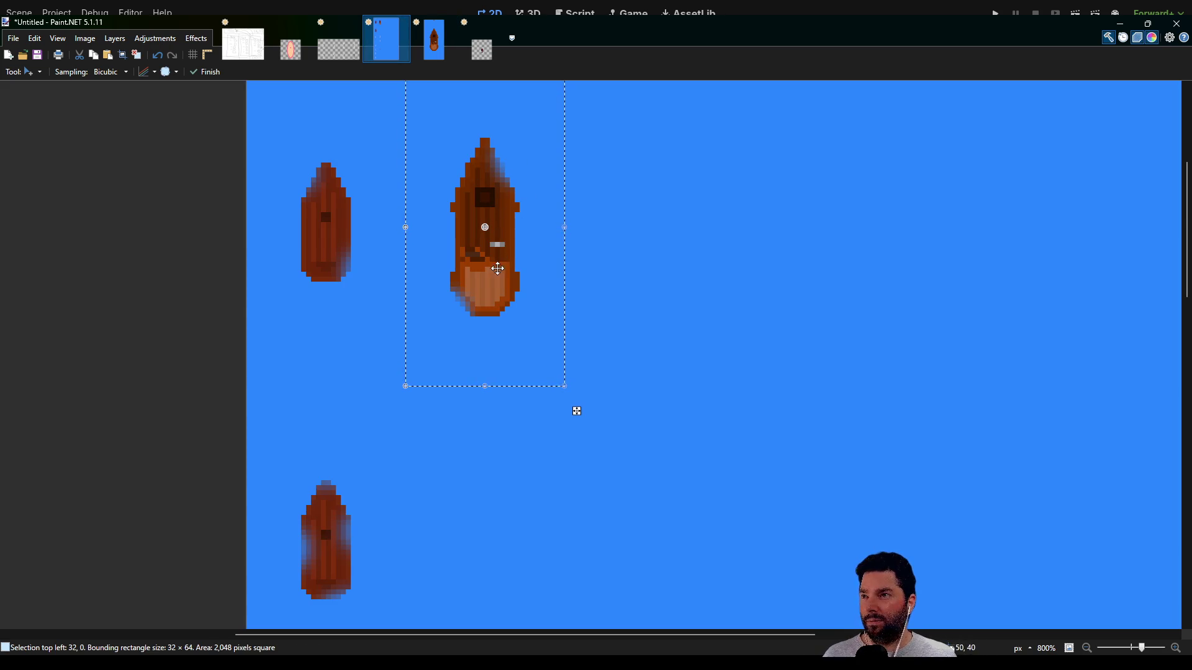
{"action": "left_click", "coordinate": [430, 47]}
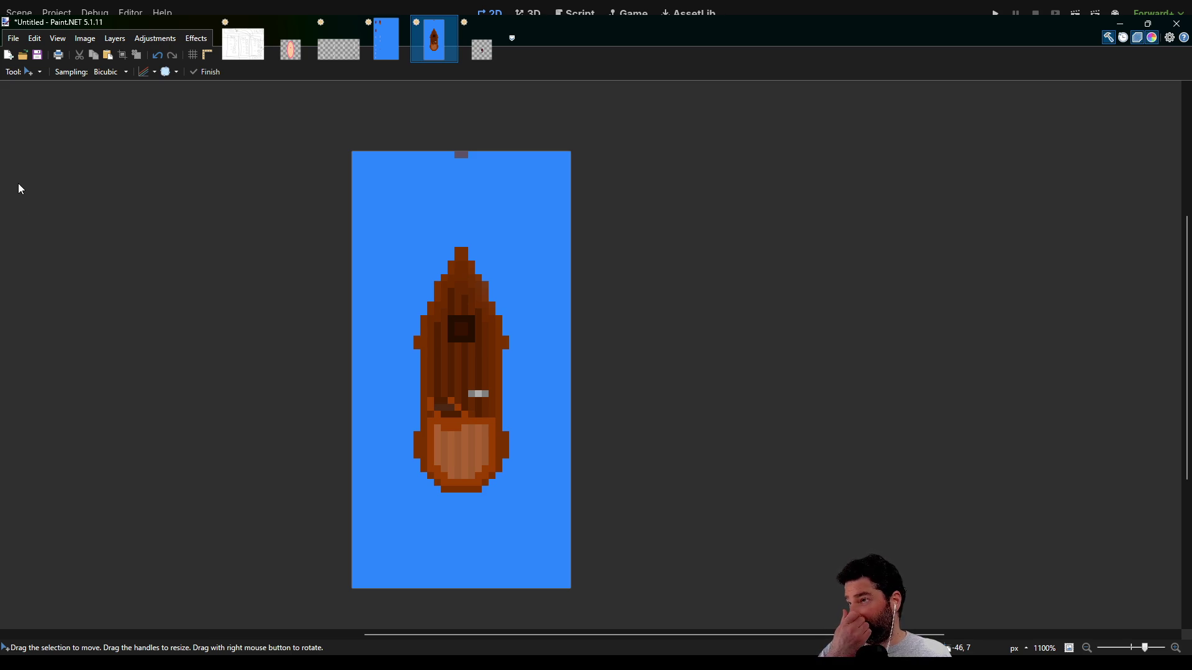
{"action": "key", "text": "e"}
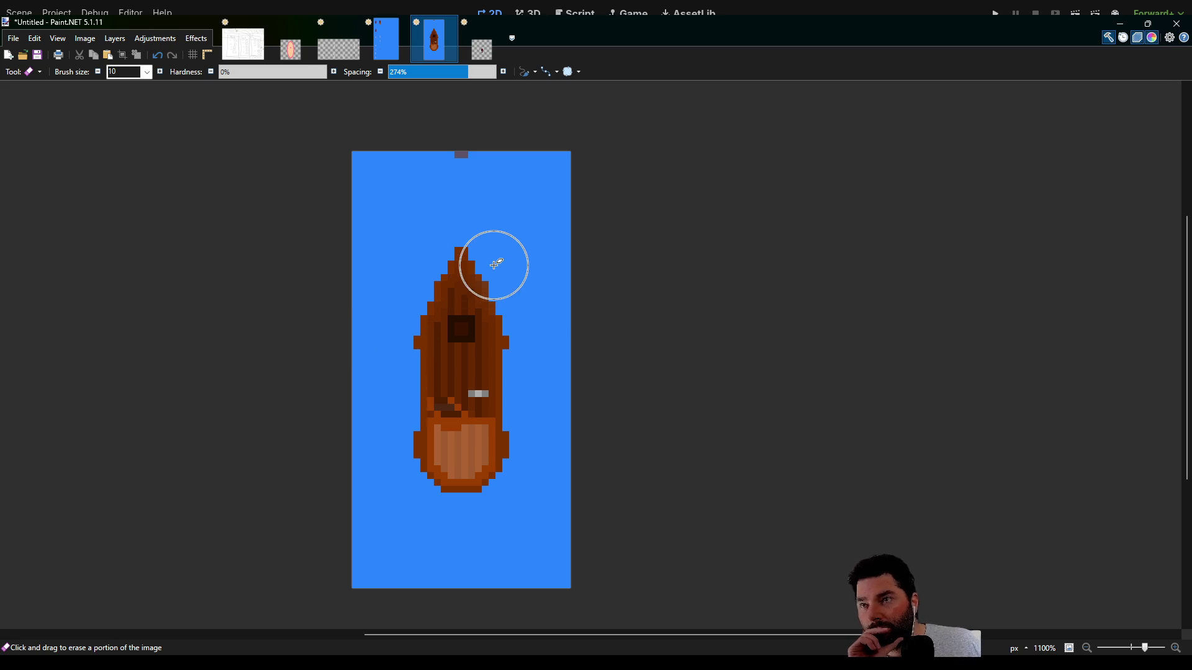
- Fade the boat's upper-left and right hull edges, then undo the blue fill to leave transparency
{"action": "left_click", "coordinate": [385, 42]}
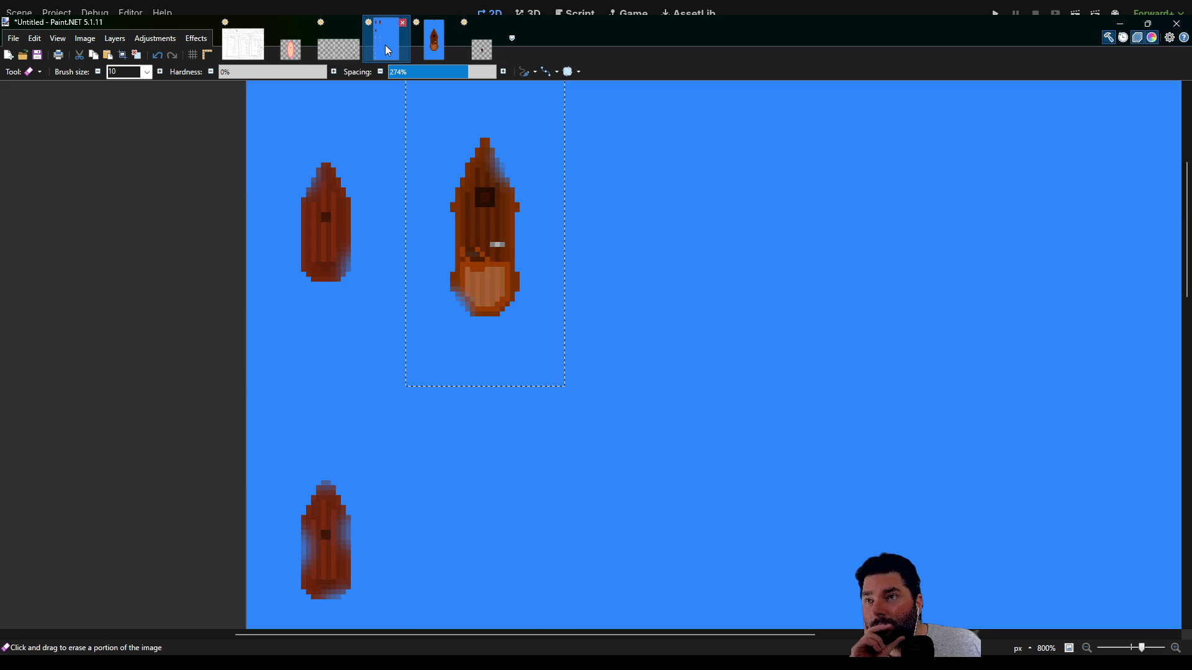
{"action": "left_click", "coordinate": [445, 53]}
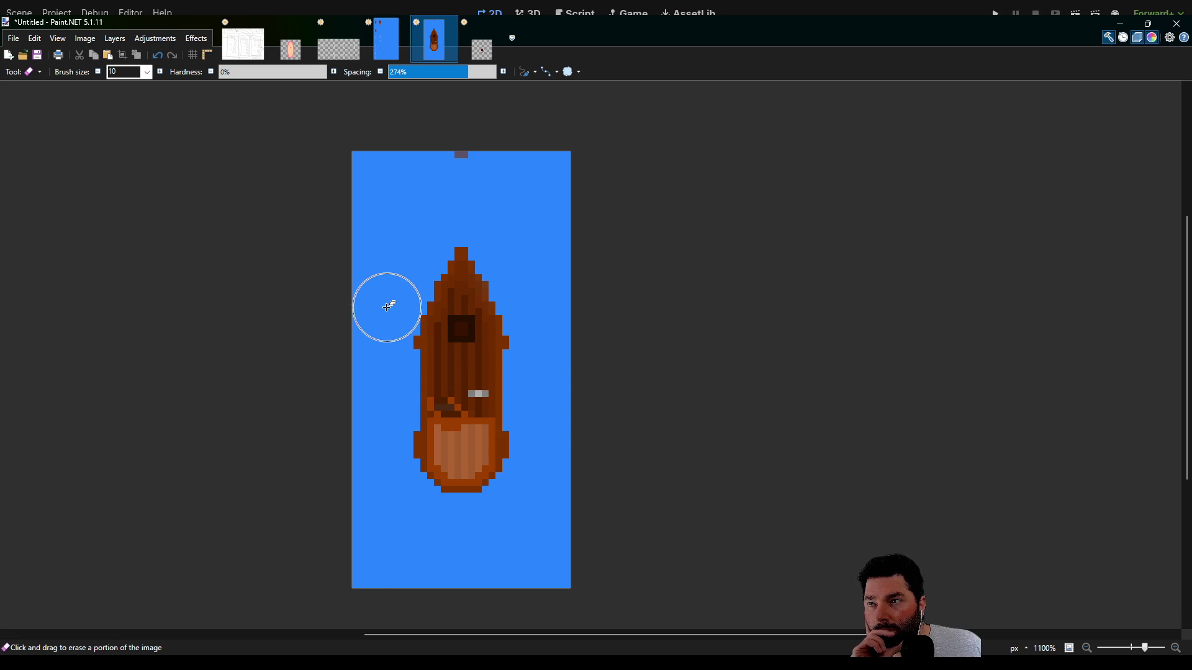
{"action": "mouse_move", "coordinate": [399, 309]}
{"action": "left_mouse_down"}
{"action": "mouse_move", "coordinate": [405, 290]}
{"action": "mouse_move", "coordinate": [388, 351]}
{"action": "left_mouse_up"}
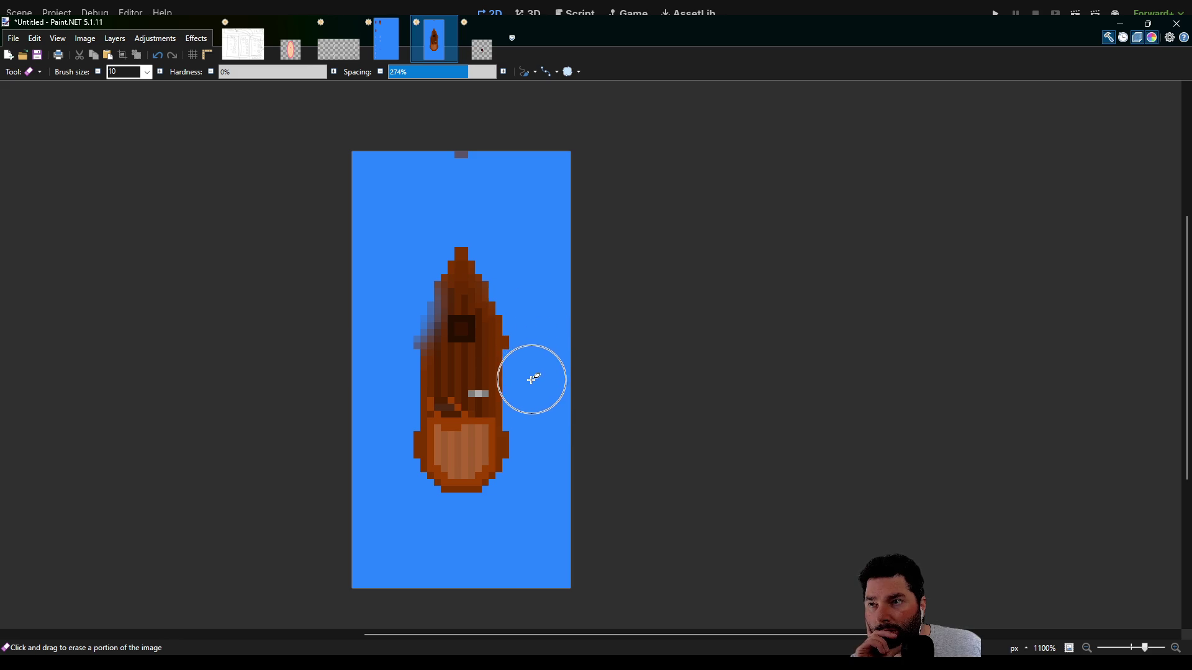
{"action": "left_click_drag", "start_coordinate": [528, 382], "coordinate": [534, 418]}
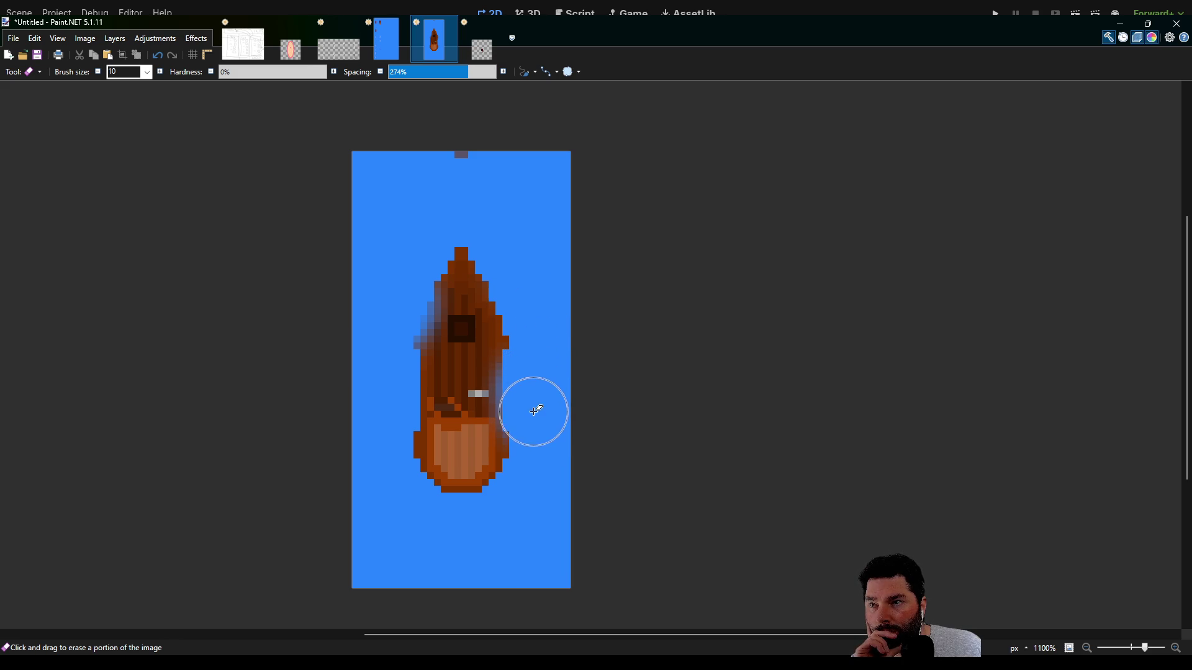
{"action": "scroll", "coordinate": [483, 508], "scroll_direction": "down", "scroll_amount": 2}
{"action": "scroll", "coordinate": [509, 481], "scroll_direction": "left", "scroll_amount": 1}
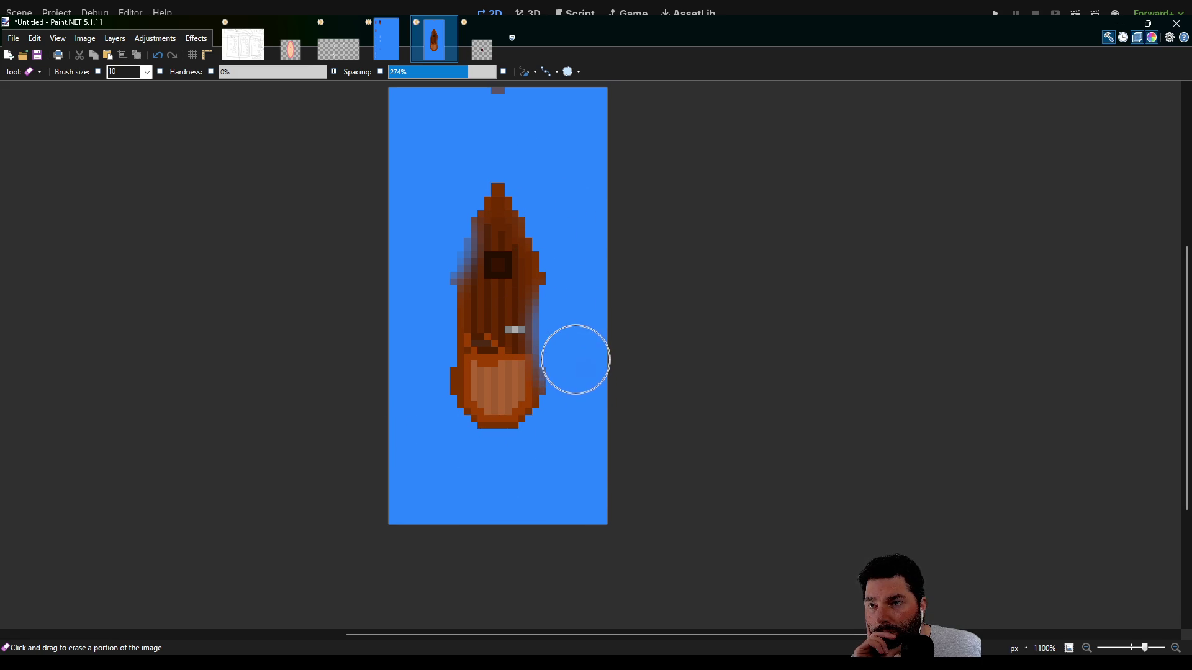
{"action": "scroll", "coordinate": [552, 205], "scroll_direction": "up", "scroll_amount": 1}
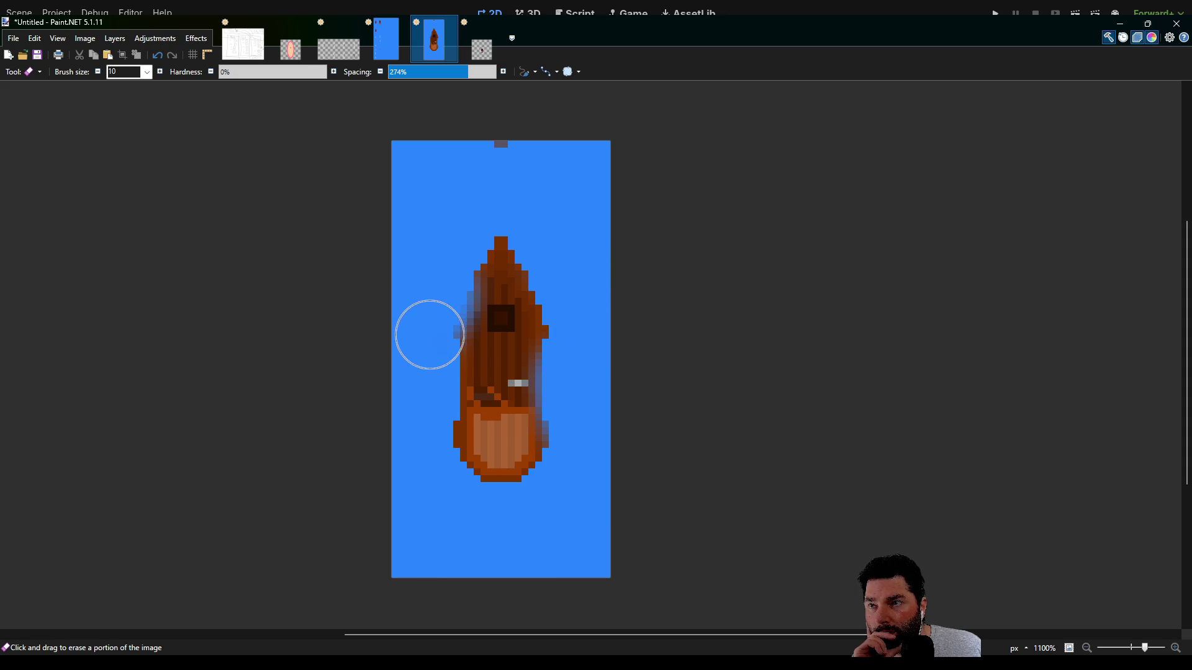
{"action": "scroll", "coordinate": [445, 227], "scroll_direction": "up", "scroll_amount": 1}
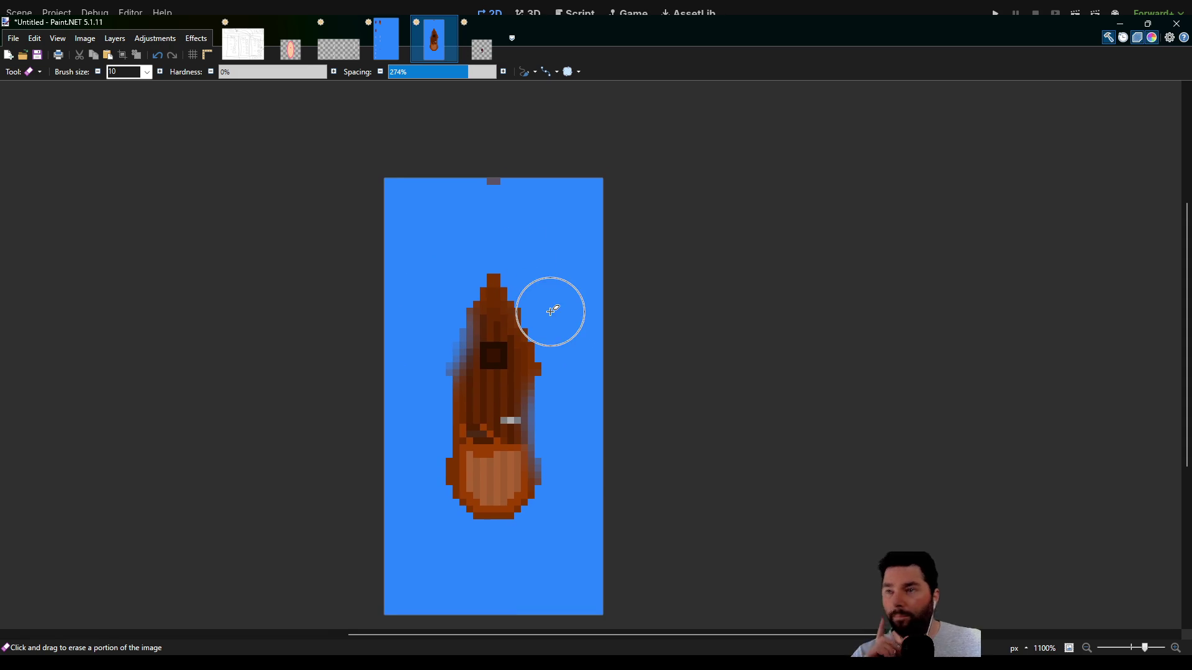
{"action": "key", "text": "ctrl+z"}
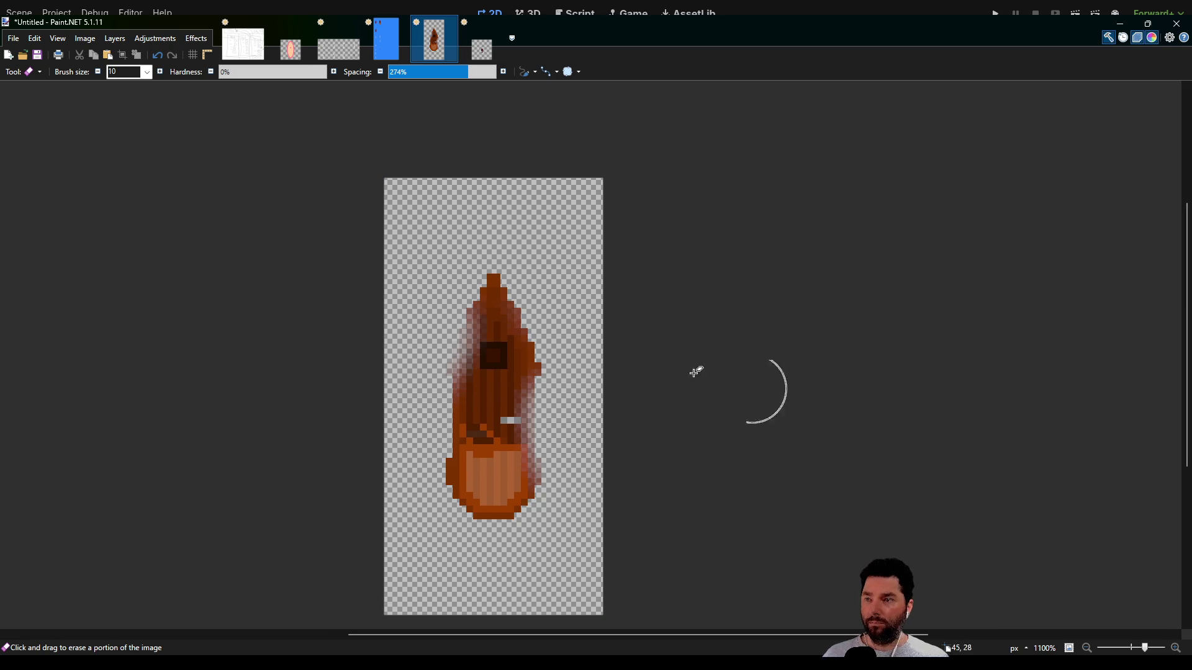
- Select the whole 32×64 boat and paste it below the right-hand boat in the sheet's second row
{"action": "key", "text": "s"}
{"action": "left_click_drag", "start_coordinate": [365, 184], "coordinate": [698, 665]}
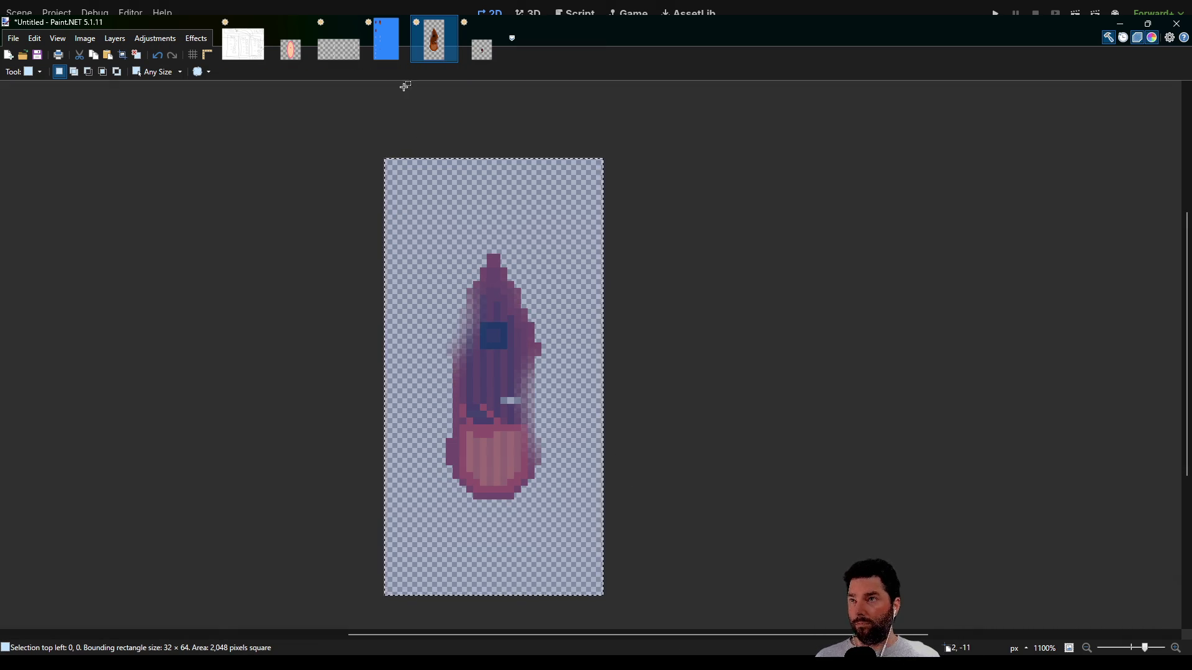
{"action": "left_click", "coordinate": [391, 53]}
{"action": "key", "text": "ctrl+v"}
{"action": "scroll", "coordinate": [591, 416], "scroll_direction": "down", "scroll_amount": 3}
{"action": "mouse_move", "coordinate": [386, 213]}
{"action": "left_mouse_down"}
{"action": "mouse_move", "coordinate": [506, 352]}
{"action": "mouse_move", "coordinate": [518, 476]}
{"action": "left_mouse_up"}
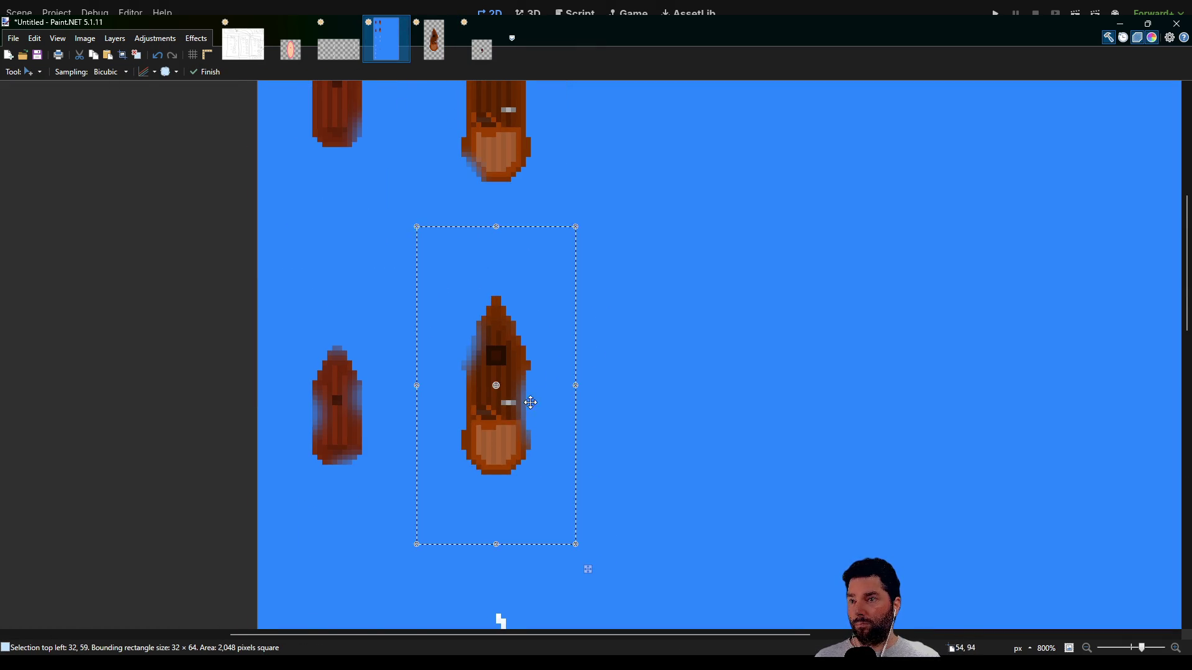
{"action": "scroll", "coordinate": [599, 375], "scroll_direction": "down", "scroll_amount": 3}
{"action": "scroll", "coordinate": [606, 301], "scroll_direction": "down", "scroll_amount": 2}
{"action": "left_click_drag", "start_coordinate": [541, 238], "coordinate": [542, 250]}
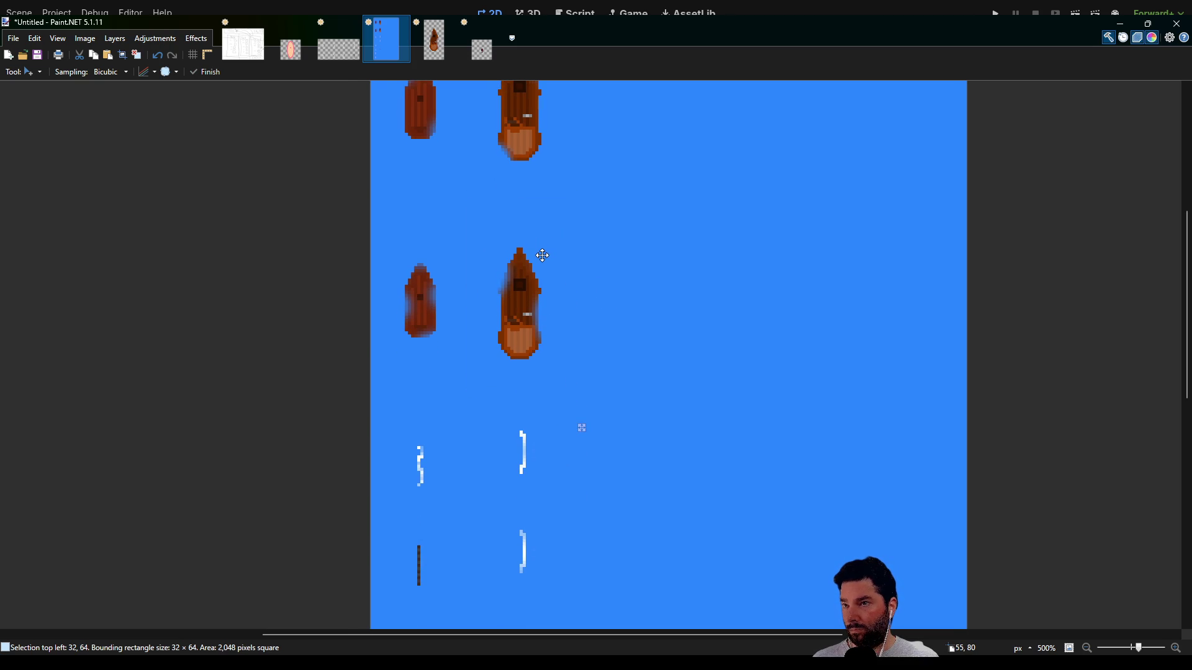
{"action": "scroll", "coordinate": [609, 287], "scroll_direction": "down", "scroll_amount": 3}
{"action": "key", "text": "alt"}
{"action": "key", "text": "Escape"}
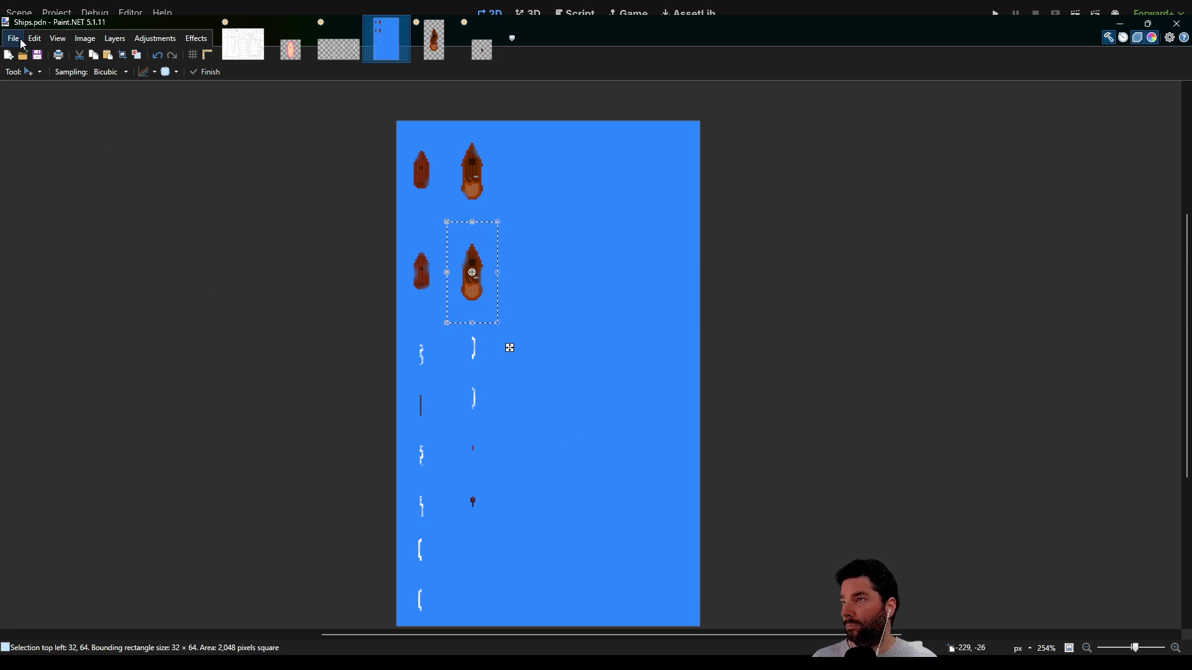
- Remove the sprite sheet's blue background and save it as Ships.png
{"action": "key", "text": "ctrl+z"}
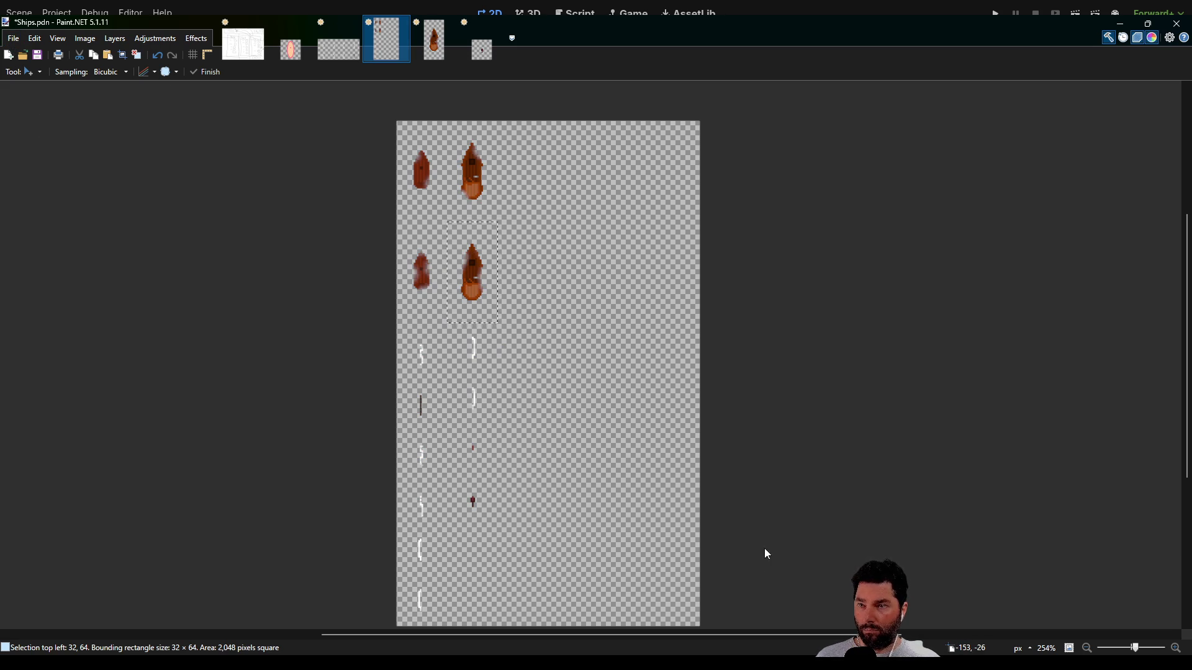
{"action": "key", "text": "ctrl+s"}
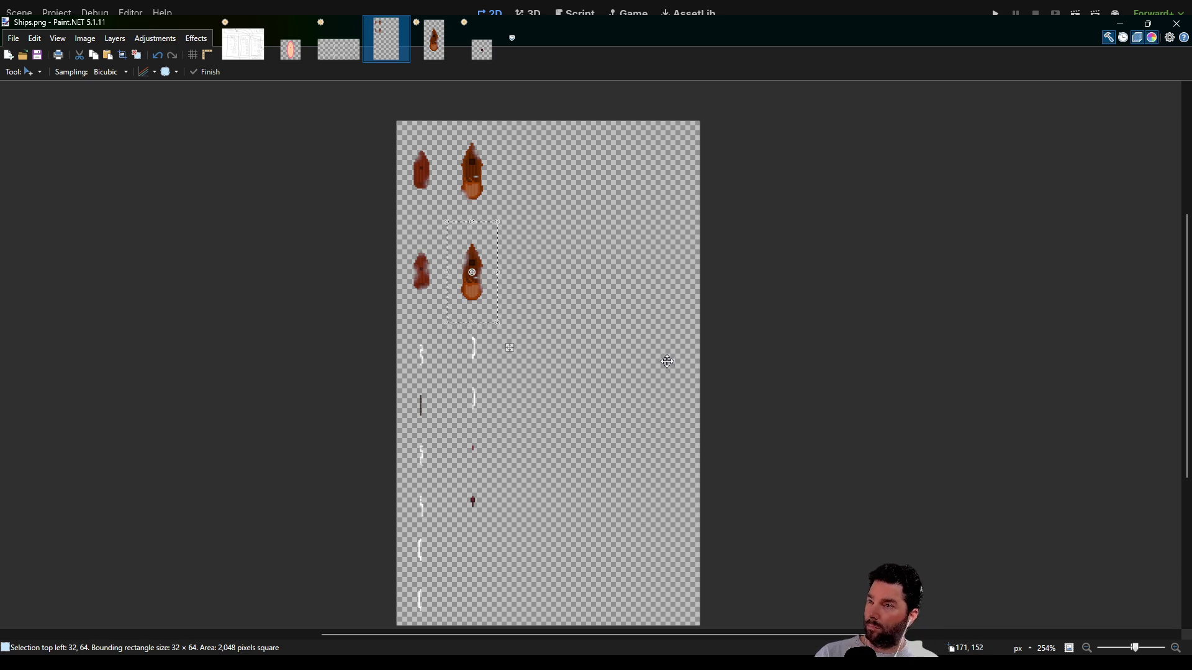
{"action": "scroll", "coordinate": [607, 405], "scroll_direction": "down", "scroll_amount": 3}
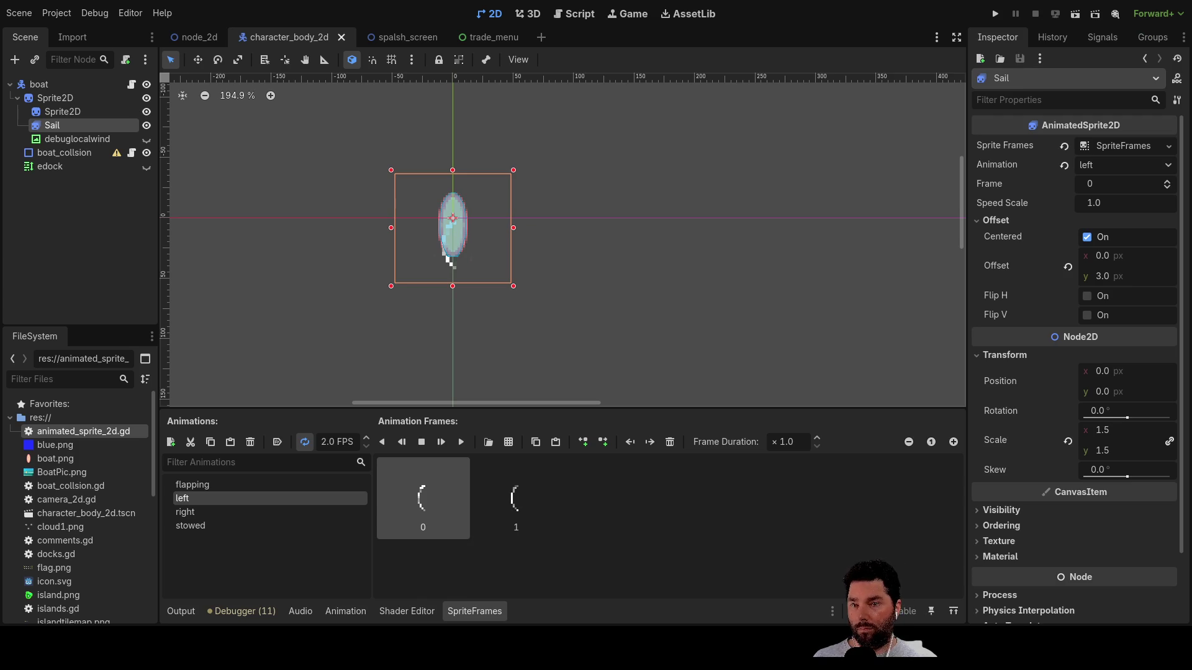
- Inspect the parent and child Sprite2D nodes and toggle the boat_collsion shape's visibility
{"action": "left_click", "coordinate": [48, 116]}
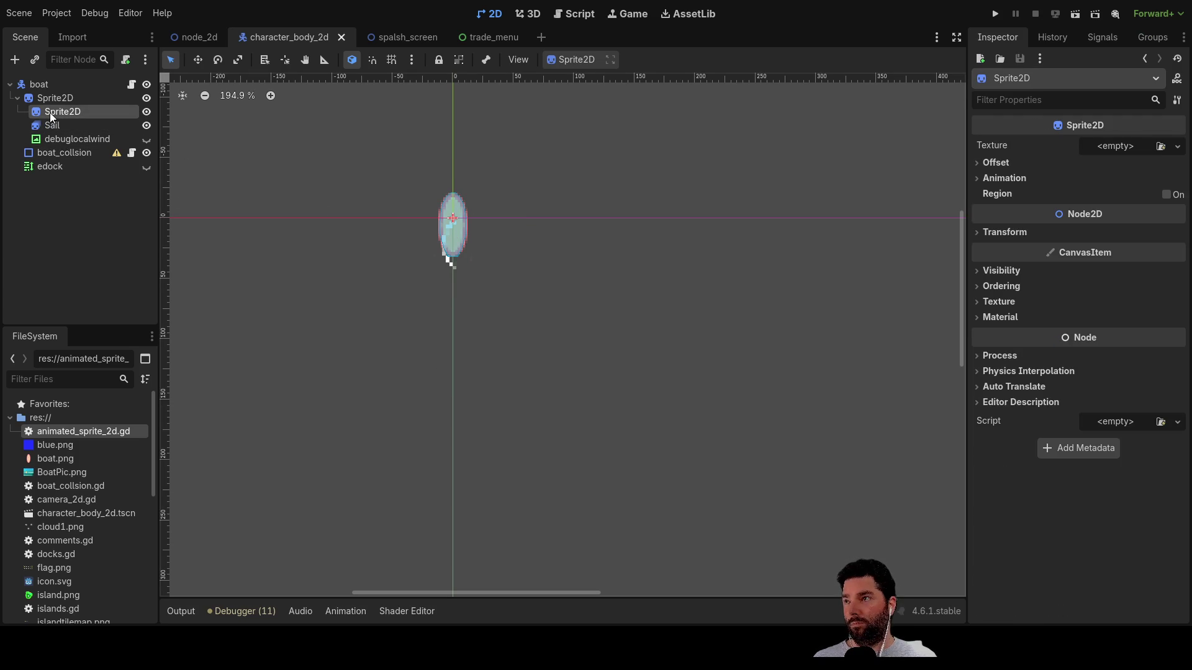
{"action": "left_click", "coordinate": [53, 100]}
{"action": "left_click", "coordinate": [54, 110]}
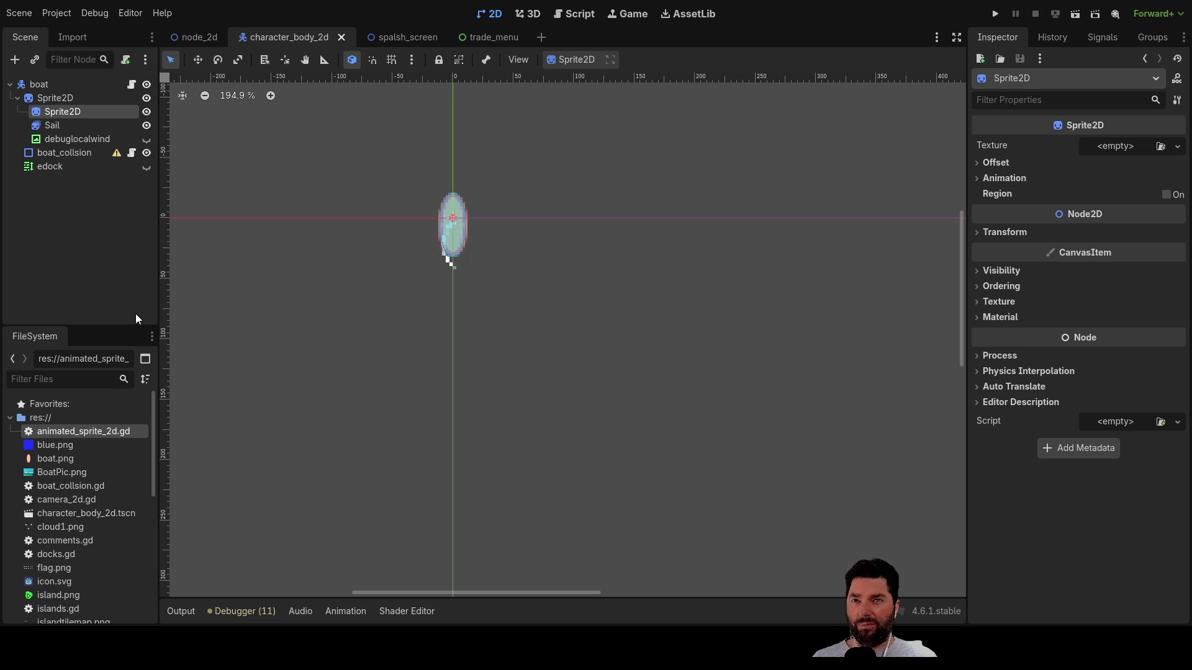
{"action": "scroll", "coordinate": [335, 261], "scroll_direction": "up", "scroll_amount": 4}
{"action": "scroll", "coordinate": [534, 268], "scroll_direction": "up", "scroll_amount": 5}
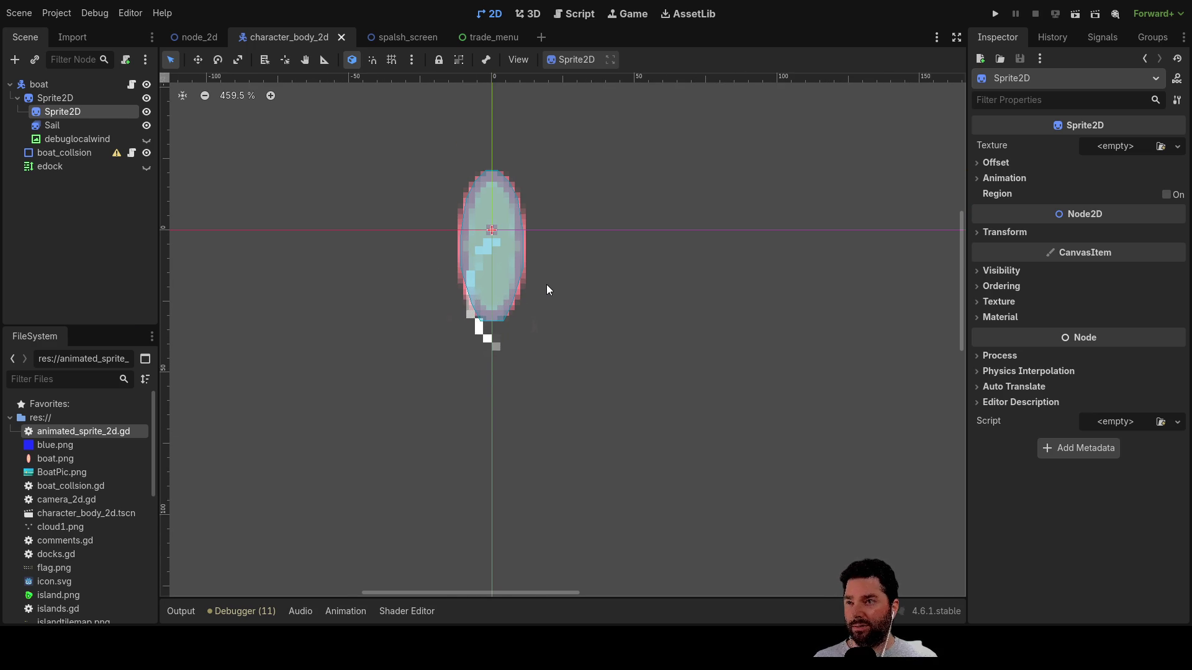
{"action": "left_click", "coordinate": [68, 98]}
{"action": "left_click", "coordinate": [66, 114]}
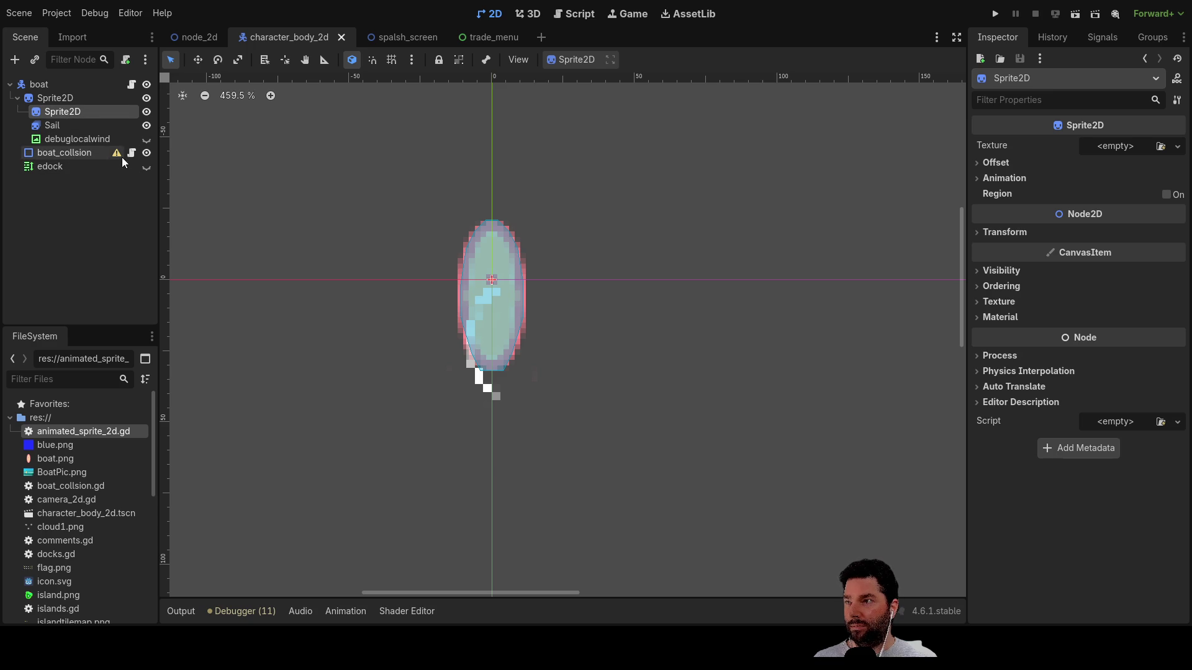
{"action": "left_click", "coordinate": [146, 153]}
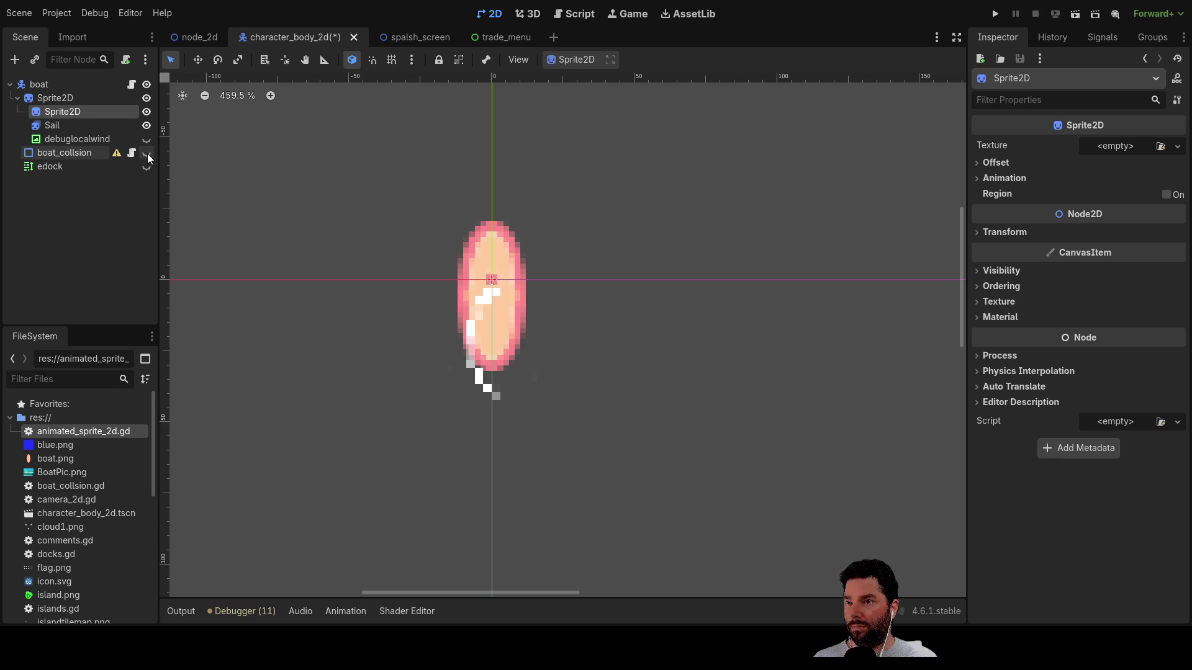
{"action": "left_click", "coordinate": [147, 153]}
- Delete the empty child Sprite2D and run the project
{"action": "left_click", "coordinate": [54, 126]}
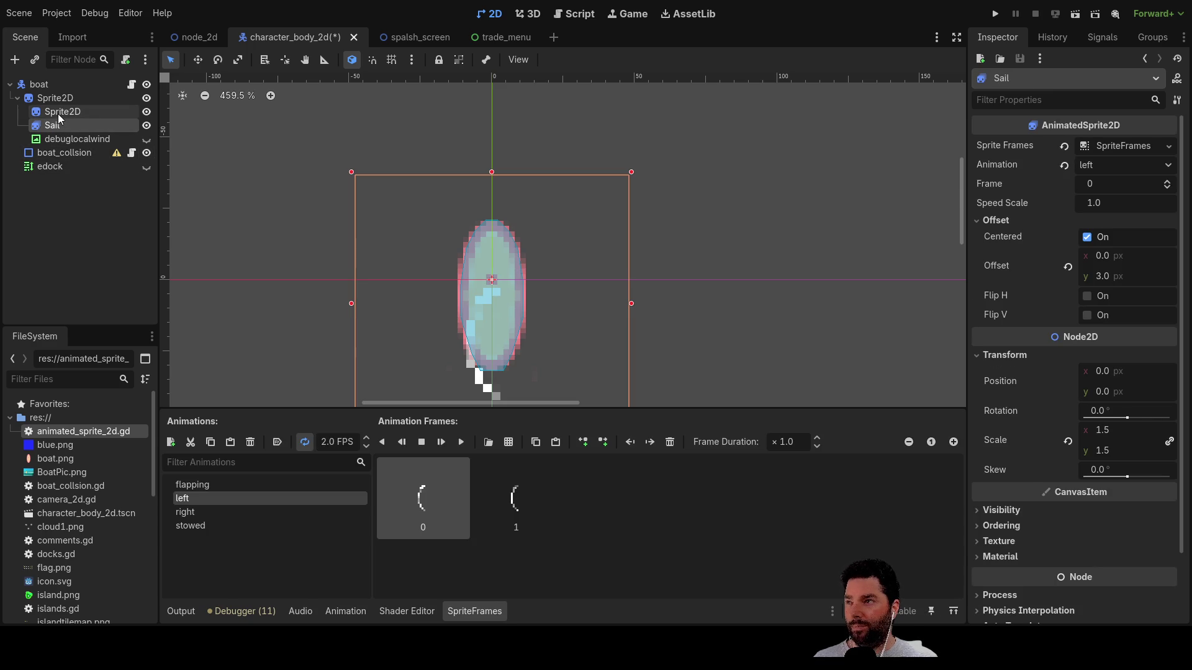
{"action": "left_click", "coordinate": [58, 114]}
{"action": "left_click", "coordinate": [59, 98]}
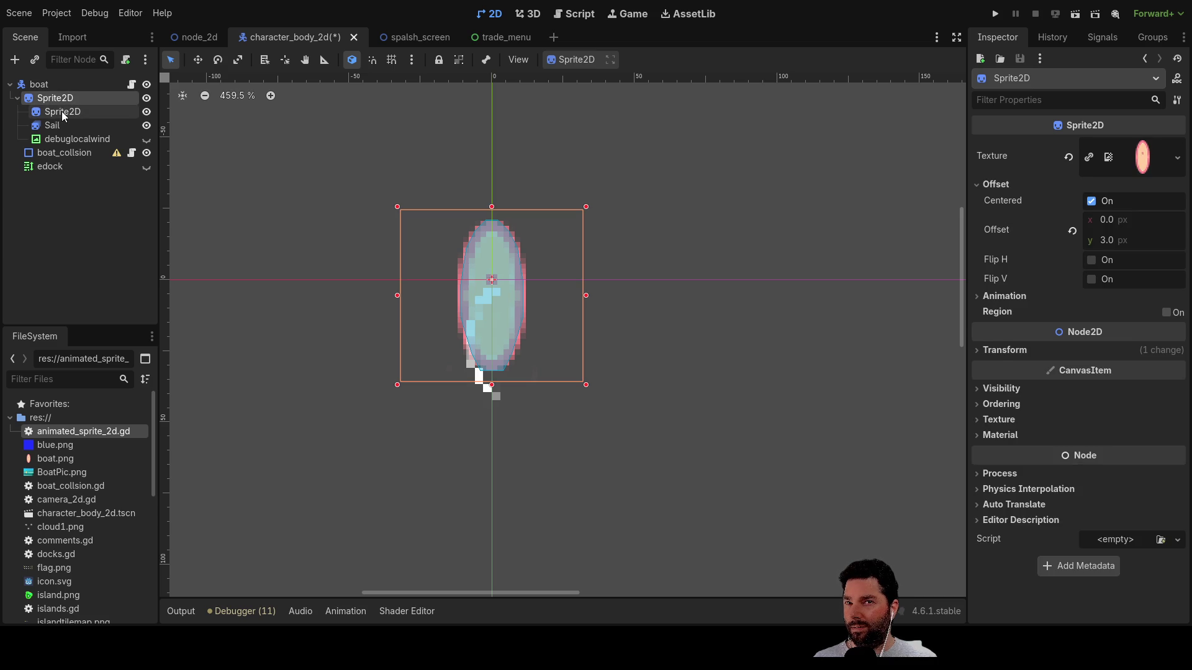
{"action": "left_click", "coordinate": [62, 111]}
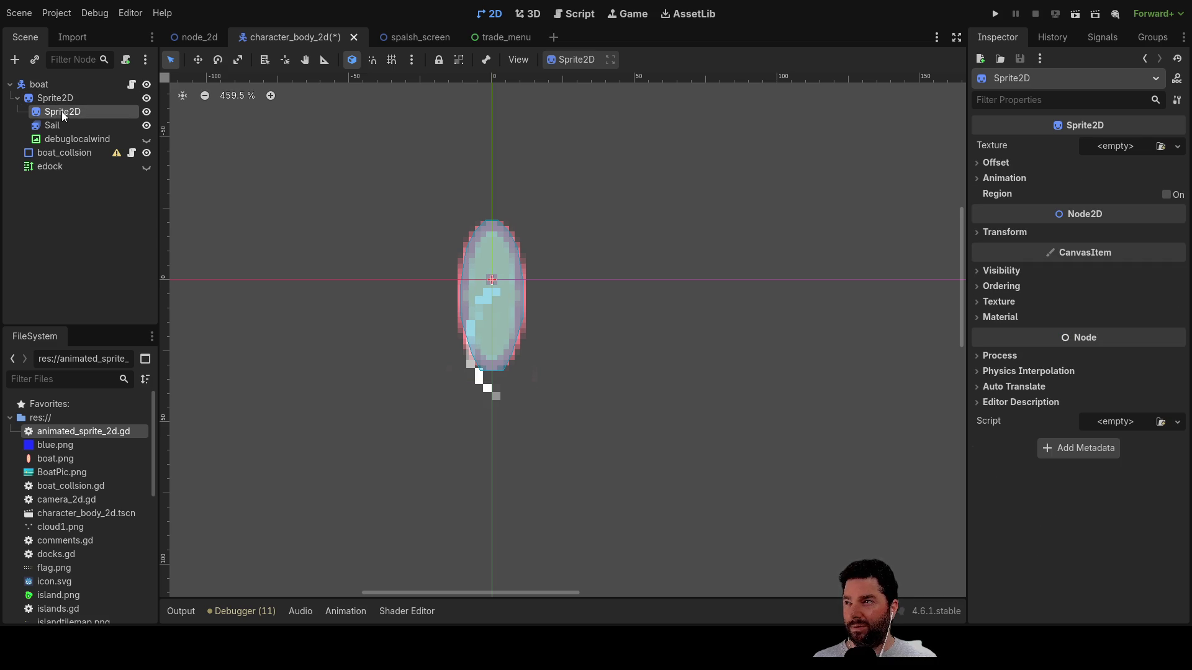
{"action": "left_click", "coordinate": [64, 98]}
{"action": "left_click", "coordinate": [67, 112]}
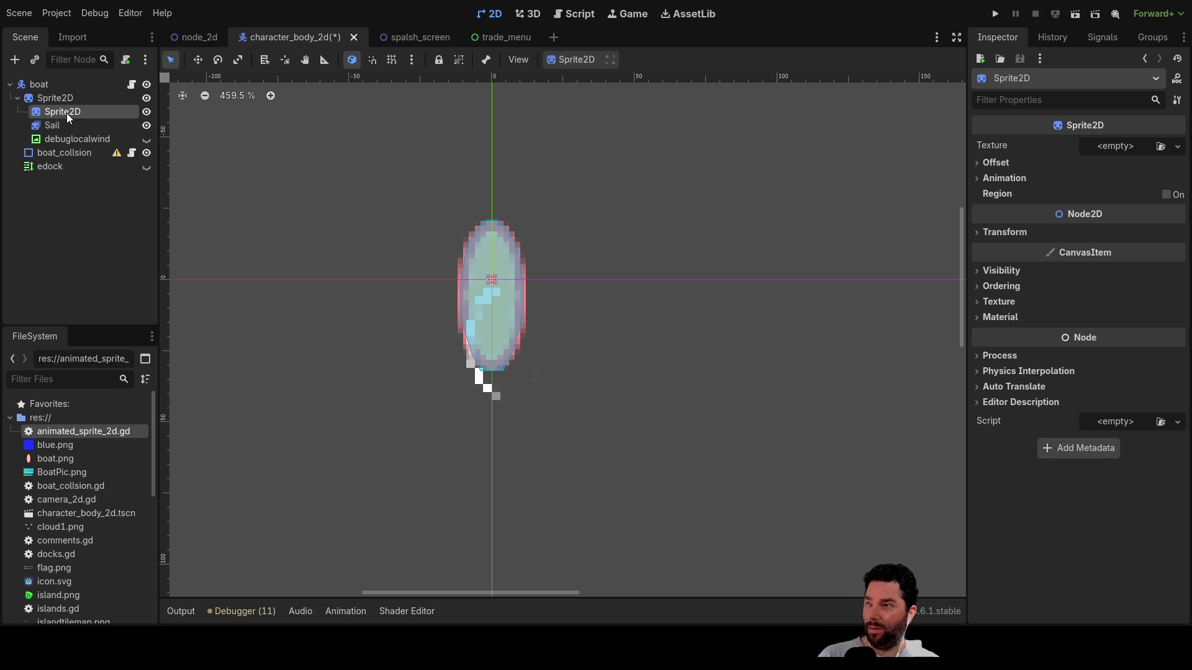
{"action": "key", "text": "Delete"}
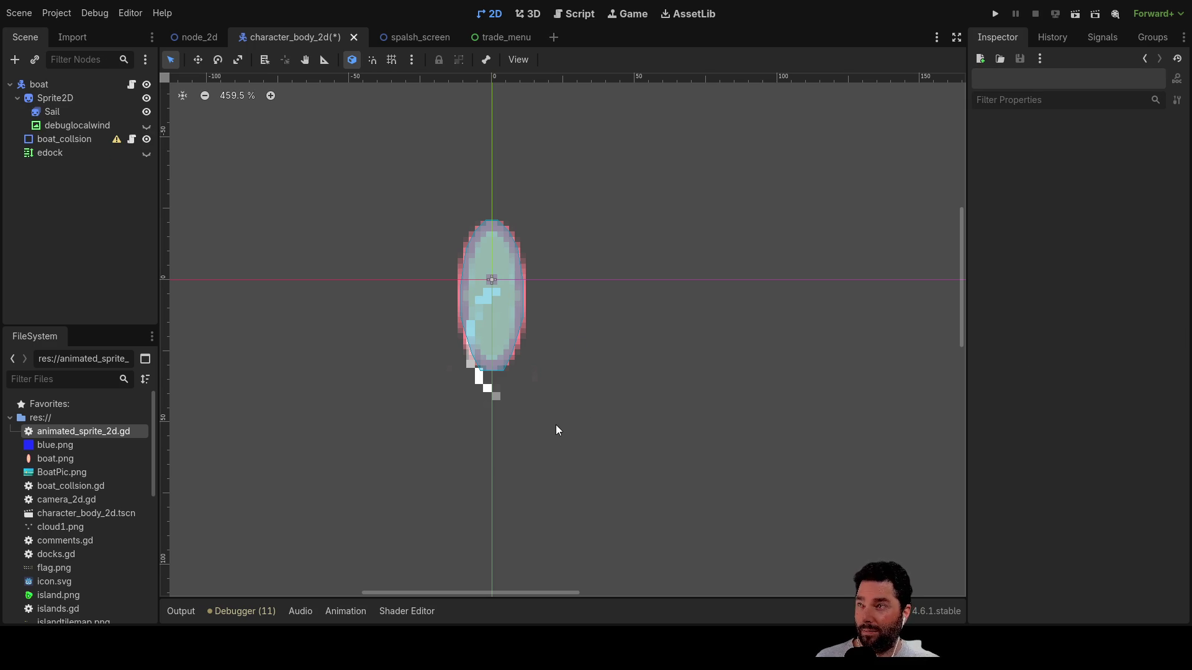
{"action": "left_click", "coordinate": [995, 14]}
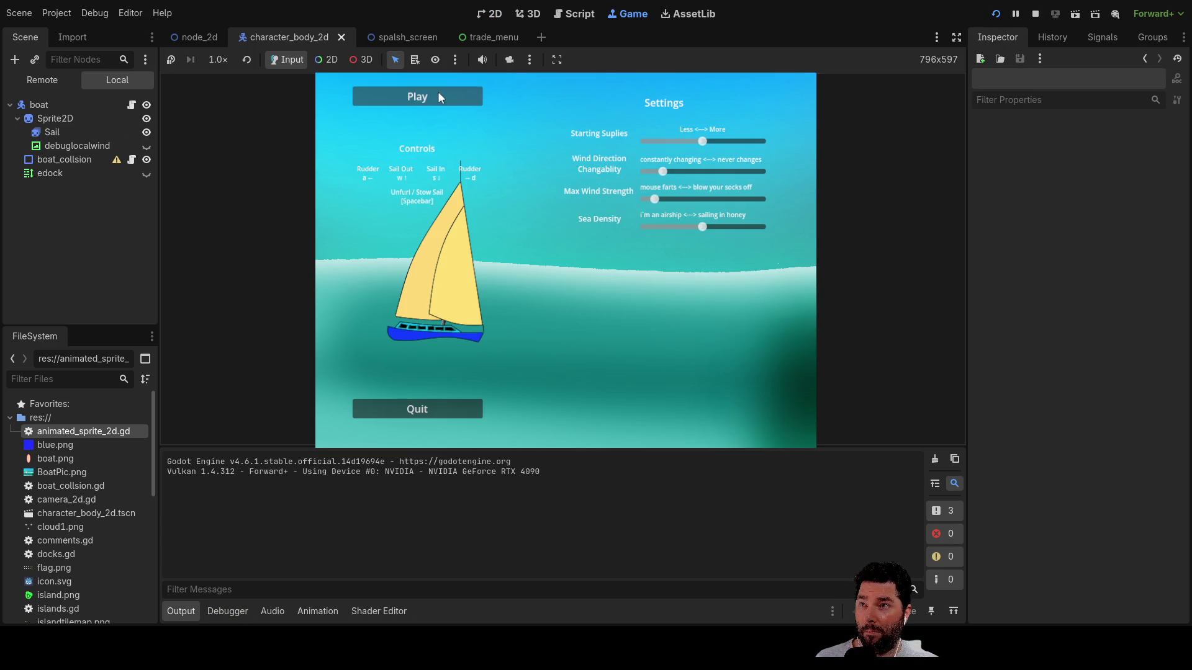
- Play from the splash screen, dock at the island, exit the trade menu, and return to character_body_2d
{"action": "left_click", "coordinate": [437, 96]}
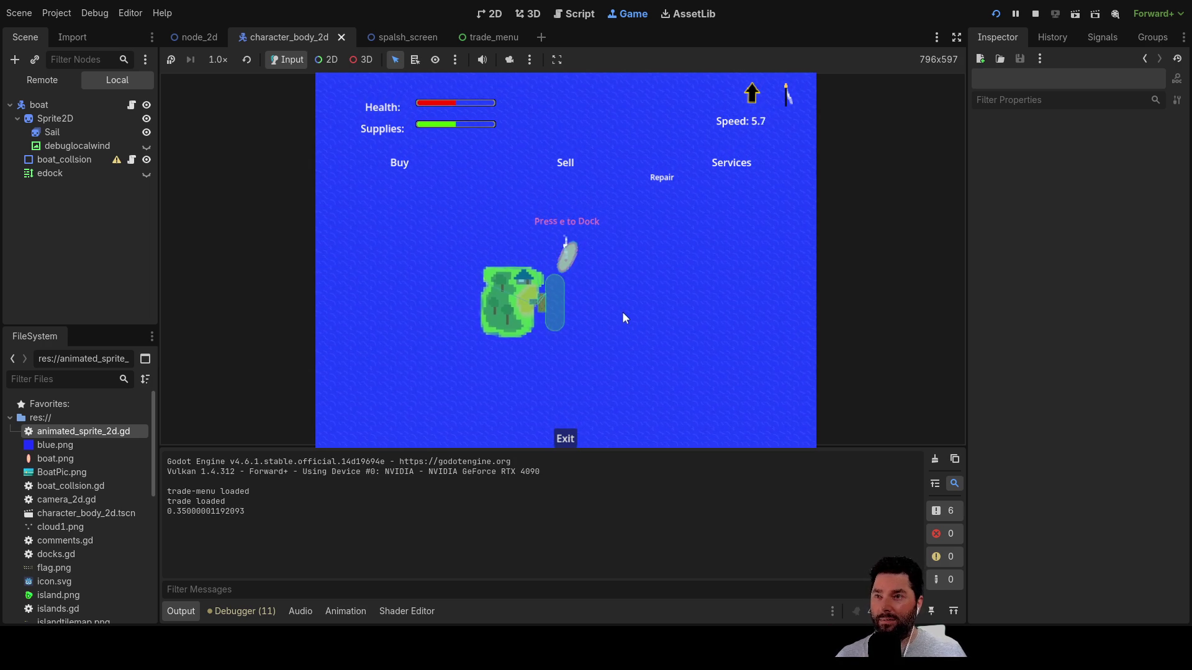
{"action": "scroll", "coordinate": [622, 311], "scroll_direction": "up", "scroll_amount": 7}
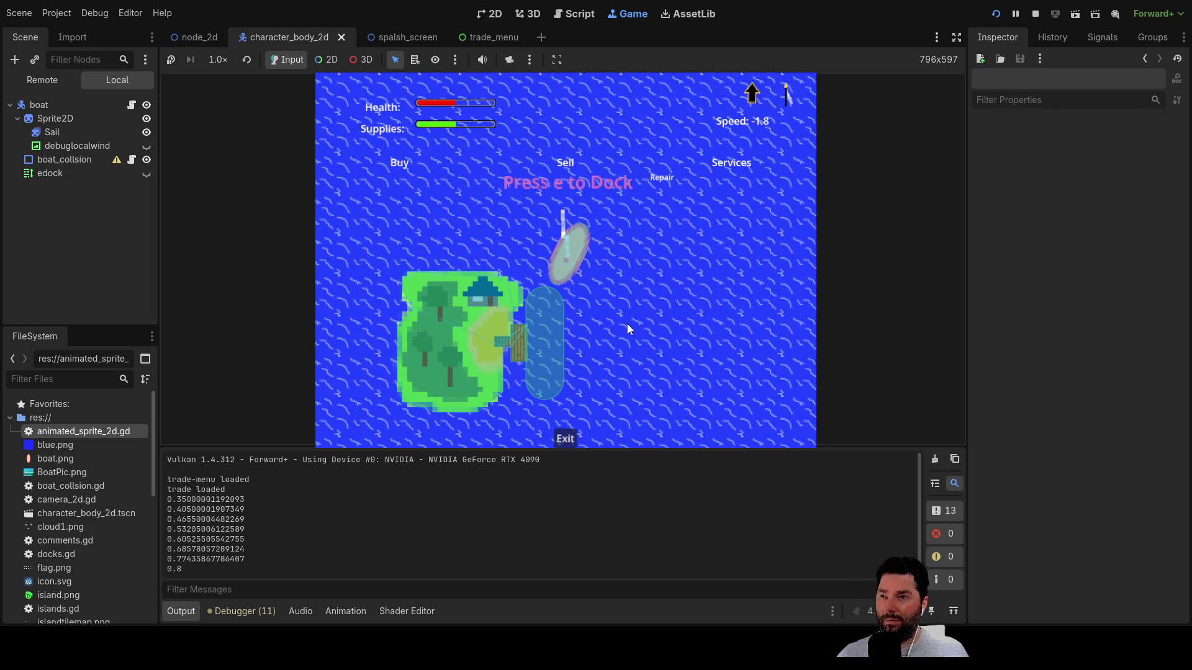
{"action": "scroll", "coordinate": [627, 323], "scroll_direction": "down", "scroll_amount": 4}
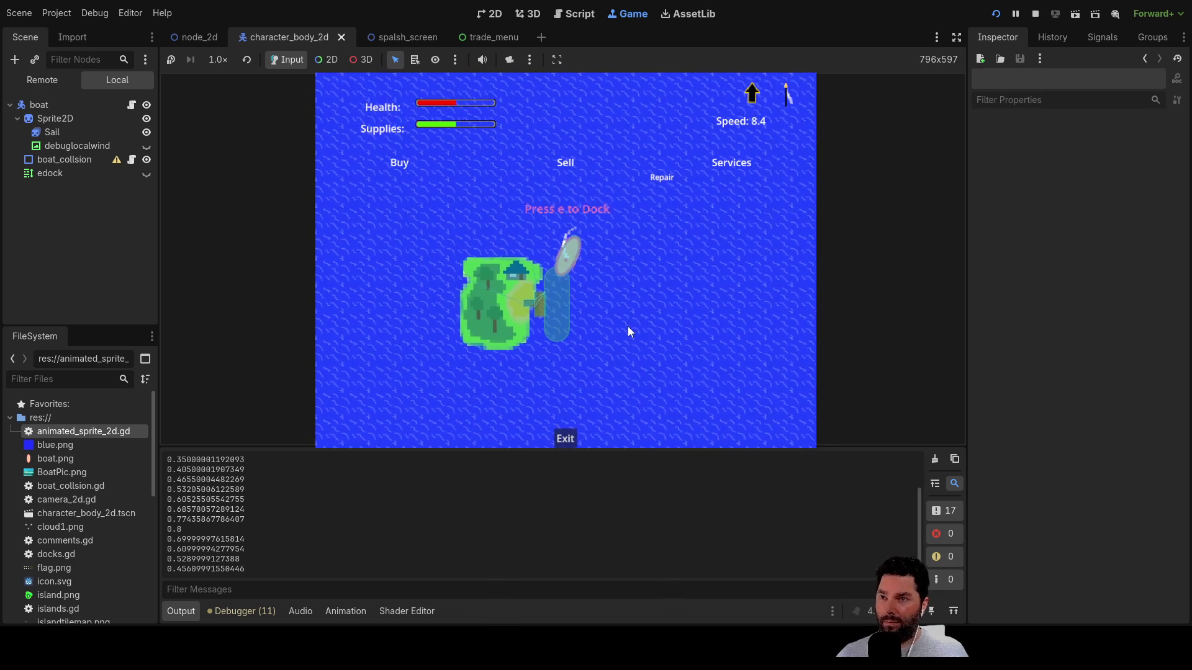
{"action": "key", "text": "e"}
{"action": "key", "text": "e"}
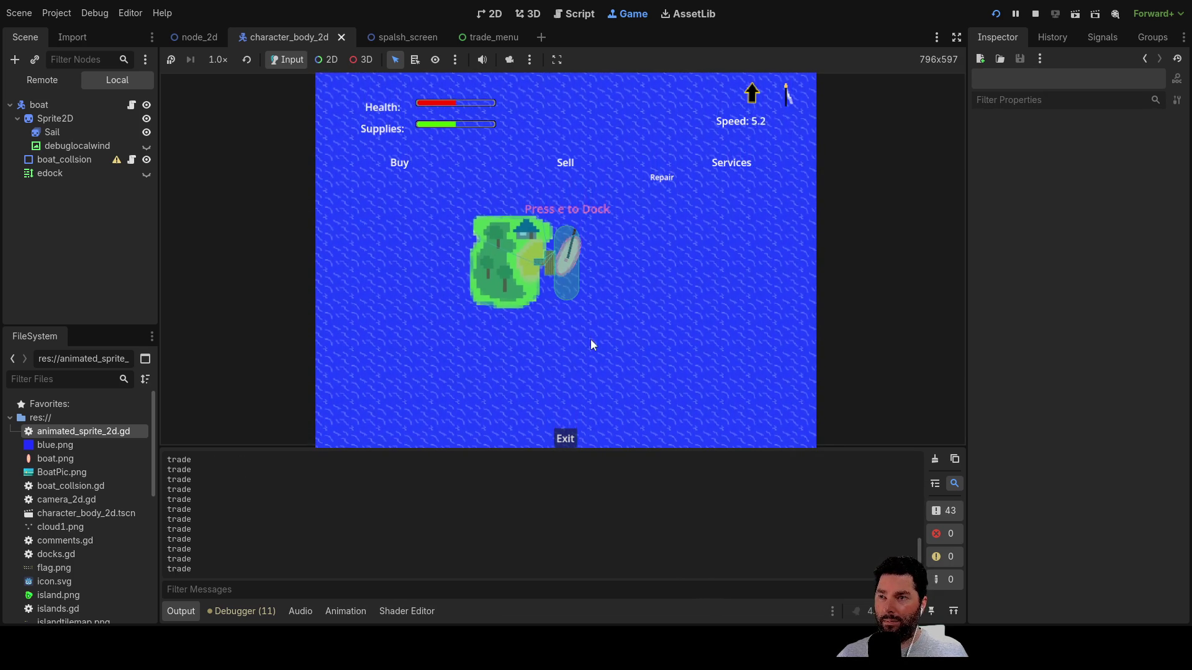
{"action": "left_click", "coordinate": [564, 438]}
{"action": "left_click", "coordinate": [564, 437]}
{"action": "left_click", "coordinate": [564, 437]}
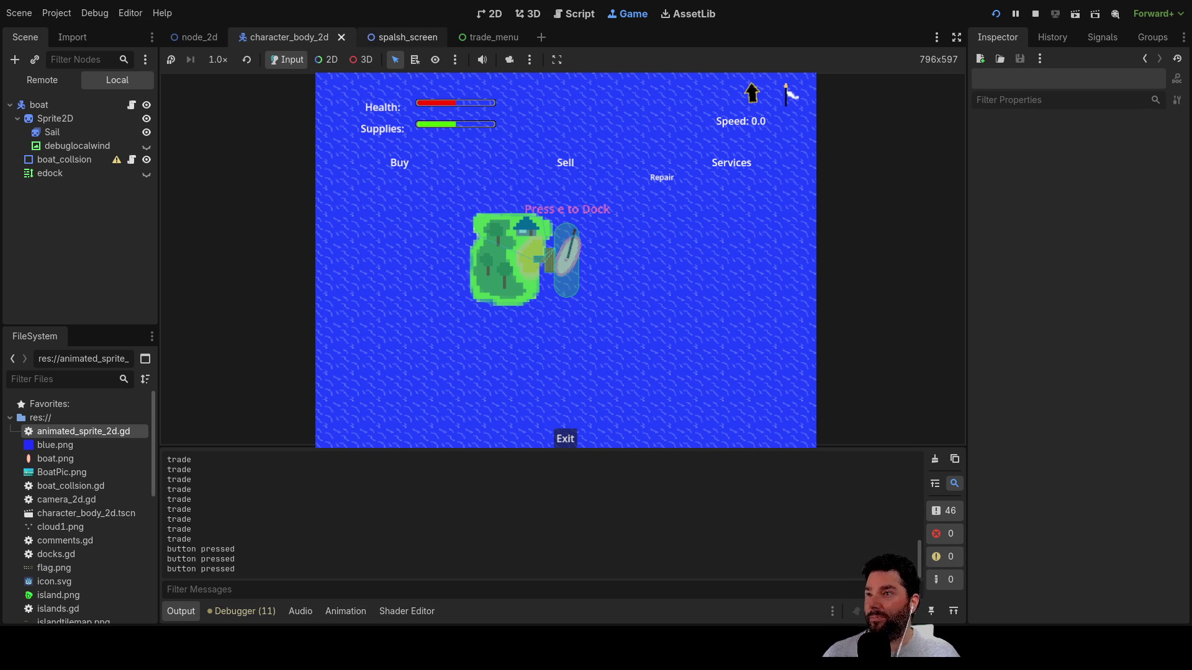
{"action": "left_click", "coordinate": [395, 38]}
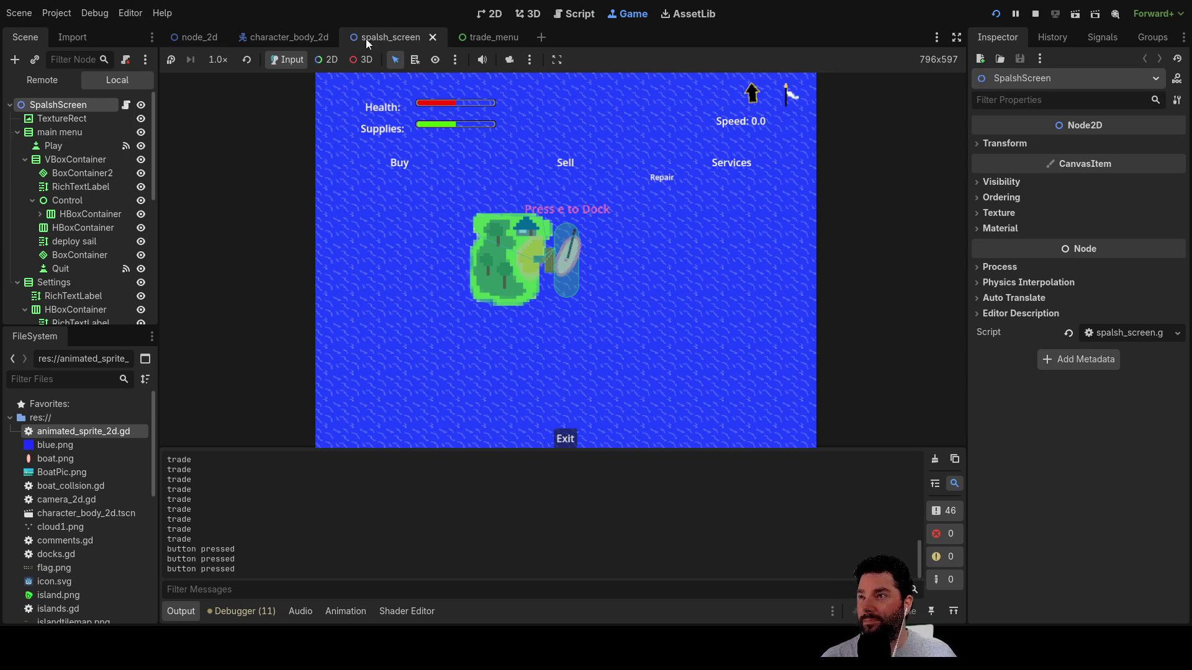
{"action": "left_click", "coordinate": [295, 38]}
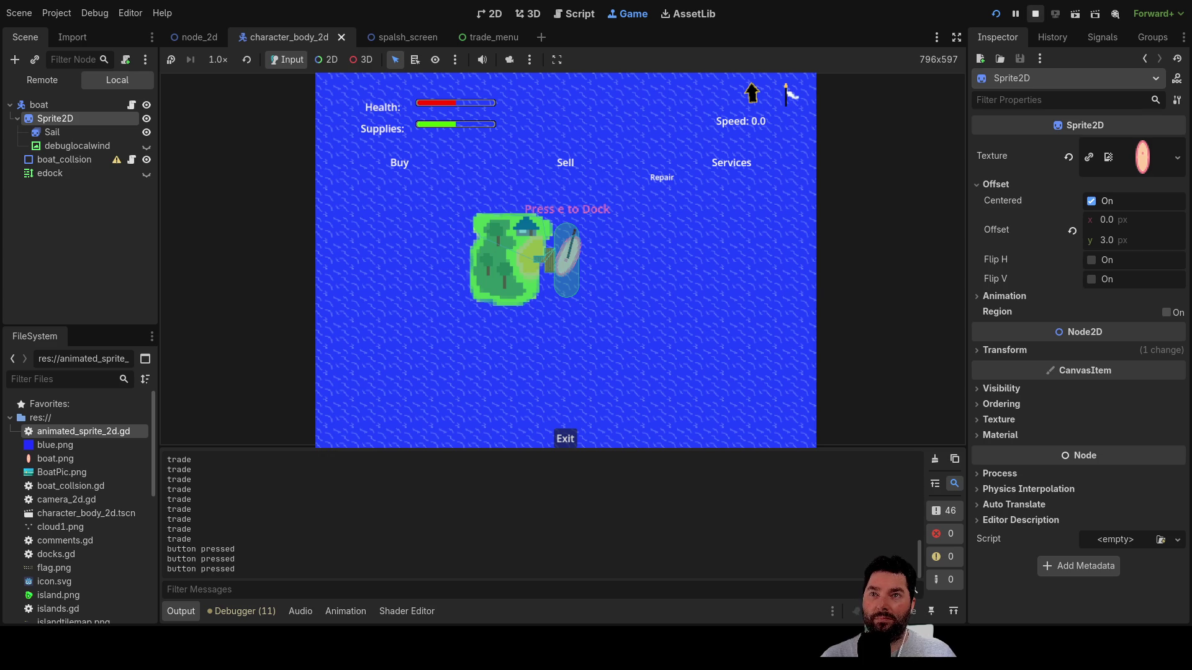
- Stop the game, delete the mistaken AnimatableBody2D, and add an AnimatedSprite2D under boat
{"action": "left_click", "coordinate": [1035, 13]}
{"action": "scroll", "coordinate": [575, 321], "scroll_direction": "up", "scroll_amount": 3}
{"action": "scroll", "coordinate": [550, 318], "scroll_direction": "down", "scroll_amount": 1}
{"action": "scroll", "coordinate": [325, 221], "scroll_direction": "up", "scroll_amount": 1}
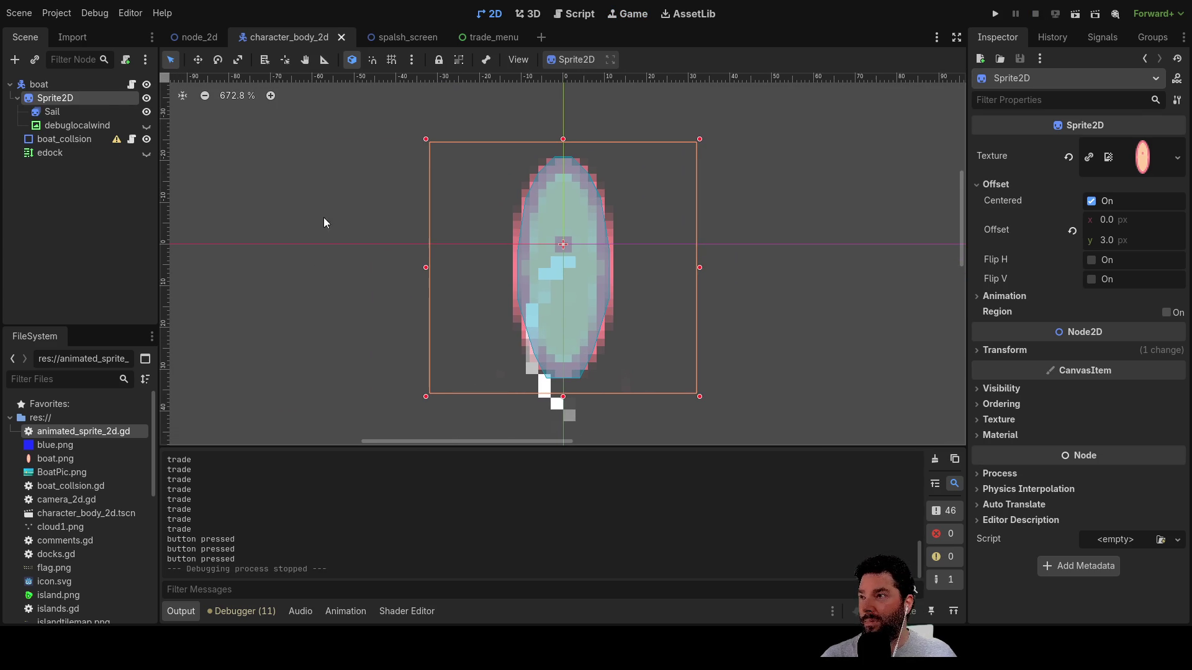
{"action": "left_click", "coordinate": [42, 86]}
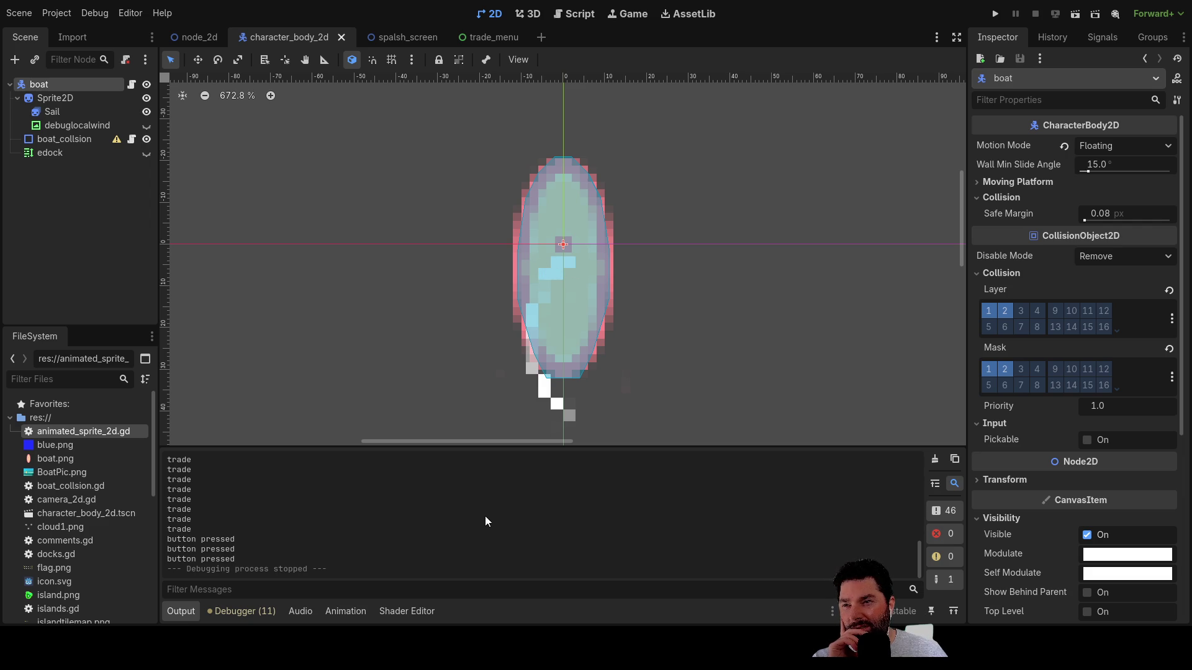
{"action": "key", "text": "ctrl+shift+z"}
{"action": "mouse_move", "coordinate": [59, 164]}
{"action": "left_mouse_down"}
{"action": "mouse_move", "coordinate": [54, 92]}
{"action": "mouse_move", "coordinate": [54, 166]}
{"action": "left_mouse_up"}
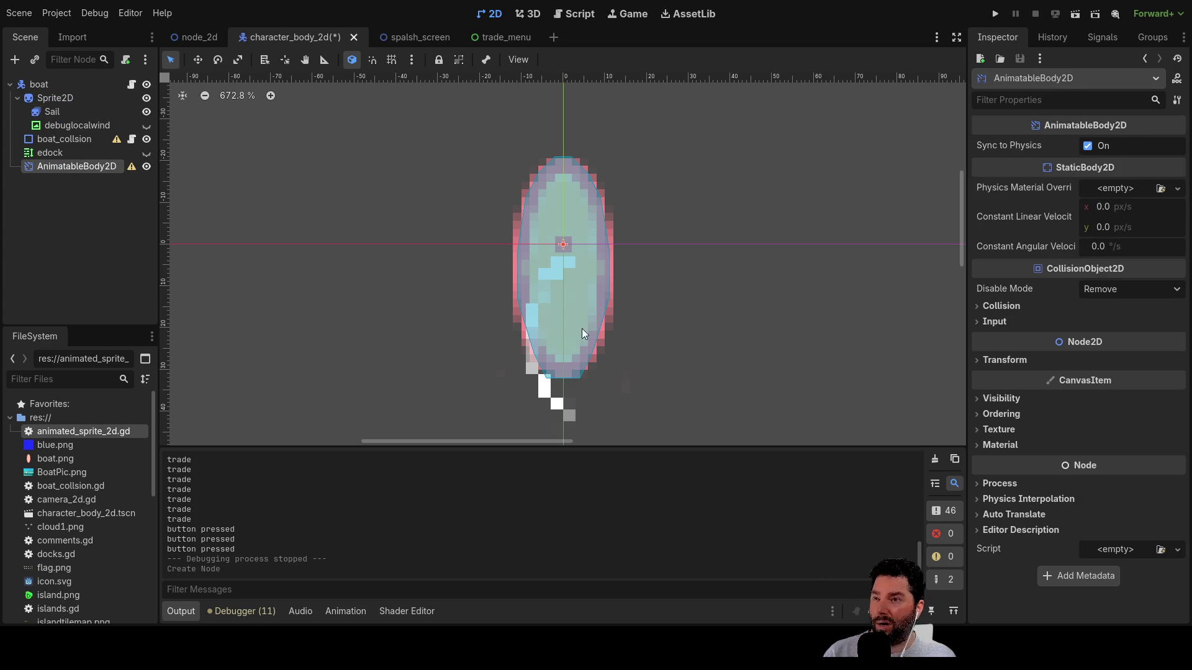
{"action": "key", "text": "Delete"}
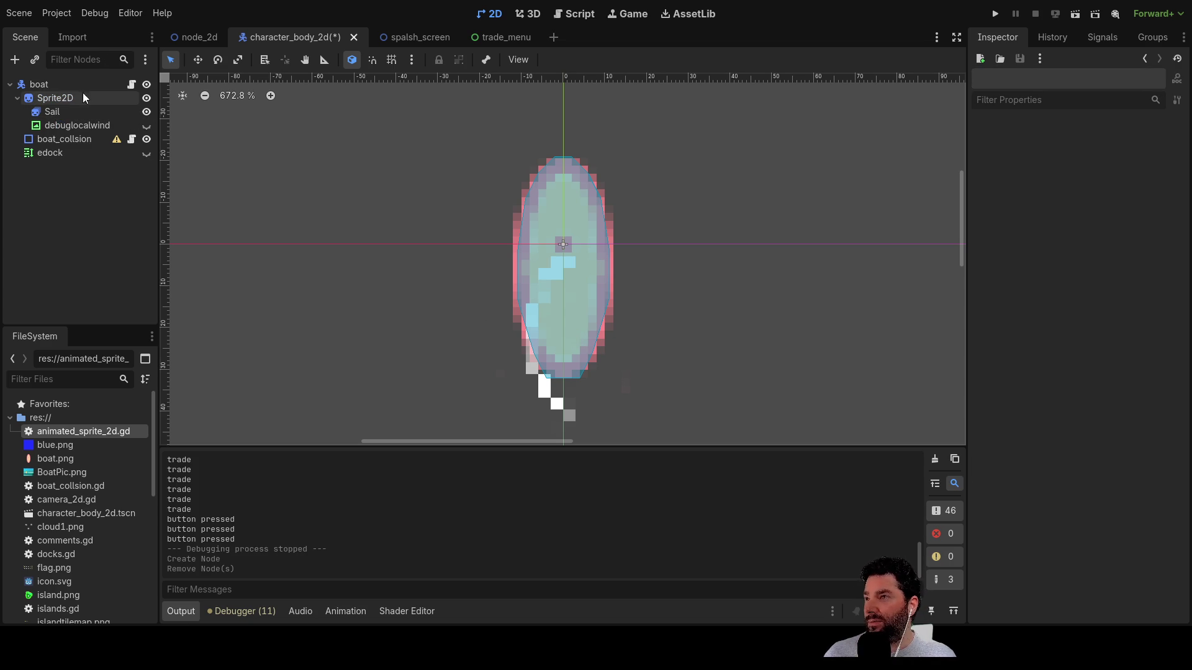
{"action": "left_click", "coordinate": [40, 87]}
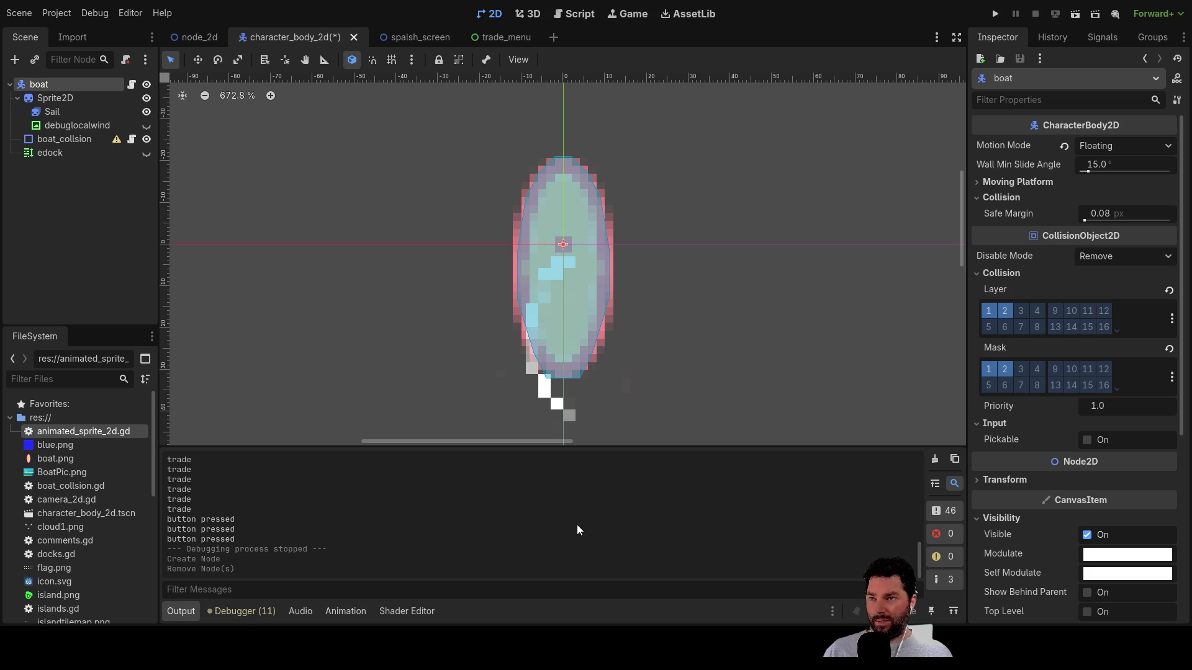
{"action": "key", "text": "ctrl+shift+z"}
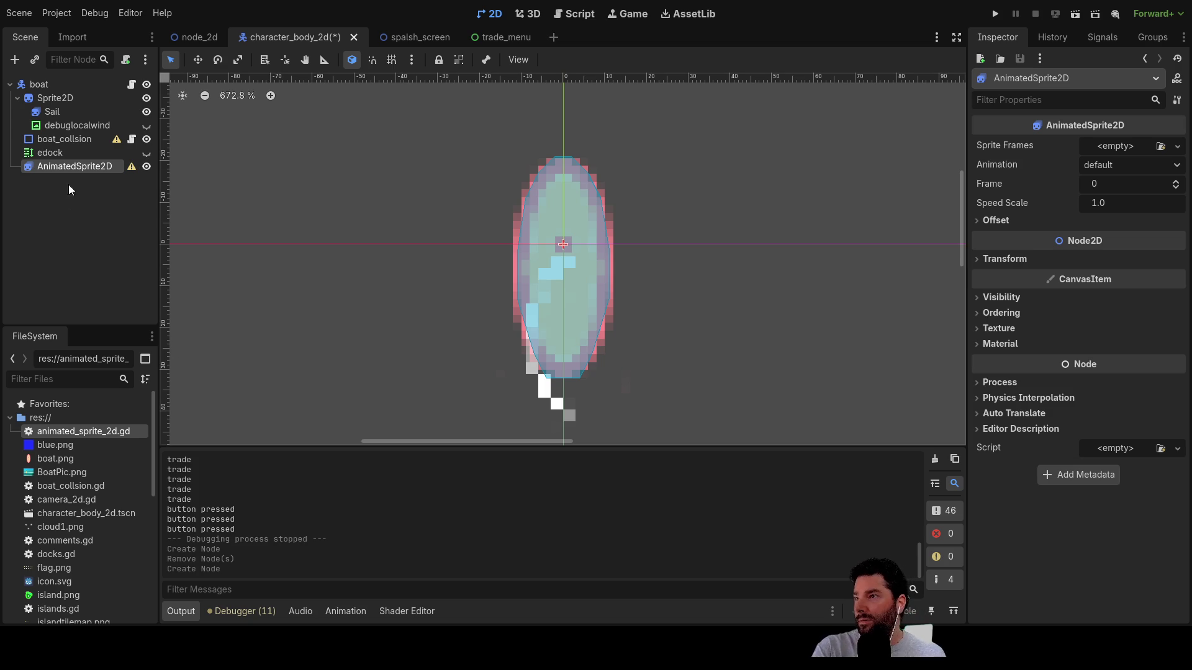
- Move AnimatedSprite2D above Sprite2D and give it New SpriteFrames with two boat frames from the sheet
{"action": "left_click_drag", "start_coordinate": [76, 167], "coordinate": [69, 93]}
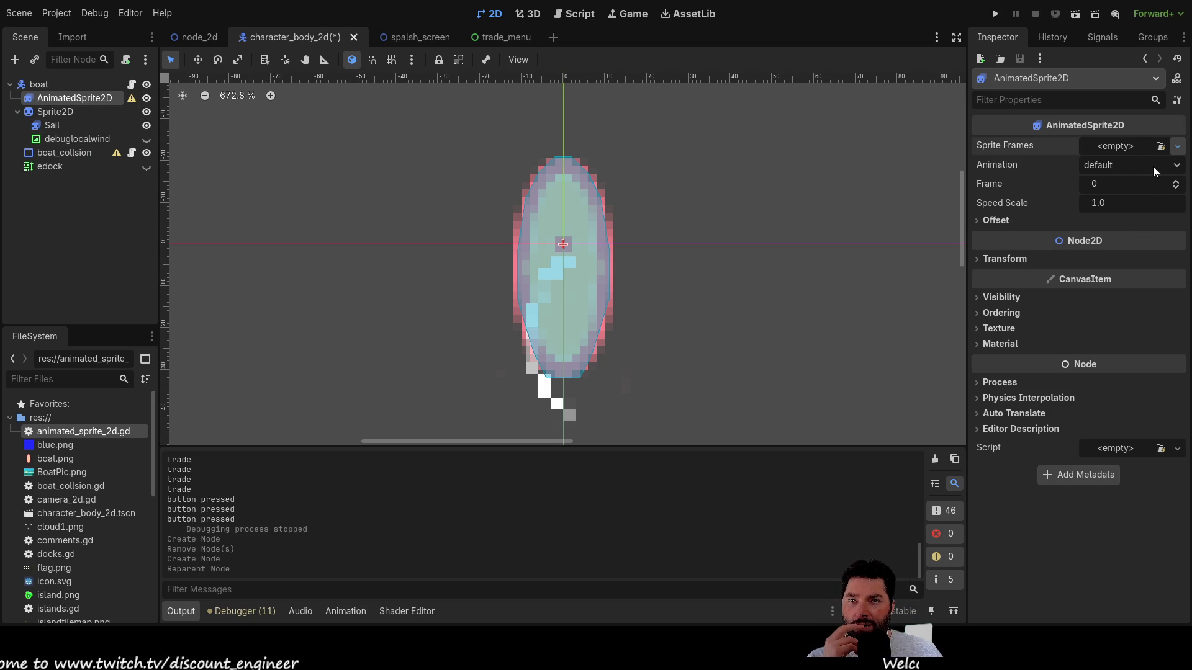
{"action": "left_click", "coordinate": [1141, 184]}
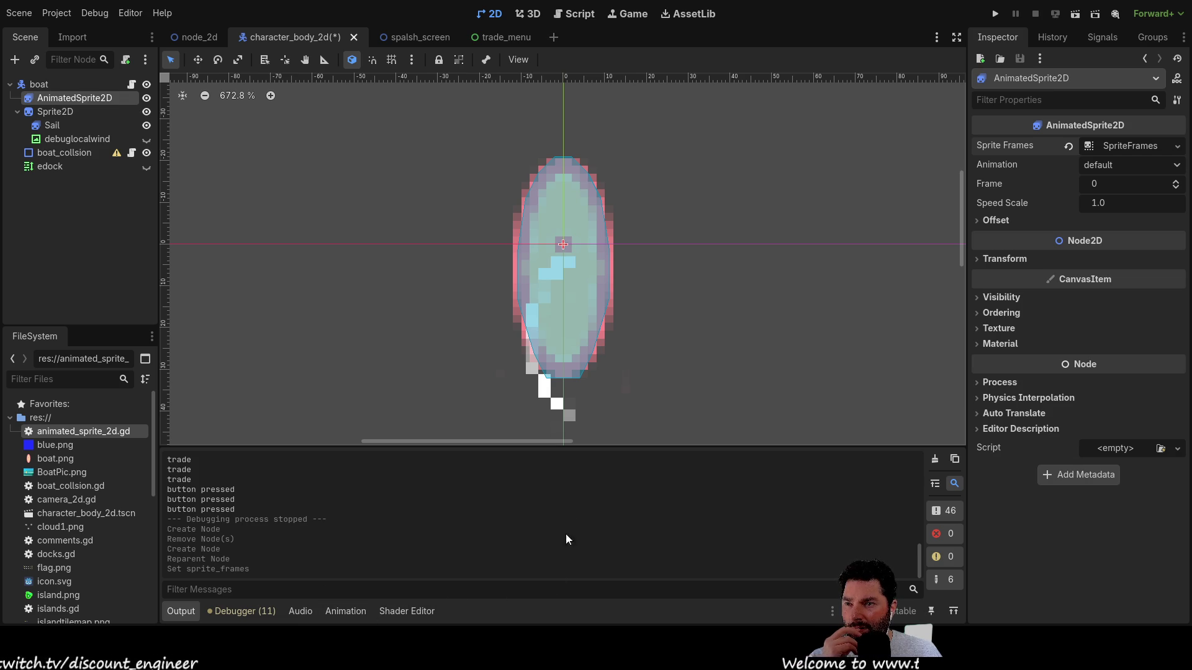
{"action": "left_click_drag", "start_coordinate": [572, 449], "coordinate": [262, 413]}
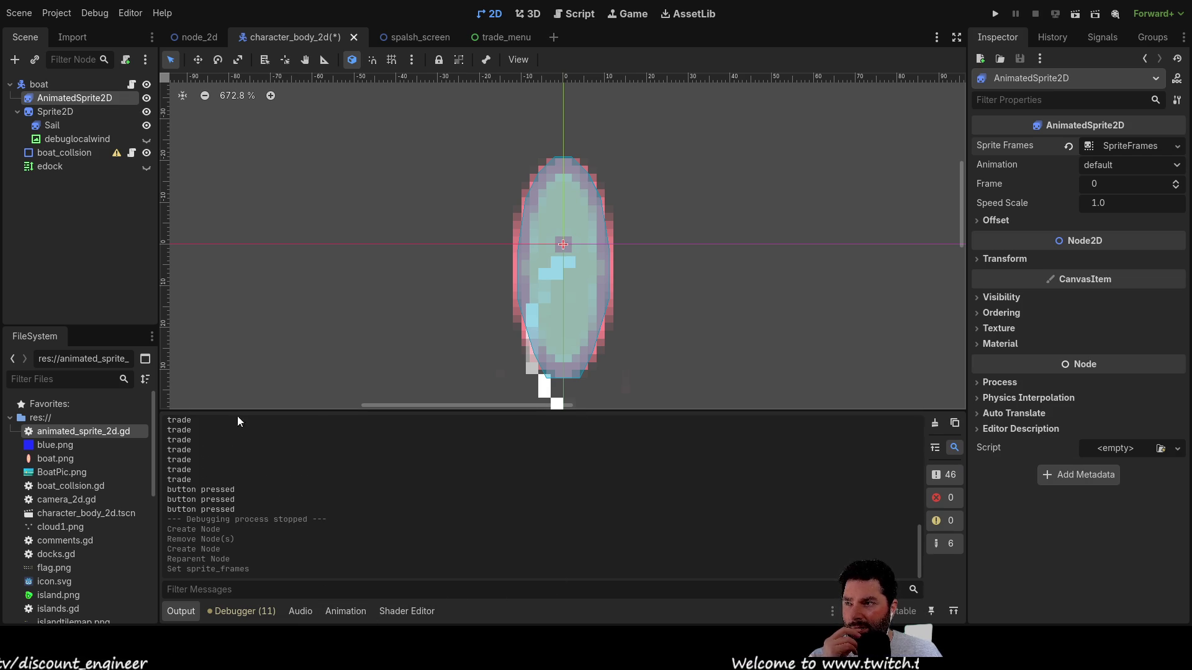
{"action": "left_click", "coordinate": [70, 111]}
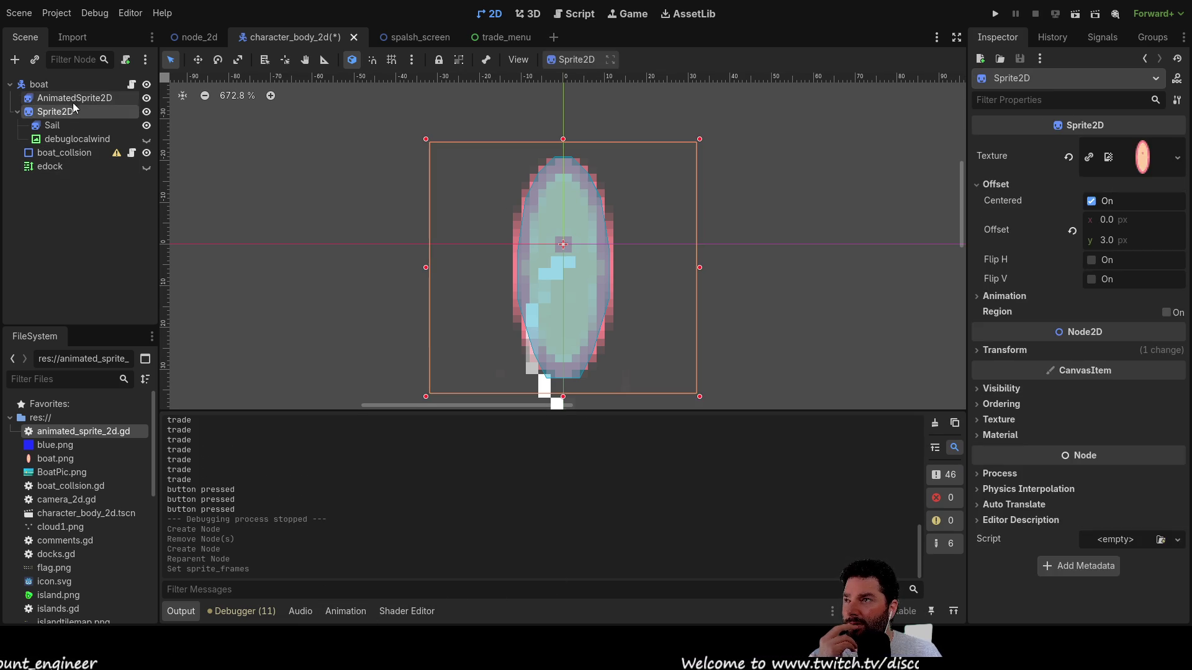
{"action": "left_click", "coordinate": [73, 99]}
{"action": "left_click", "coordinate": [511, 442]}
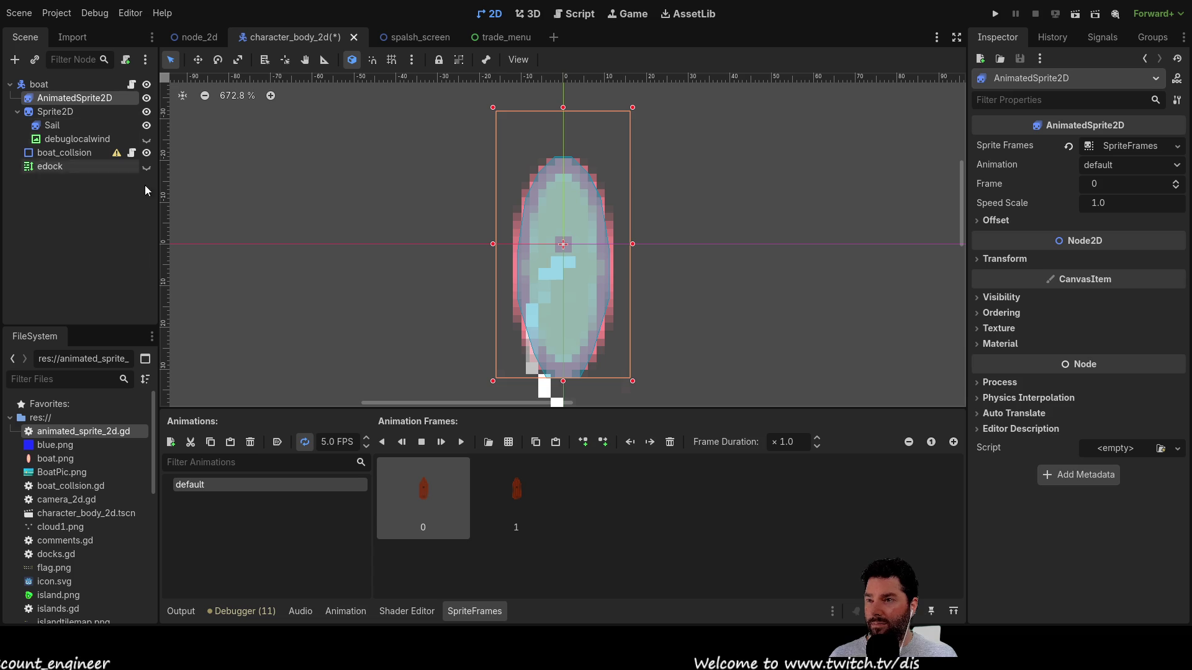
{"action": "left_click", "coordinate": [462, 442]}
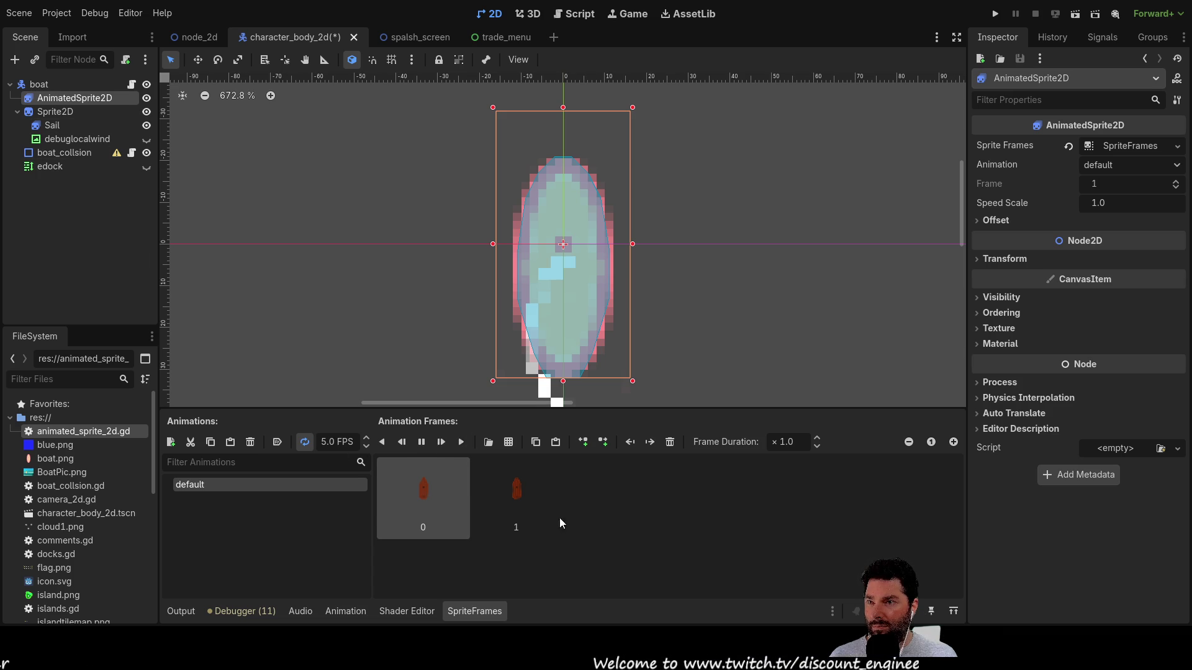
- Hide the old Sprite2D boat image and centre the view on the boat
{"action": "left_click", "coordinate": [49, 113]}
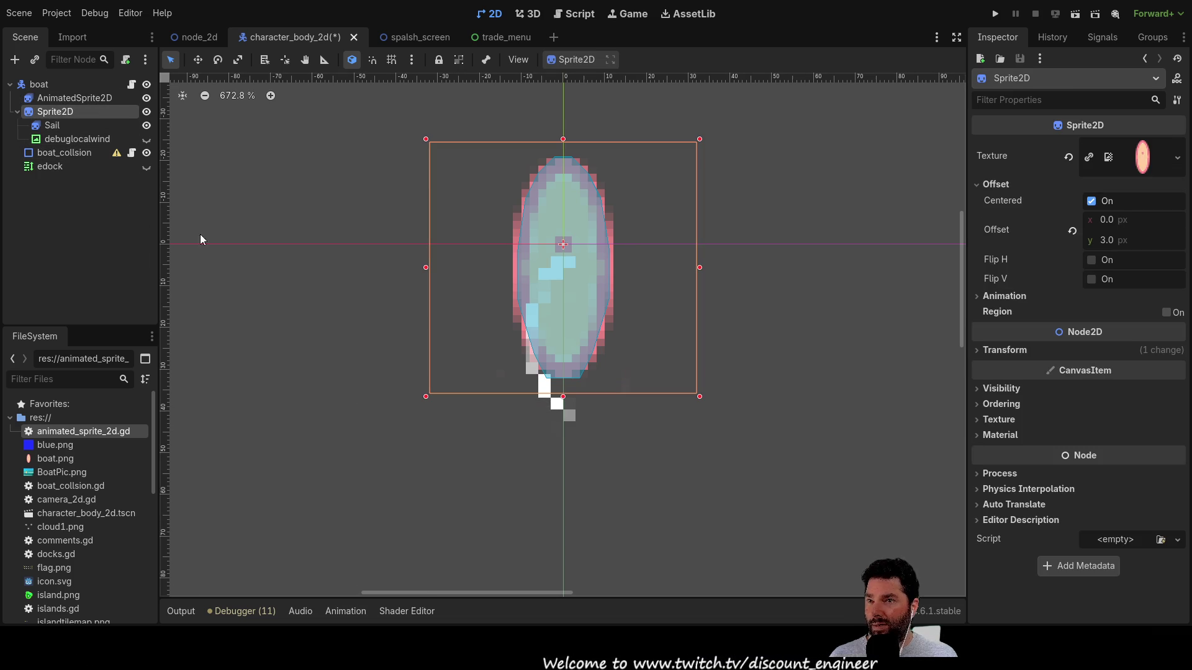
{"action": "left_click", "coordinate": [147, 112]}
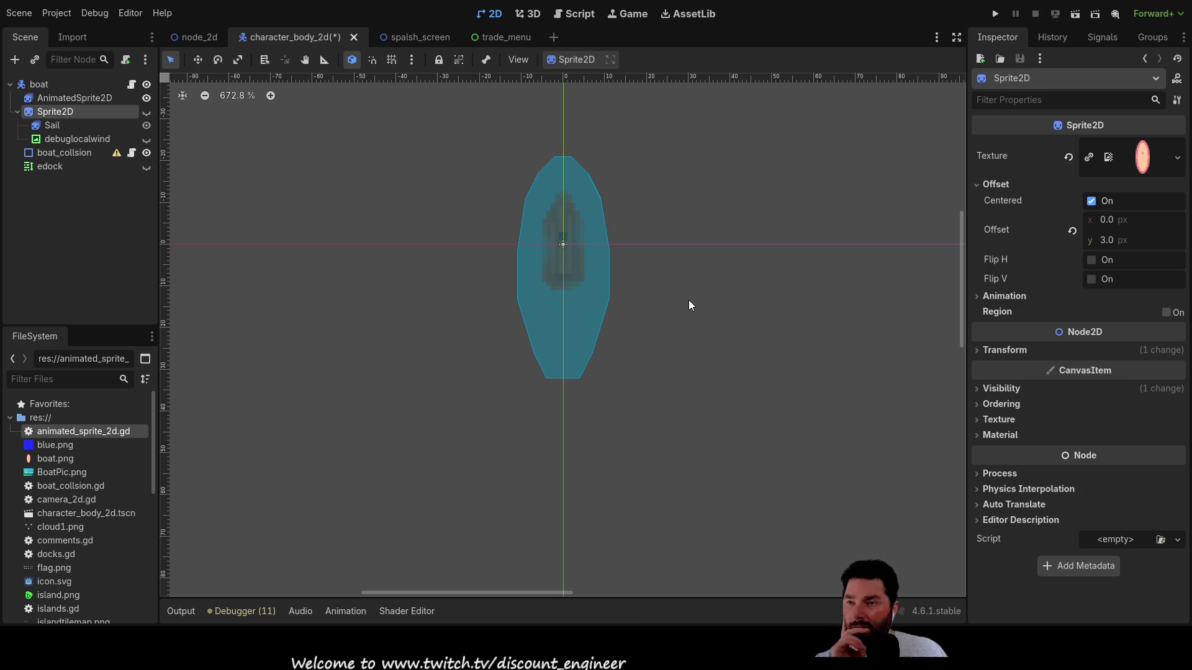
{"action": "scroll", "coordinate": [632, 281], "scroll_direction": "up", "scroll_amount": 10}
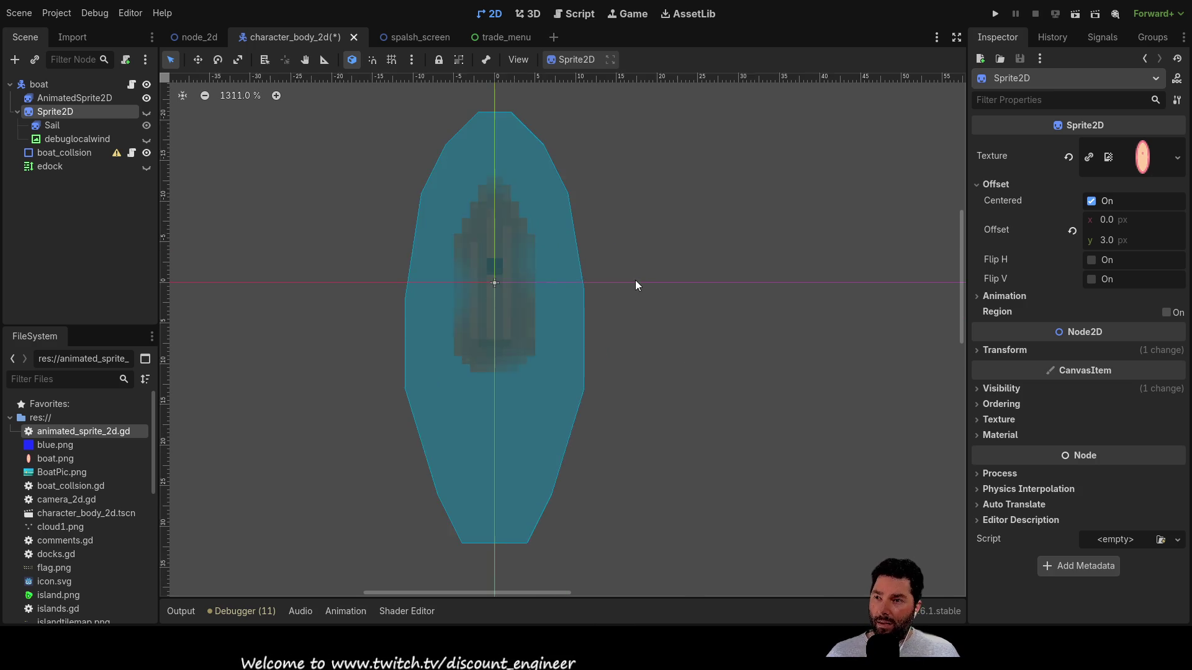
{"action": "mouse_move", "coordinate": [595, 255]}
{"action": "left_mouse_down"}
{"action": "mouse_move", "coordinate": [732, 261]}
{"action": "mouse_move", "coordinate": [764, 342]}
{"action": "left_mouse_up"}
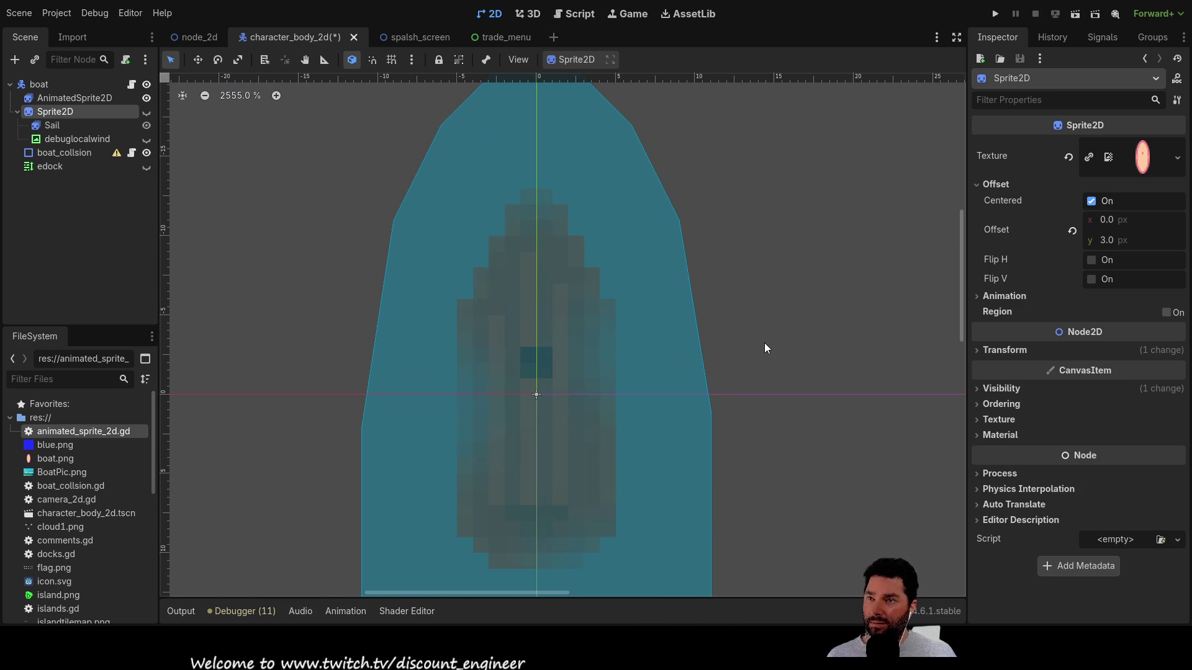
- Slow the AnimatedSprite2D boat animation to 0.5 FPS and run the project
{"action": "left_click", "coordinate": [341, 613]}
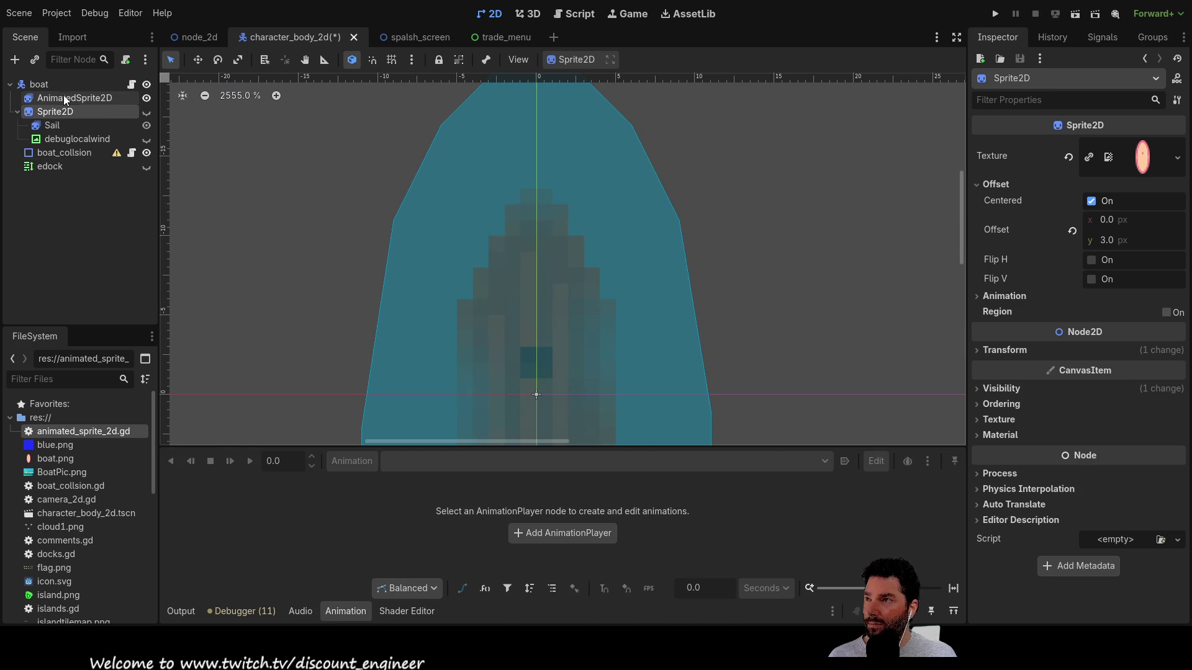
{"action": "left_click", "coordinate": [65, 99]}
{"action": "left_click", "coordinate": [366, 448]}
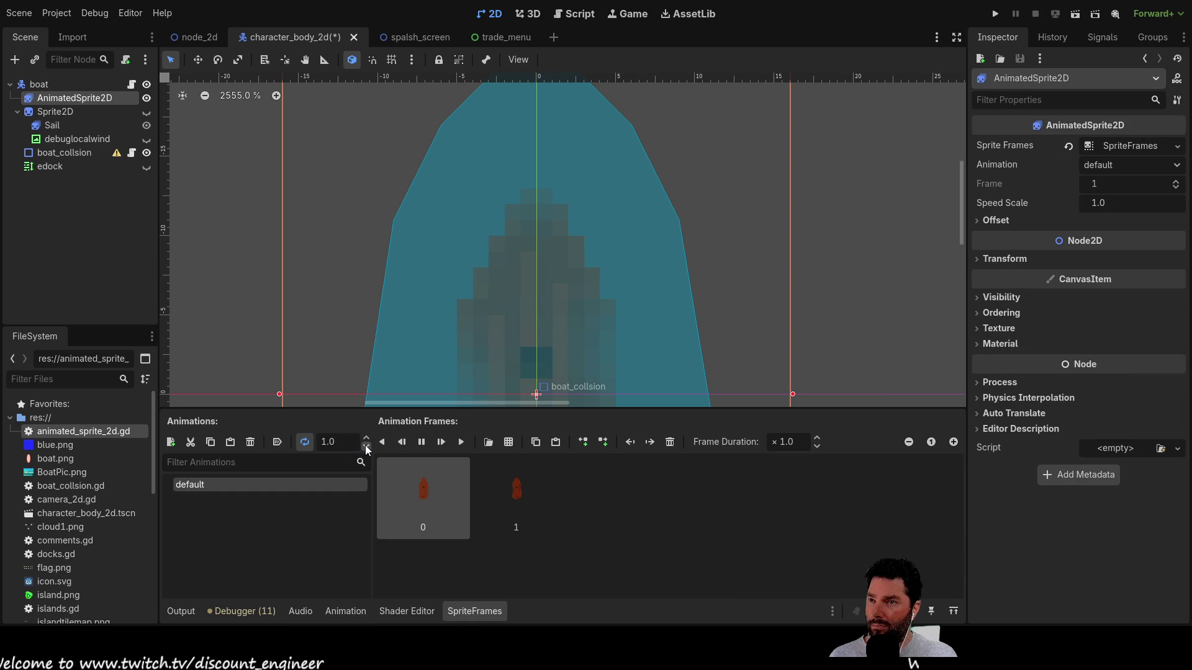
{"action": "scroll", "coordinate": [408, 206], "scroll_direction": "down", "scroll_amount": 5}
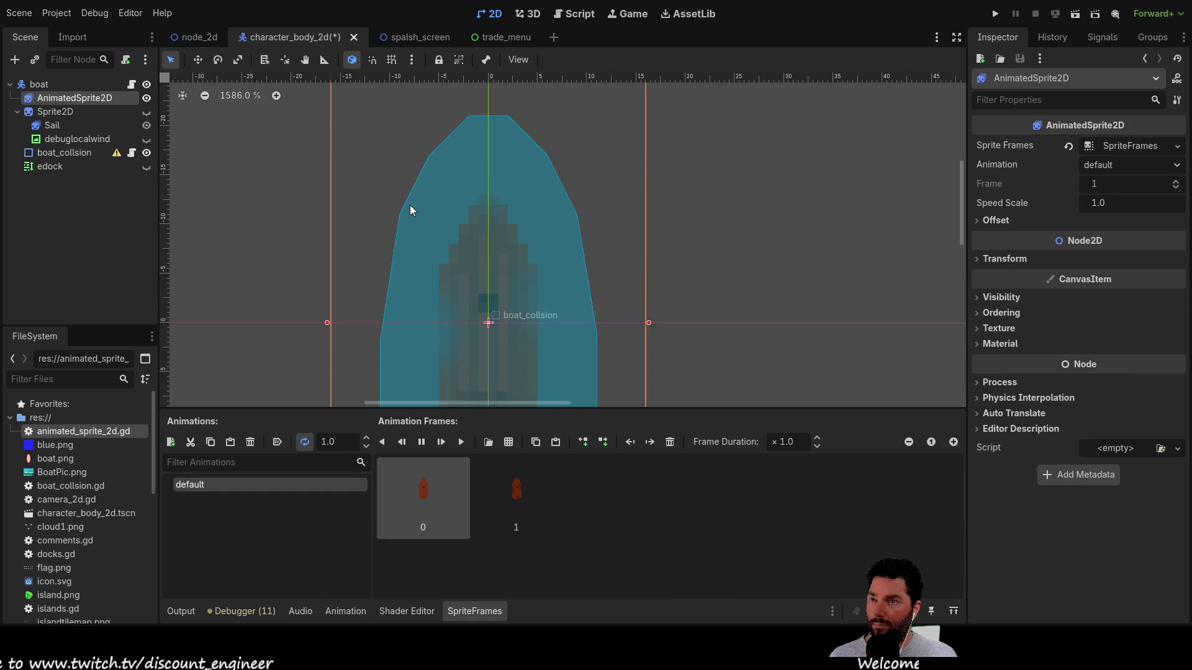
{"action": "scroll", "coordinate": [363, 241], "scroll_direction": "up", "scroll_amount": 2}
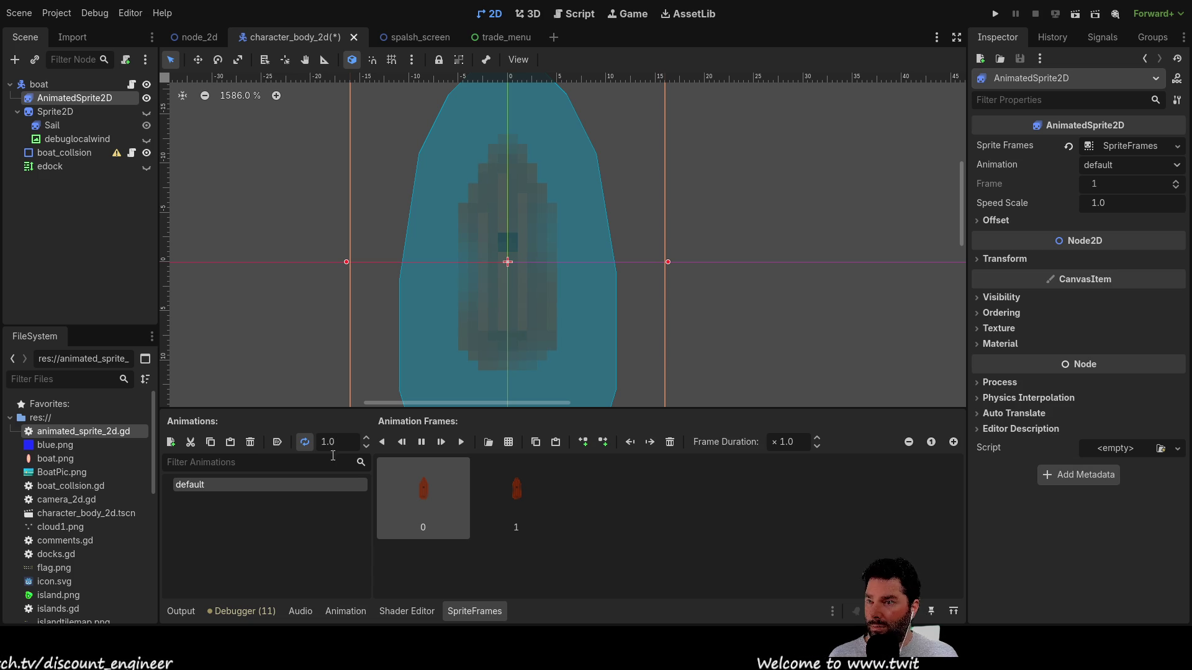
{"action": "type", "text": "0.5"}
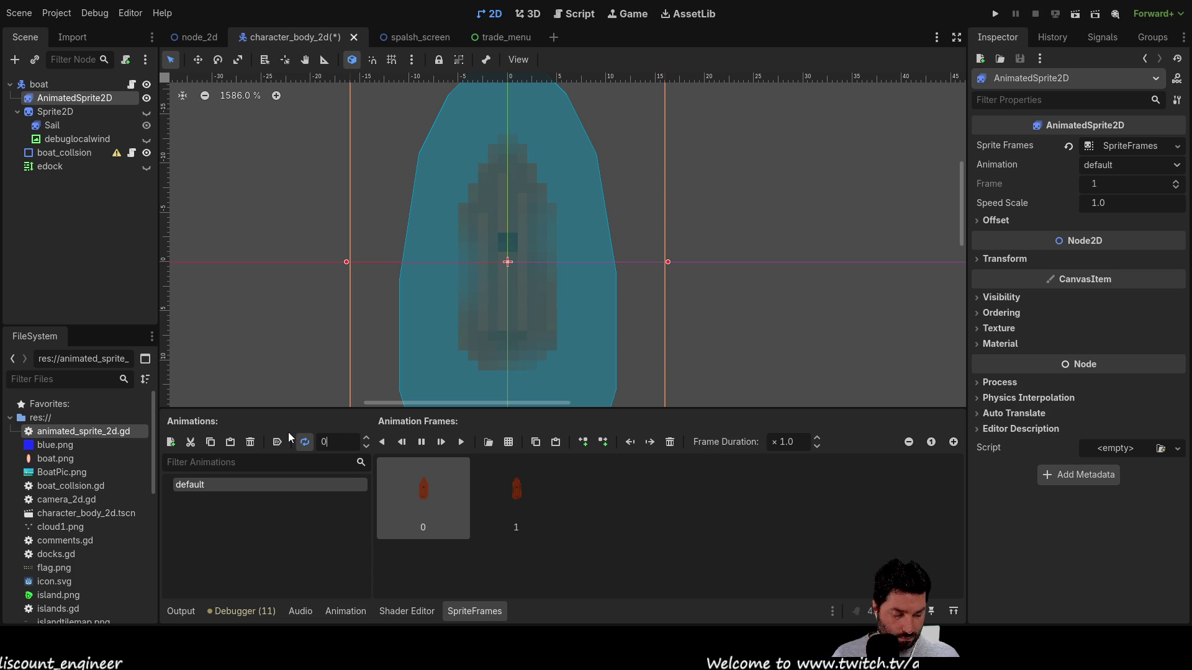
{"action": "key", "text": "Return"}
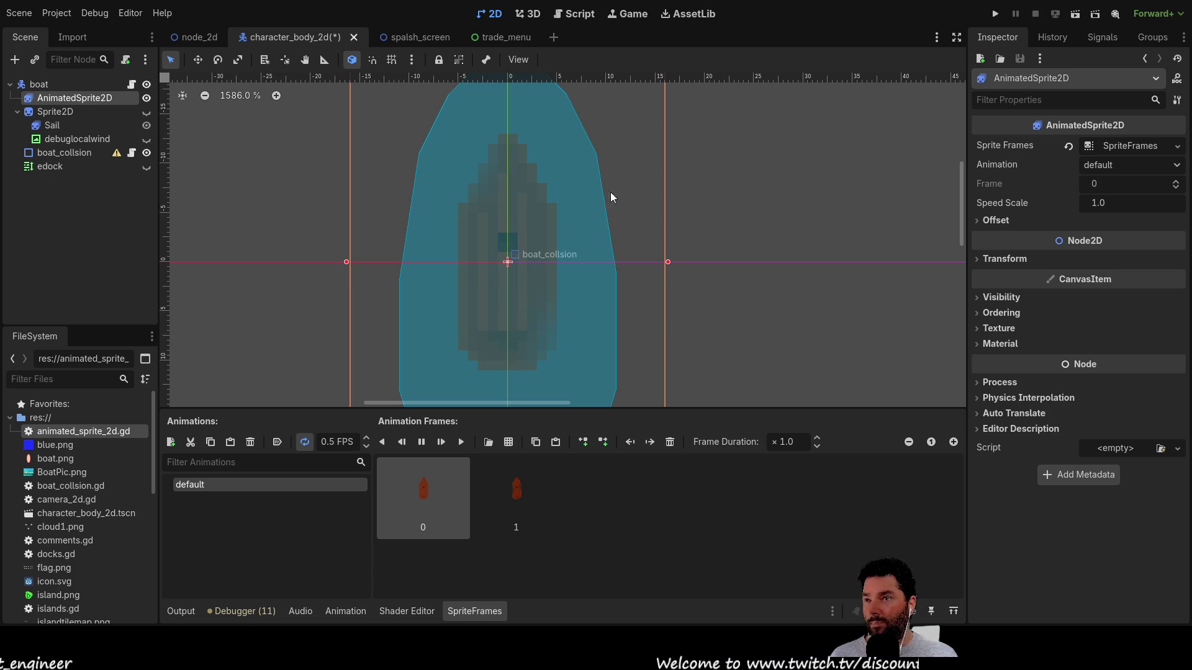
{"action": "left_click", "coordinate": [996, 14]}
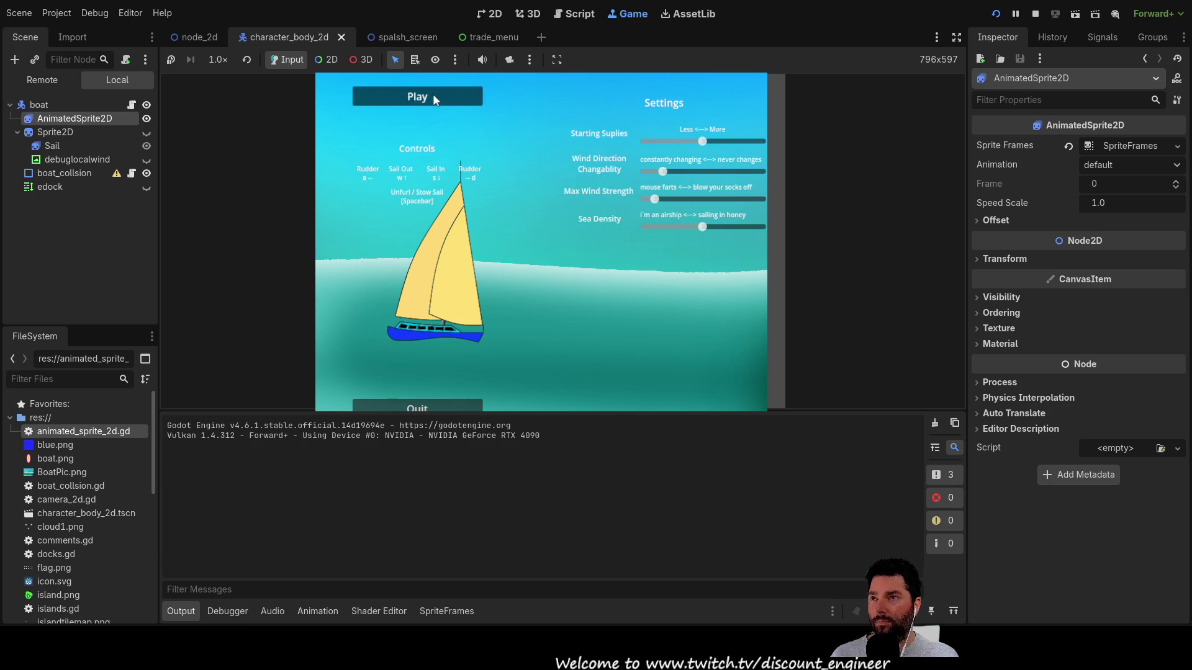
- Start a round from the main menu and sail the boat forward with W
{"action": "left_click", "coordinate": [434, 97]}
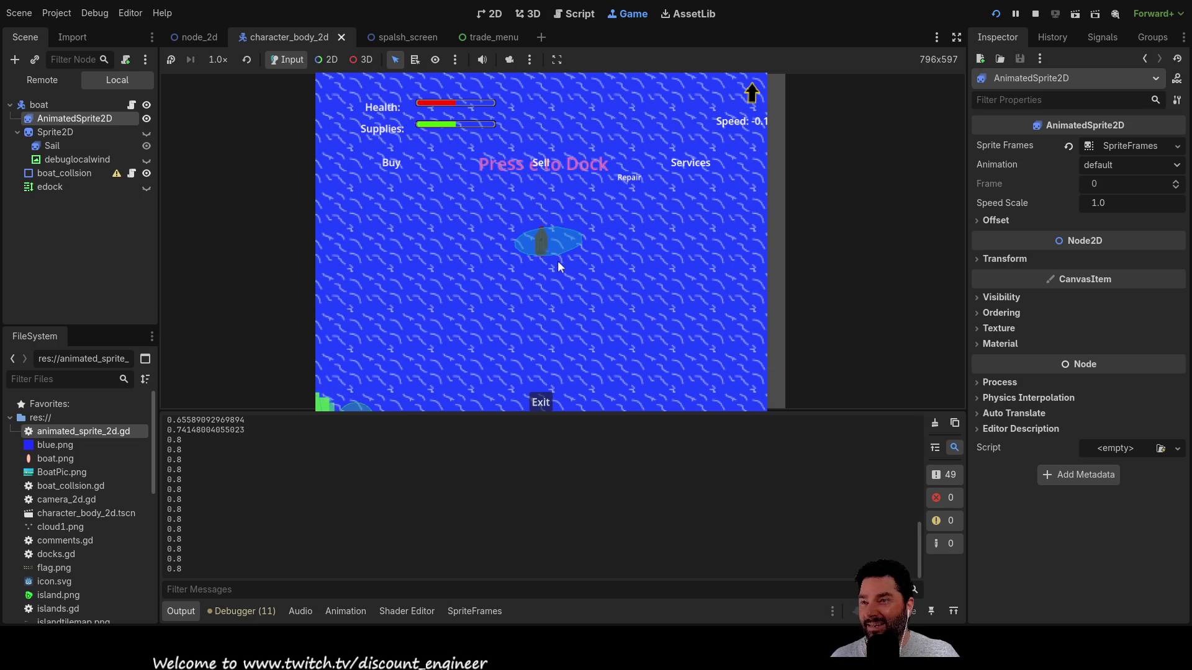
{"action": "key", "text": "w"}
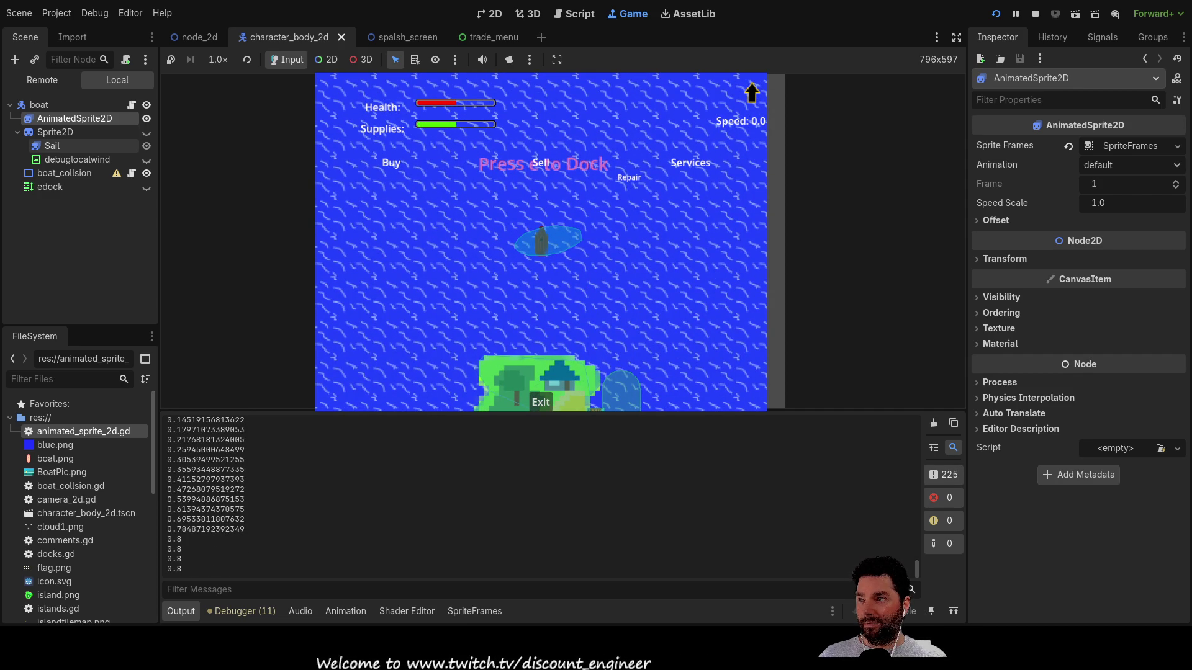
- Show the Sprite2D boat again and nest Sail and debuglocalwind under AnimatedSprite2D
{"action": "left_click", "coordinate": [134, 132]}
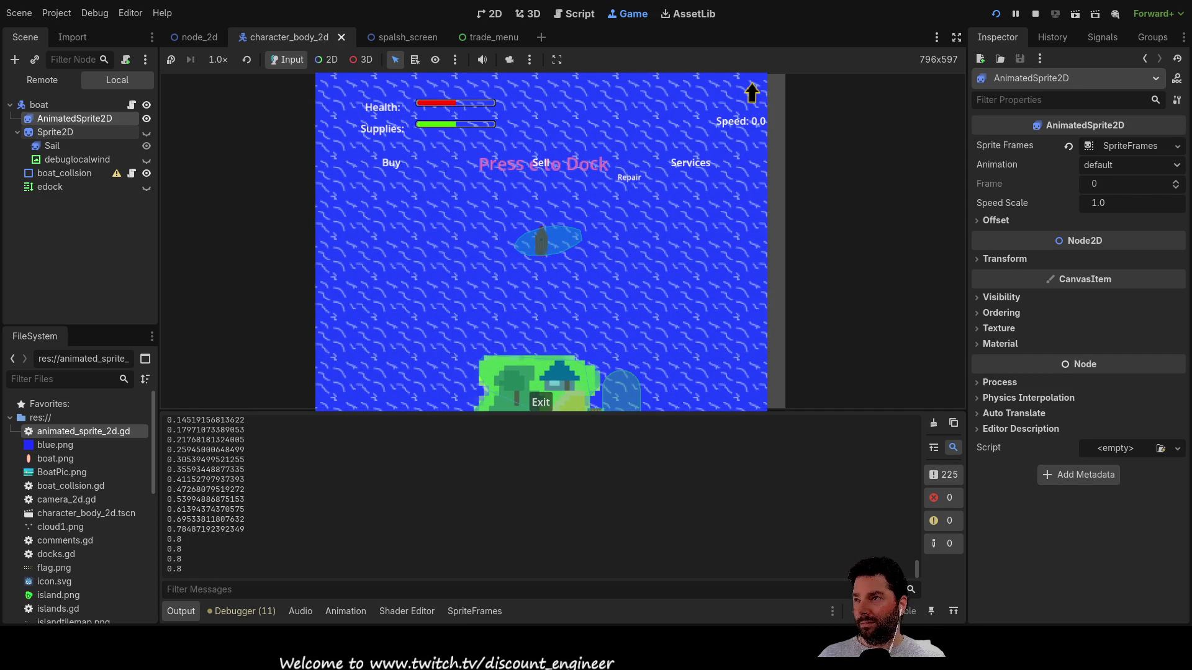
{"action": "left_click", "coordinate": [147, 133]}
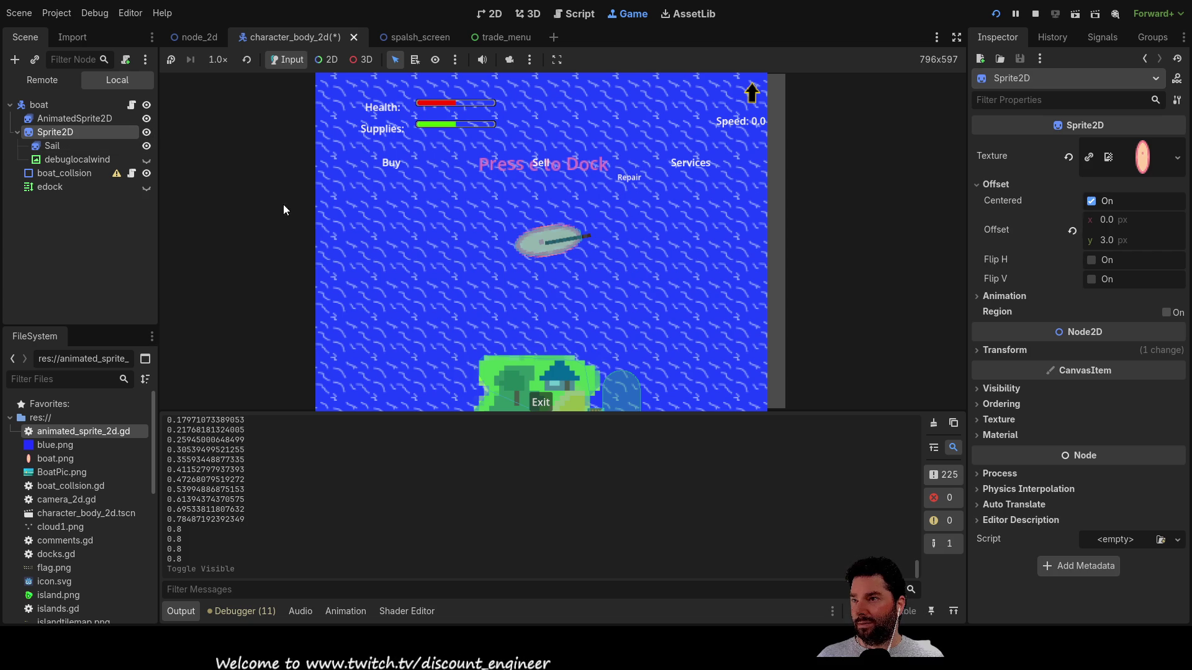
{"action": "left_click", "coordinate": [464, 263]}
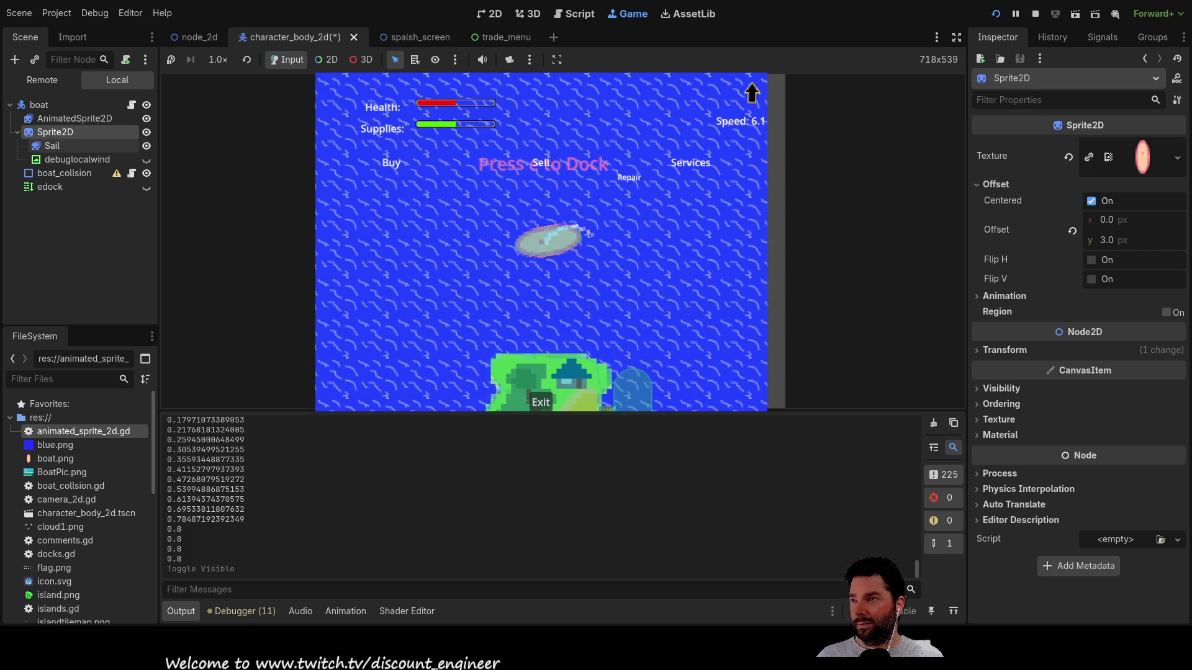
{"action": "left_click", "coordinate": [53, 146]}
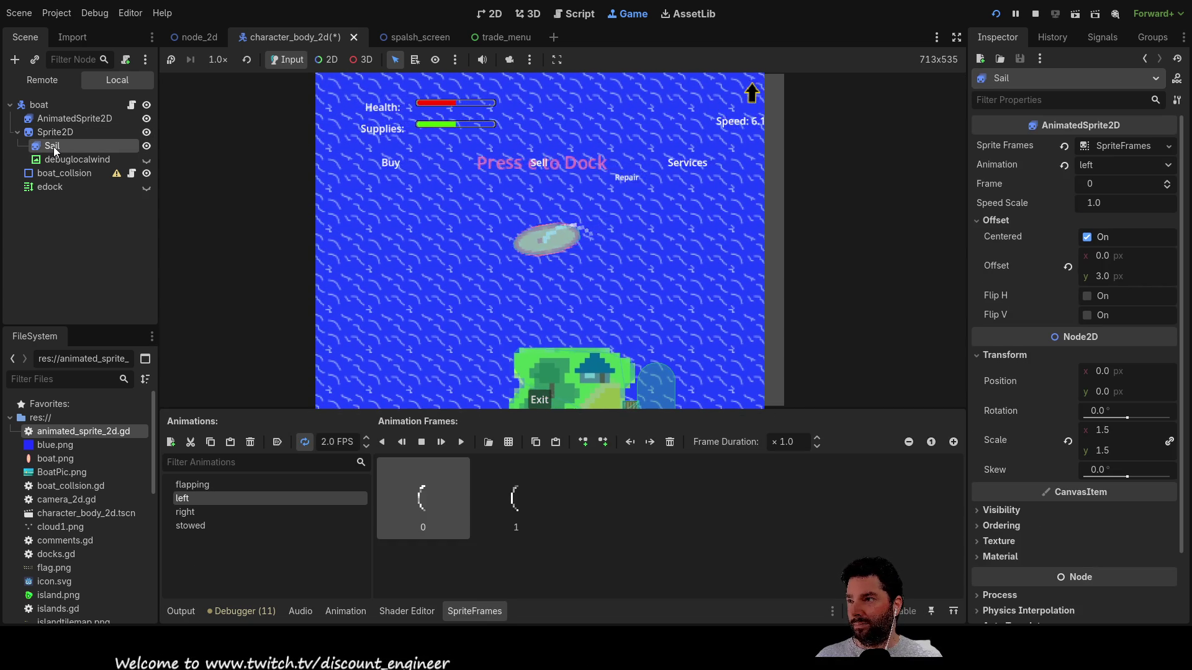
{"action": "left_click_drag", "start_coordinate": [53, 147], "coordinate": [55, 118]}
{"action": "left_click", "coordinate": [46, 159]}
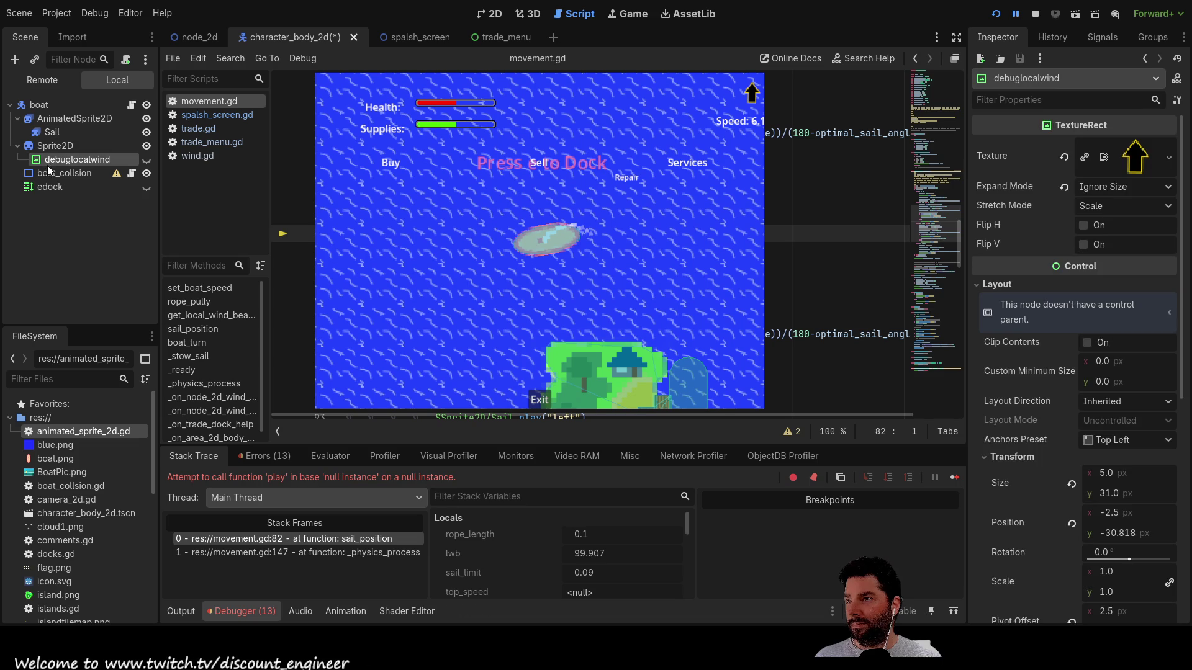
{"action": "left_click_drag", "start_coordinate": [46, 159], "coordinate": [55, 124]}
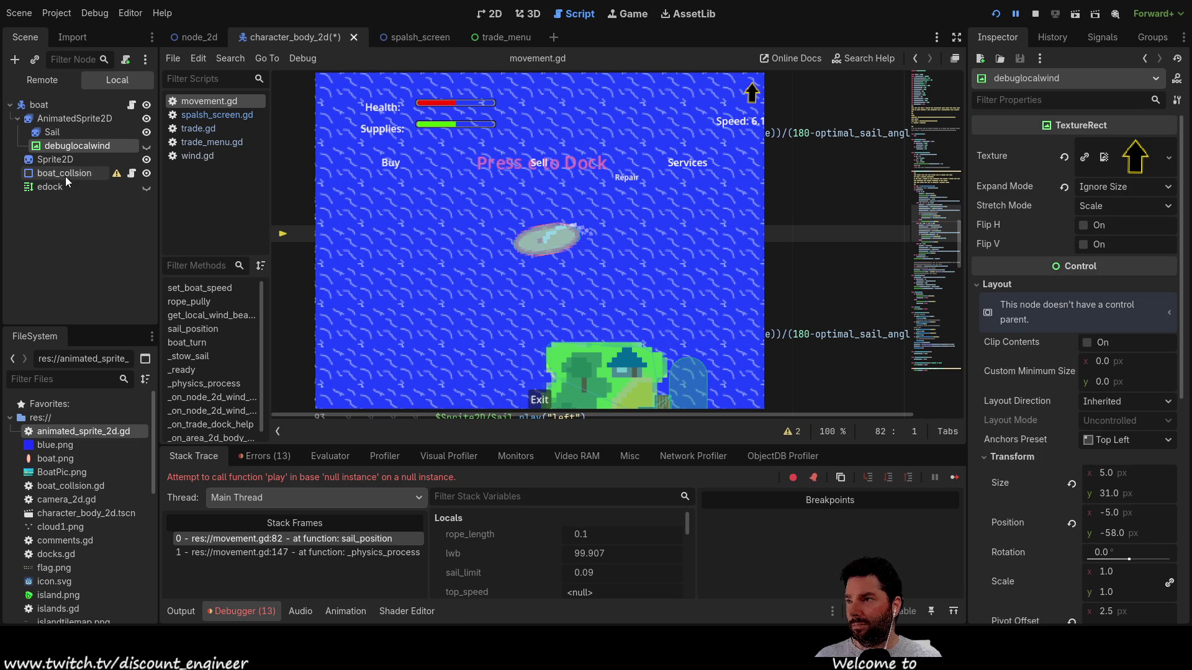
- Reorder boat_collsion in the boat scene tree and select the Sail node
{"action": "left_click", "coordinate": [49, 176]}
{"action": "left_click_drag", "start_coordinate": [47, 177], "coordinate": [61, 121]}
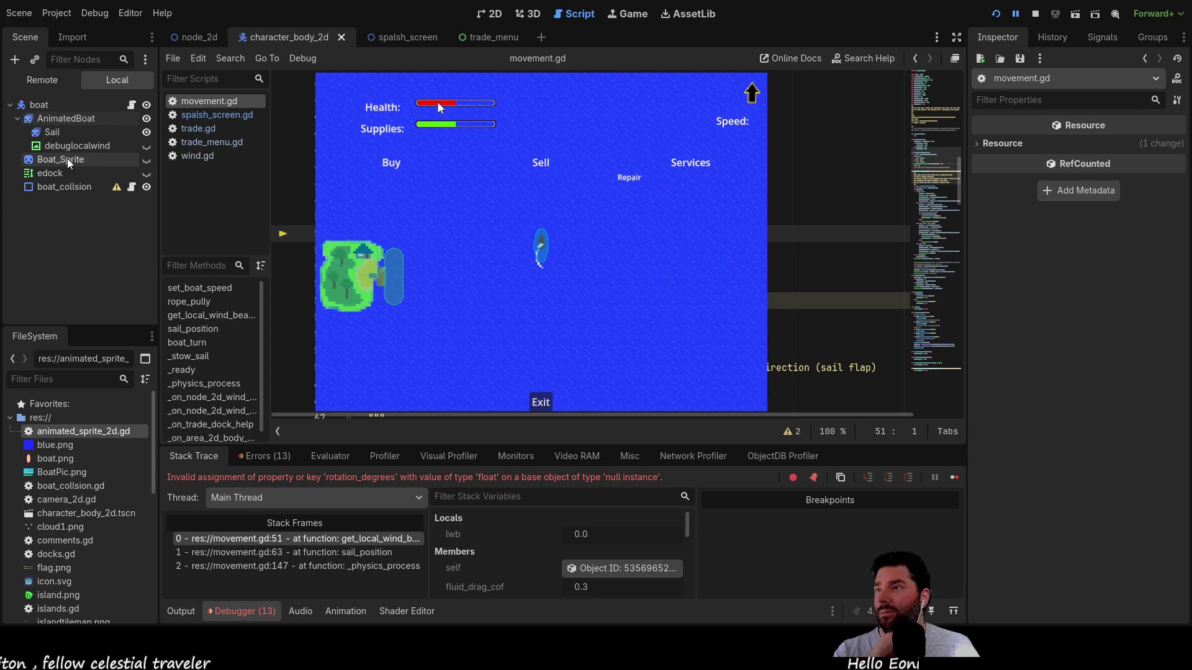
{"action": "left_click", "coordinate": [55, 136]}
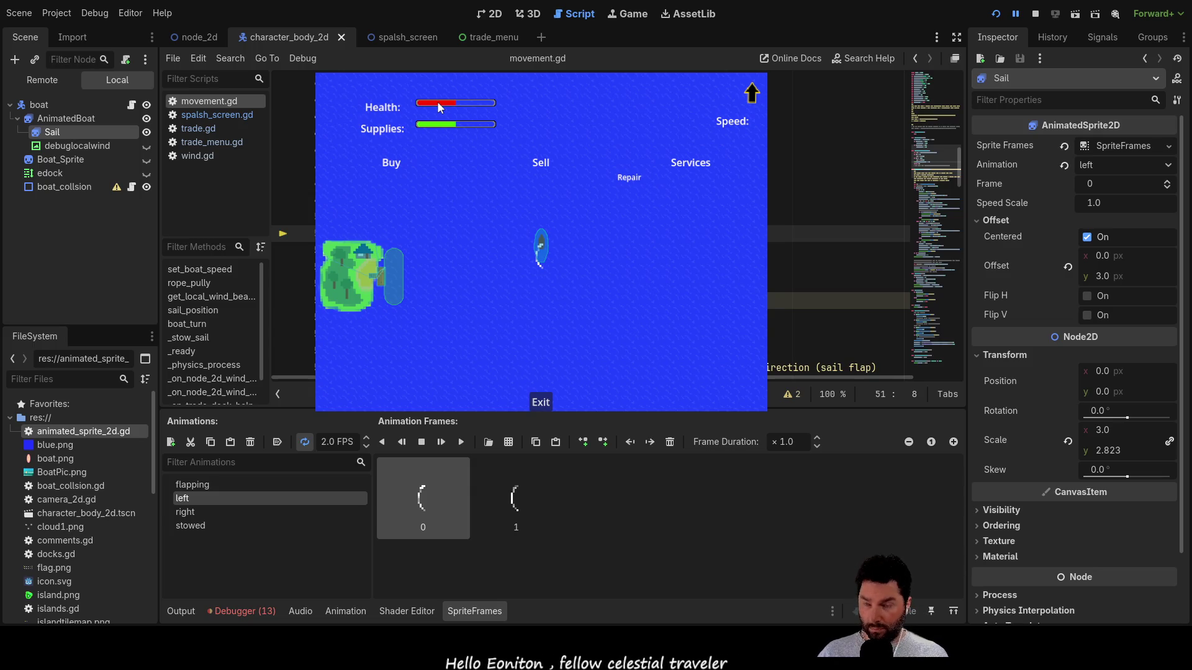
- Search movement.gd for 'var wind_direction_previous', step to the next old node path, then stop and rerun the game
{"action": "type", "text": "var wind_direction_previous"}
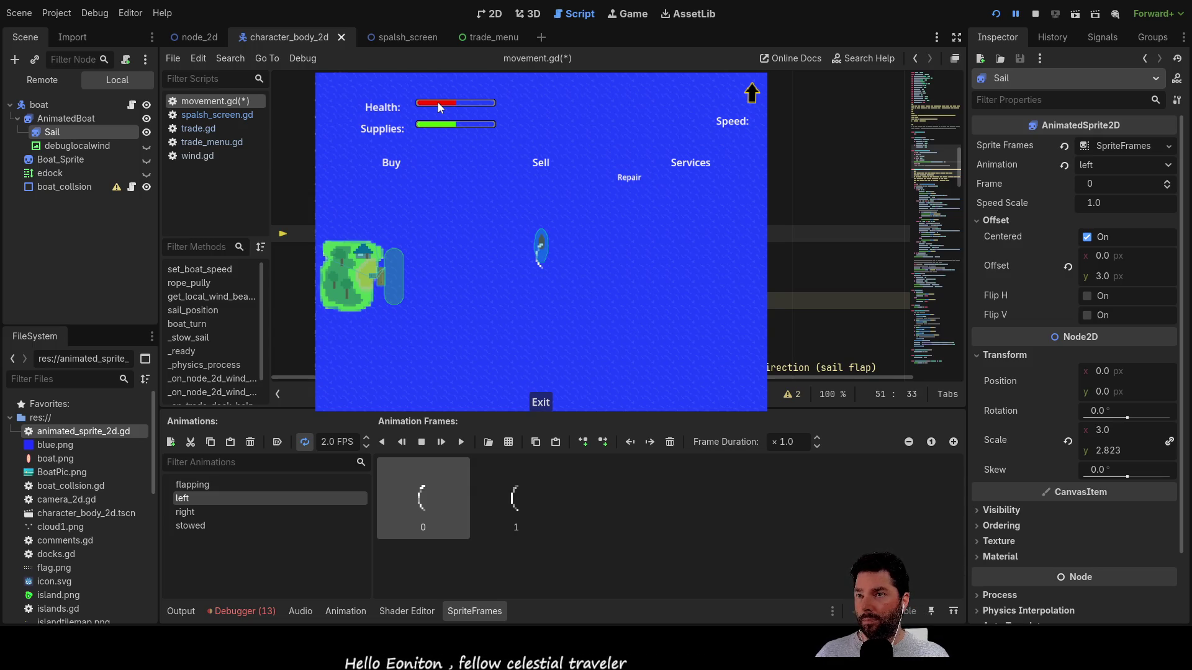
{"action": "scroll", "coordinate": [437, 102], "scroll_direction": "down", "scroll_amount": 5}
{"action": "key", "text": "Down"}
{"action": "key", "text": "Down"}
{"action": "key", "text": "Down"}
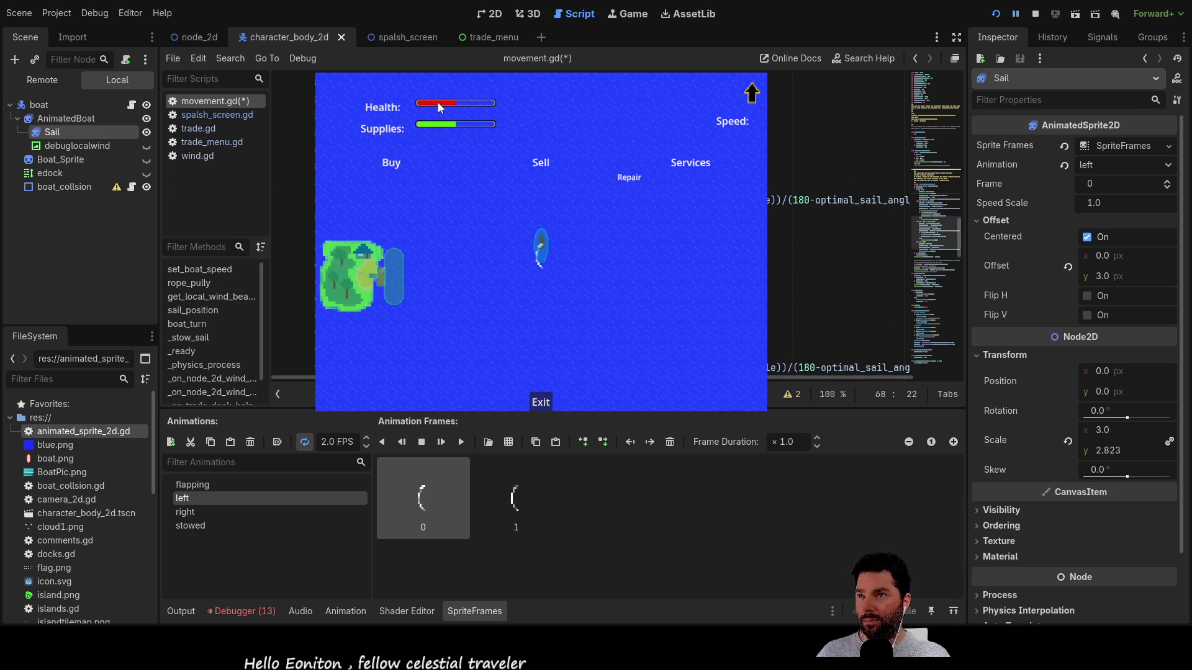
{"action": "scroll", "coordinate": [437, 102], "scroll_direction": "down", "scroll_amount": 3}
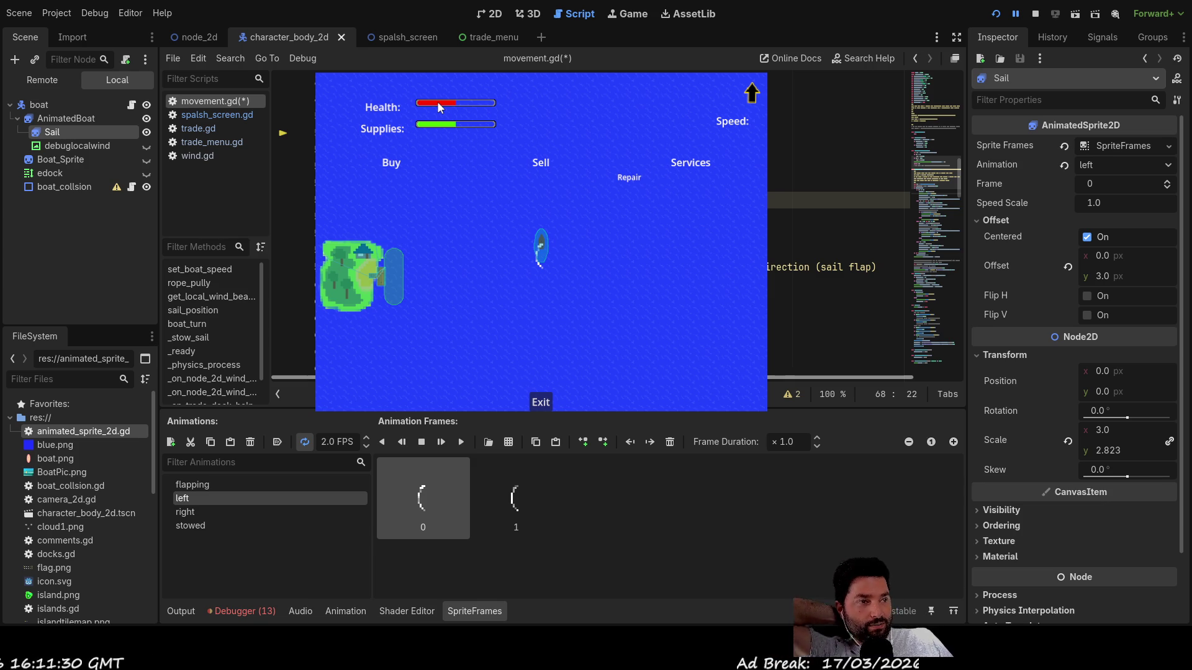
{"action": "key", "text": "F8"}
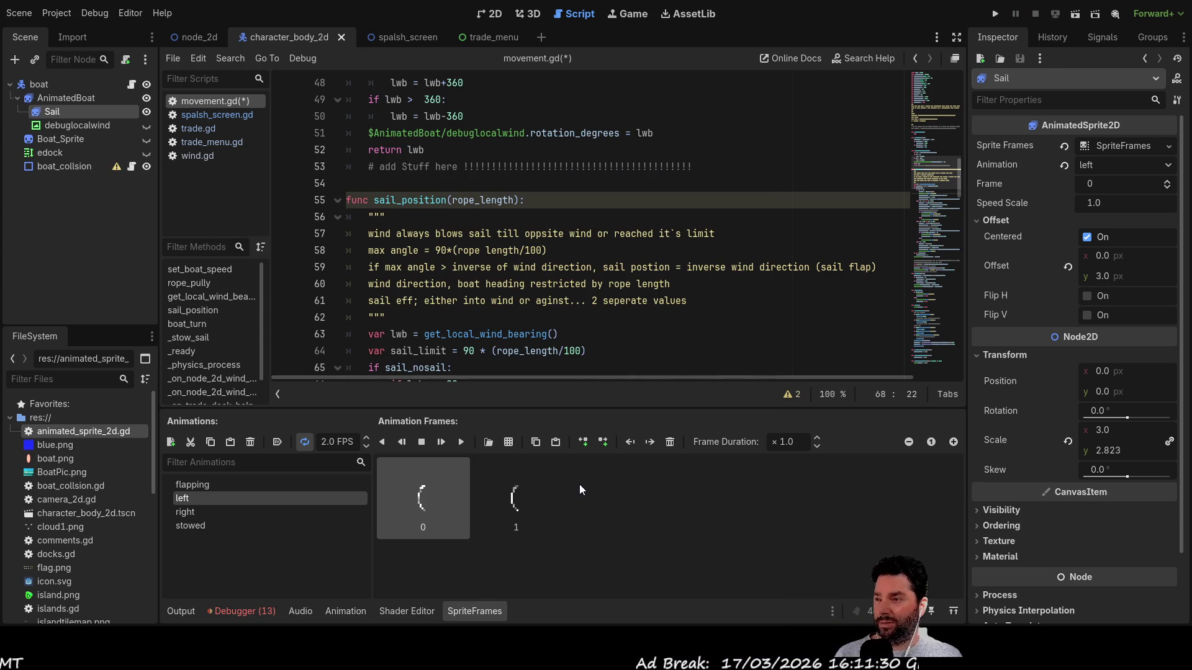
{"action": "left_click", "coordinate": [995, 14]}
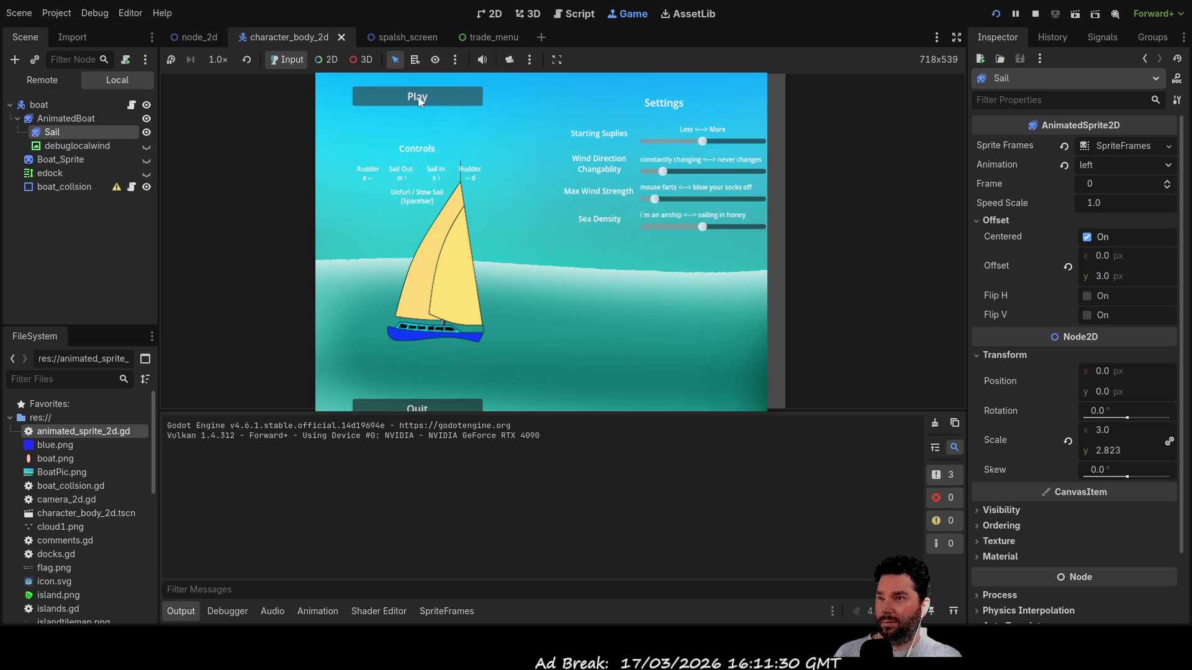
- Start playing, read the null-instance 'play' error, and go to failing line 68 in movement.gd
{"action": "left_click", "coordinate": [419, 99]}
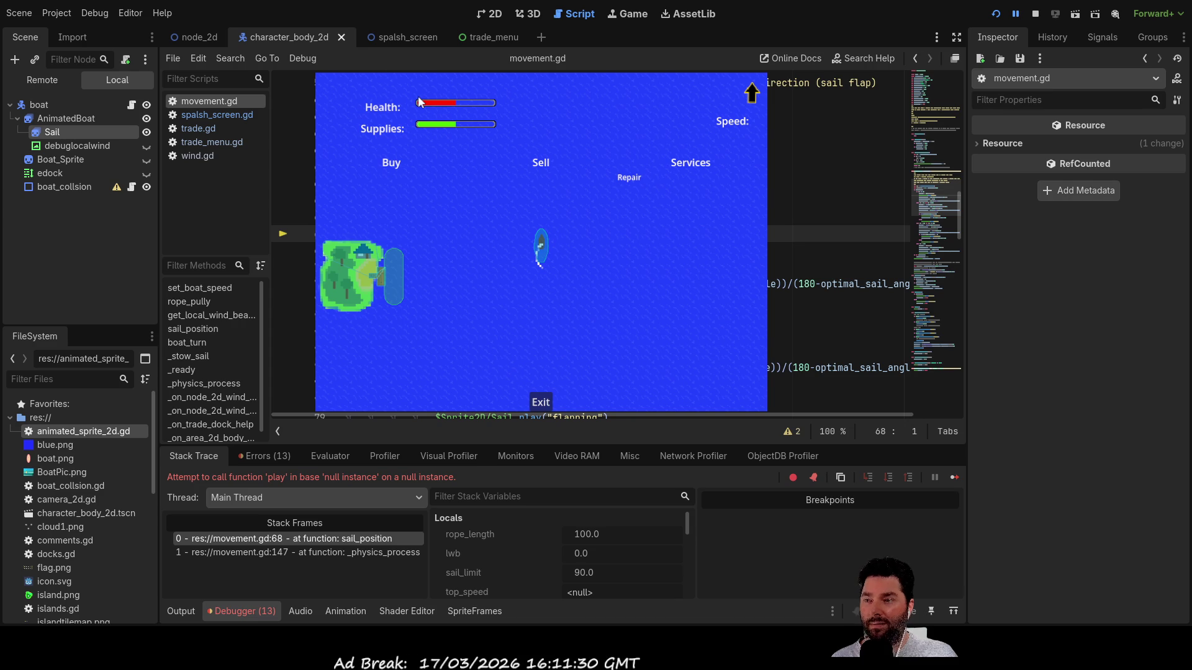
{"action": "double_click", "coordinate": [341, 479]}
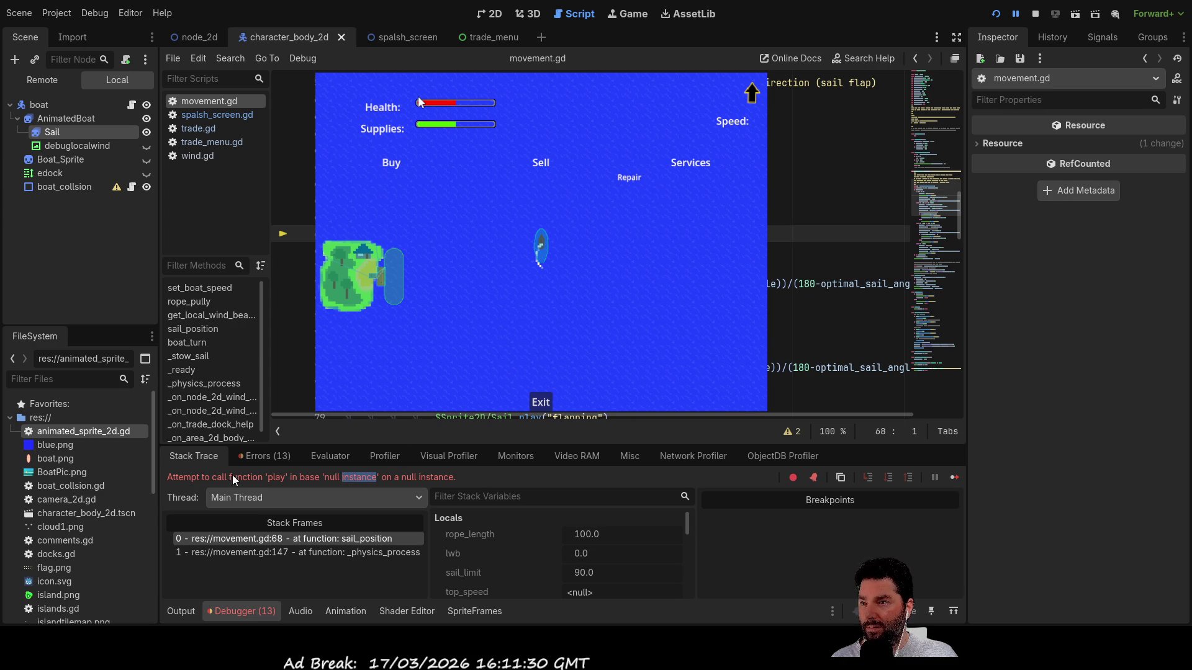
{"action": "double_click", "coordinate": [220, 478]}
{"action": "left_click", "coordinate": [807, 233]}
{"action": "key", "text": "Left"}
{"action": "key", "text": "Left"}
{"action": "key", "text": "Left"}
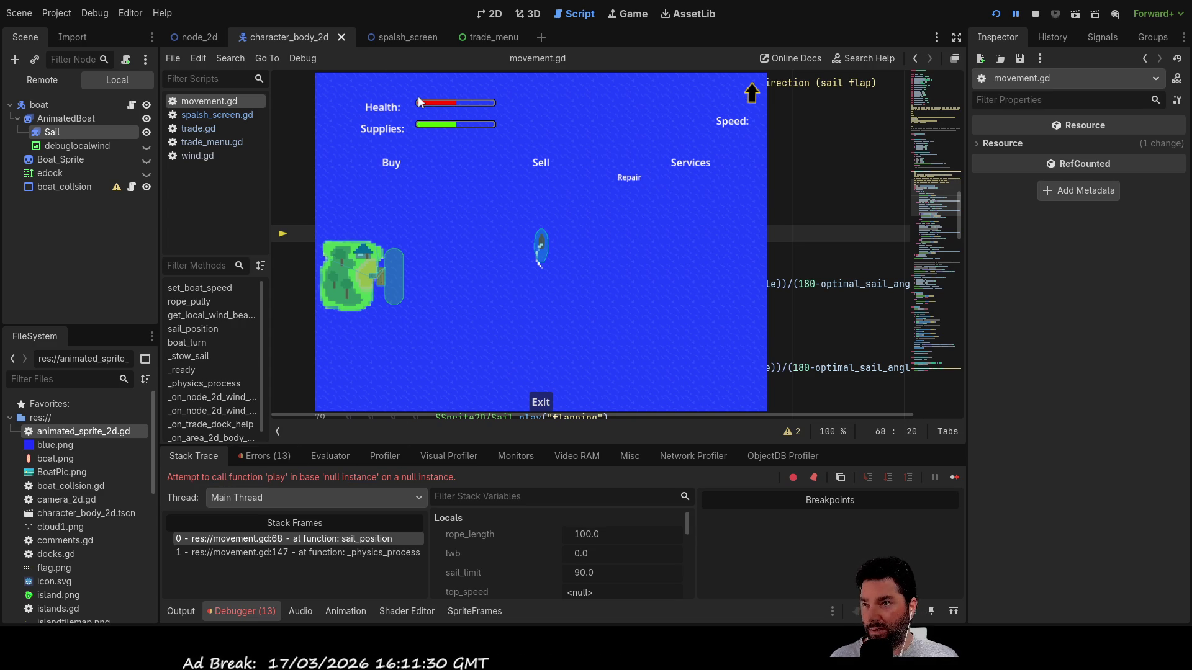
{"action": "key", "text": "Right"}
{"action": "key", "text": "Right"}
{"action": "key", "text": "Right"}
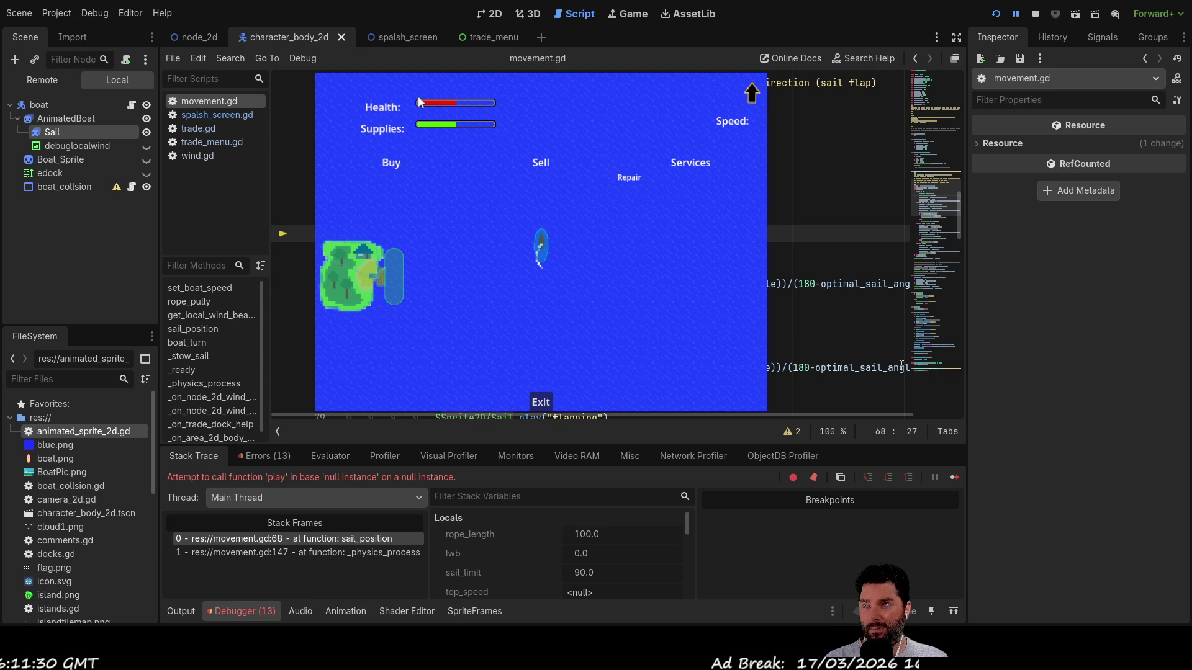
- Open the node_2d world scene and select the boat's CharacterBody in the 2D view
{"action": "left_click", "coordinate": [203, 37]}
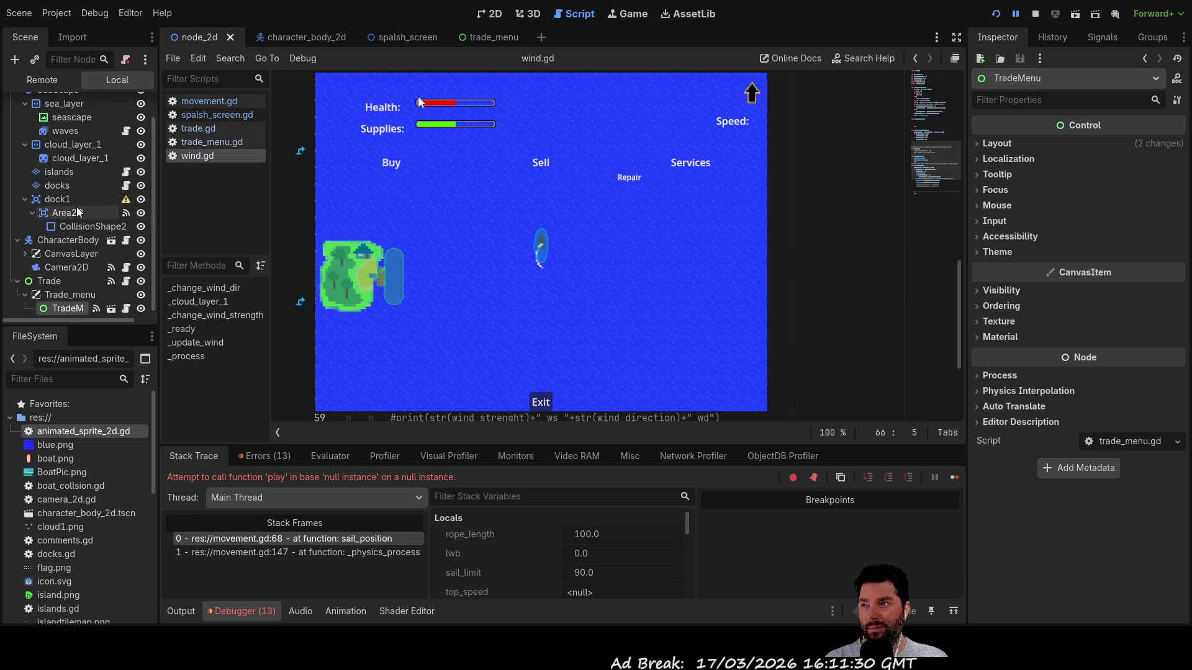
{"action": "scroll", "coordinate": [76, 185], "scroll_direction": "down", "scroll_amount": 1}
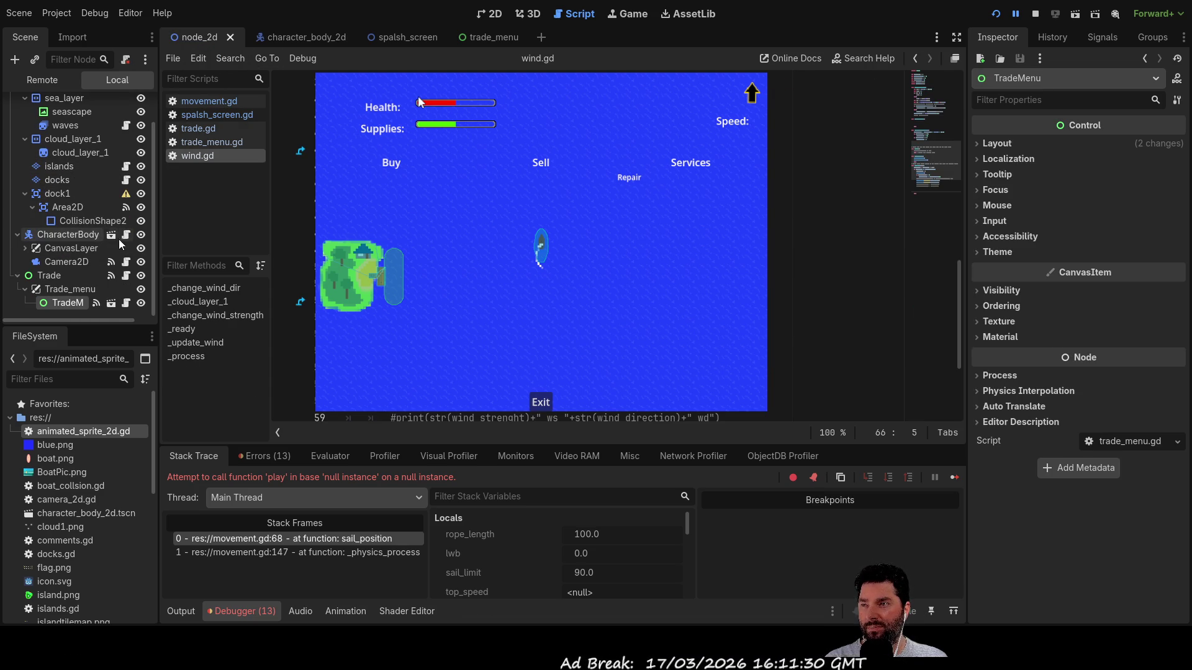
{"action": "left_click", "coordinate": [69, 235]}
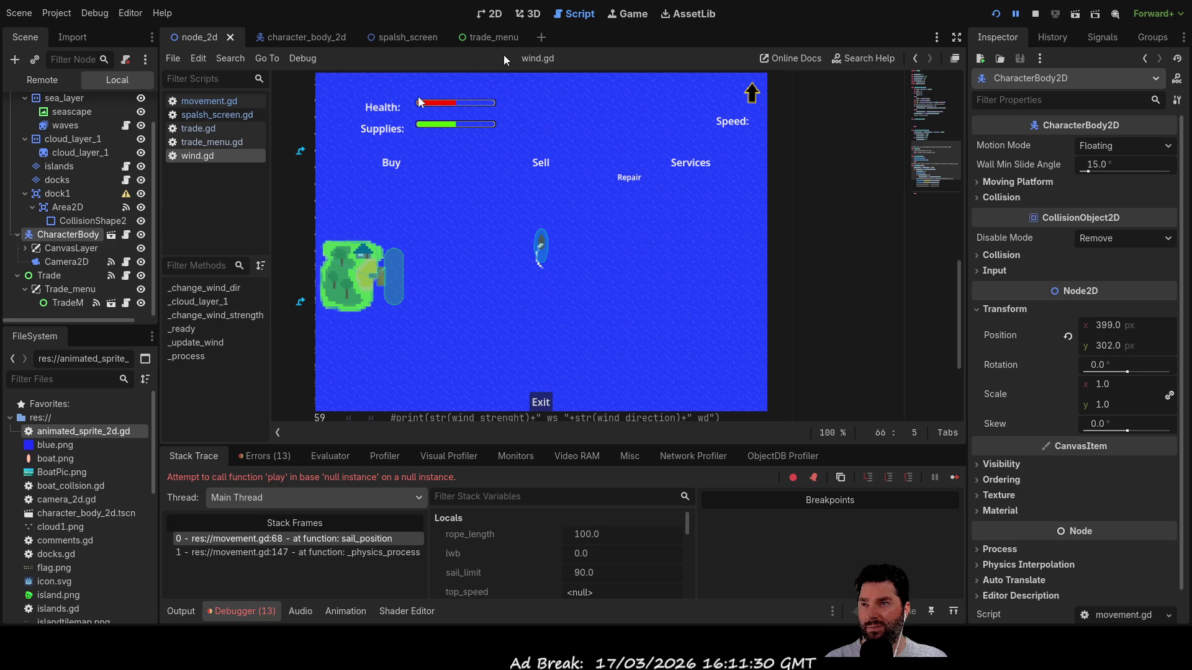
{"action": "left_click", "coordinate": [490, 14]}
{"action": "scroll", "coordinate": [419, 103], "scroll_direction": "down", "scroll_amount": 6}
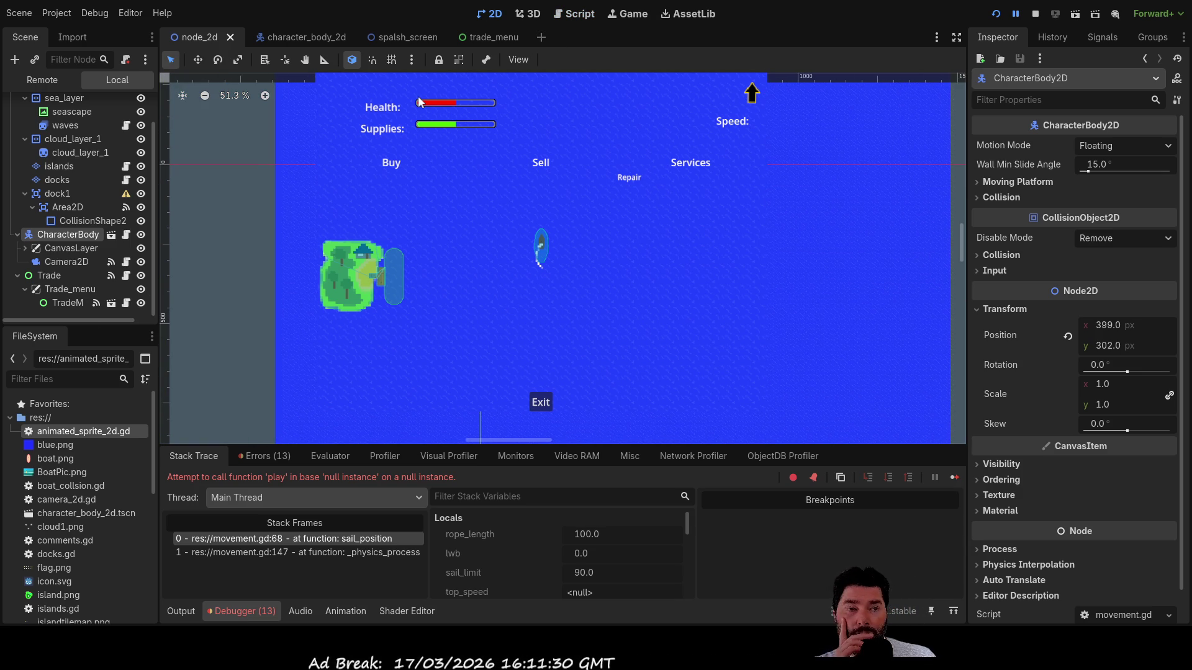
- Stop the running game and zoom and pan the viewport onto the boat
{"action": "left_click", "coordinate": [1035, 14]}
{"action": "scroll", "coordinate": [621, 277], "scroll_direction": "up", "scroll_amount": 1}
{"action": "scroll", "coordinate": [615, 286], "scroll_direction": "up", "scroll_amount": 20}
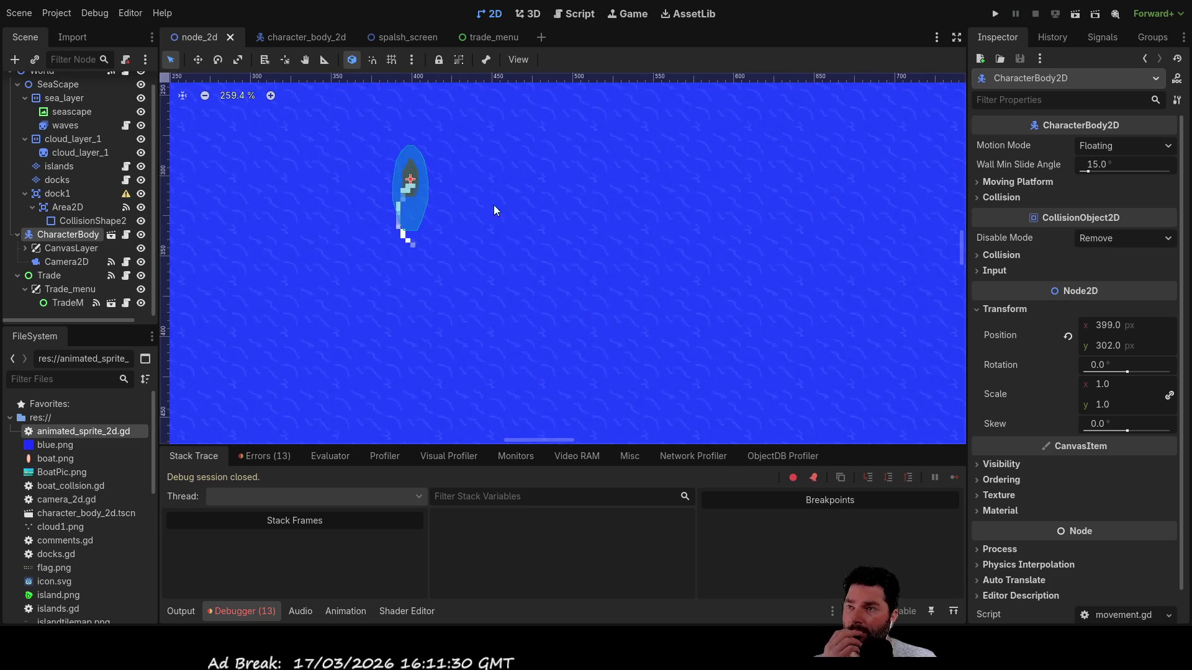
{"action": "scroll", "coordinate": [472, 198], "scroll_direction": "up", "scroll_amount": 1}
{"action": "left_click_drag", "start_coordinate": [463, 175], "coordinate": [585, 277]}
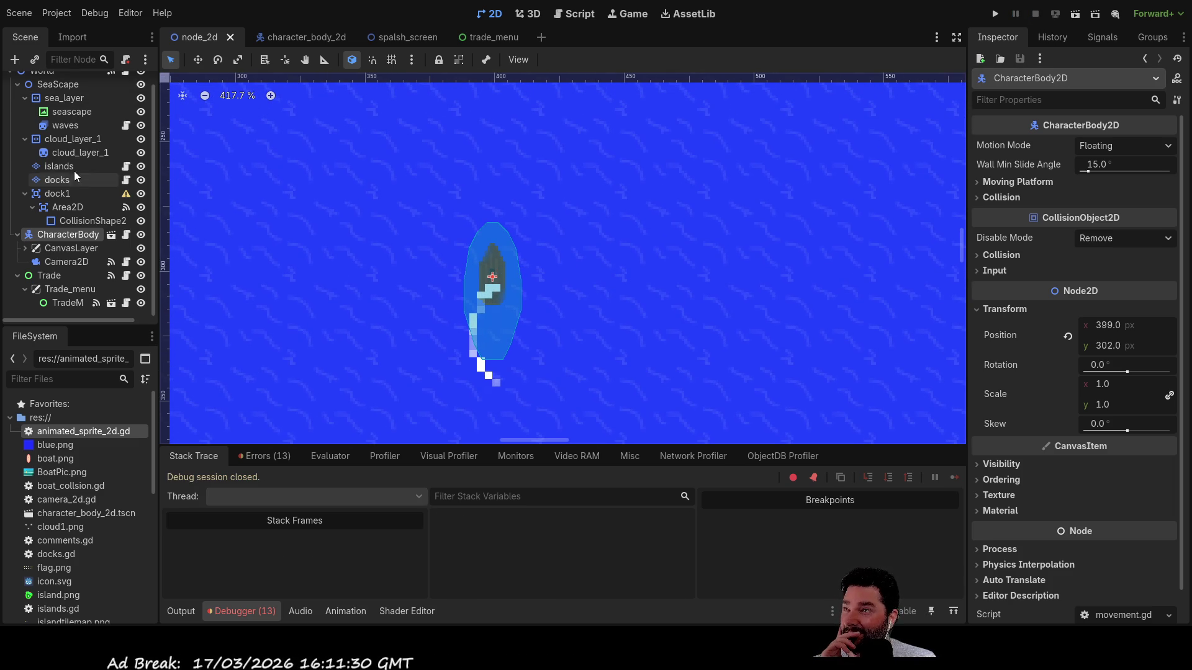
- Return to character_body_2d, toggle Boat_Sprite's visibility, and hide the debuglocalwind arrow
{"action": "left_click", "coordinate": [290, 39]}
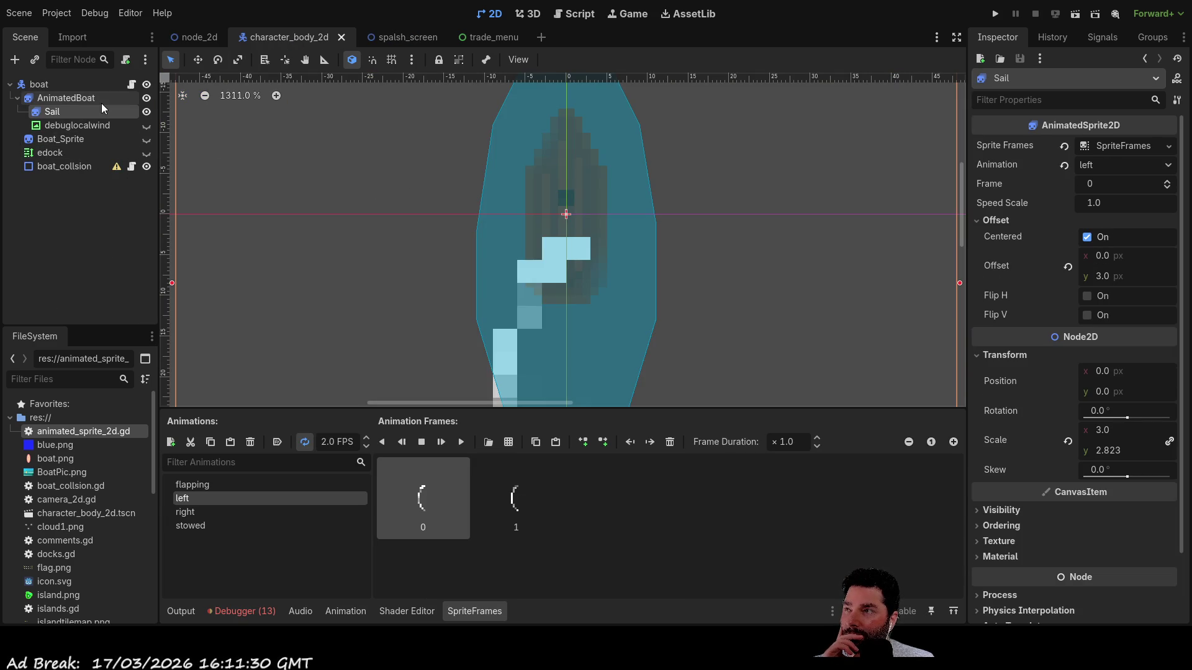
{"action": "left_click", "coordinate": [146, 139]}
{"action": "left_click", "coordinate": [146, 139]}
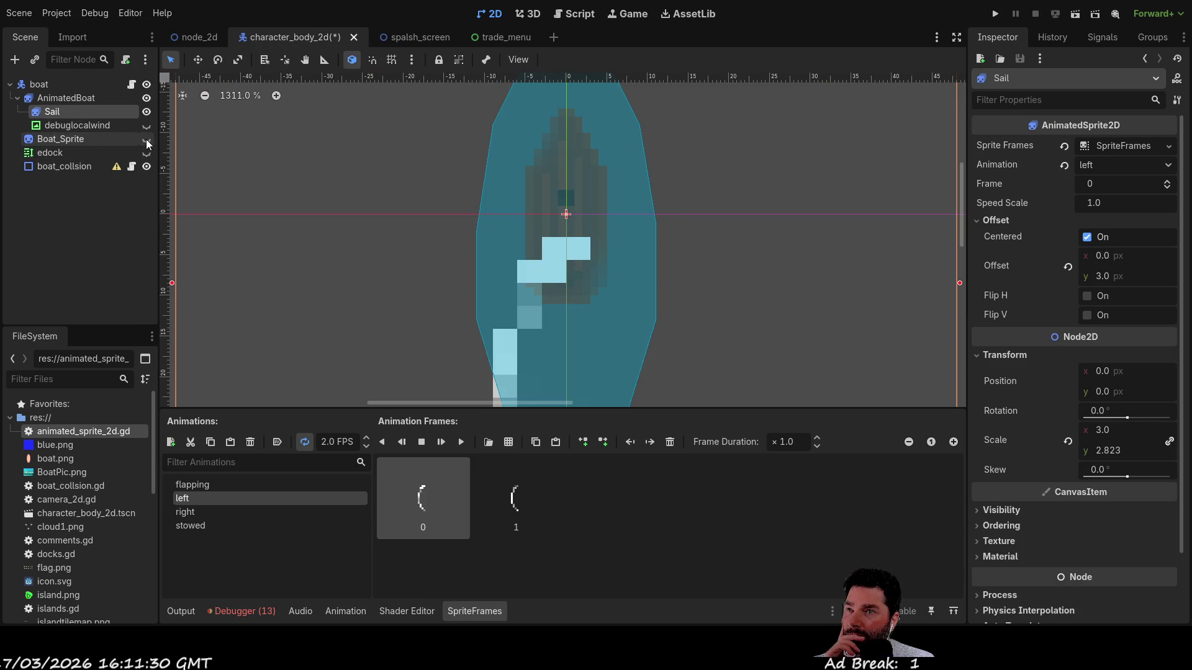
{"action": "scroll", "coordinate": [305, 247], "scroll_direction": "up", "scroll_amount": 3}
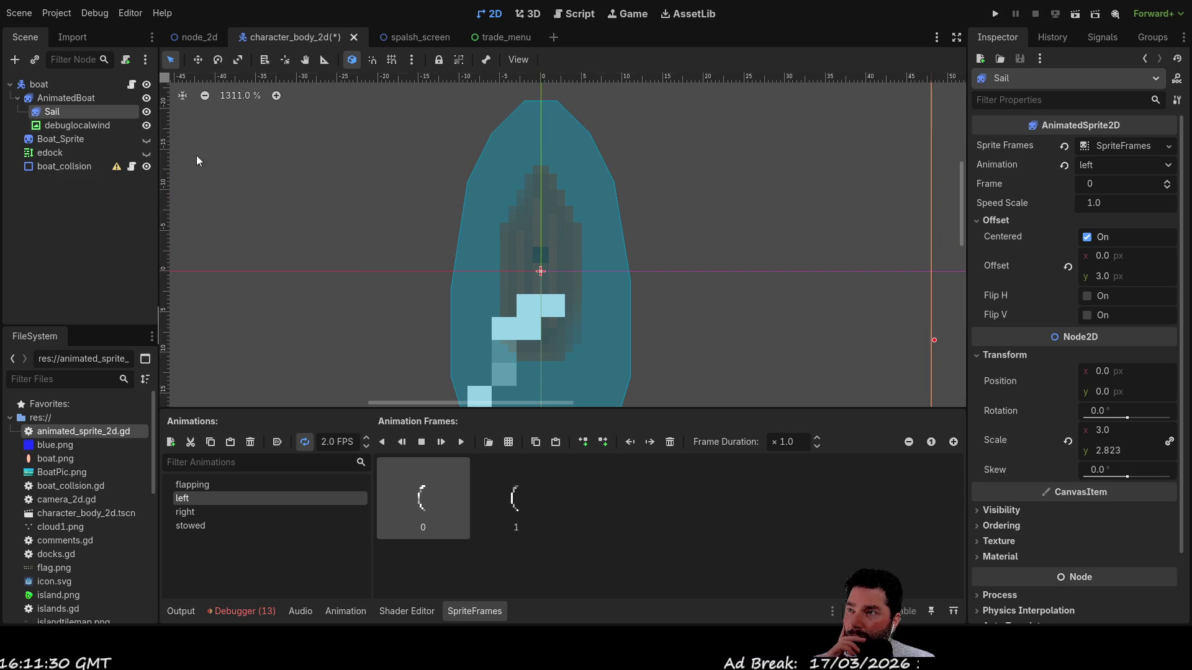
{"action": "scroll", "coordinate": [363, 282], "scroll_direction": "down", "scroll_amount": 5}
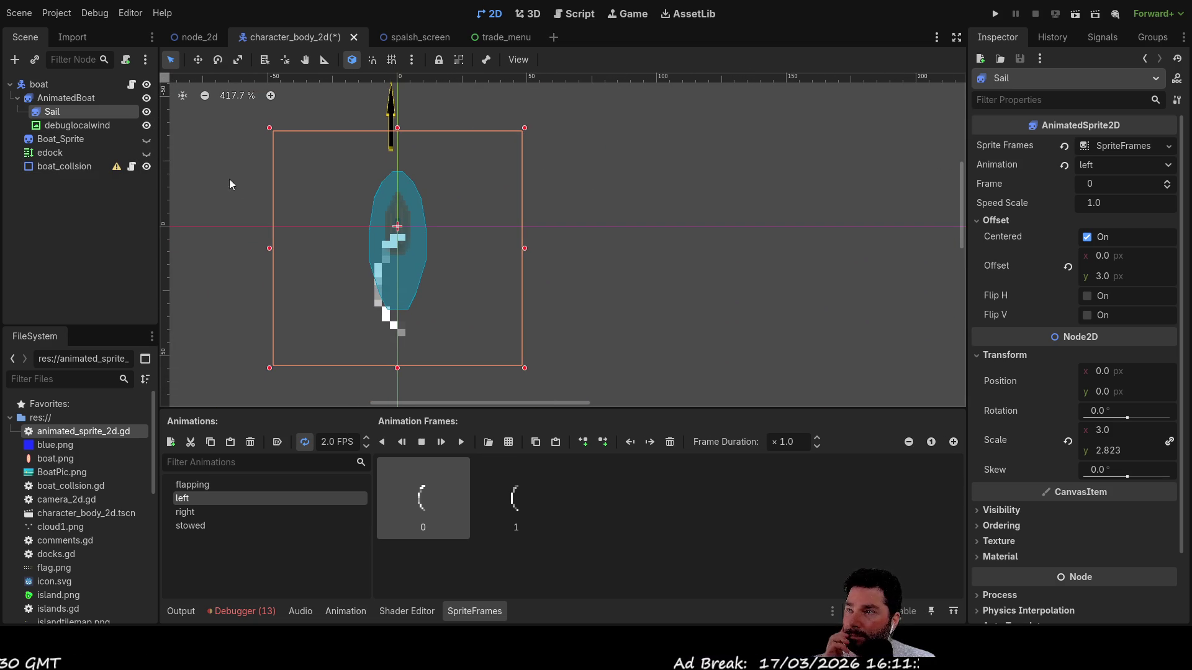
{"action": "left_click", "coordinate": [147, 124]}
{"action": "scroll", "coordinate": [261, 192], "scroll_direction": "up", "scroll_amount": 3}
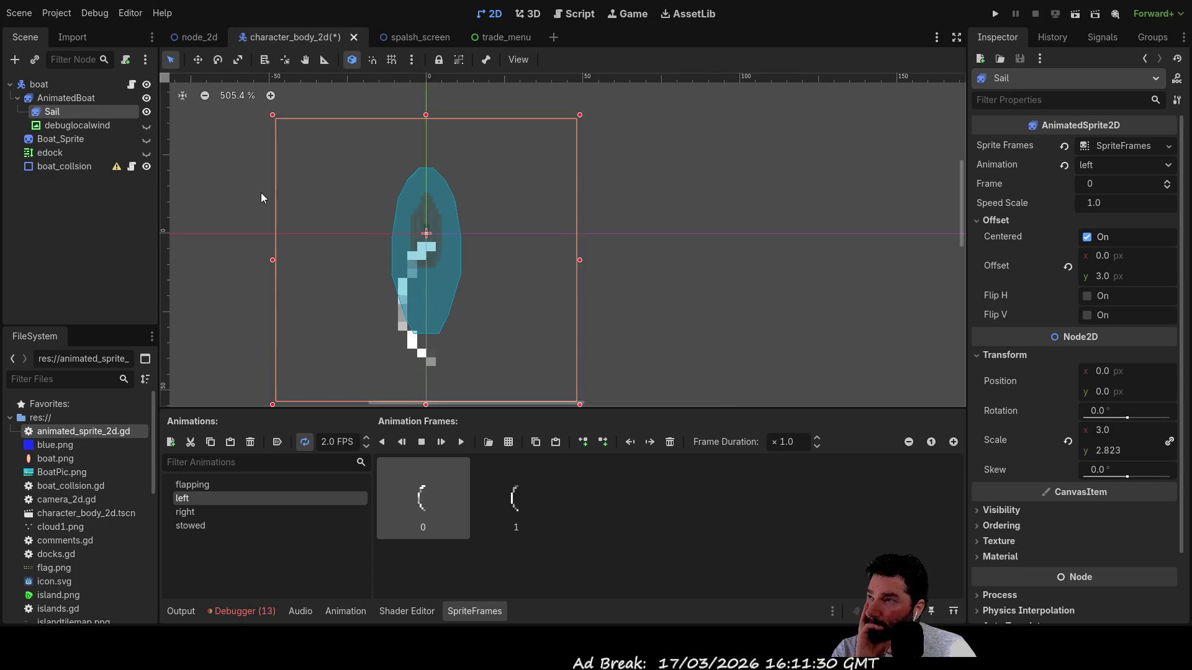
{"action": "mouse_move", "coordinate": [394, 260]}
{"action": "left_mouse_down"}
{"action": "mouse_move", "coordinate": [330, 112]}
{"action": "mouse_move", "coordinate": [332, 191]}
{"action": "left_mouse_up"}
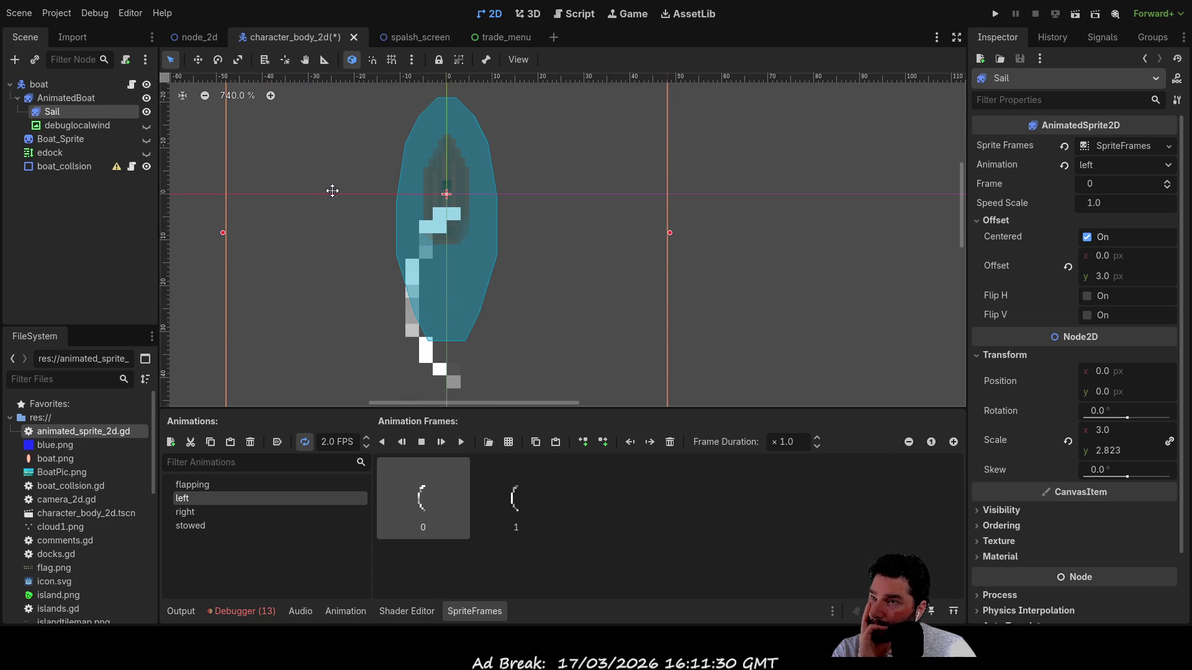
- Select the AnimatedBoat node and expand its Offset settings in the Inspector
{"action": "scroll", "coordinate": [343, 213], "scroll_direction": "up", "scroll_amount": 5}
{"action": "mouse_move", "coordinate": [407, 208]}
{"action": "left_mouse_down"}
{"action": "mouse_move", "coordinate": [317, 133]}
{"action": "mouse_move", "coordinate": [288, 170]}
{"action": "left_mouse_up"}
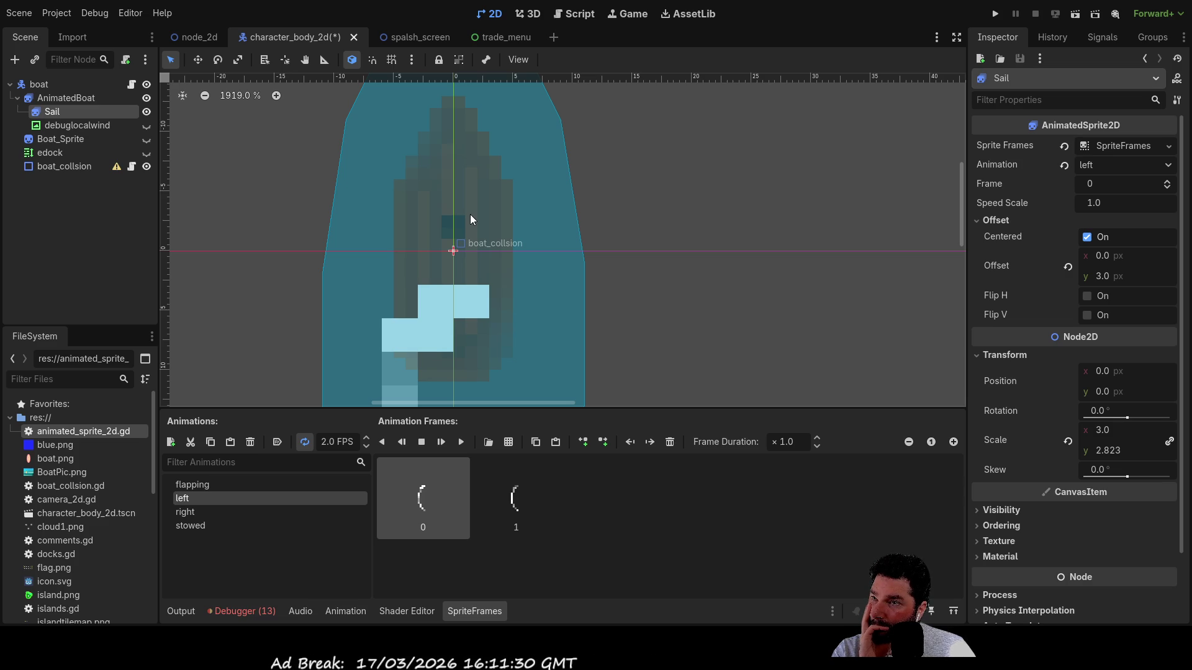
{"action": "scroll", "coordinate": [471, 216], "scroll_direction": "down", "scroll_amount": 5}
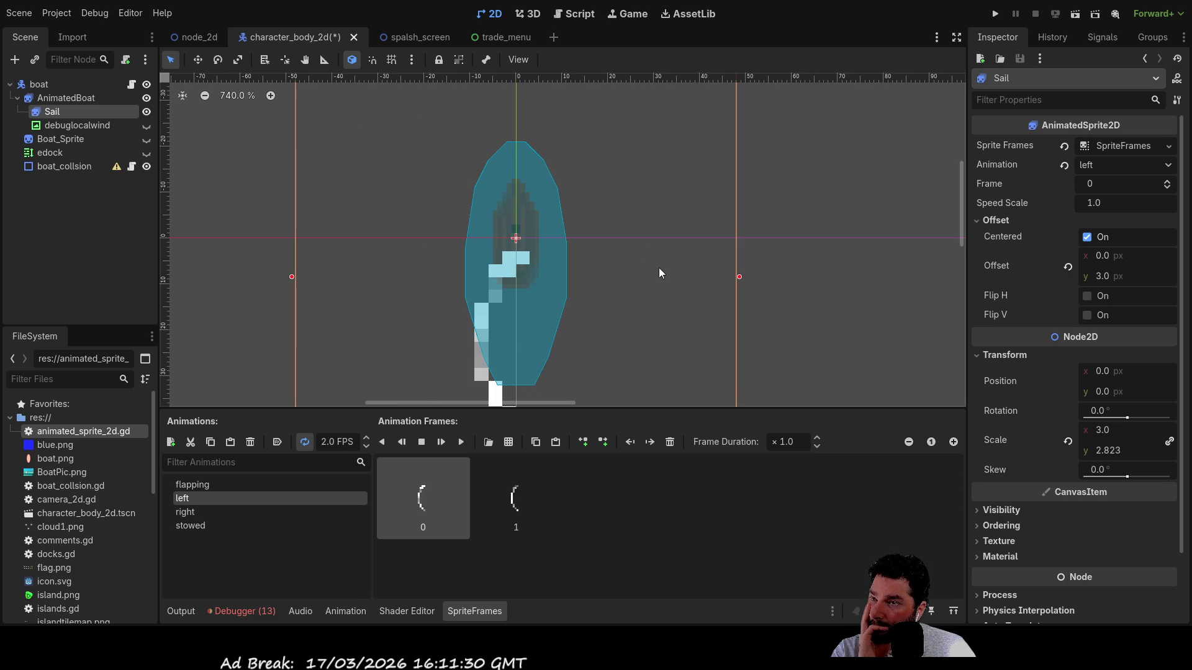
{"action": "left_click", "coordinate": [72, 98]}
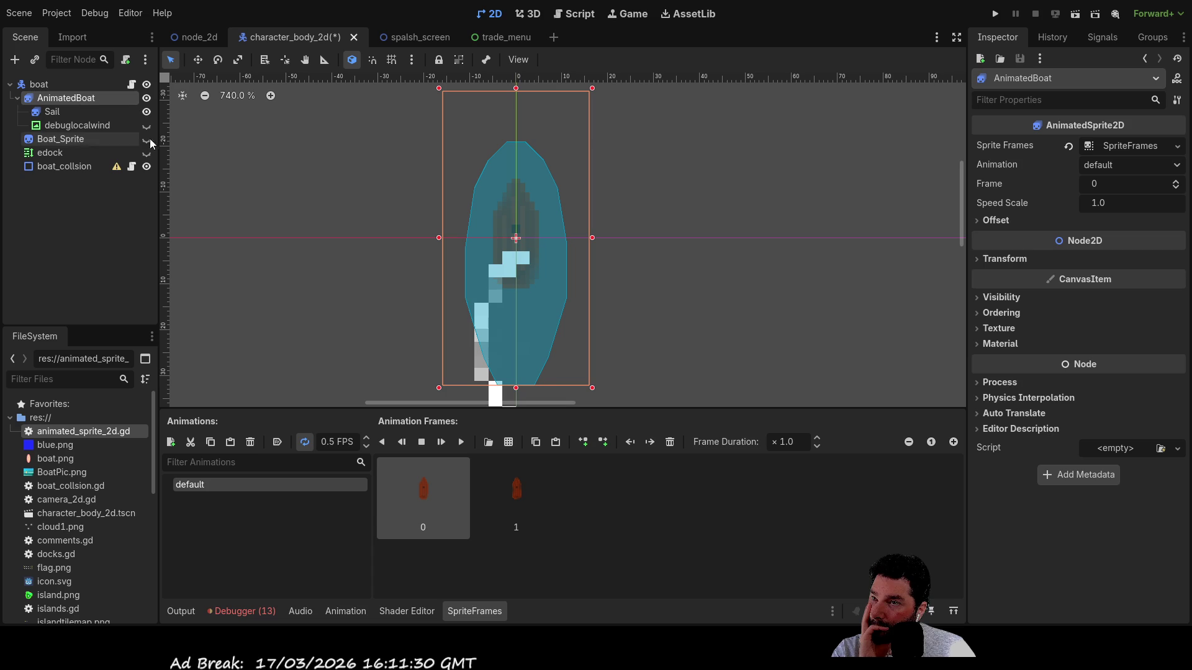
{"action": "scroll", "coordinate": [663, 242], "scroll_direction": "up", "scroll_amount": 5}
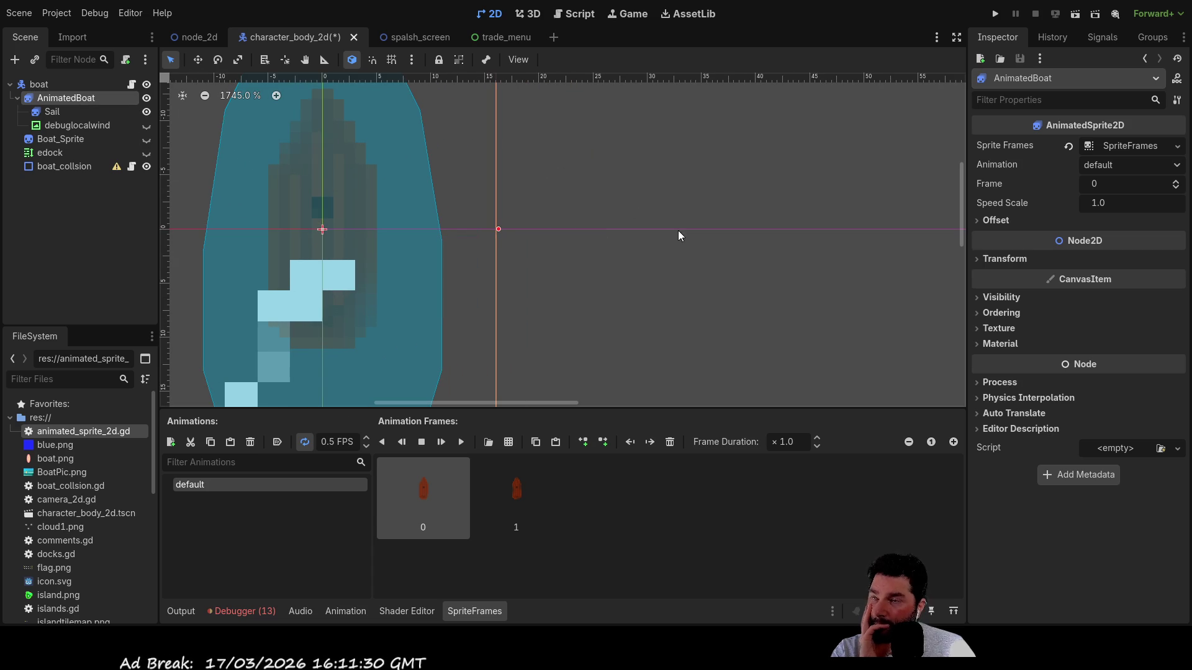
{"action": "left_click", "coordinate": [975, 221]}
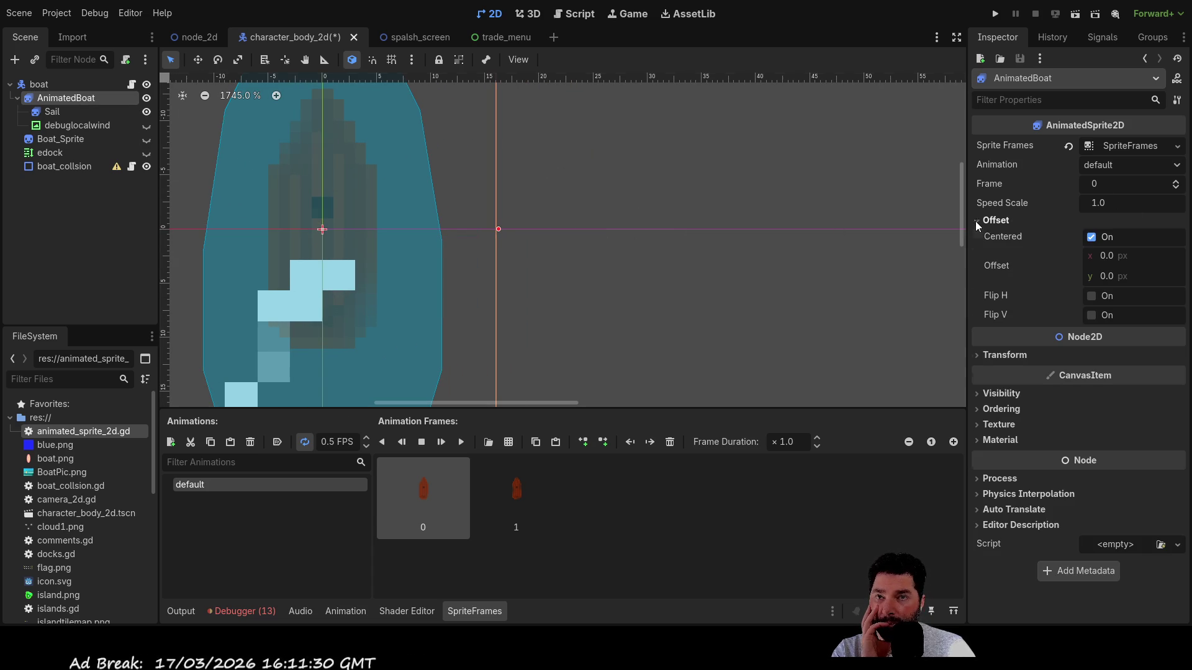
- Set AnimatedBoat's Offset y to 1 px, then 2 px, and select the Sail
{"action": "left_click", "coordinate": [1112, 256]}
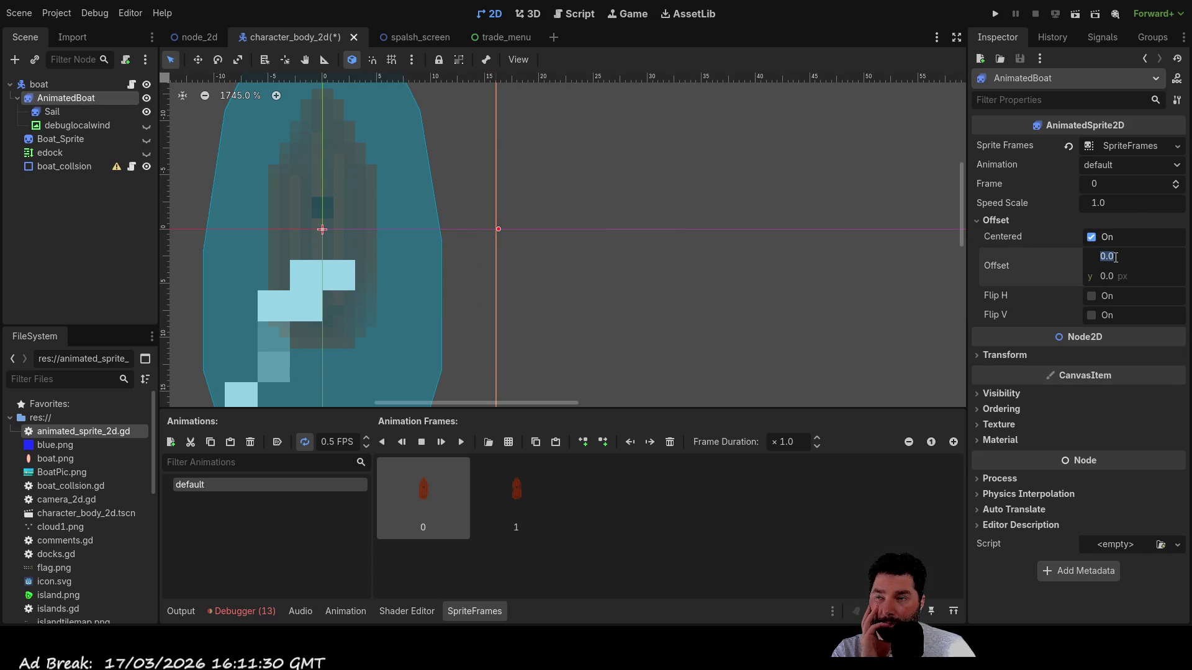
{"action": "left_click", "coordinate": [1114, 277]}
{"action": "type", "text": "1"}
{"action": "key", "text": "Return"}
{"action": "left_click", "coordinate": [1113, 277]}
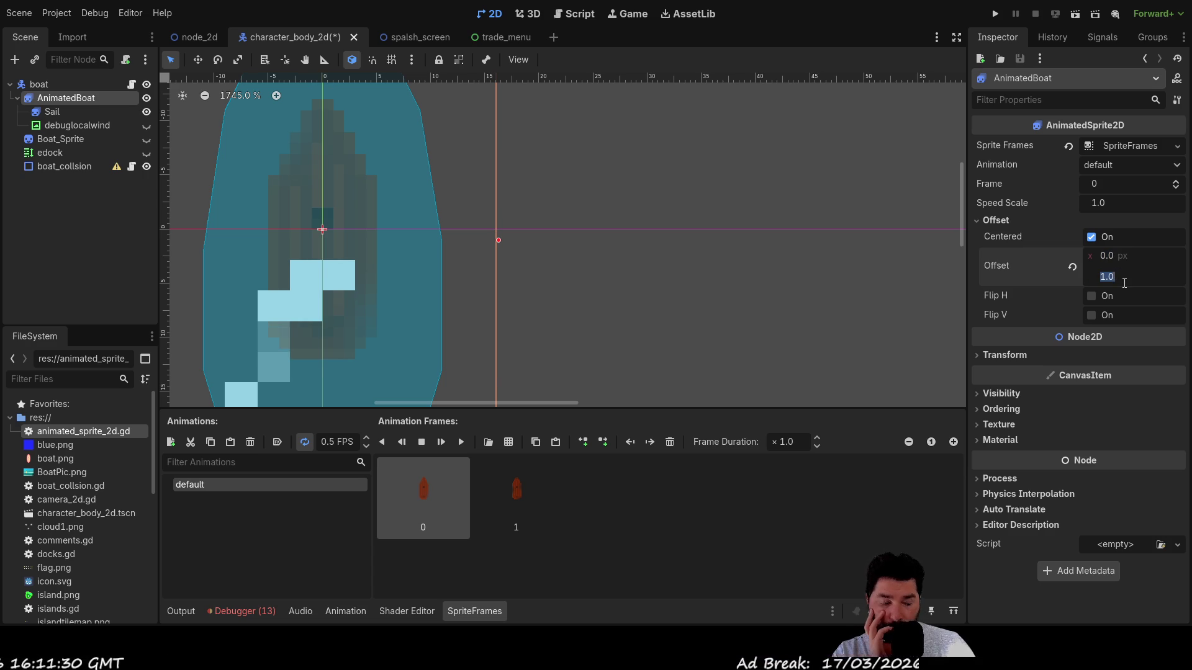
{"action": "type", "text": "2"}
{"action": "key", "text": "Return"}
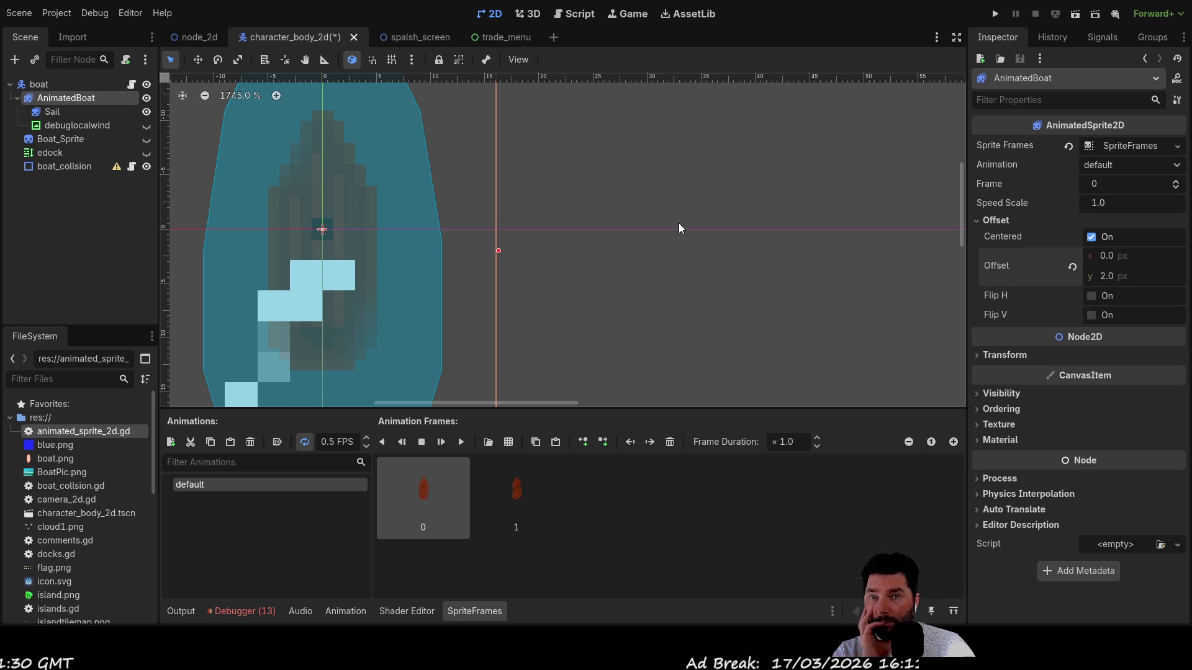
{"action": "left_click", "coordinate": [677, 222]}
{"action": "scroll", "coordinate": [684, 307], "scroll_direction": "down", "scroll_amount": 3}
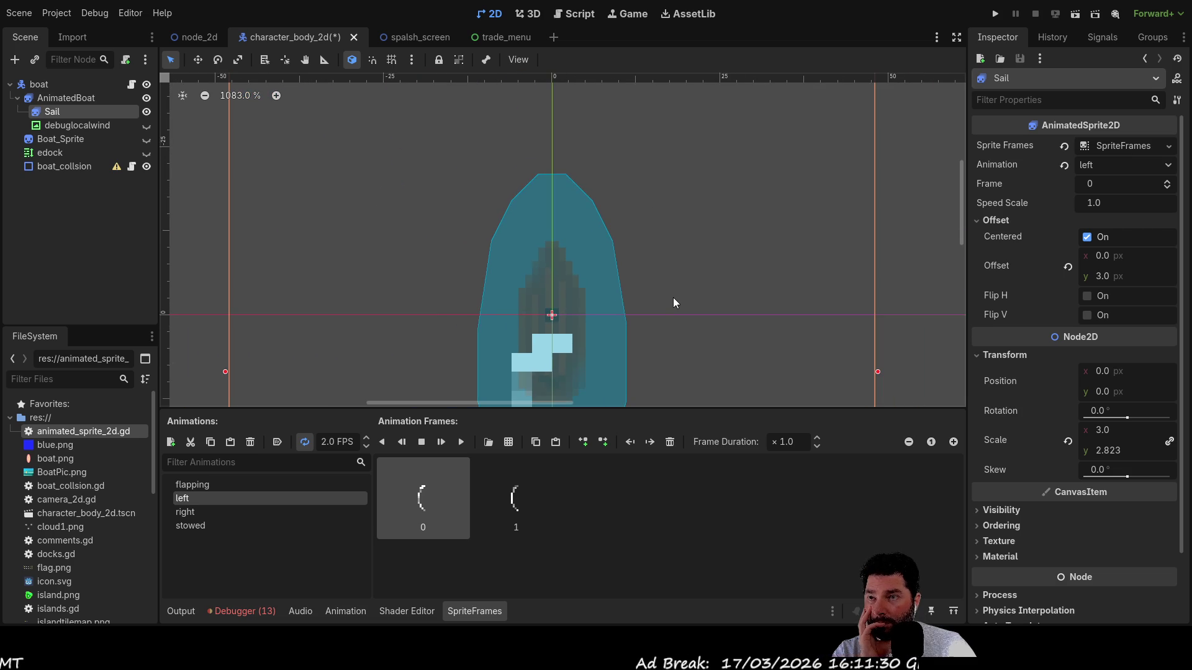
- Inspect Boat_Sprite, edock and the boat_collsion polygon, then switch to Paint.NET
{"action": "scroll", "coordinate": [673, 296], "scroll_direction": "down", "scroll_amount": 3}
{"action": "scroll", "coordinate": [673, 225], "scroll_direction": "up", "scroll_amount": 2}
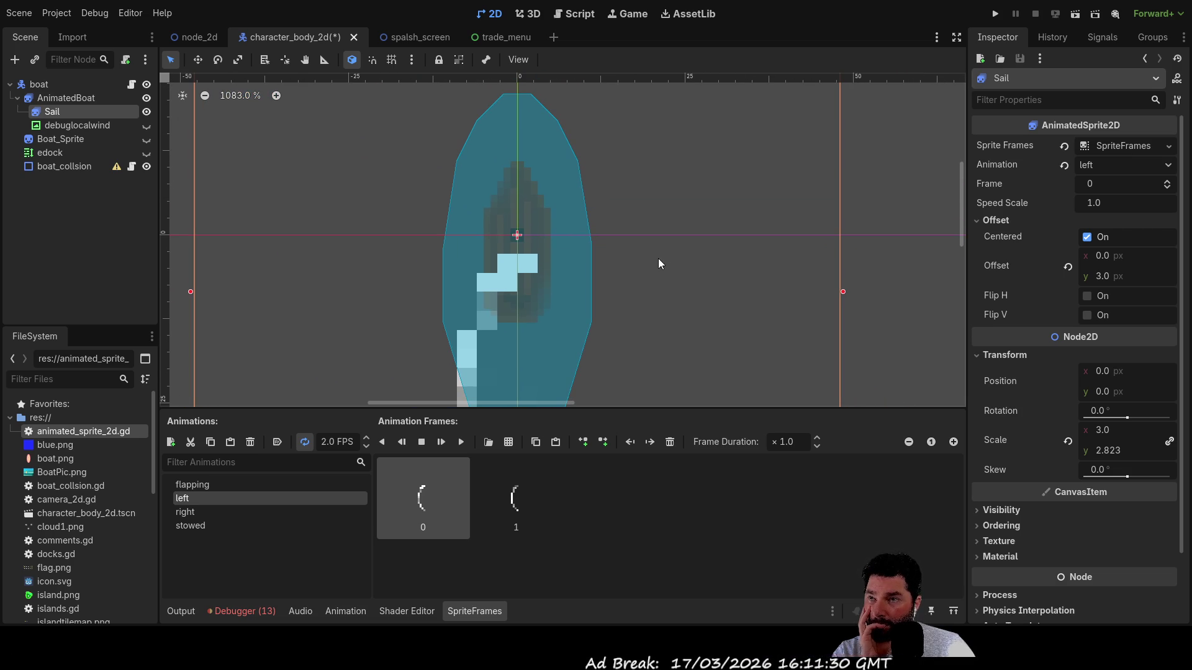
{"action": "left_click", "coordinate": [81, 139]}
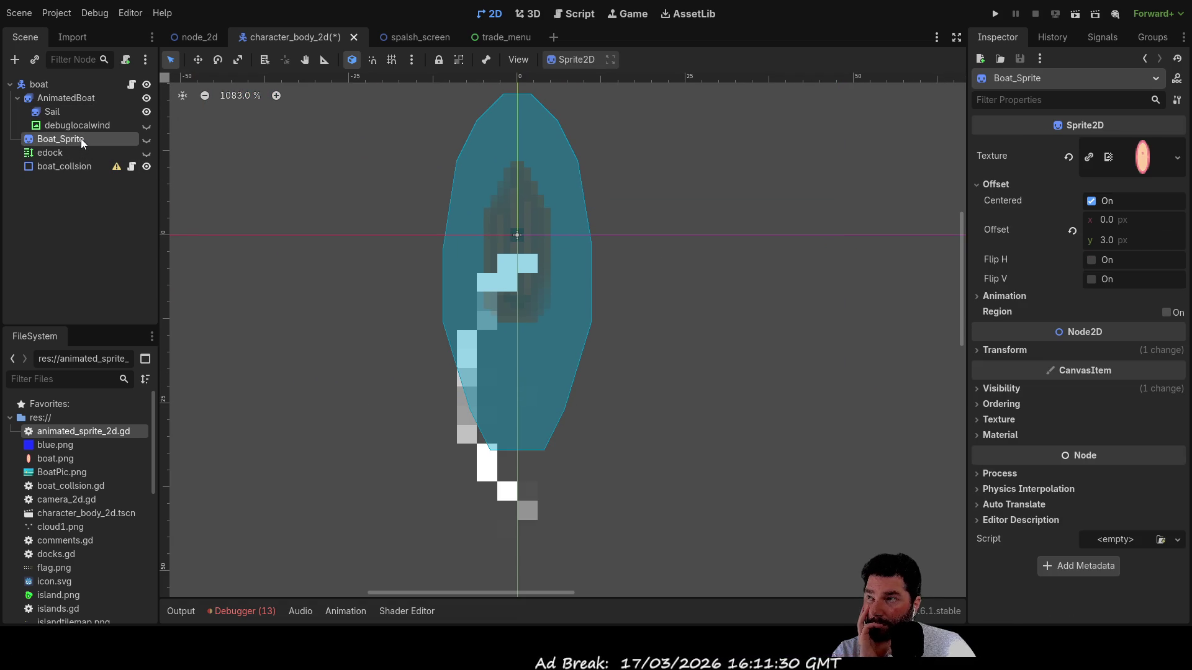
{"action": "left_click", "coordinate": [59, 154]}
{"action": "left_click", "coordinate": [61, 166]}
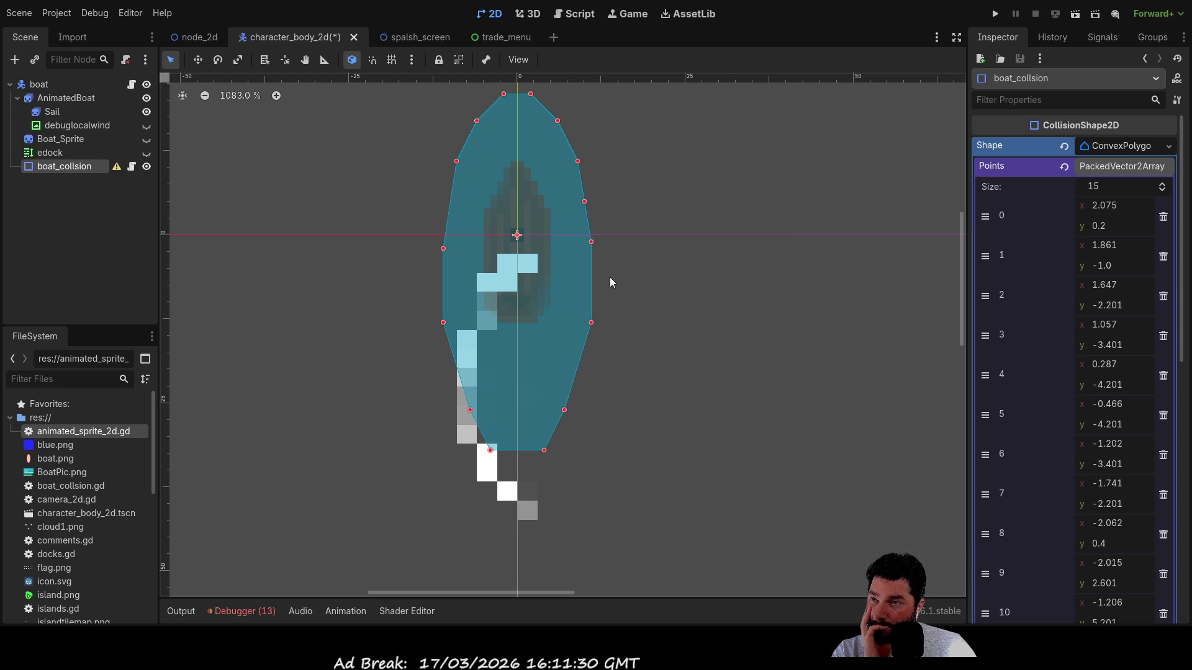
{"action": "scroll", "coordinate": [611, 277], "scroll_direction": "up", "scroll_amount": 3}
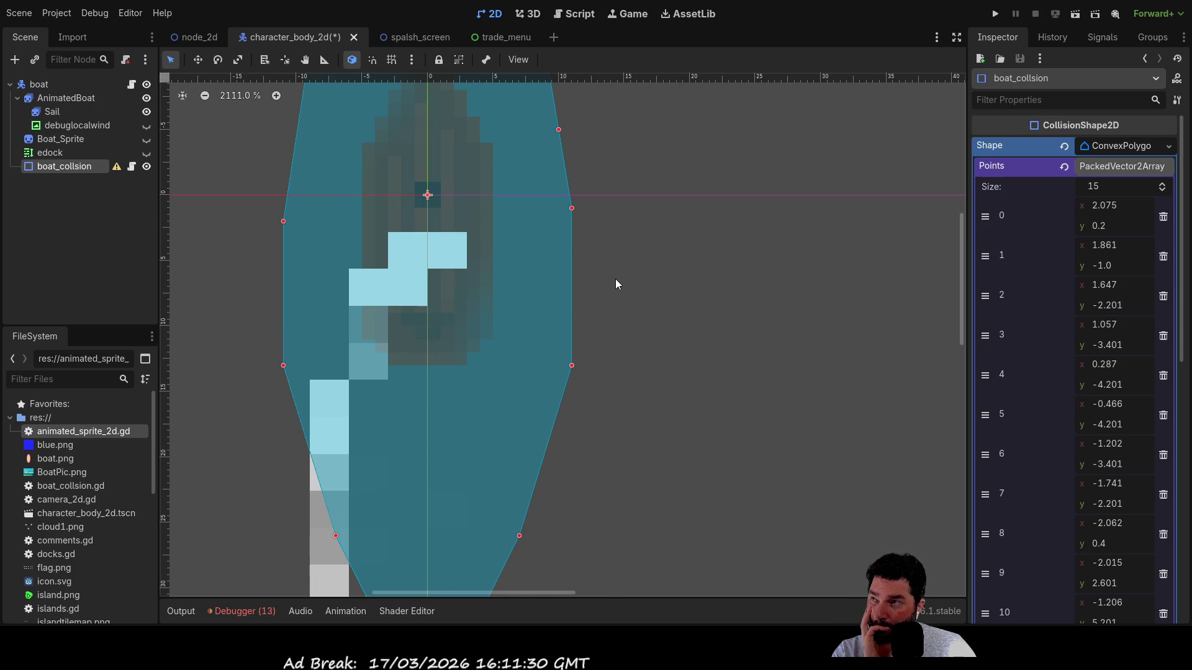
{"action": "scroll", "coordinate": [615, 278], "scroll_direction": "down", "scroll_amount": 3}
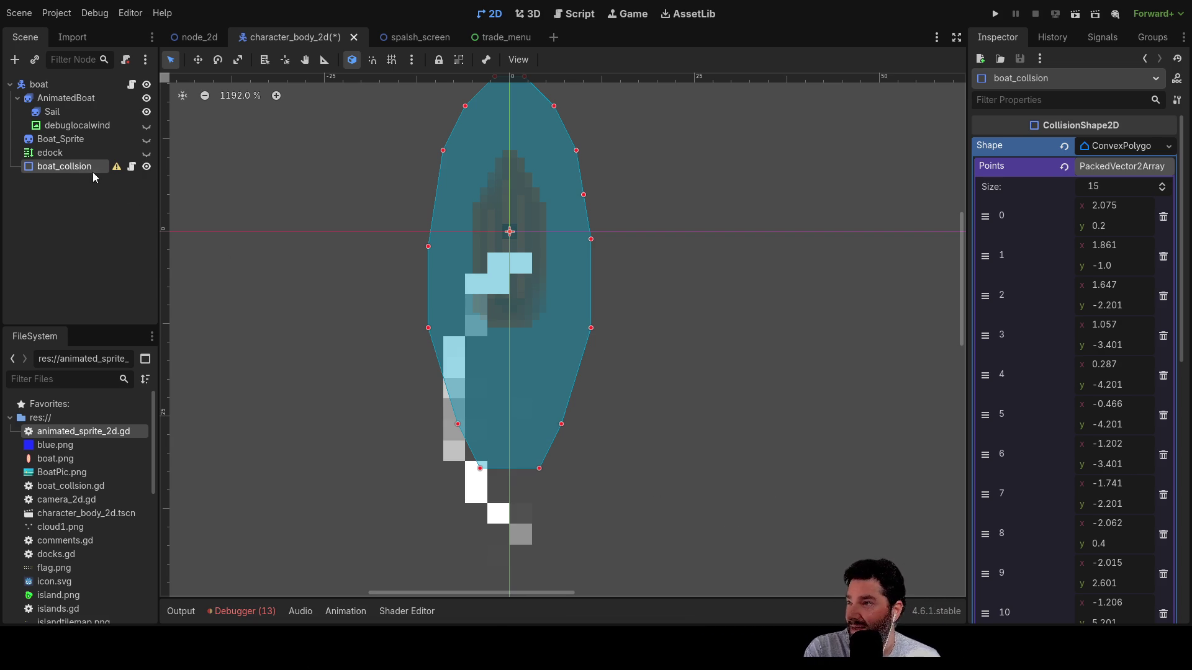
{"action": "mouse_move", "coordinate": [694, 243]}
{"action": "left_mouse_down"}
{"action": "mouse_move", "coordinate": [644, 418]}
{"action": "mouse_move", "coordinate": [660, 270]}
{"action": "mouse_move", "coordinate": [663, 291]}
{"action": "left_mouse_up"}
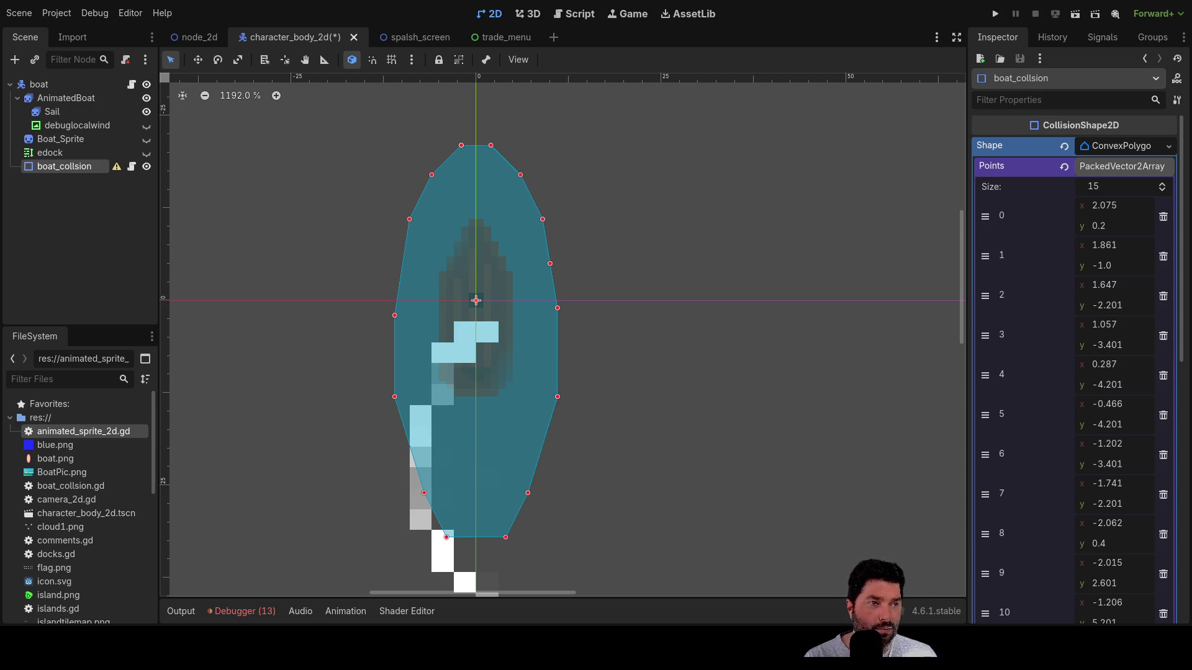
{"action": "key", "text": "alt+Tab"}
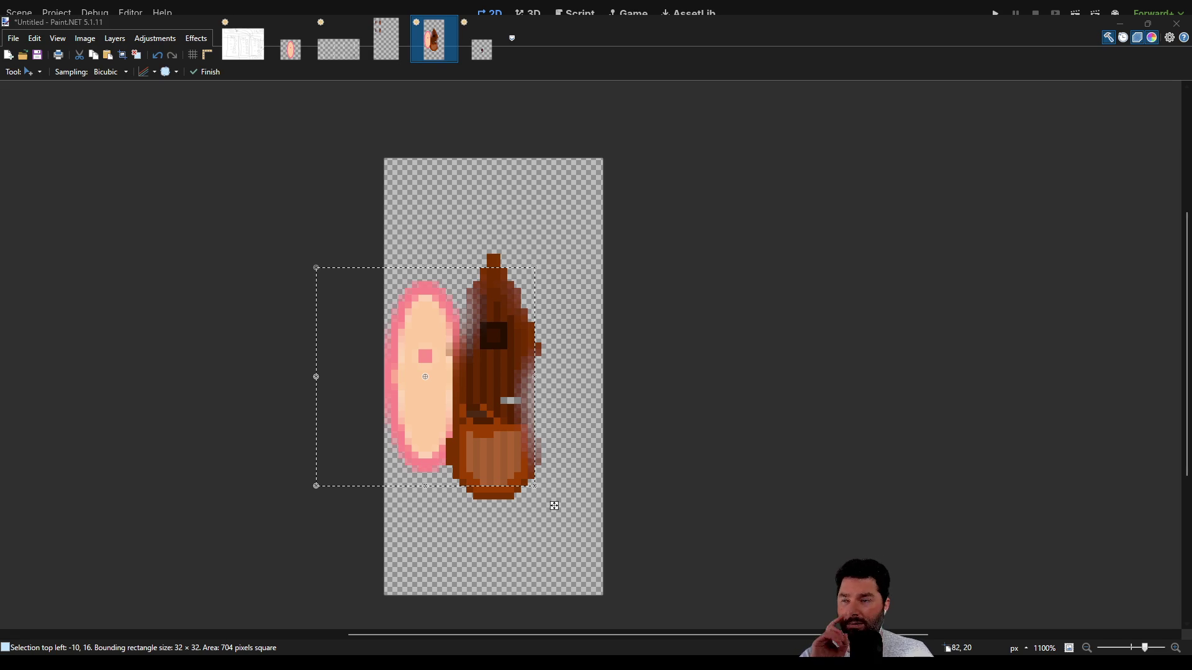
- Move the pink oval beside the boat, delete it from the image, and switch back to Godot
{"action": "mouse_move", "coordinate": [554, 506]}
{"action": "left_mouse_down"}
{"action": "mouse_move", "coordinate": [534, 504]}
{"action": "mouse_move", "coordinate": [650, 512]}
{"action": "left_mouse_up"}
{"action": "mouse_move", "coordinate": [521, 334]}
{"action": "left_mouse_down"}
{"action": "mouse_move", "coordinate": [428, 319]}
{"action": "mouse_move", "coordinate": [490, 336]}
{"action": "mouse_move", "coordinate": [489, 325]}
{"action": "mouse_move", "coordinate": [443, 333]}
{"action": "mouse_move", "coordinate": [500, 370]}
{"action": "mouse_move", "coordinate": [623, 336]}
{"action": "mouse_move", "coordinate": [443, 338]}
{"action": "mouse_move", "coordinate": [548, 332]}
{"action": "mouse_move", "coordinate": [478, 332]}
{"action": "mouse_move", "coordinate": [509, 333]}
{"action": "mouse_move", "coordinate": [462, 318]}
{"action": "mouse_move", "coordinate": [615, 317]}
{"action": "mouse_move", "coordinate": [515, 314]}
{"action": "mouse_move", "coordinate": [512, 286]}
{"action": "mouse_move", "coordinate": [501, 314]}
{"action": "mouse_move", "coordinate": [425, 273]}
{"action": "mouse_move", "coordinate": [425, 259]}
{"action": "left_mouse_up"}
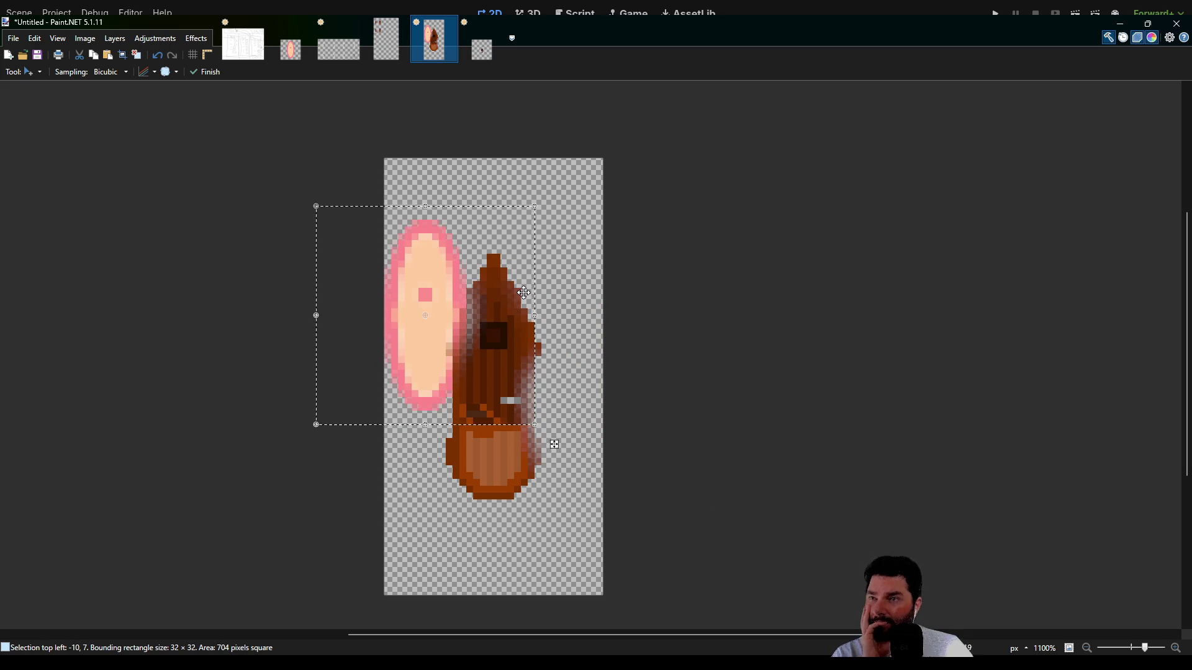
{"action": "key", "text": "Delete"}
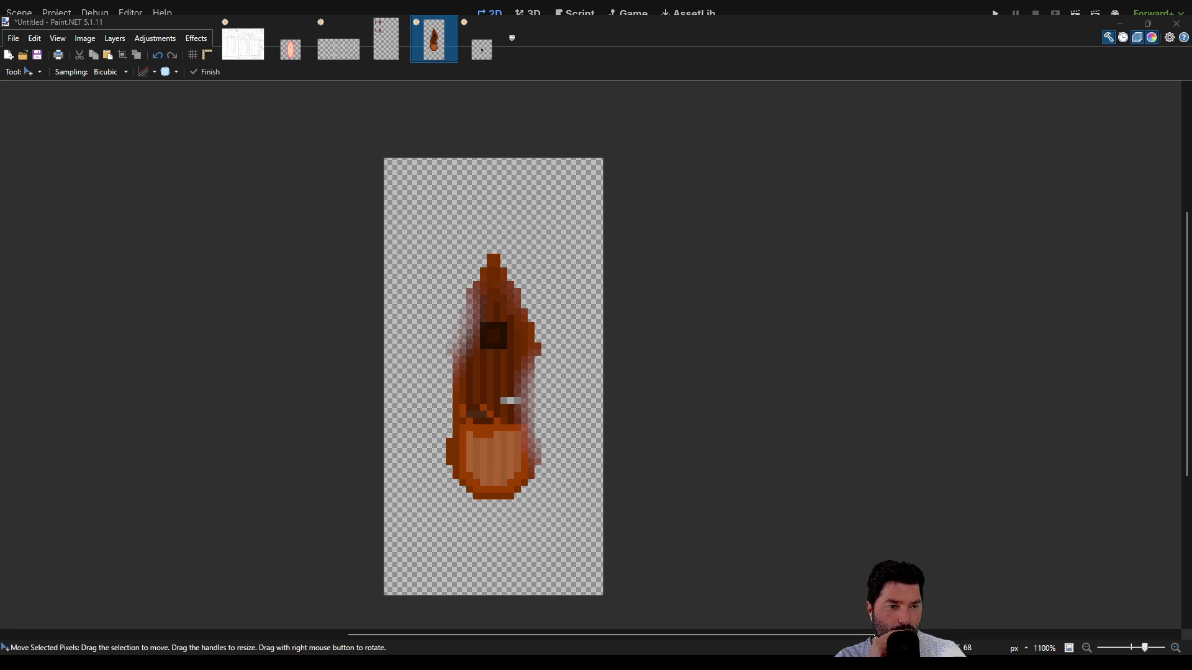
{"action": "key", "text": "alt+Tab"}
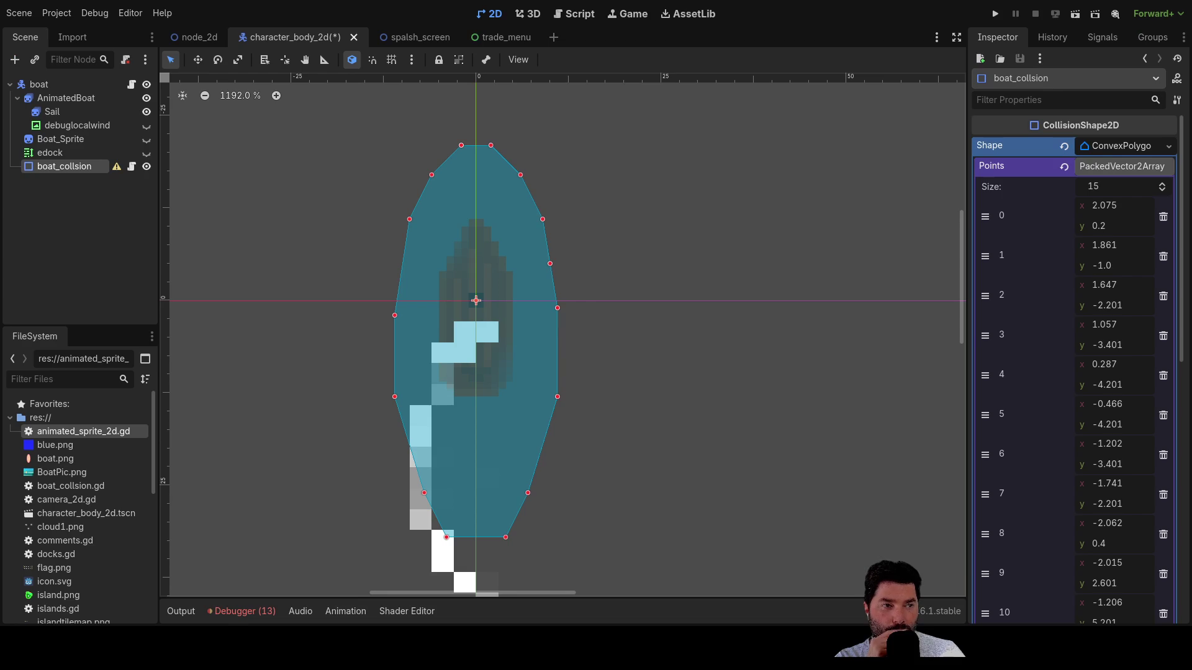
- Show AnimatedBoat's sprite frames and rename its default animation to SmallBoat
{"action": "left_click", "coordinate": [656, 222]}
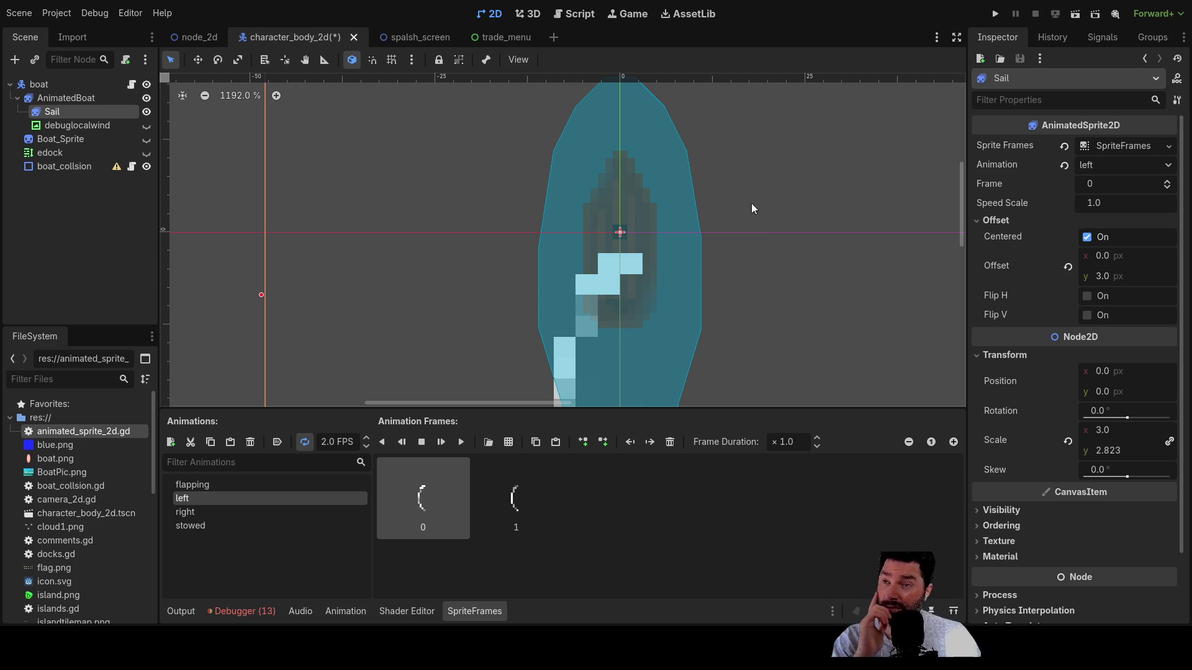
{"action": "scroll", "coordinate": [654, 277], "scroll_direction": "down", "scroll_amount": 8}
{"action": "left_click_drag", "start_coordinate": [654, 245], "coordinate": [575, 217]}
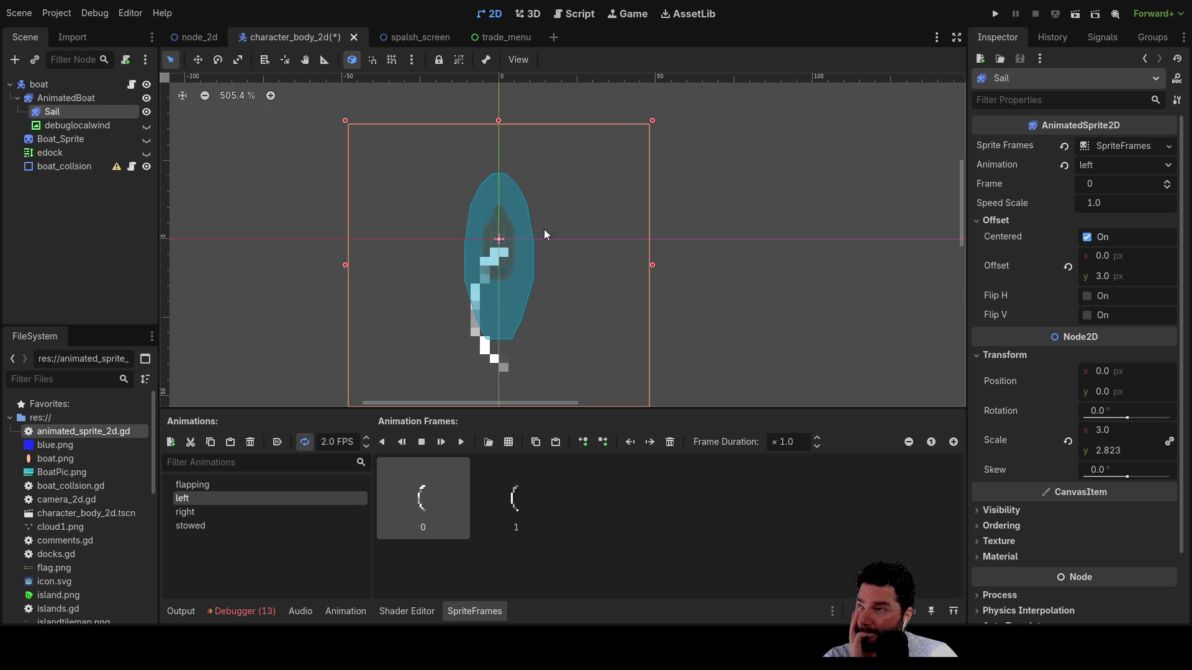
{"action": "left_click", "coordinate": [62, 96]}
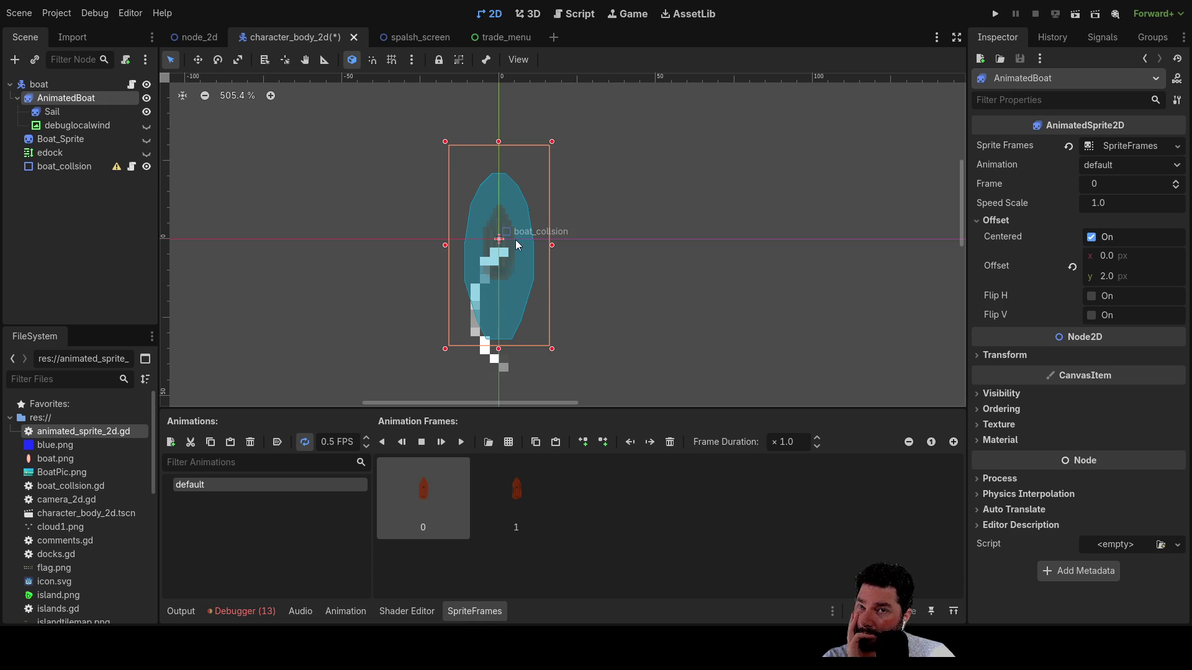
{"action": "scroll", "coordinate": [593, 271], "scroll_direction": "up", "scroll_amount": 6}
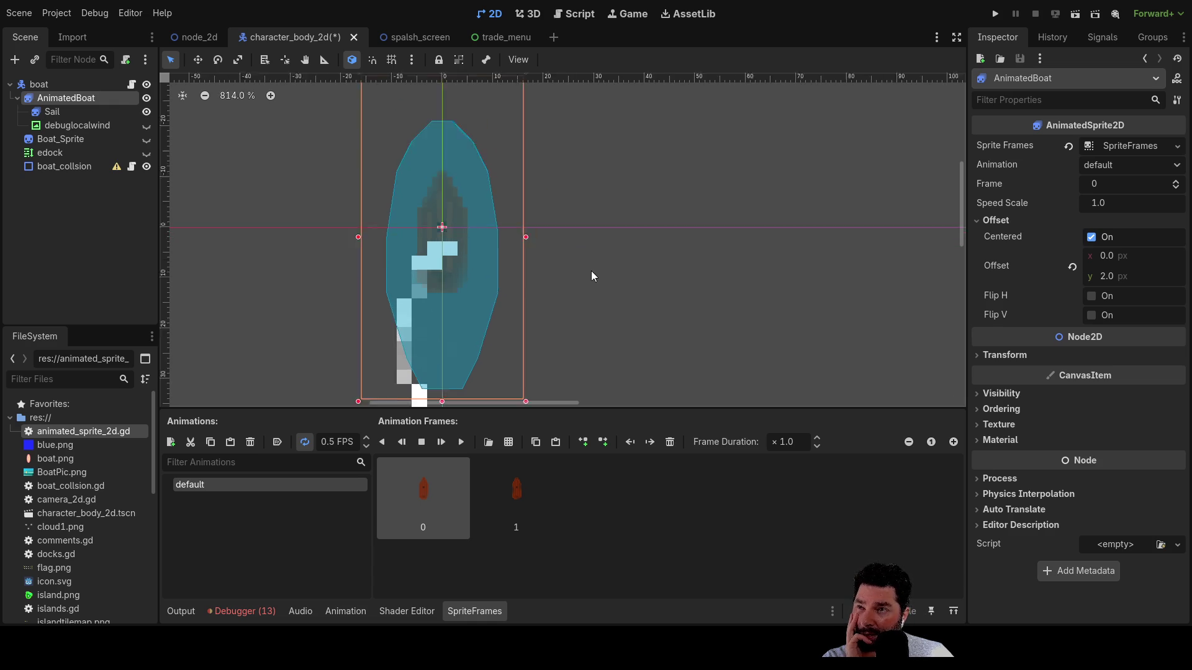
{"action": "mouse_move", "coordinate": [685, 203]}
{"action": "left_mouse_down"}
{"action": "mouse_move", "coordinate": [665, 200]}
{"action": "mouse_move", "coordinate": [603, 253]}
{"action": "left_mouse_up"}
{"action": "scroll", "coordinate": [602, 254], "scroll_direction": "down", "scroll_amount": 1}
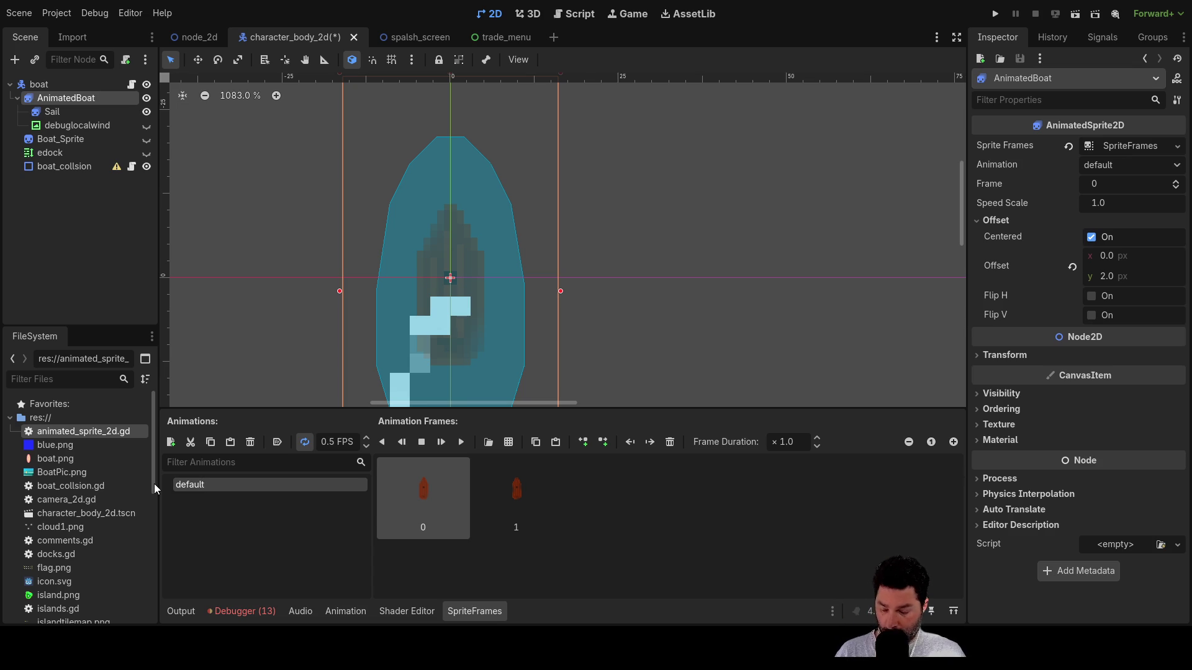
{"action": "type", "text": "SmallBoat"}
{"action": "key", "text": "Return"}
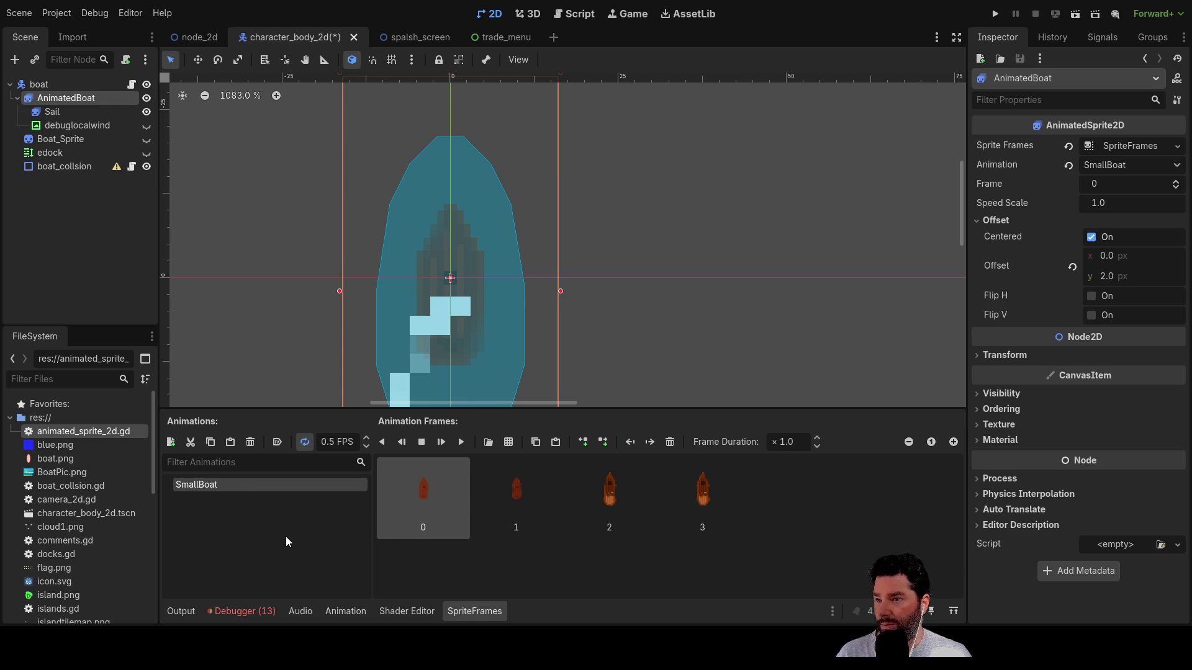
- Delete frame 2 from the SmallBoat animation
{"action": "left_click", "coordinate": [622, 489]}
{"action": "left_click", "coordinate": [670, 441]}
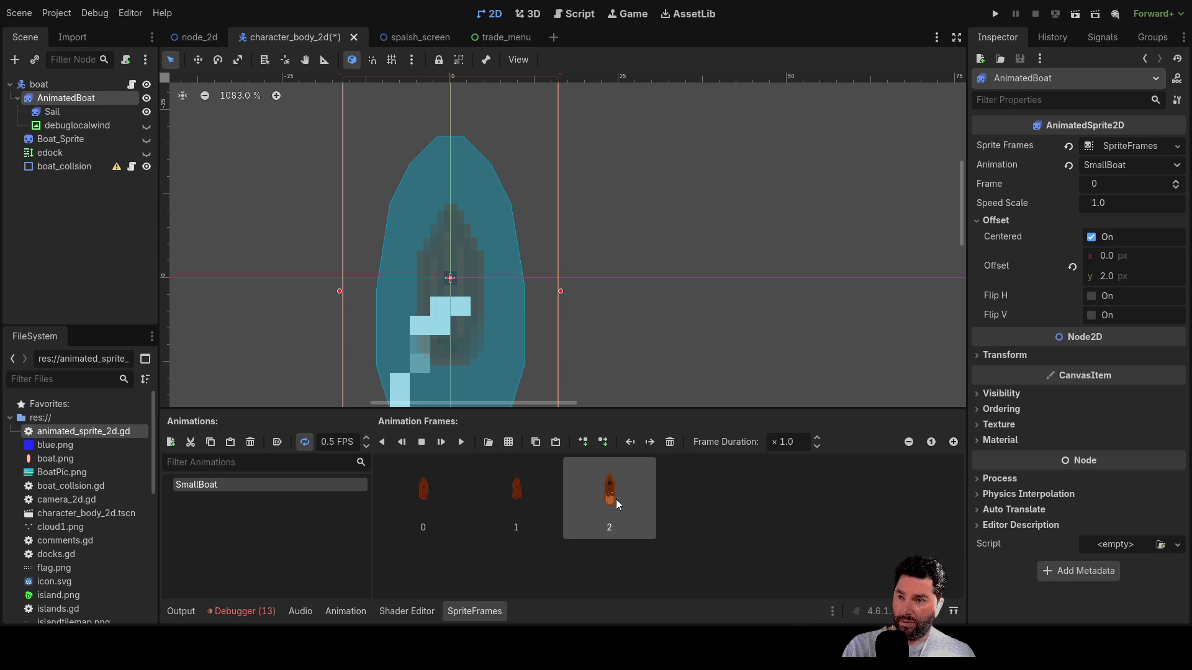
{"action": "key", "text": "Delete"}
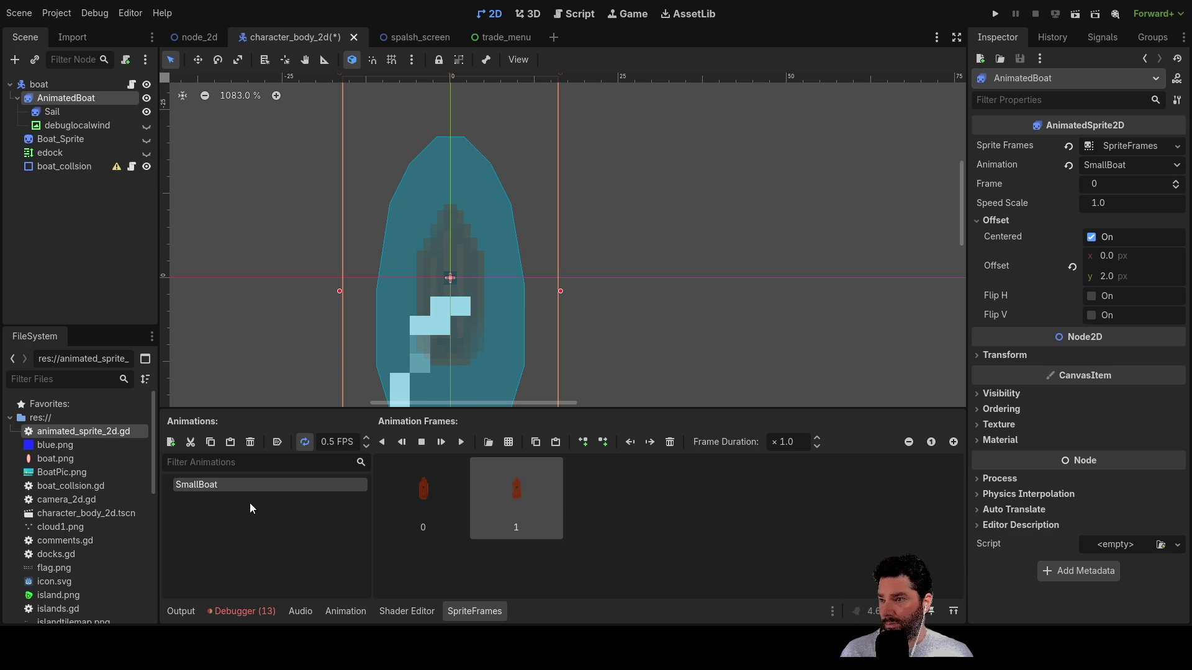
- Add a new animation named boat1 and paste the two boat frames into it
{"action": "left_click", "coordinate": [171, 442]}
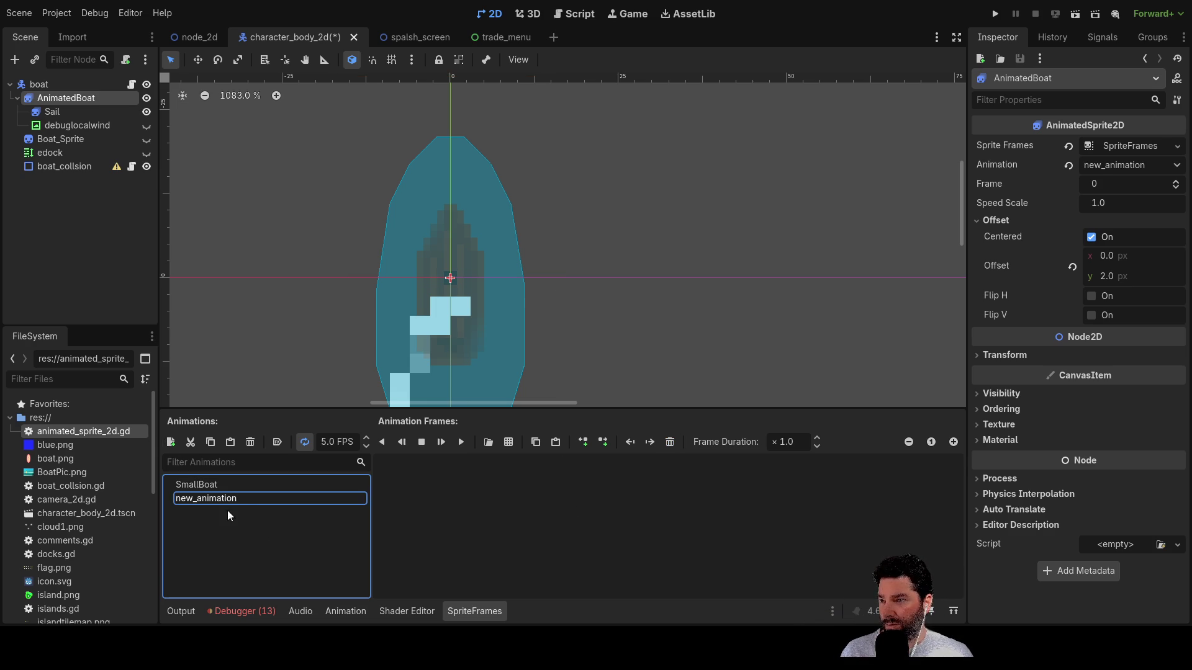
{"action": "left_click", "coordinate": [244, 501]}
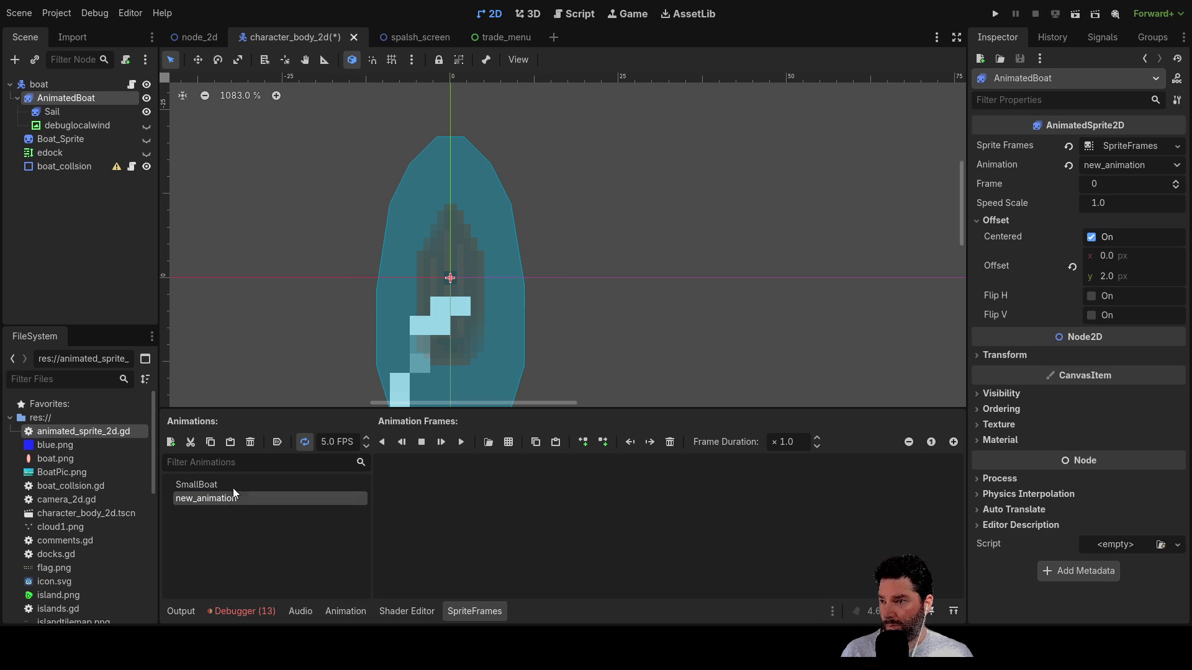
{"action": "left_click", "coordinate": [234, 485]}
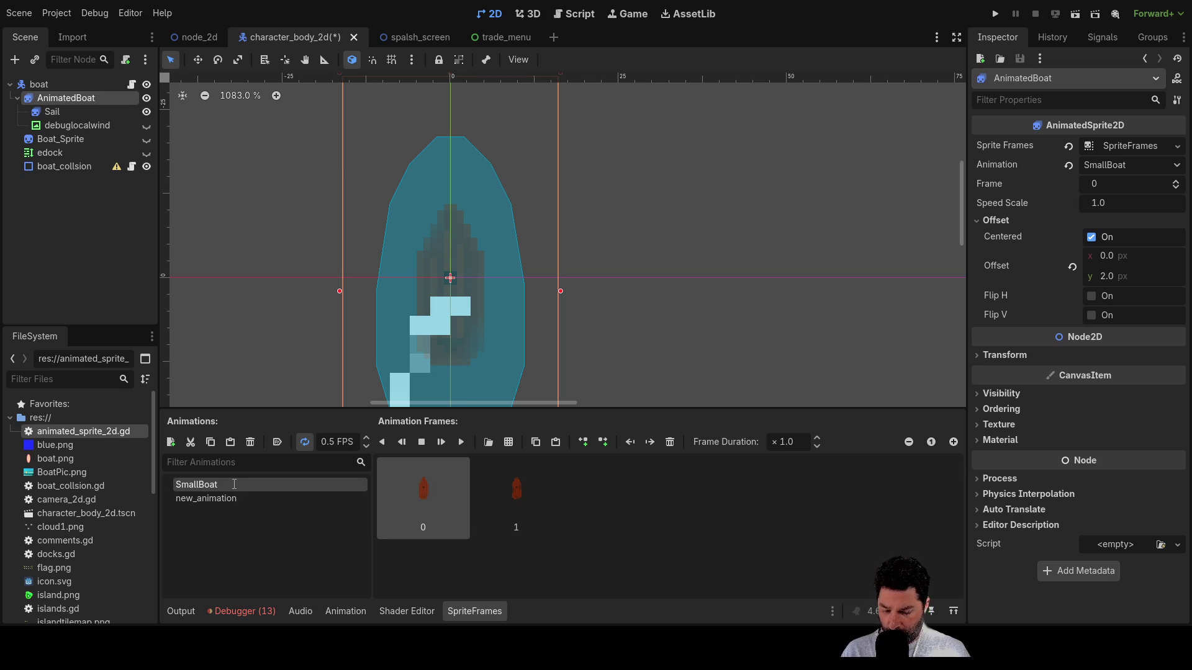
{"action": "left_click", "coordinate": [210, 500]}
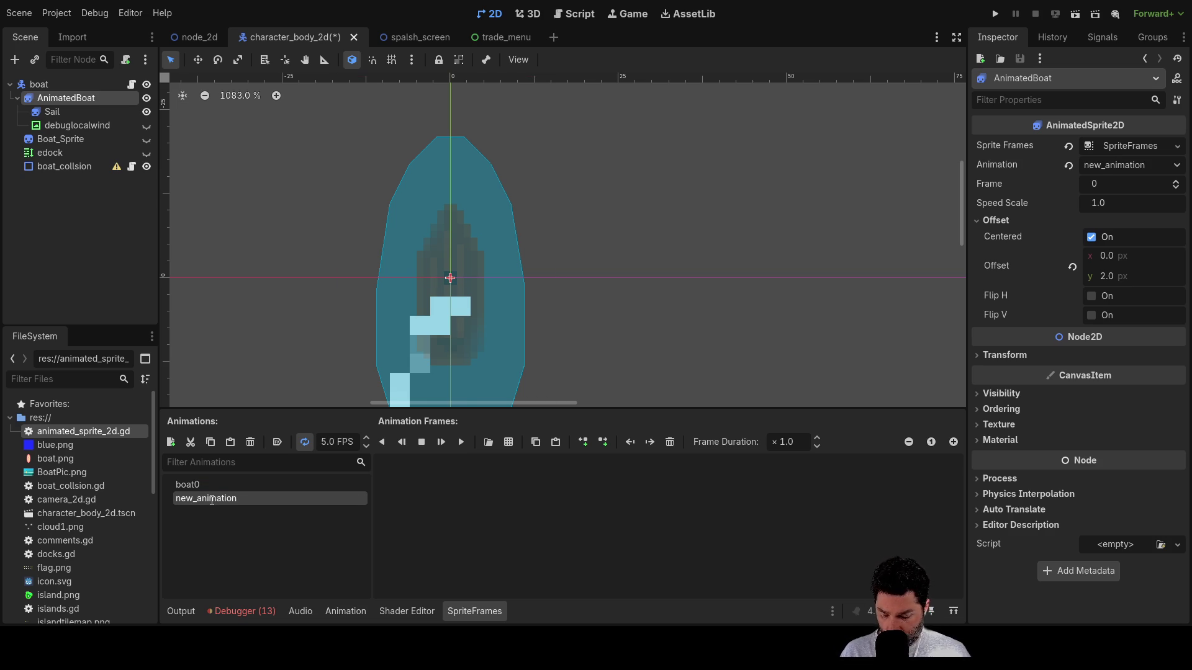
{"action": "double_click", "coordinate": [210, 500]}
{"action": "type", "text": "boat1"}
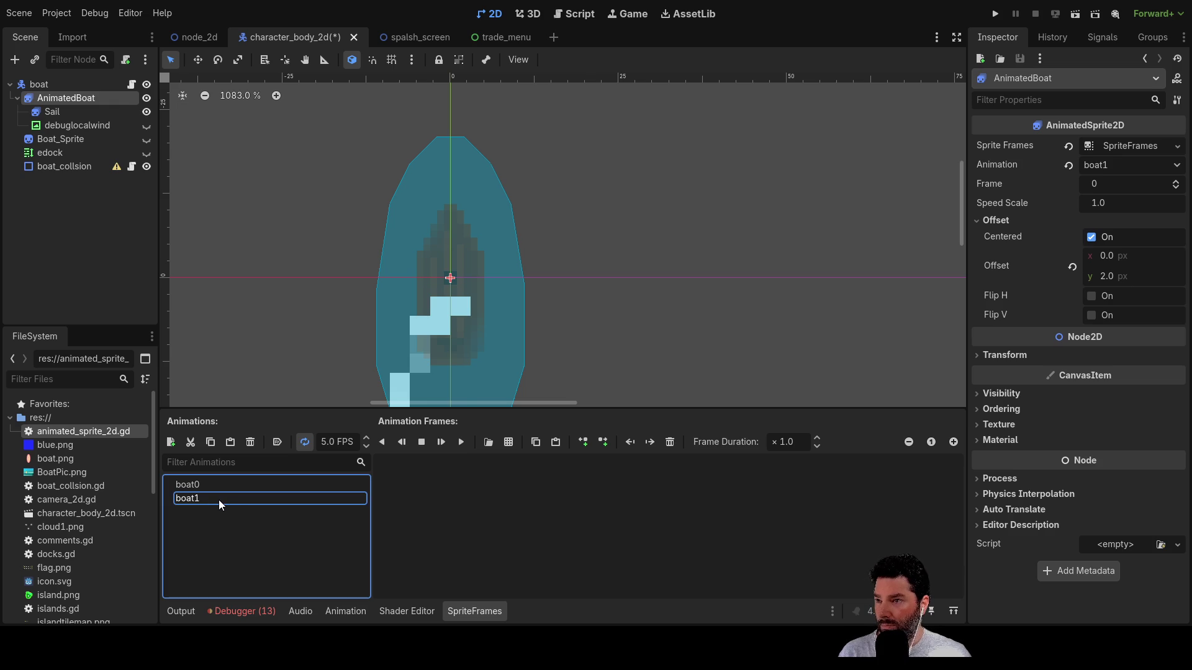
{"action": "left_click", "coordinate": [238, 488]}
{"action": "left_click", "coordinate": [241, 496]}
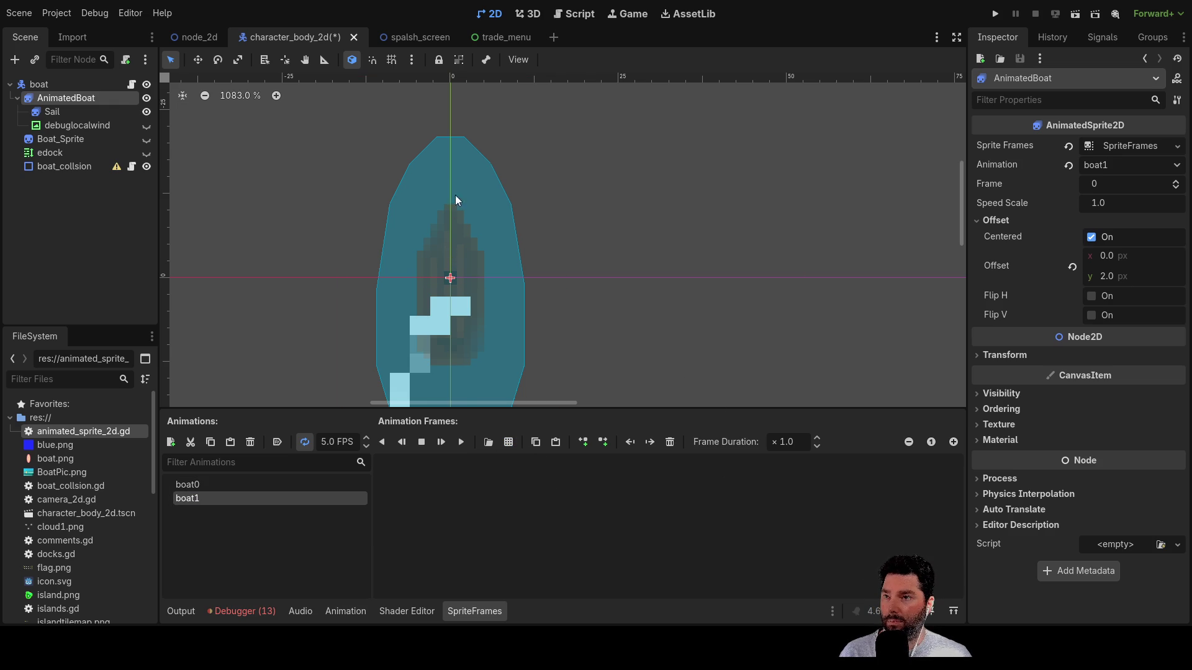
{"action": "key", "text": "ctrl+v"}
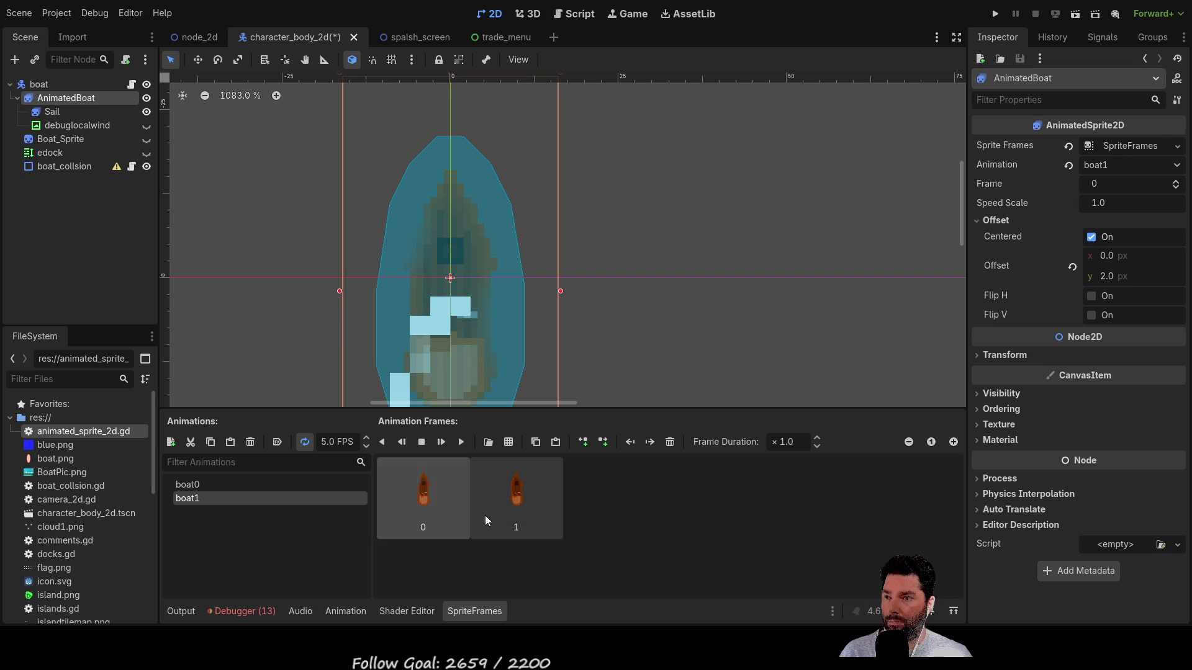
- Change the boat1 animation speed from 5.0 to 0.5 FPS
{"action": "left_click", "coordinate": [241, 486]}
{"action": "left_click", "coordinate": [236, 497]}
{"action": "left_click", "coordinate": [337, 442]}
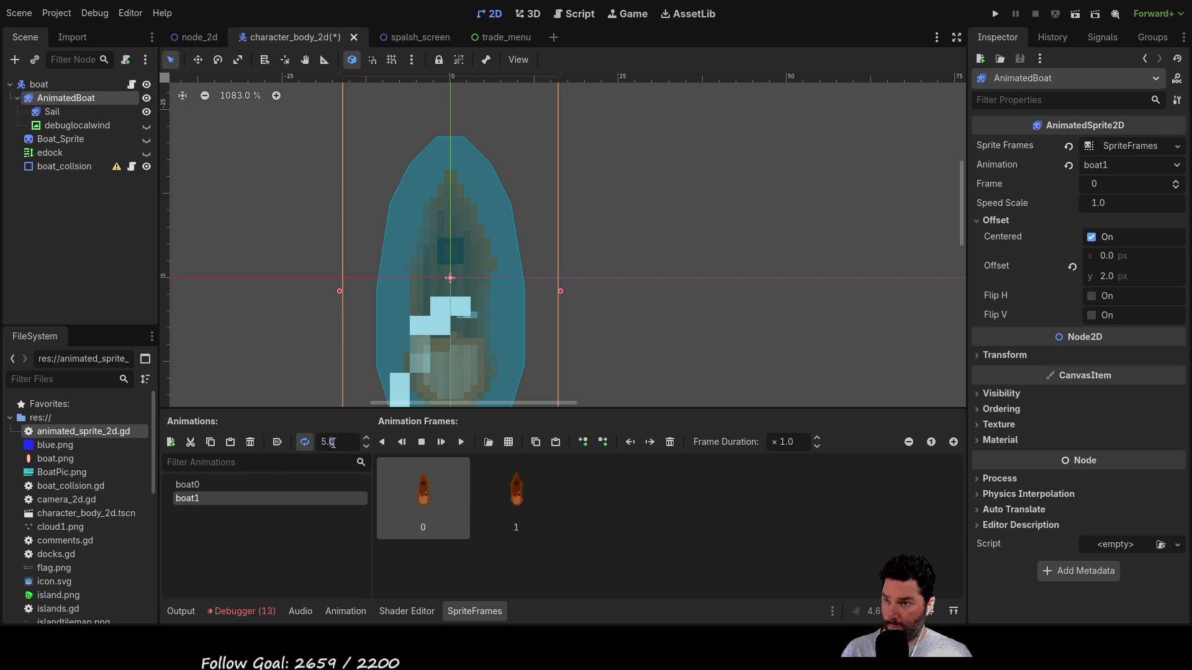
{"action": "left_click", "coordinate": [344, 445]}
{"action": "key", "text": "BackSpace"}
{"action": "key", "text": "BackSpace"}
{"action": "key", "text": "BackSpace"}
{"action": "type", "text": "0.5 FPS"}
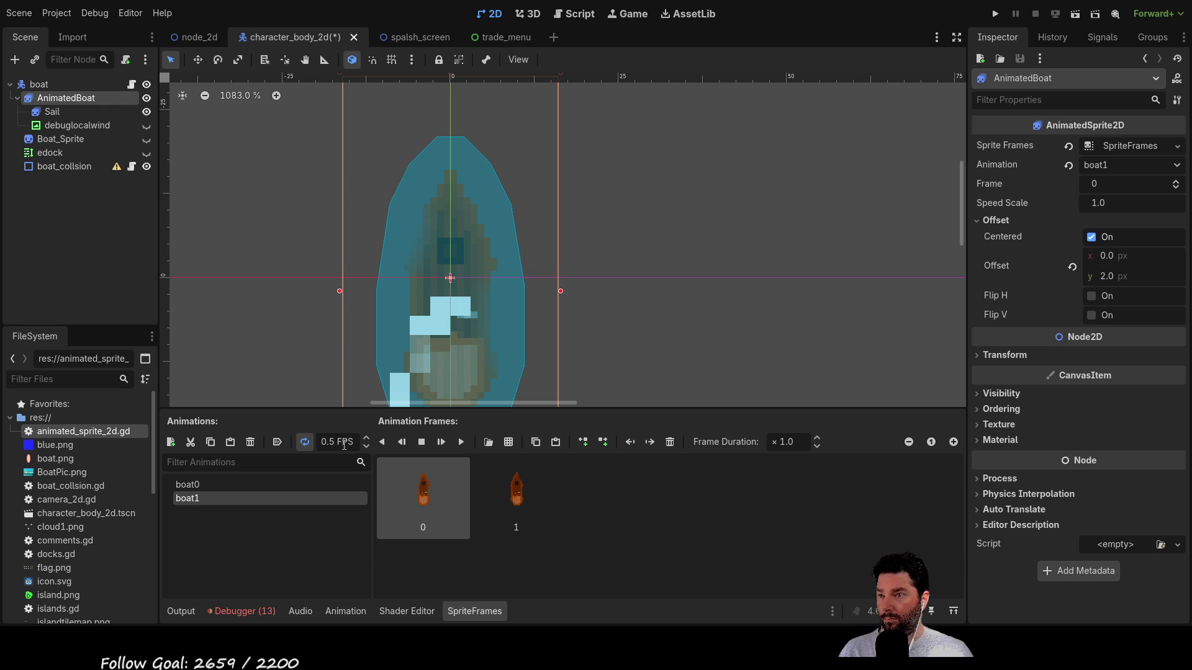
- Check the Sail node's animations, then reselect AnimatedBoat and recentre the boat
{"action": "left_click", "coordinate": [677, 274]}
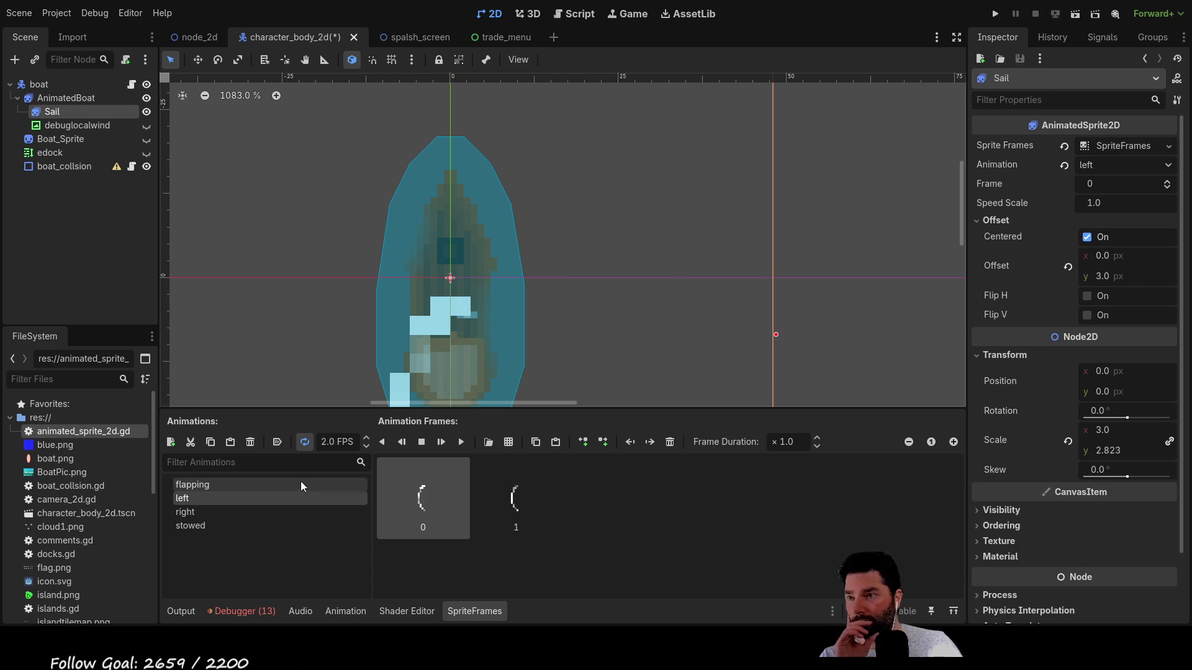
{"action": "left_click", "coordinate": [475, 269]}
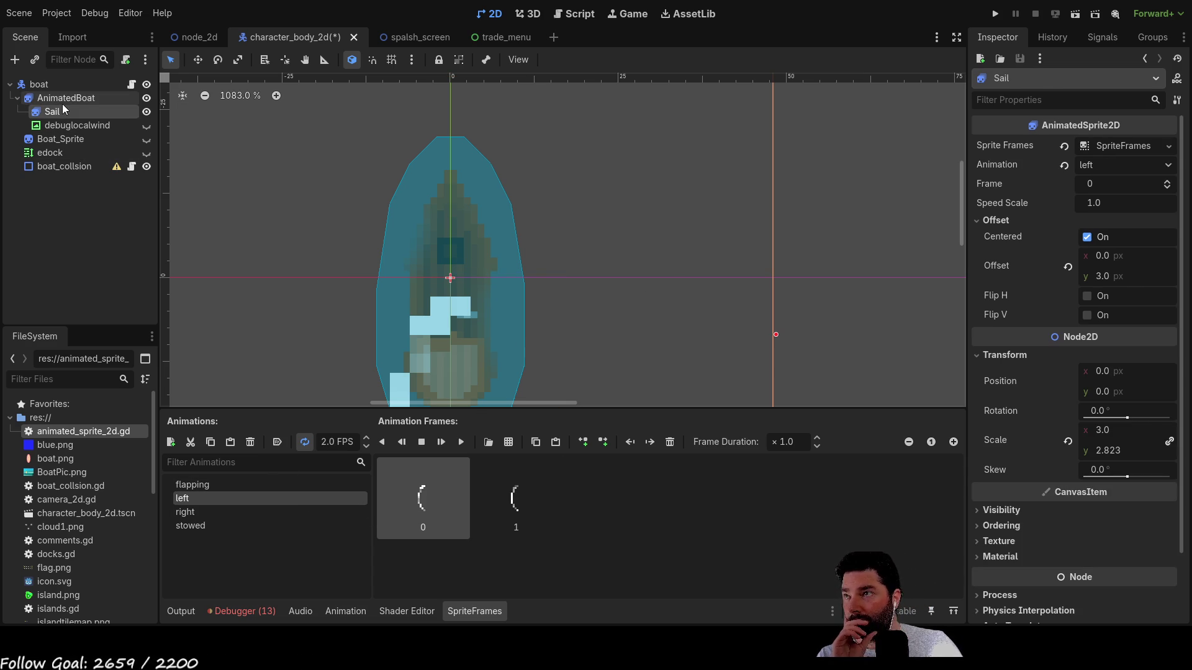
{"action": "mouse_move", "coordinate": [665, 289]}
{"action": "left_mouse_down"}
{"action": "mouse_move", "coordinate": [687, 141]}
{"action": "mouse_move", "coordinate": [687, 268]}
{"action": "mouse_move", "coordinate": [686, 251]}
{"action": "left_mouse_up"}
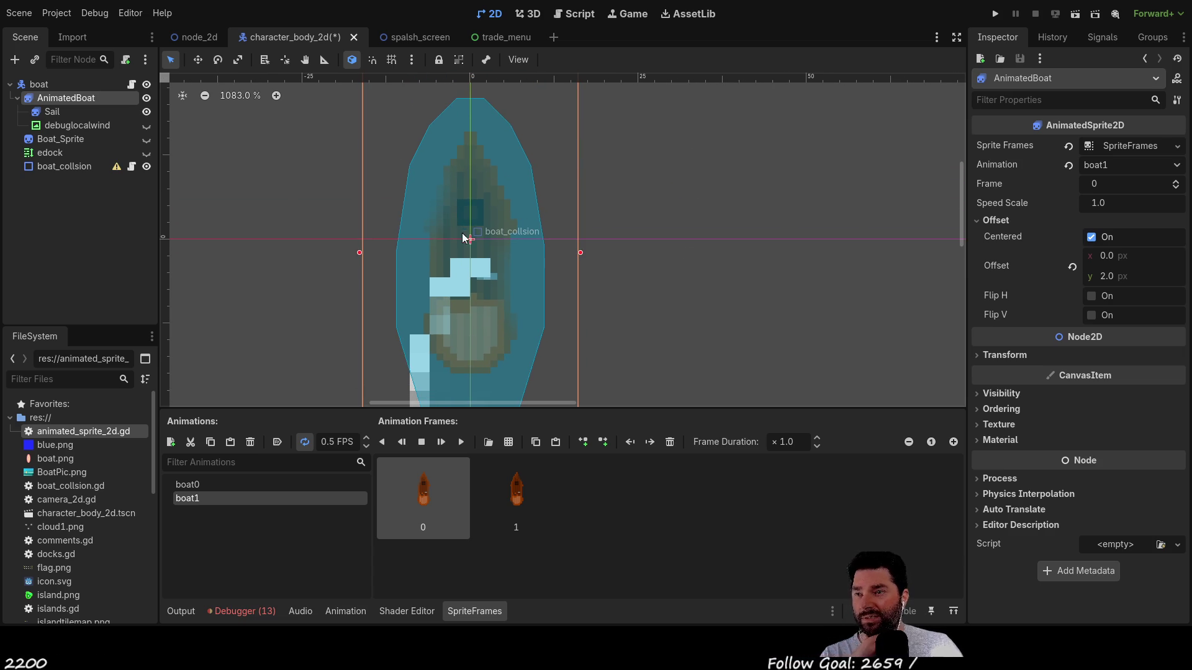
{"action": "mouse_move", "coordinate": [690, 308]}
{"action": "left_mouse_down"}
{"action": "mouse_move", "coordinate": [689, 176]}
{"action": "mouse_move", "coordinate": [657, 343]}
{"action": "mouse_move", "coordinate": [683, 115]}
{"action": "mouse_move", "coordinate": [646, 271]}
{"action": "mouse_move", "coordinate": [650, 324]}
{"action": "mouse_move", "coordinate": [653, 309]}
{"action": "left_mouse_up"}
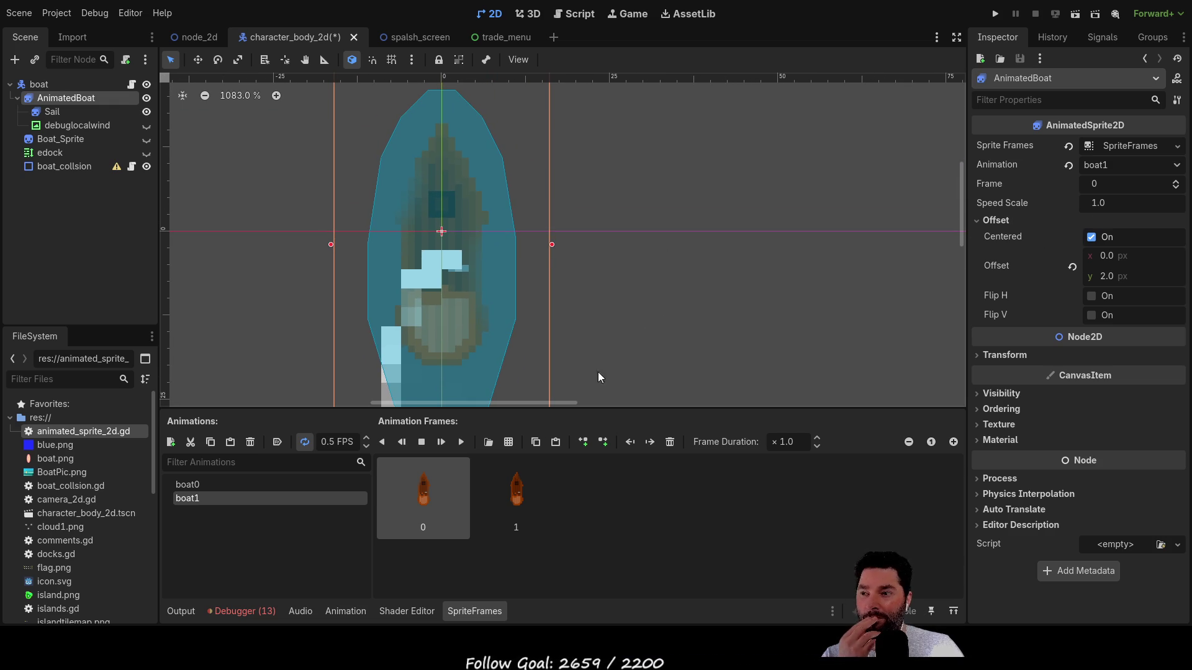
- Compare the boat0 and boat1 animations, then bring up the movement.gd script
{"action": "left_click", "coordinate": [212, 484]}
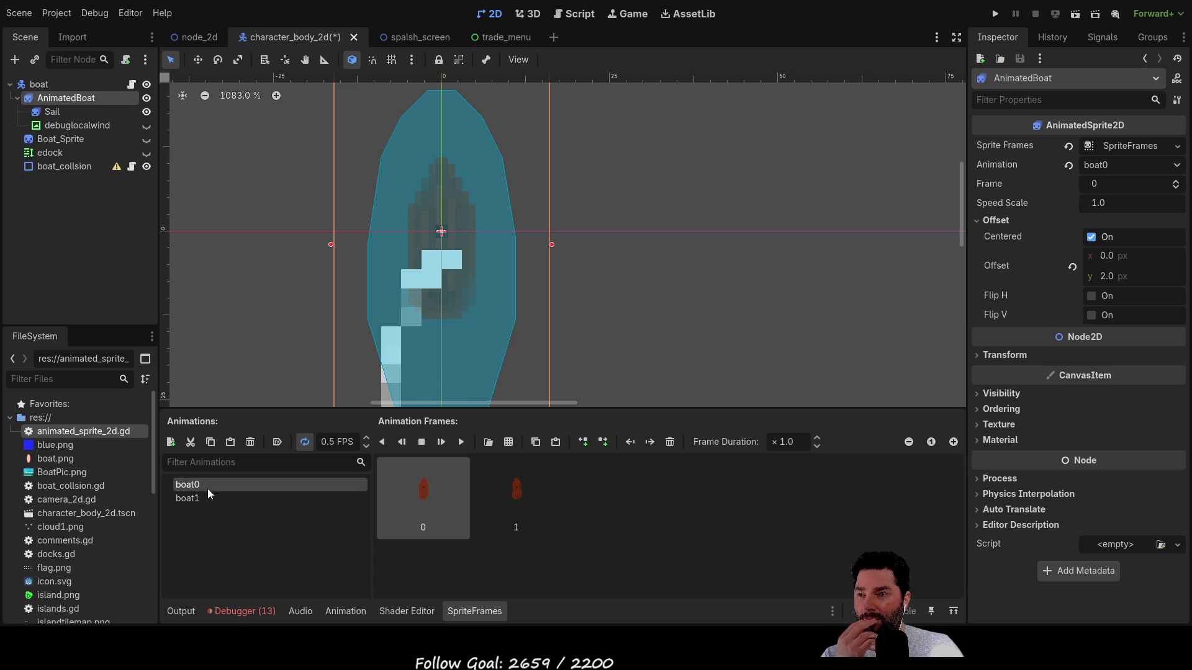
{"action": "left_click", "coordinate": [203, 494]}
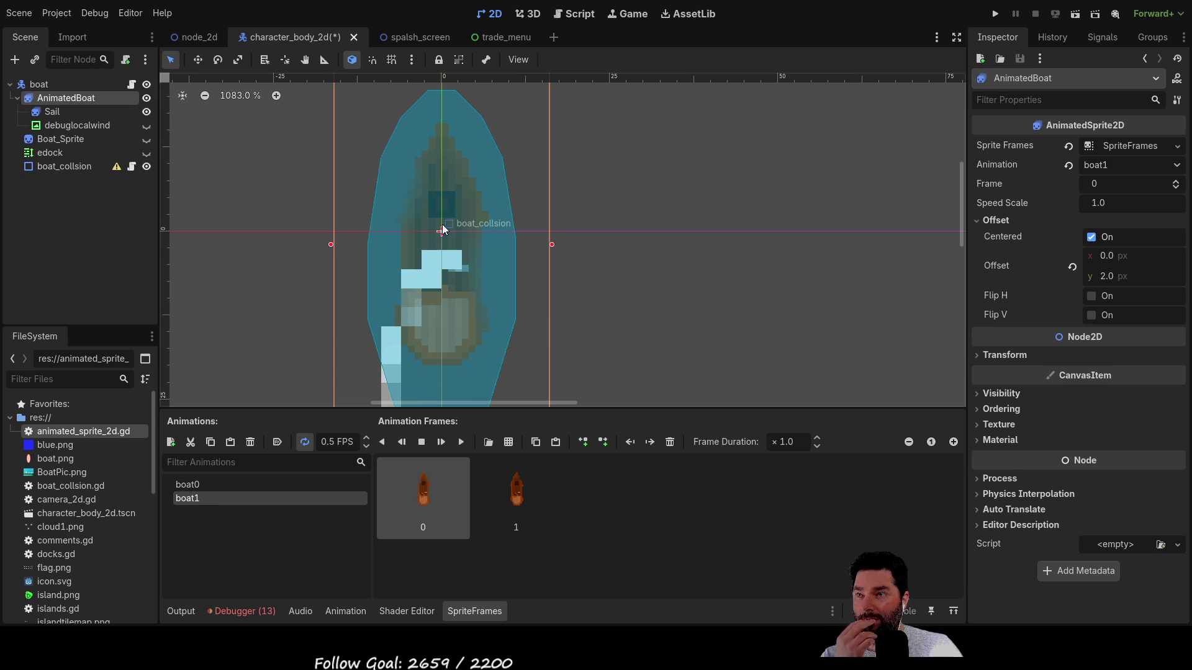
{"action": "left_click", "coordinate": [196, 480]}
{"action": "left_click", "coordinate": [196, 497]}
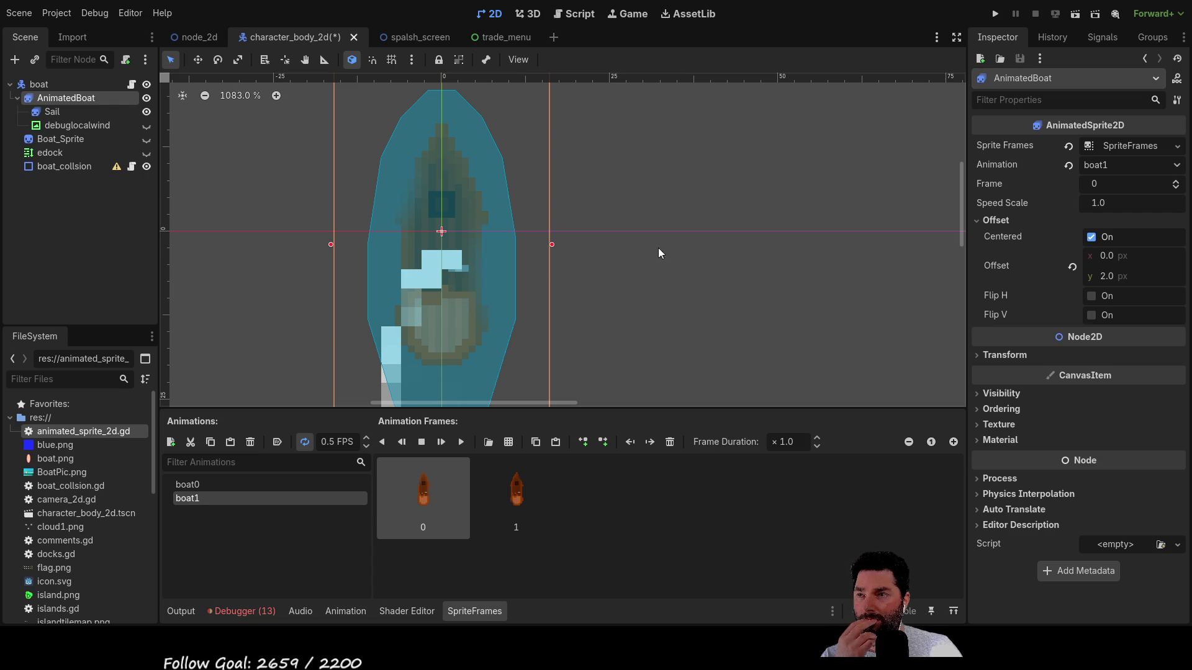
{"action": "scroll", "coordinate": [638, 243], "scroll_direction": "down", "scroll_amount": 3}
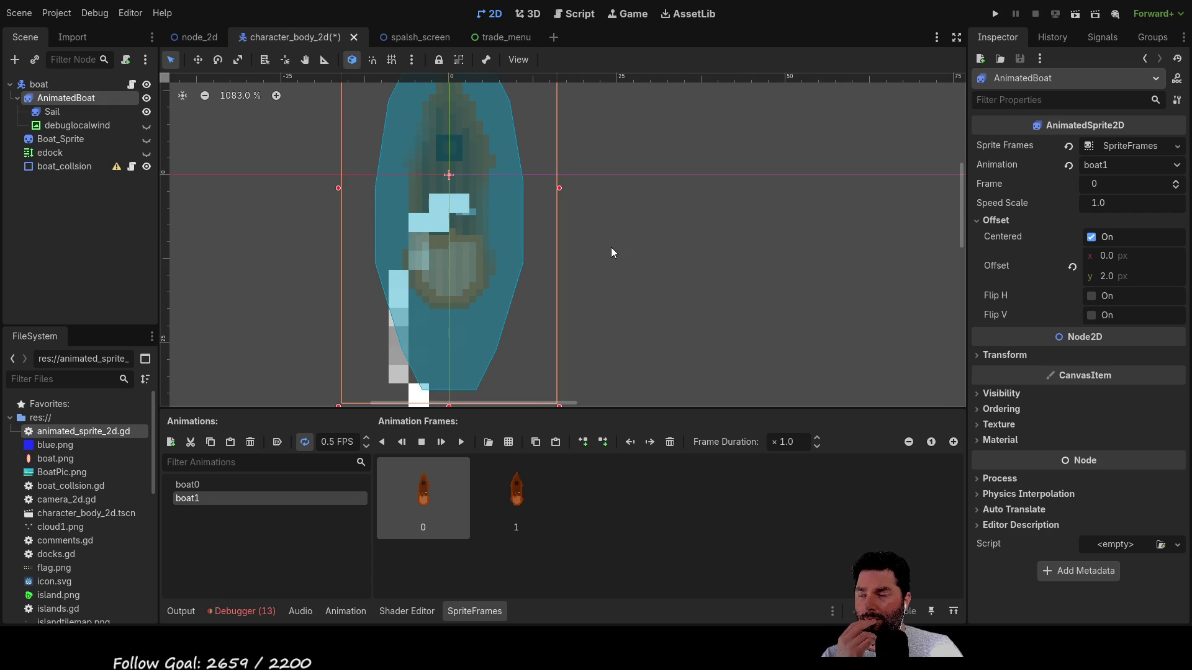
{"action": "mouse_move", "coordinate": [631, 163]}
{"action": "left_mouse_down"}
{"action": "mouse_move", "coordinate": [606, 240]}
{"action": "mouse_move", "coordinate": [648, 161]}
{"action": "mouse_move", "coordinate": [628, 218]}
{"action": "left_mouse_up"}
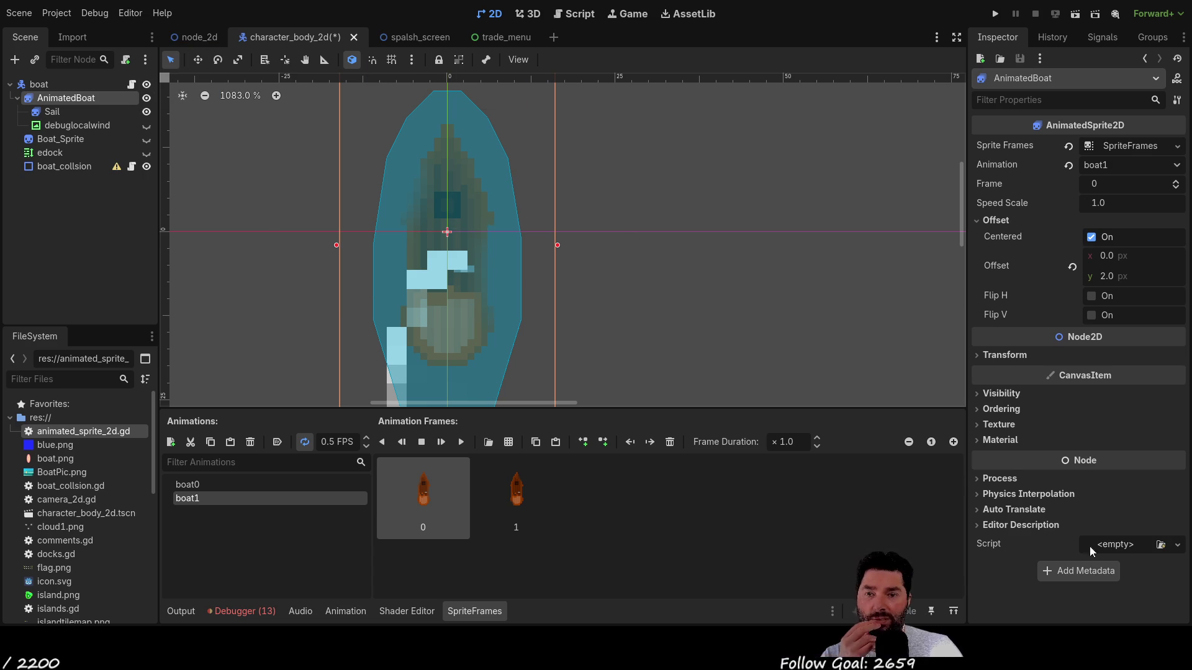
{"action": "left_click", "coordinate": [581, 15]}
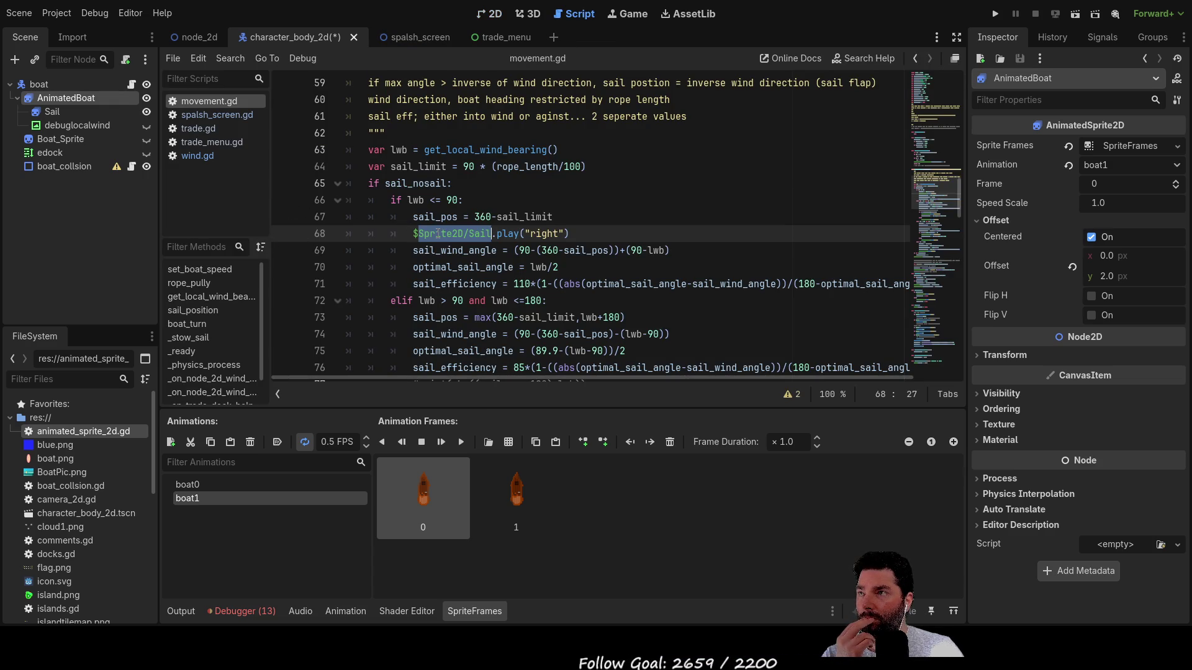
- Change line 79's node path from $Sprite2D/Sail to $AnimatedBoat/Sail using autocomplete
{"action": "scroll", "coordinate": [505, 277], "scroll_direction": "up", "scroll_amount": 6}
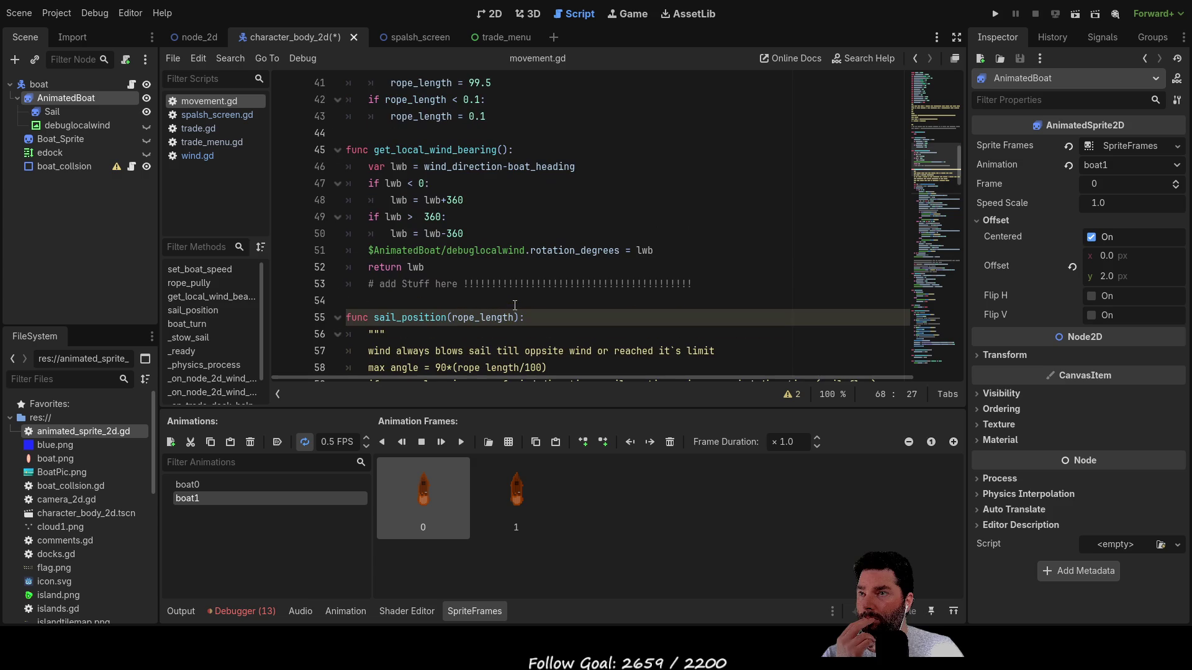
{"action": "scroll", "coordinate": [541, 270], "scroll_direction": "up", "scroll_amount": 6}
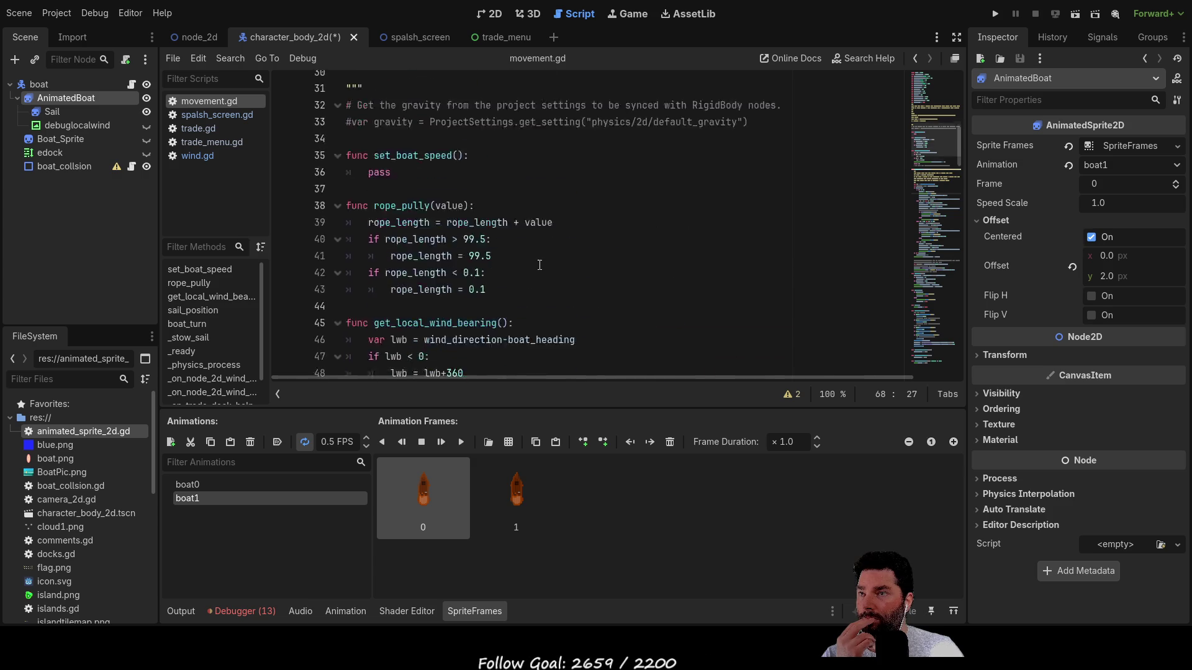
{"action": "scroll", "coordinate": [540, 270], "scroll_direction": "up", "scroll_amount": 5}
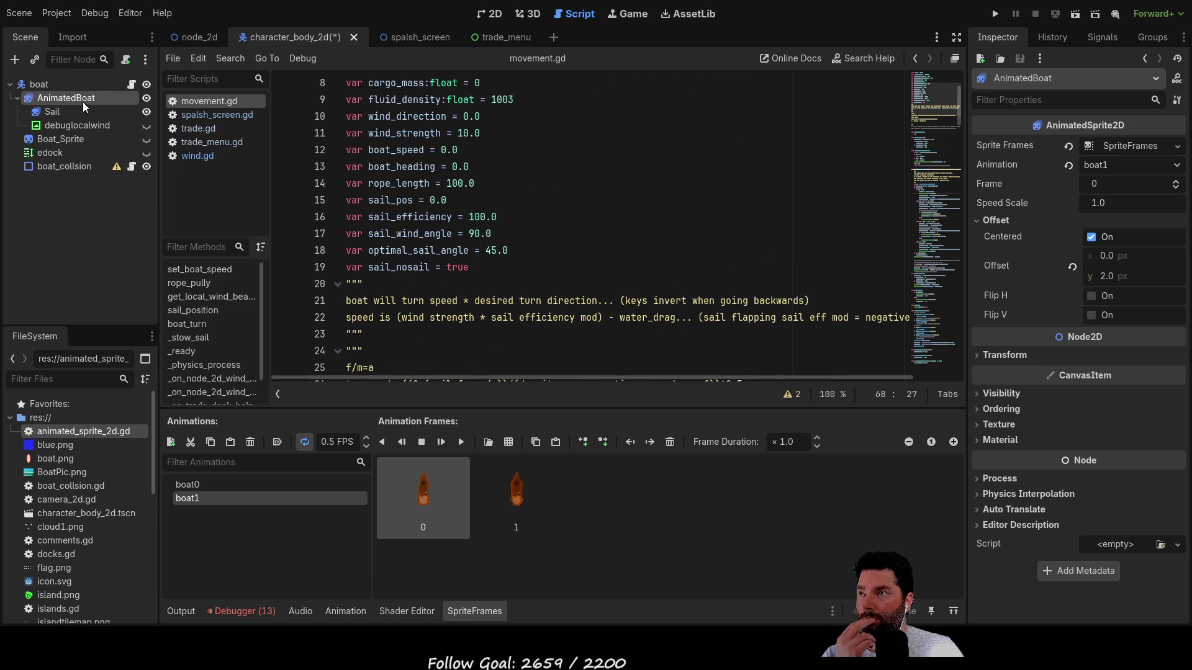
{"action": "scroll", "coordinate": [413, 221], "scroll_direction": "down", "scroll_amount": 13}
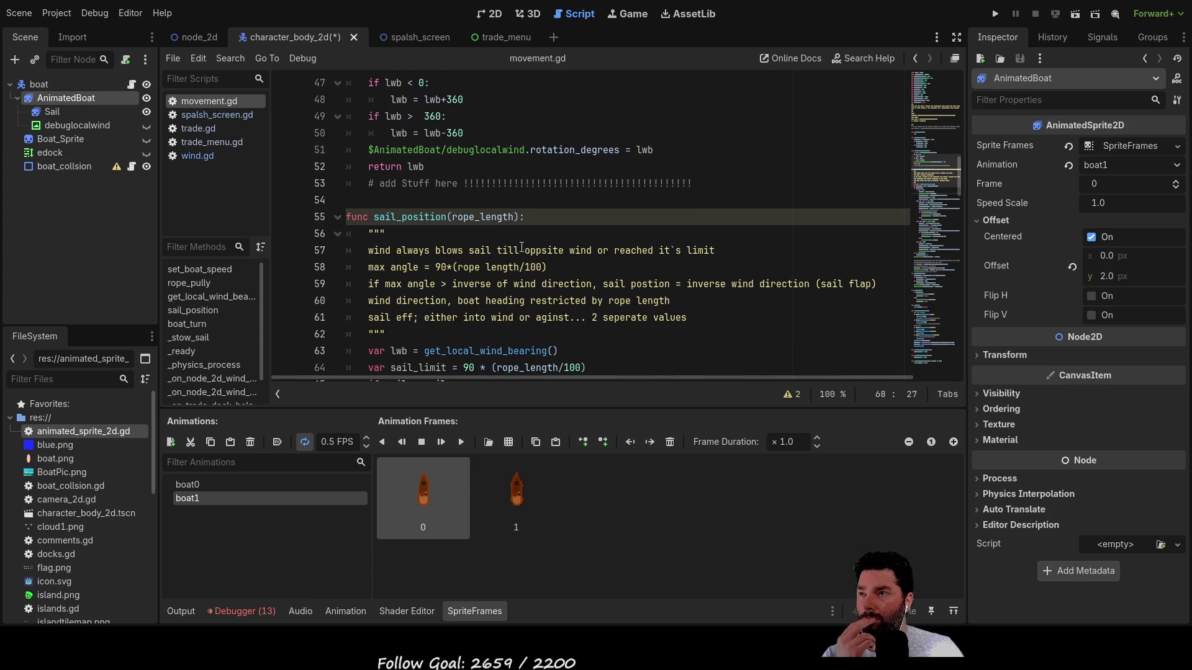
{"action": "scroll", "coordinate": [469, 254], "scroll_direction": "down", "scroll_amount": 8}
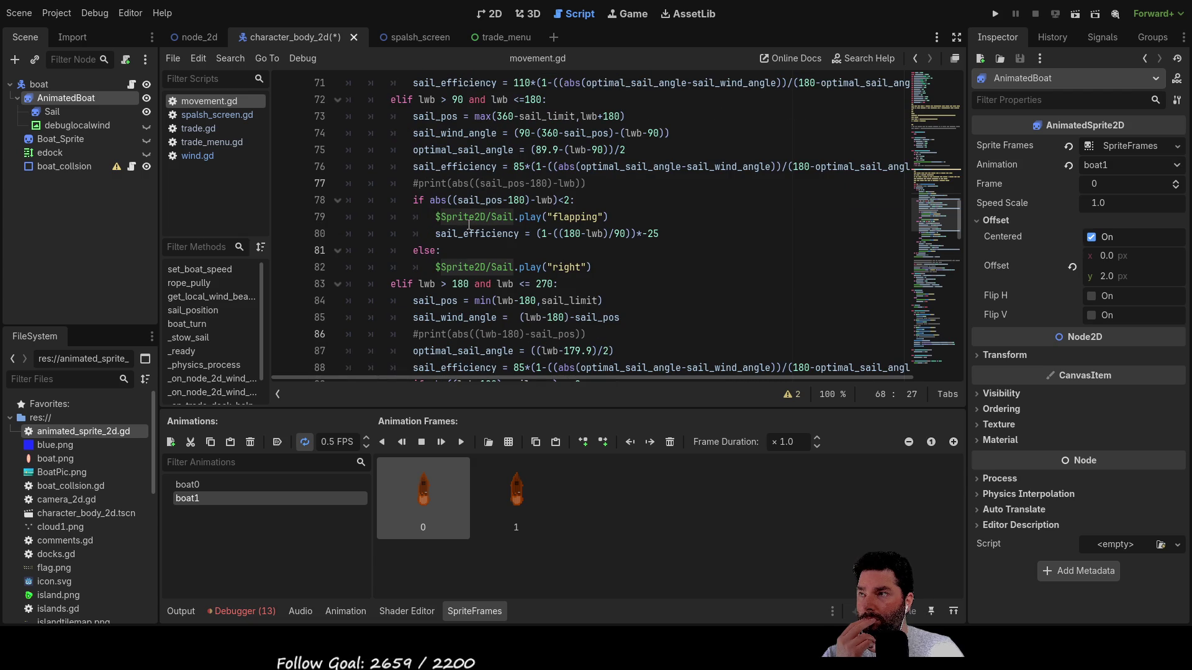
{"action": "double_click", "coordinate": [467, 217]}
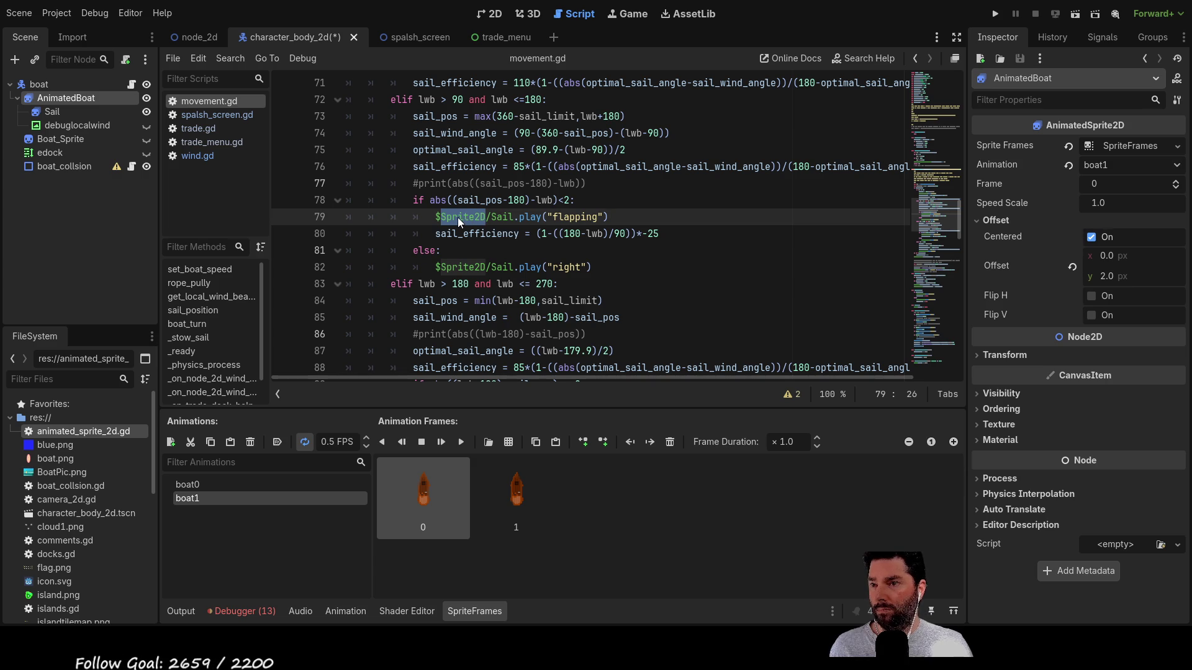
{"action": "left_click", "coordinate": [448, 217]}
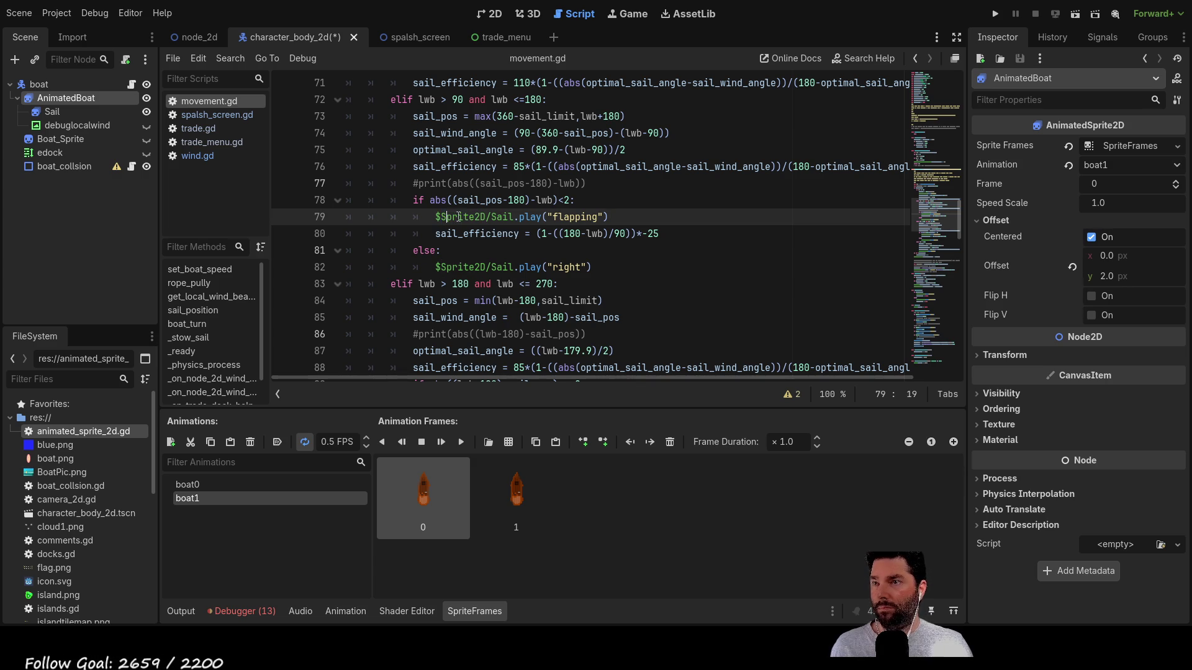
{"action": "key", "text": "shift+Right"}
{"action": "key", "text": "shift+Right"}
{"action": "key", "text": "shift+Right"}
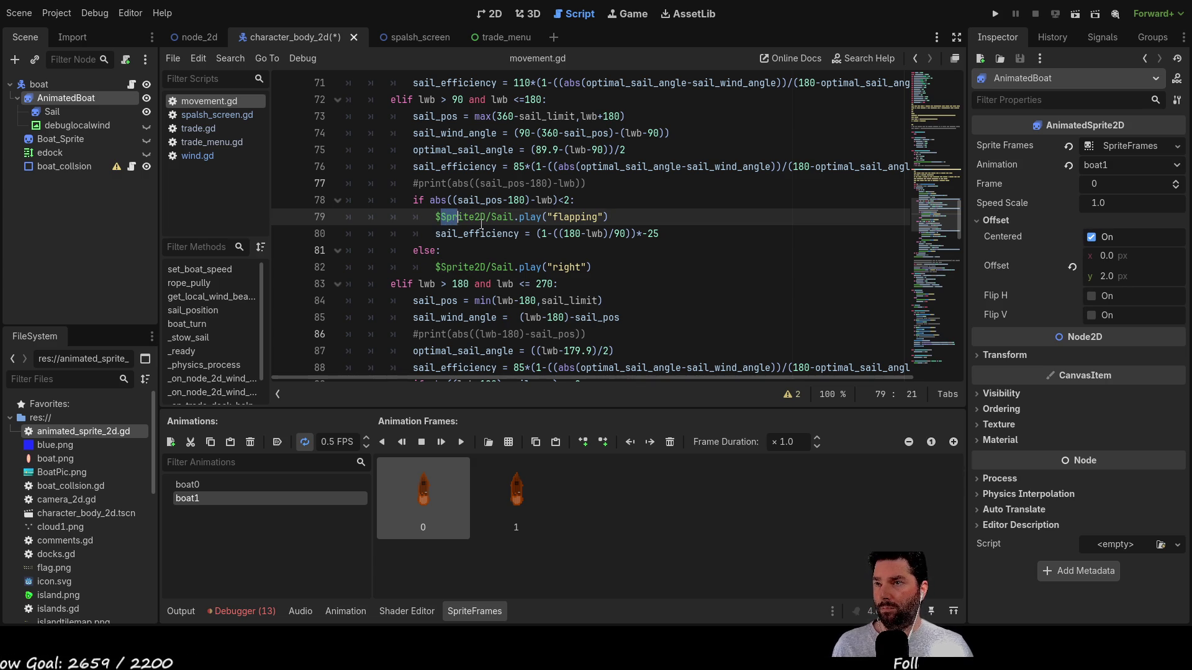
{"action": "key", "text": "shift+Right"}
{"action": "key", "text": "shift+Right"}
{"action": "key", "text": "shift+Right"}
{"action": "key", "text": "BackSpace"}
{"action": "key", "text": "Delete"}
{"action": "key", "text": "Delete"}
{"action": "key", "text": "Delete"}
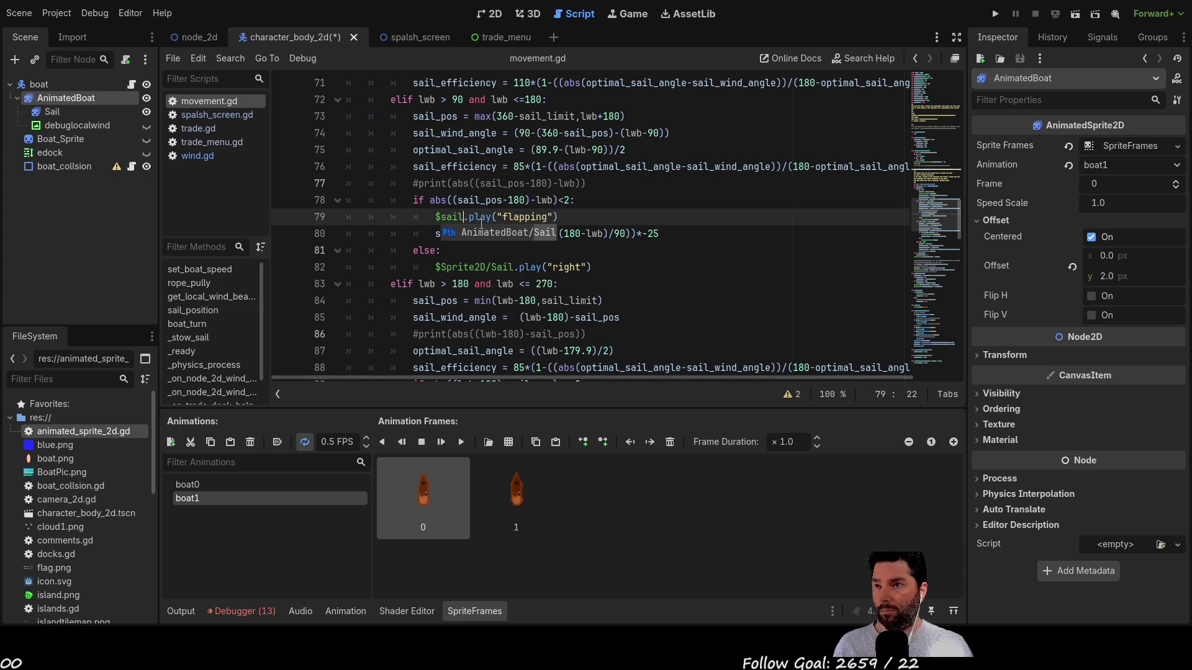
{"action": "double_click", "coordinate": [479, 232]}
- Copy $AnimatedBoat/Sail and paste it over the old Sail path on lines 82 and 93
{"action": "left_click_drag", "start_coordinate": [436, 219], "coordinate": [535, 219]}
{"action": "key", "text": "ctrl+c"}
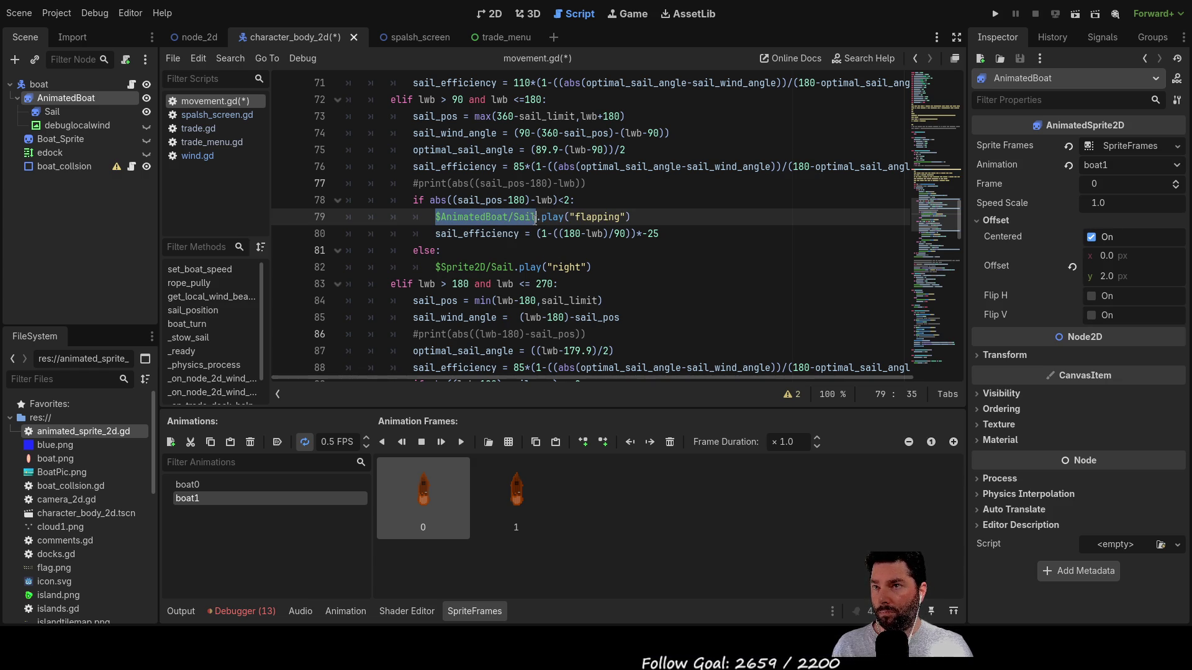
{"action": "left_click", "coordinate": [437, 267]}
{"action": "left_click_drag", "start_coordinate": [437, 267], "coordinate": [514, 267]}
{"action": "key", "text": "ctrl+v"}
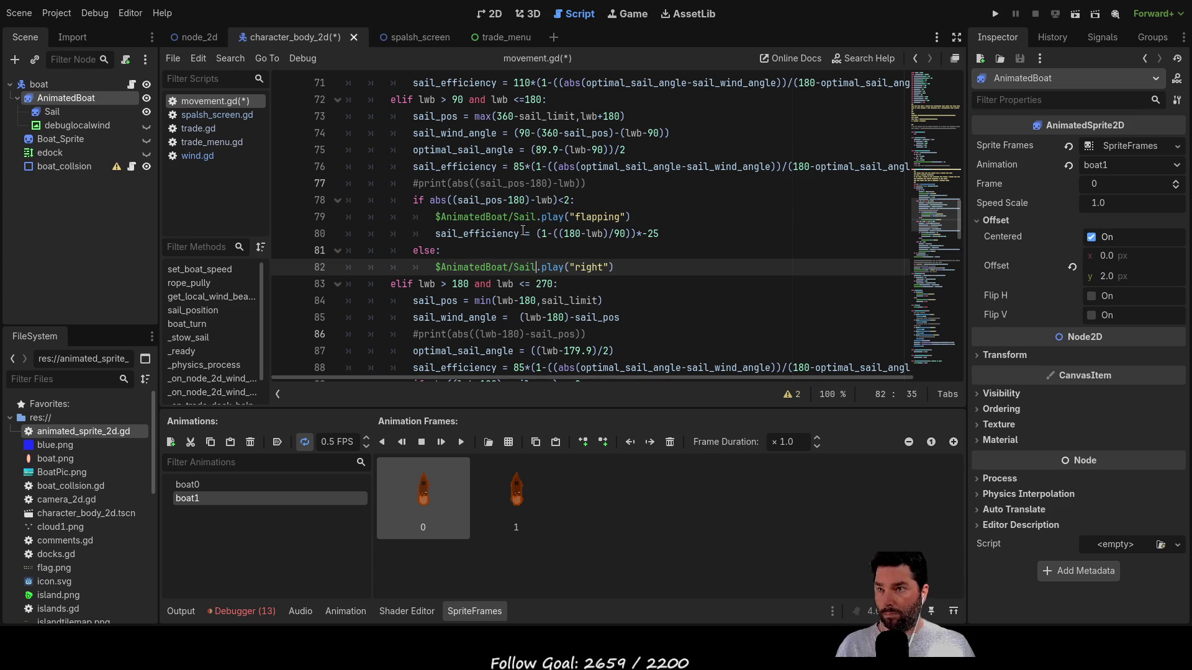
{"action": "scroll", "coordinate": [515, 217], "scroll_direction": "down", "scroll_amount": 5}
{"action": "left_click_drag", "start_coordinate": [437, 150], "coordinate": [514, 151]}
{"action": "left_click_drag", "start_coordinate": [437, 201], "coordinate": [519, 200]}
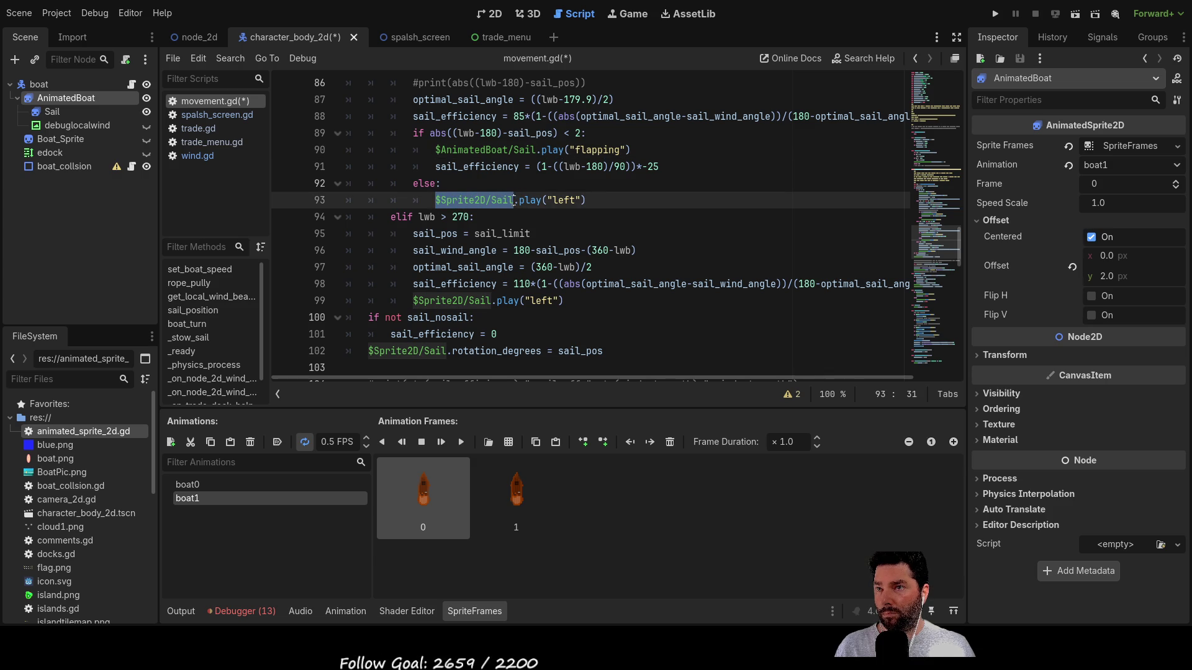
{"action": "key", "text": "ctrl+v"}
- Replace the old Sail path on lines 99 and 102 with $AnimatedBoat/Sail
{"action": "left_click_drag", "start_coordinate": [413, 300], "coordinate": [490, 298]}
{"action": "key", "text": "ctrl+v"}
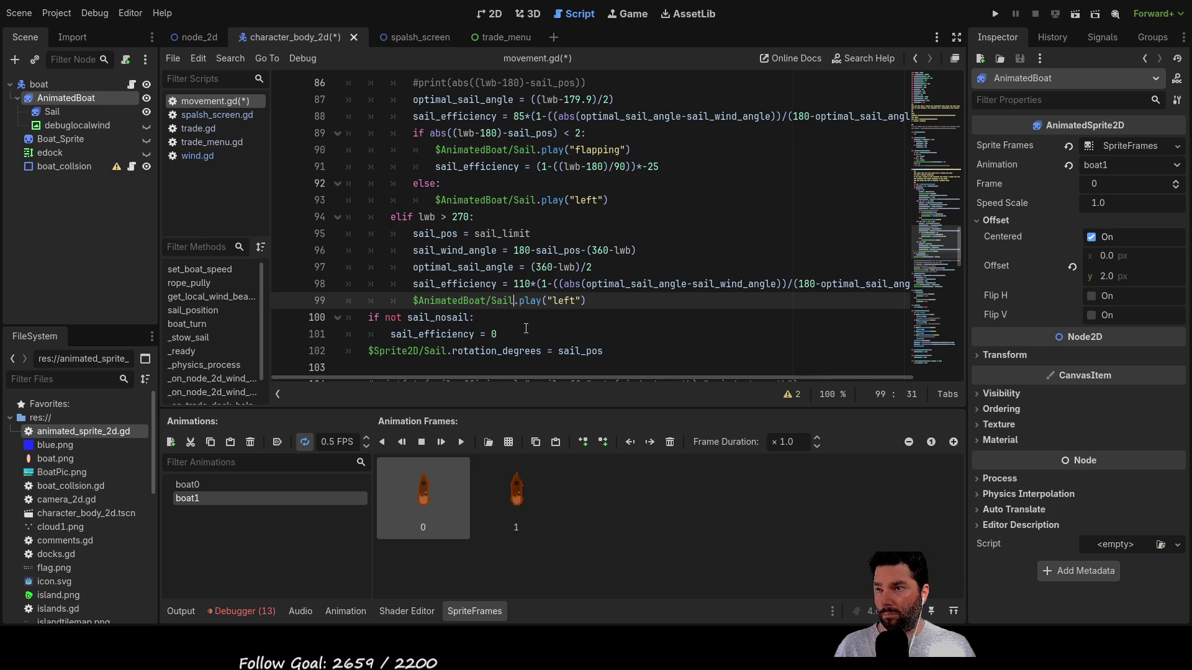
{"action": "scroll", "coordinate": [578, 325], "scroll_direction": "down", "scroll_amount": 2}
{"action": "left_click_drag", "start_coordinate": [369, 250], "coordinate": [445, 250]}
{"action": "key", "text": "ctrl+v"}
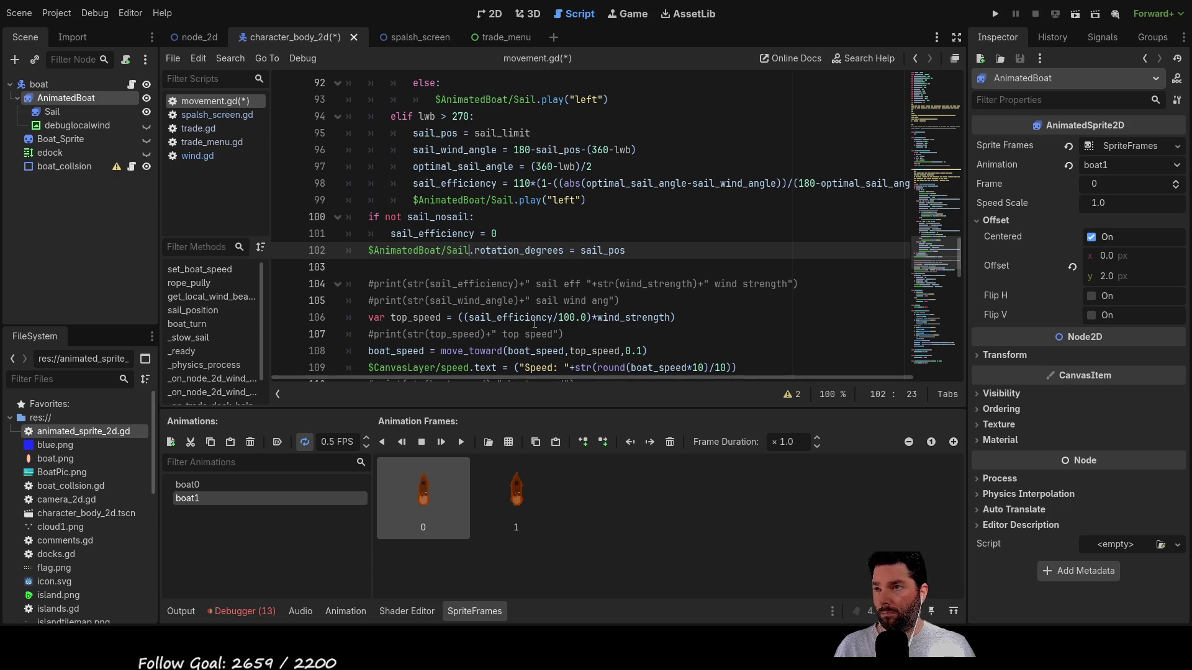
{"action": "scroll", "coordinate": [536, 249], "scroll_direction": "down", "scroll_amount": 3}
{"action": "scroll", "coordinate": [535, 248], "scroll_direction": "down", "scroll_amount": 4}
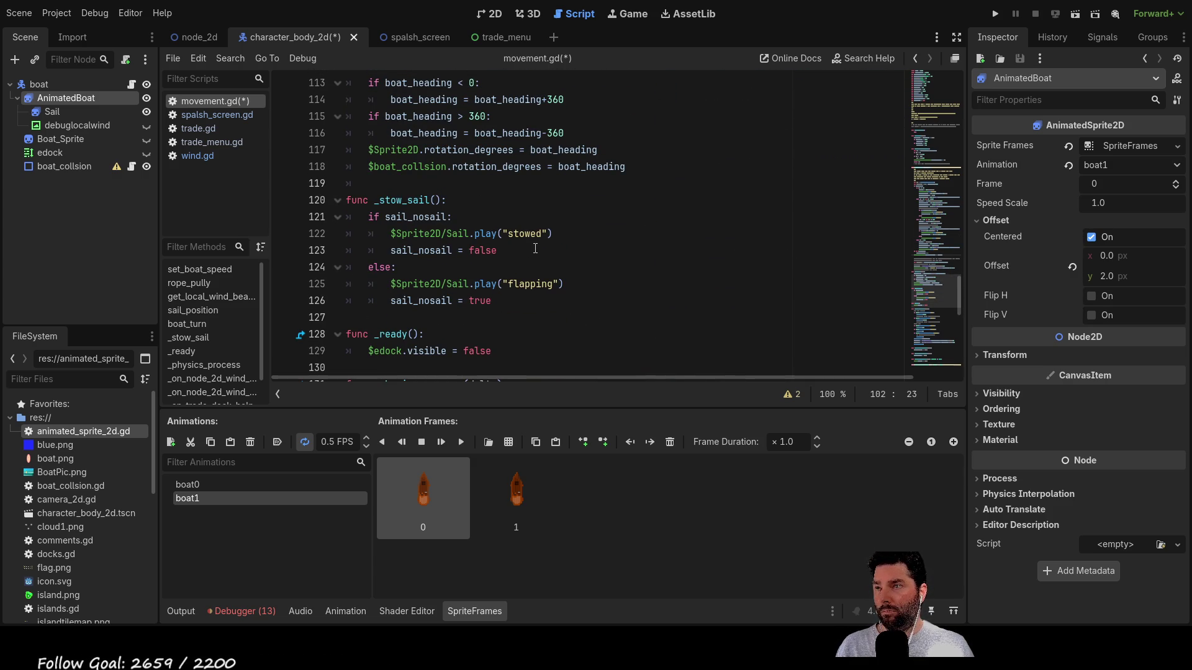
- Paste $AnimatedBoat/Sail over the old sail paths in the _stow_sail 'stowed' and 'flapping' calls
{"action": "double_click", "coordinate": [398, 151]}
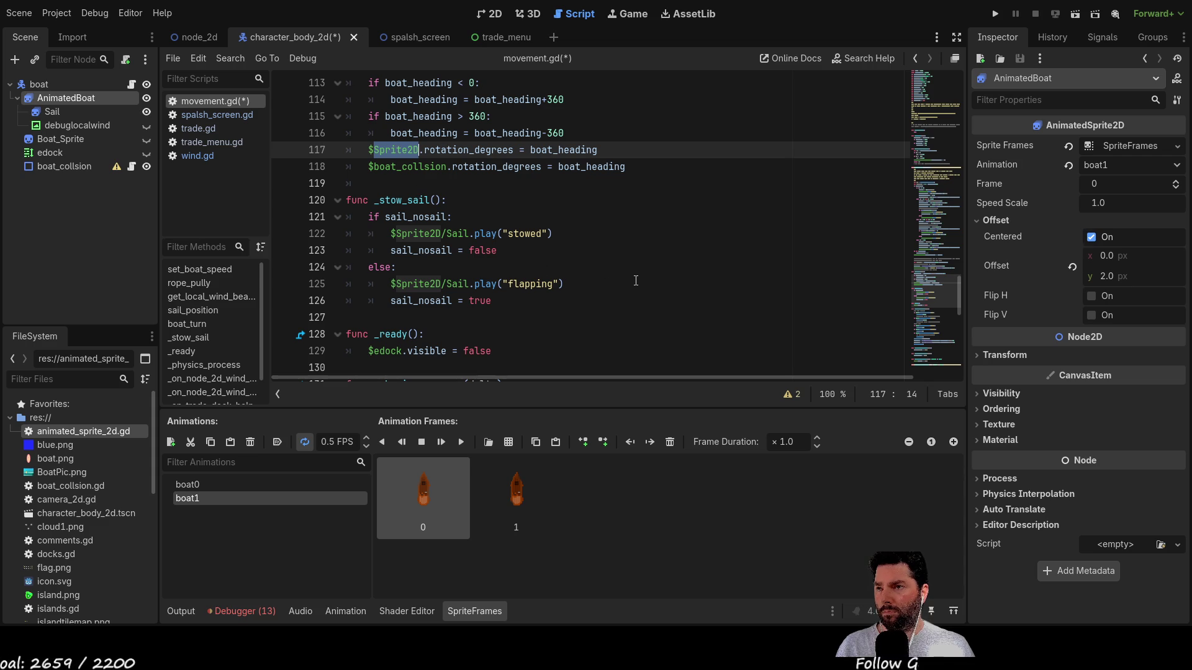
{"action": "left_click_drag", "start_coordinate": [391, 233], "coordinate": [470, 236]}
{"action": "key", "text": "ctrl+v"}
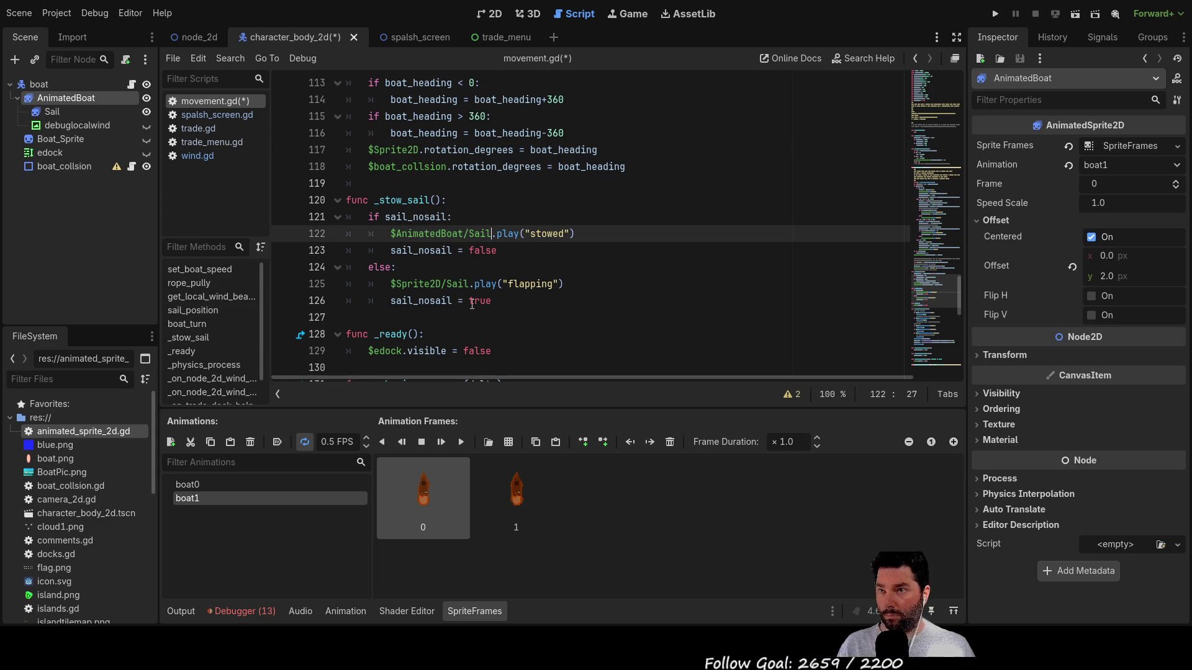
{"action": "left_click_drag", "start_coordinate": [390, 285], "coordinate": [458, 285]}
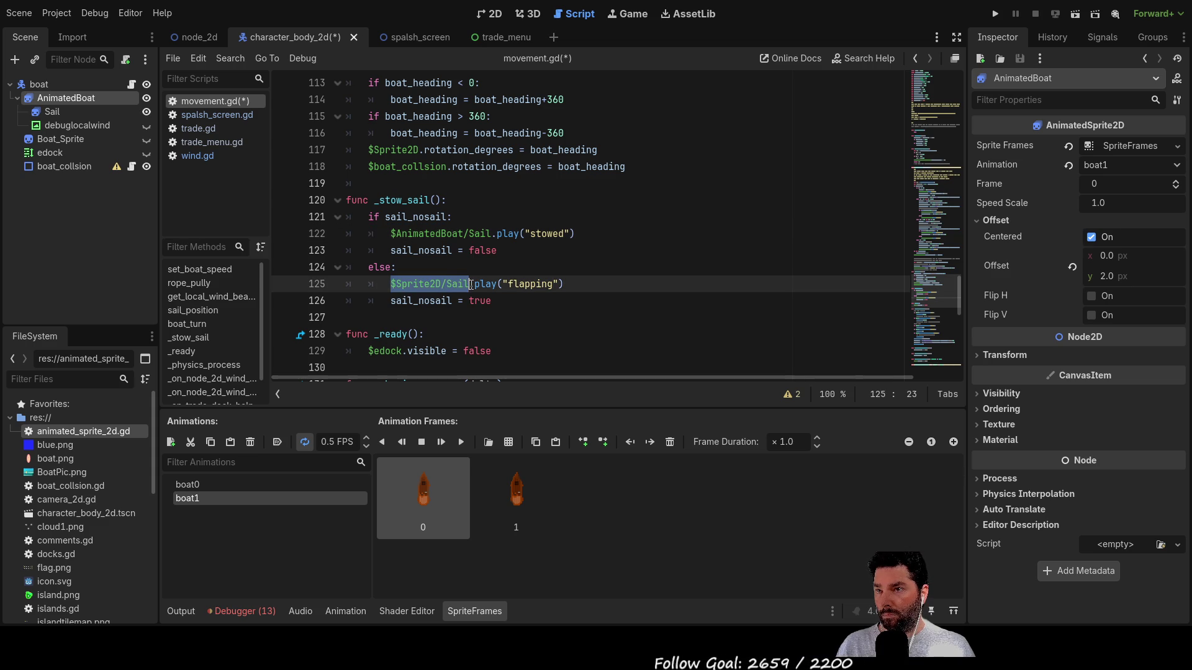
{"action": "key", "text": "ctrl+v"}
{"action": "scroll", "coordinate": [545, 305], "scroll_direction": "down", "scroll_amount": 10}
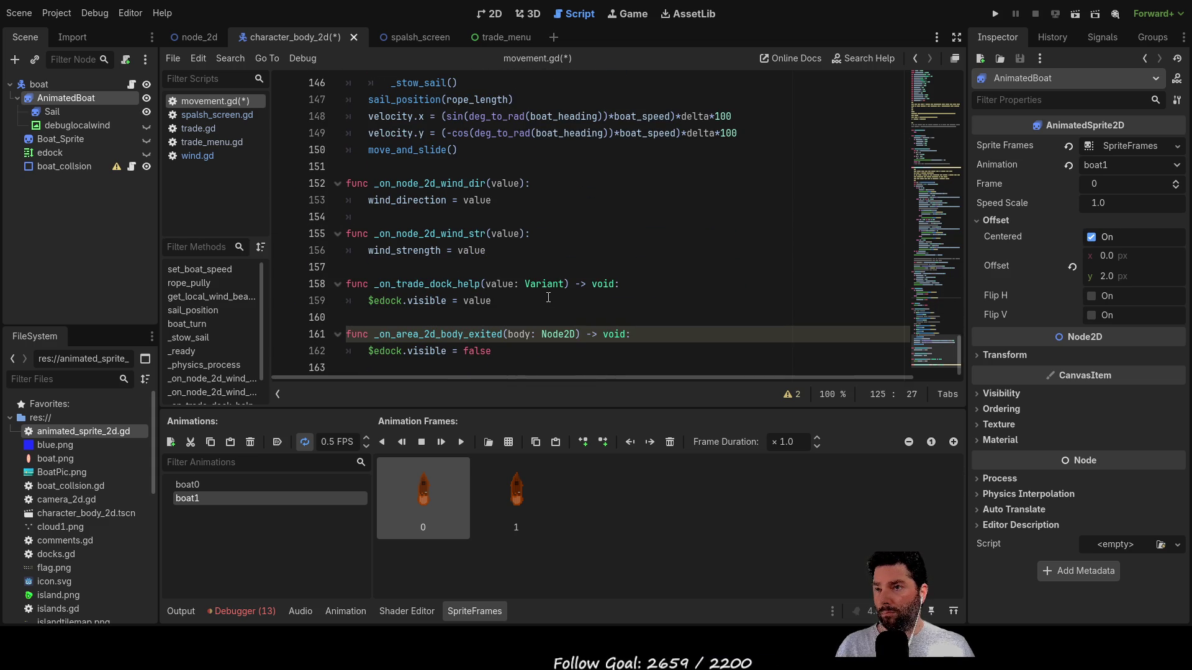
- Run the game and start sailing to reveal the null-instance error in the debugger
{"action": "left_click", "coordinate": [995, 14]}
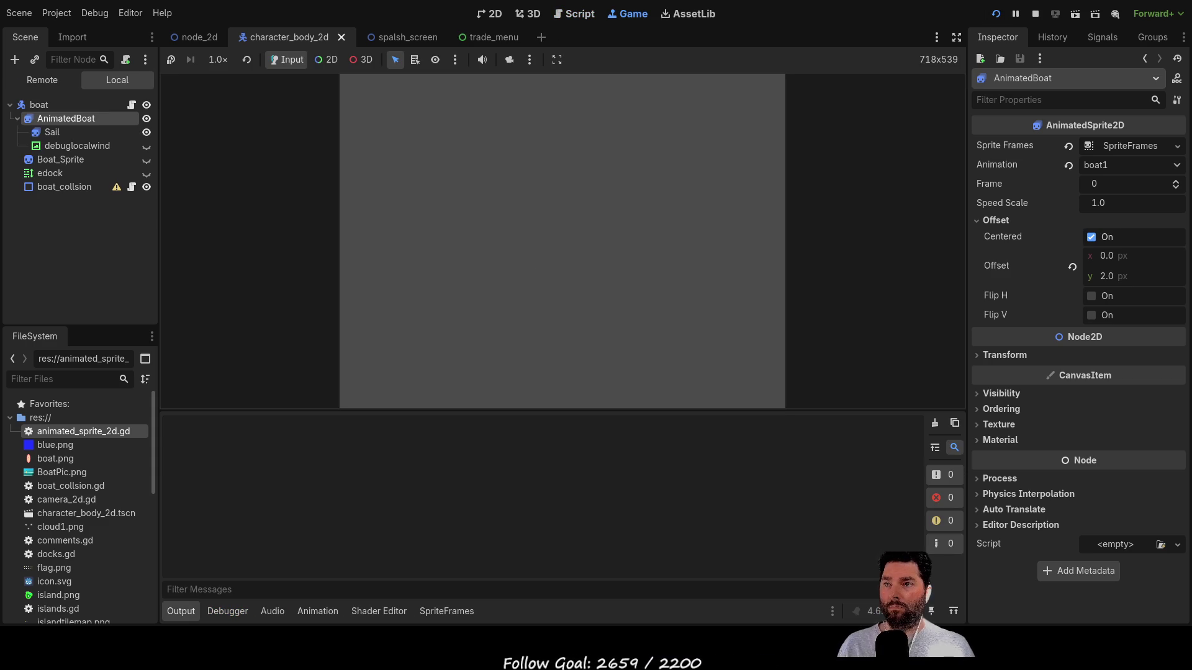
{"action": "left_click", "coordinate": [445, 103]}
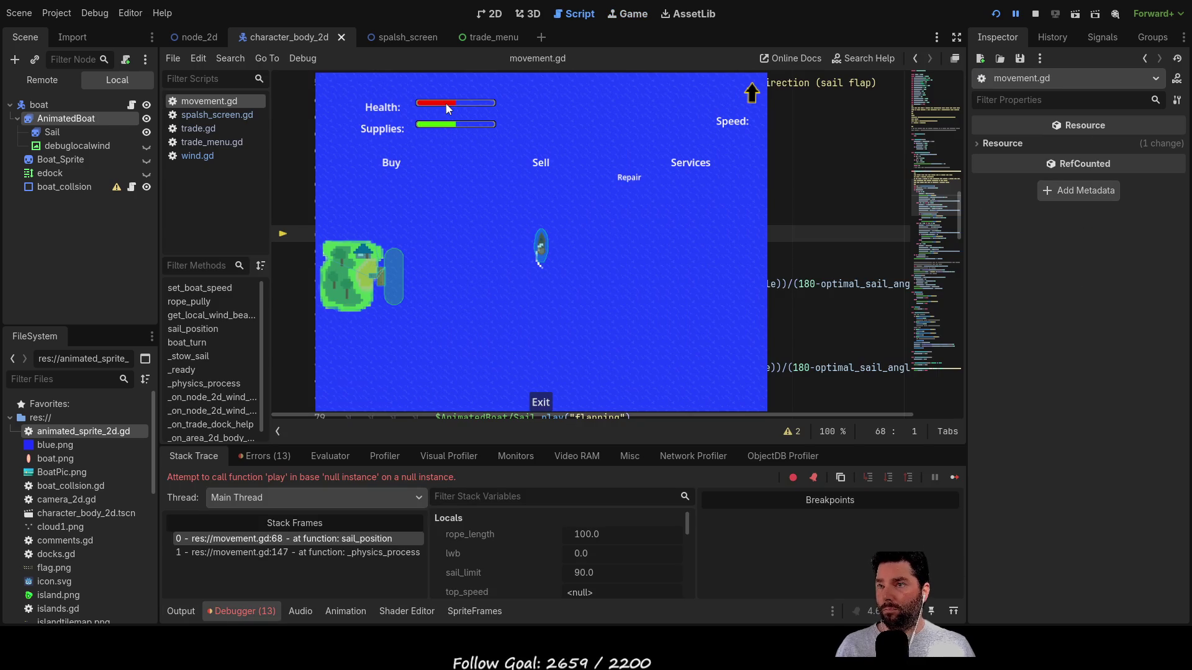
{"action": "double_click", "coordinate": [355, 477]}
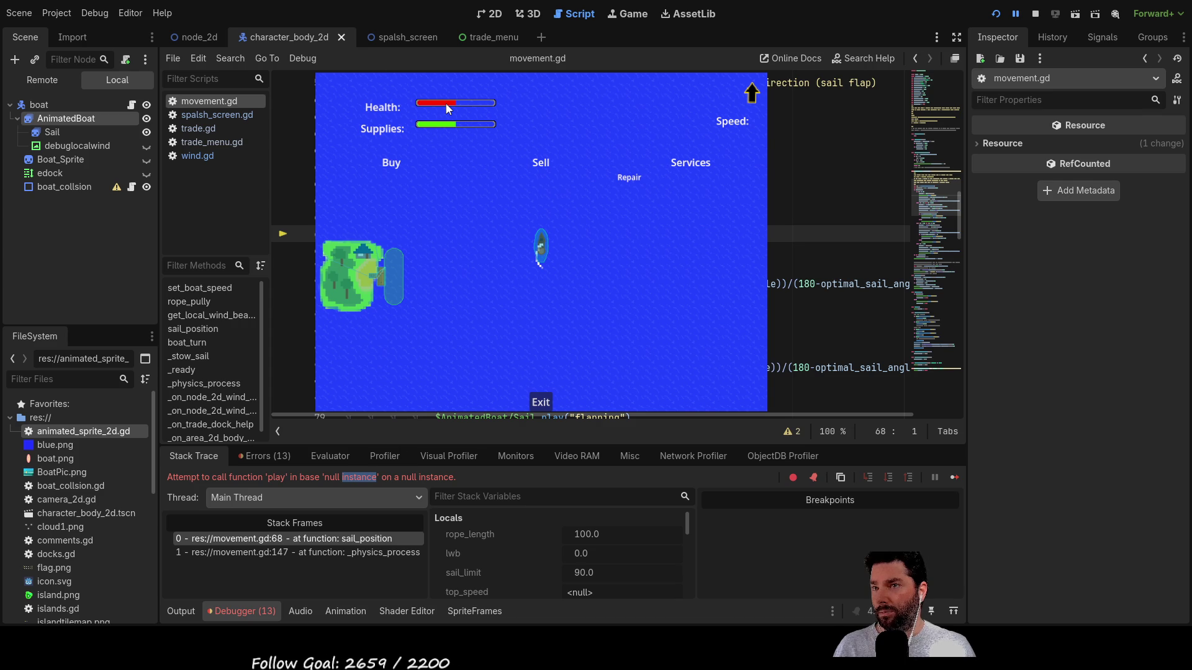
- Make line 68 play "right" on $AnimatedBoat/Sail and close the debug session
{"action": "left_click", "coordinate": [445, 102]}
{"action": "key", "text": "Right"}
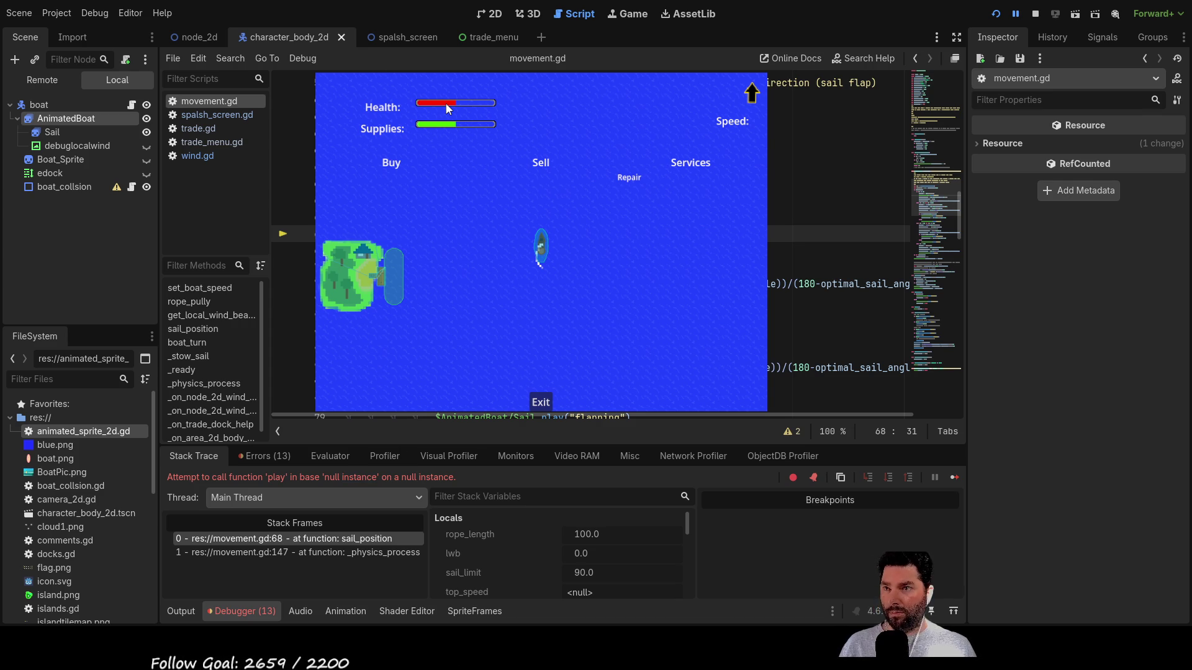
{"action": "type", "text": "Sail"}
{"action": "left_click", "coordinate": [1034, 13]}
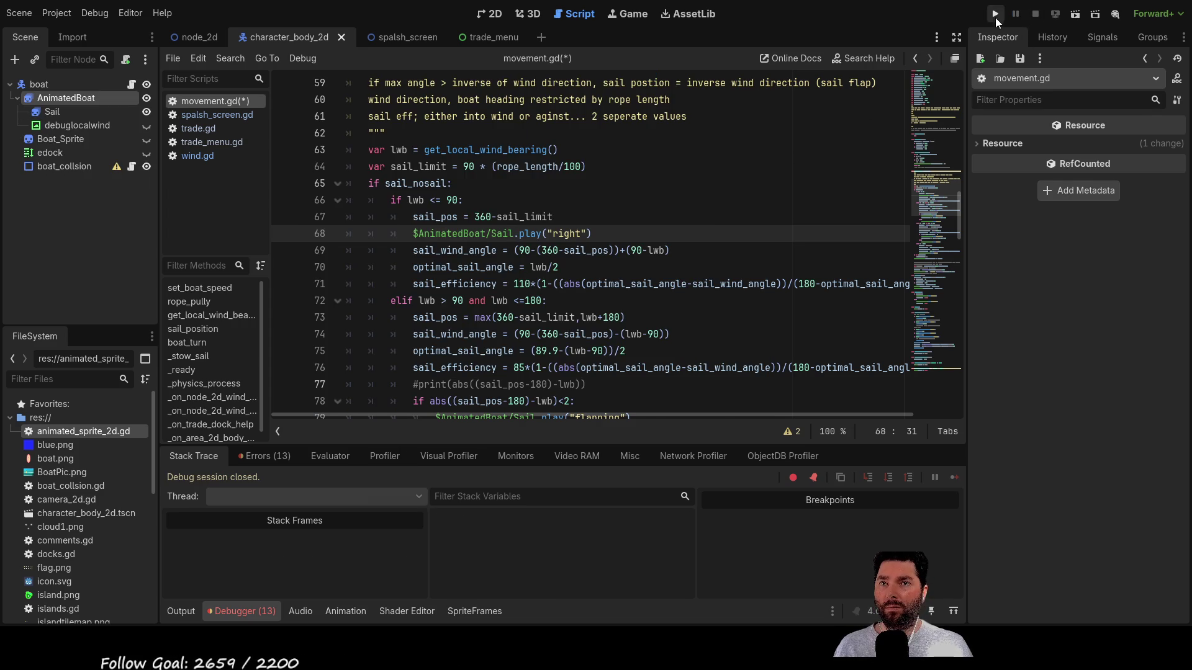
- Rerun the game, sail with A until the boat_turn error at line 117 appears, then stop
{"action": "left_click", "coordinate": [995, 13]}
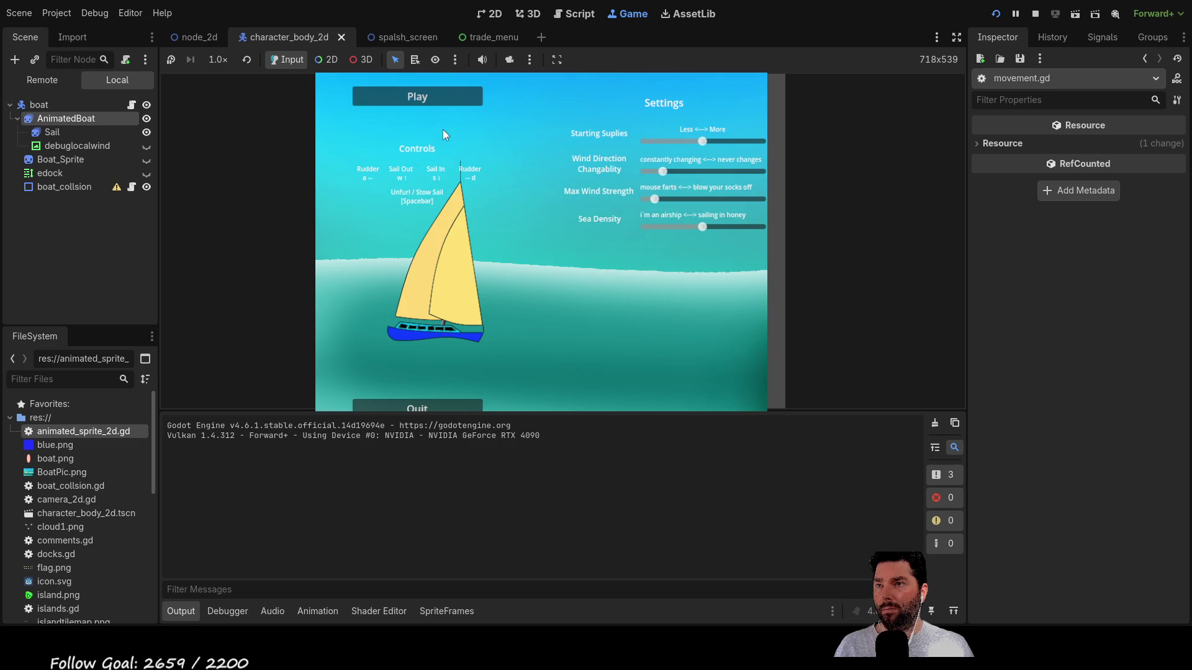
{"action": "left_click", "coordinate": [434, 94]}
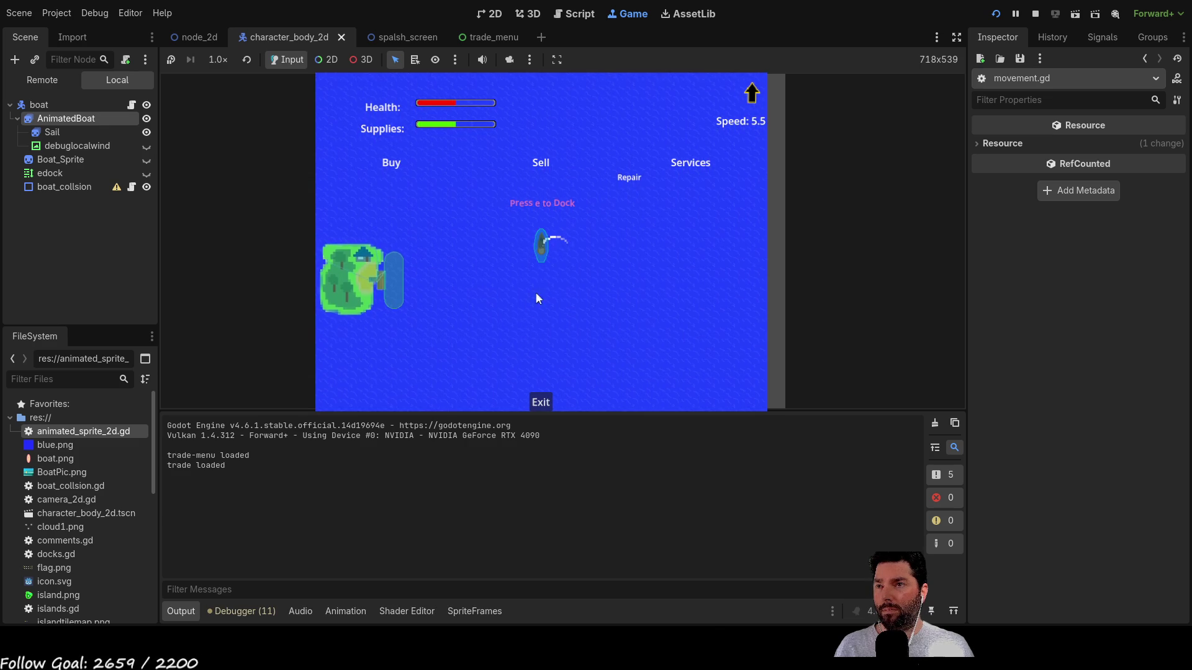
{"action": "key", "text": "a"}
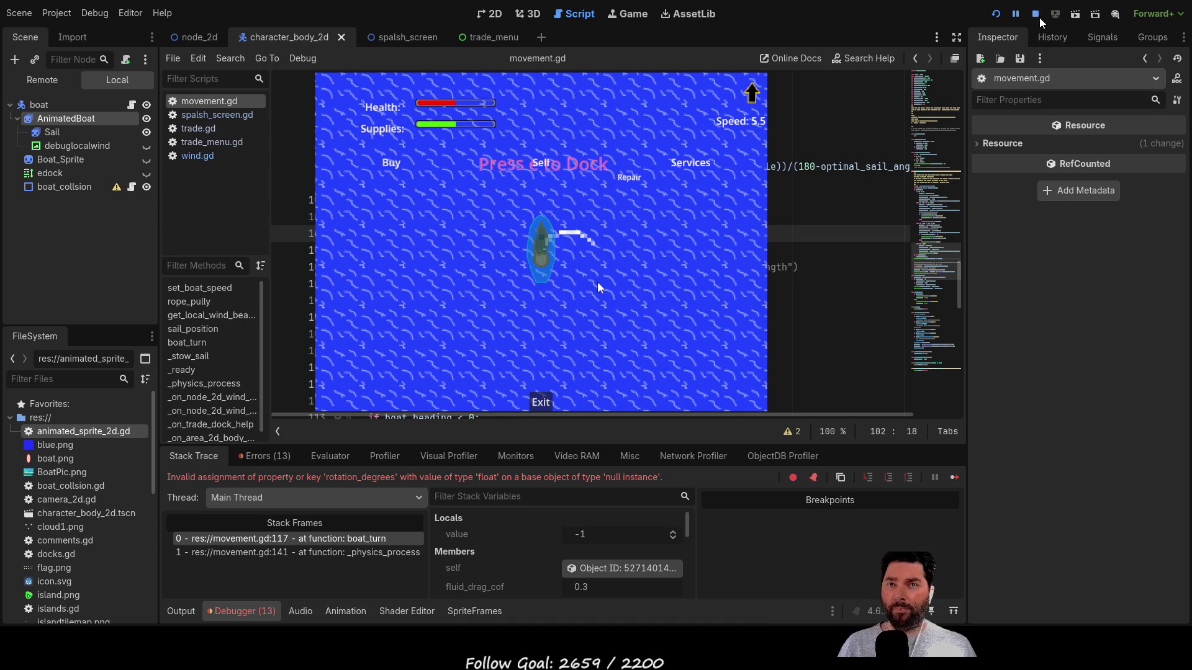
{"action": "key", "text": "F8"}
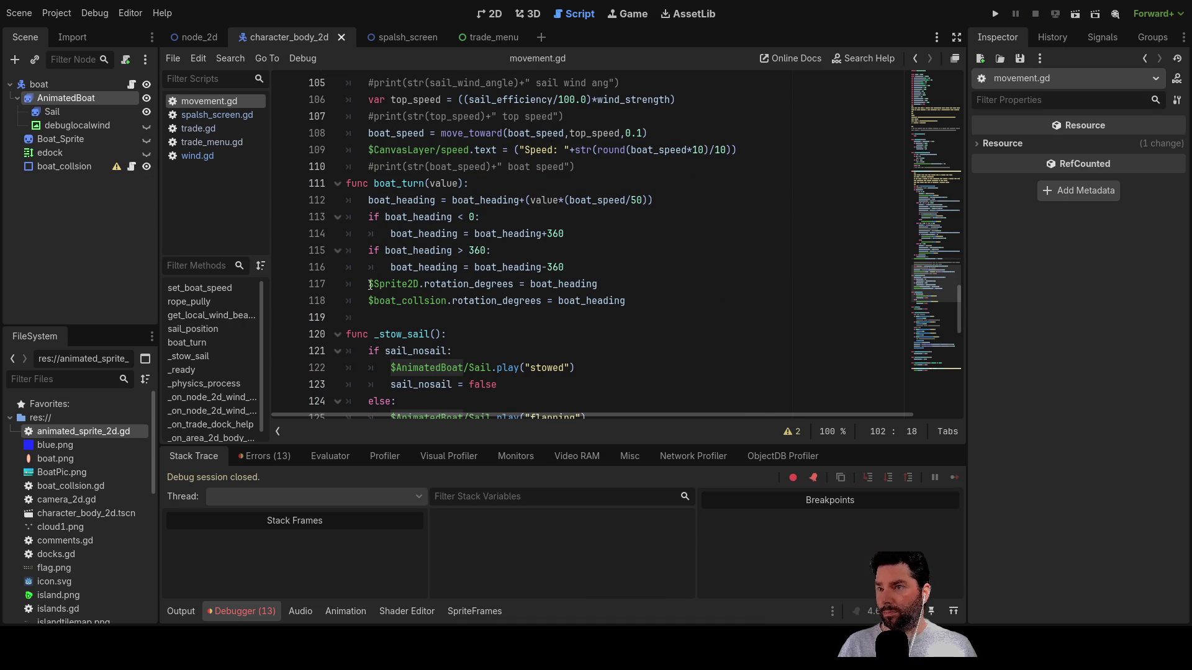
- Replace the $Sprite2D reference on line 117 with the AnimatedBoat path and rerun the game
{"action": "left_click_drag", "start_coordinate": [370, 285], "coordinate": [398, 285]}
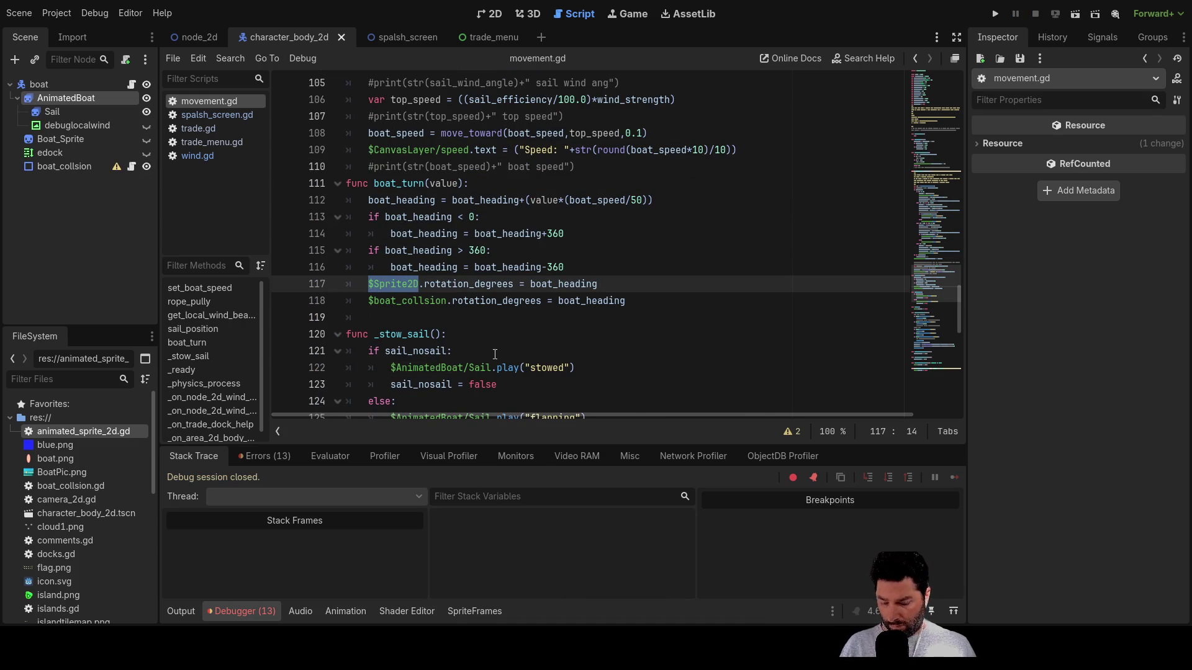
{"action": "scroll", "coordinate": [456, 314], "scroll_direction": "down", "scroll_amount": 13}
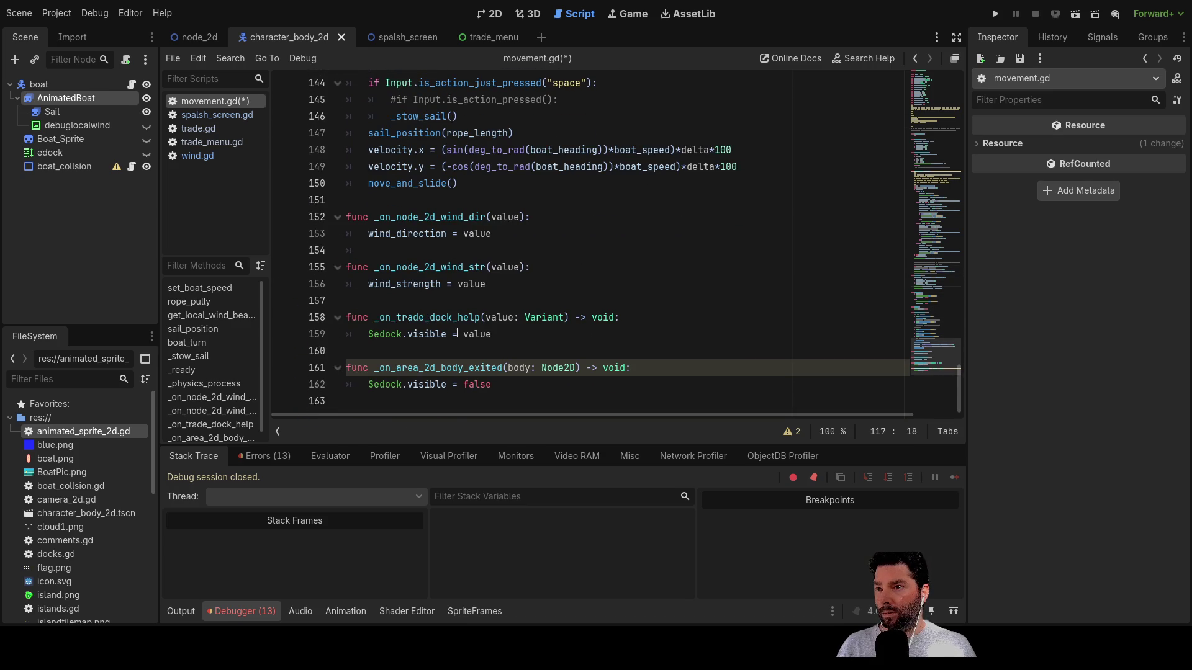
{"action": "scroll", "coordinate": [458, 330], "scroll_direction": "up", "scroll_amount": 20}
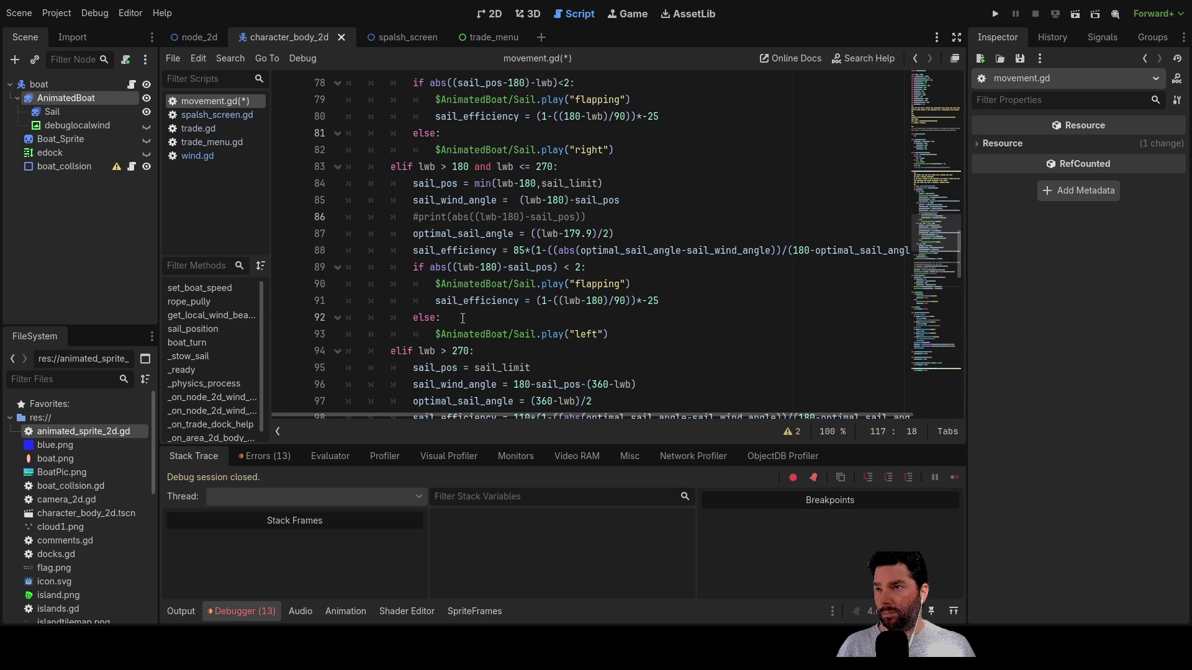
{"action": "scroll", "coordinate": [467, 307], "scroll_direction": "up", "scroll_amount": 14}
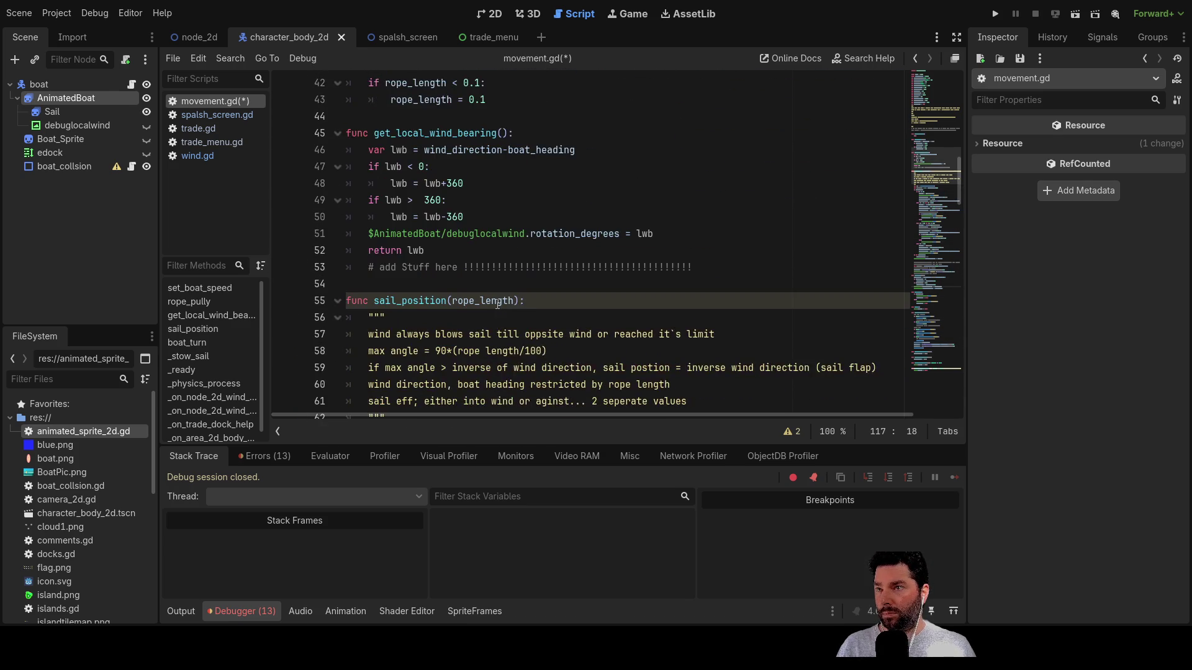
{"action": "scroll", "coordinate": [497, 304], "scroll_direction": "up", "scroll_amount": 12}
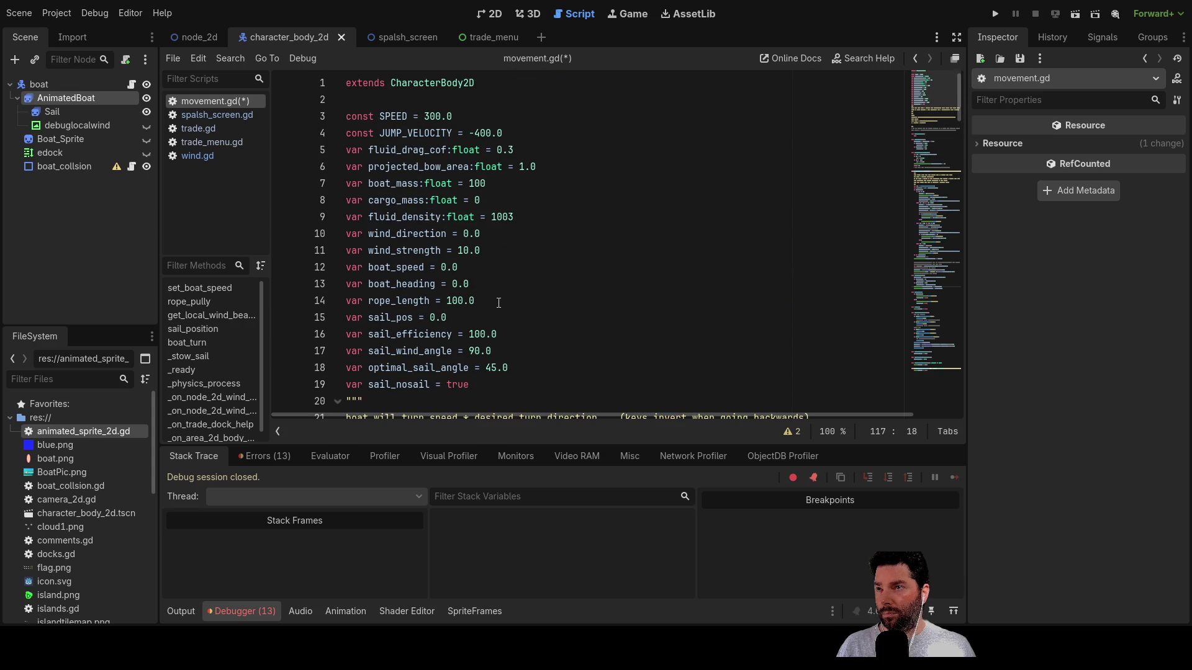
{"action": "left_click", "coordinate": [993, 18]}
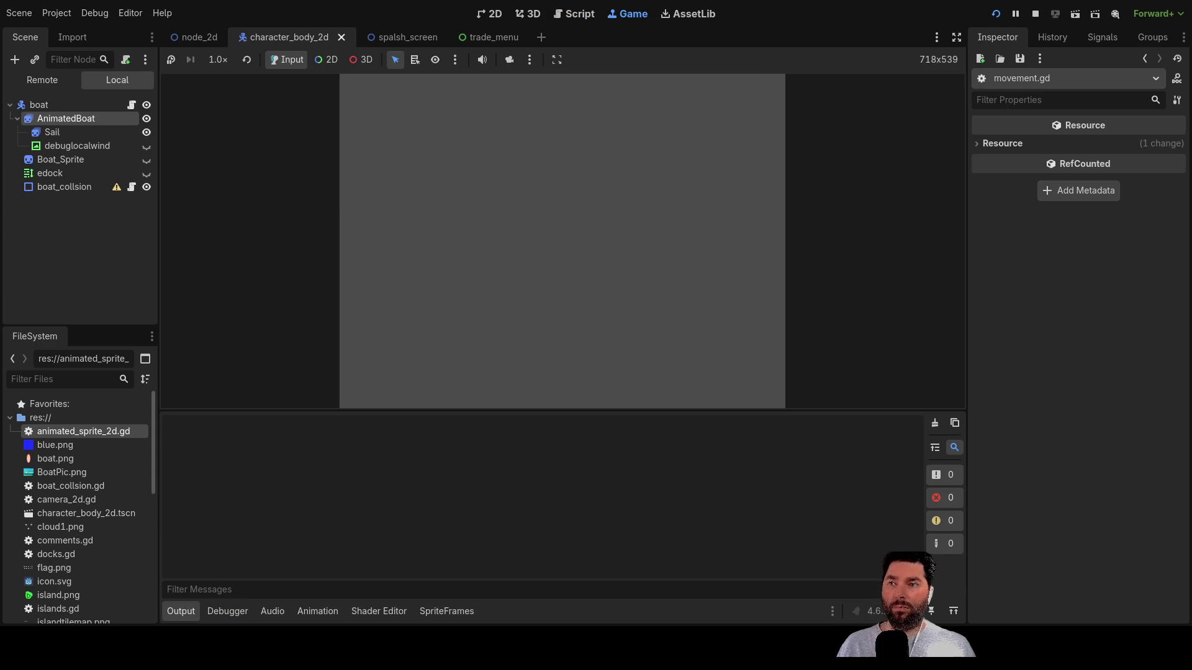
- Start sailing, zoom in, dock at the island with E, reverse out, stow the sail, then stop the game
{"action": "left_click", "coordinate": [433, 99]}
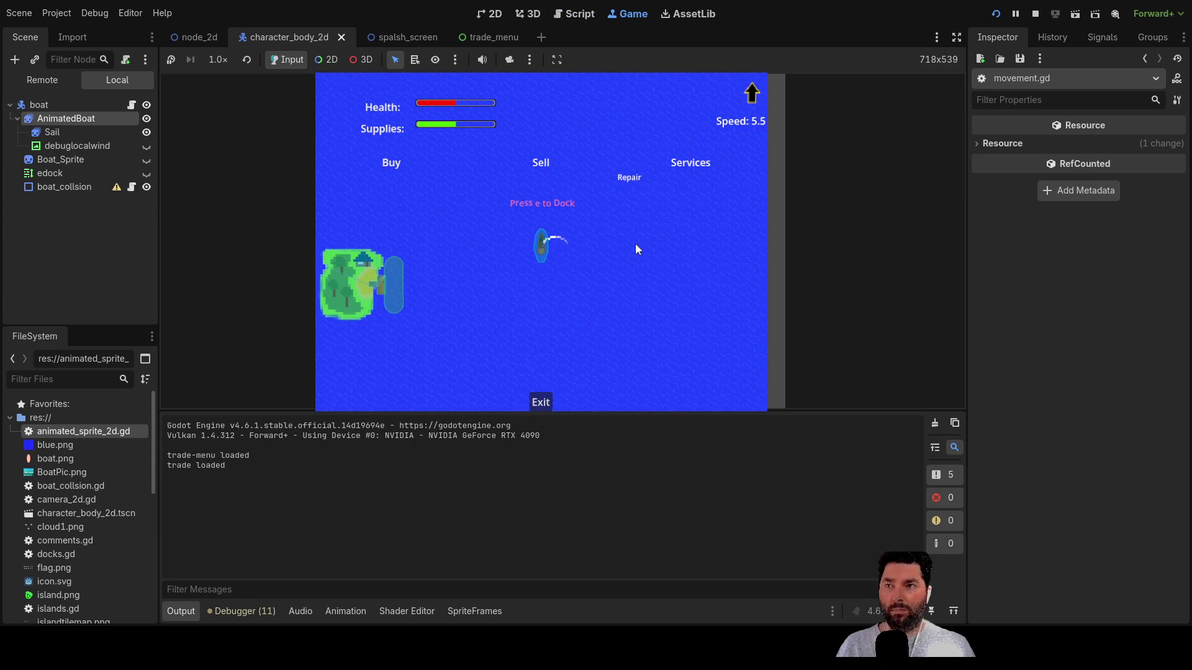
{"action": "scroll", "coordinate": [572, 271], "scroll_direction": "up", "scroll_amount": 10}
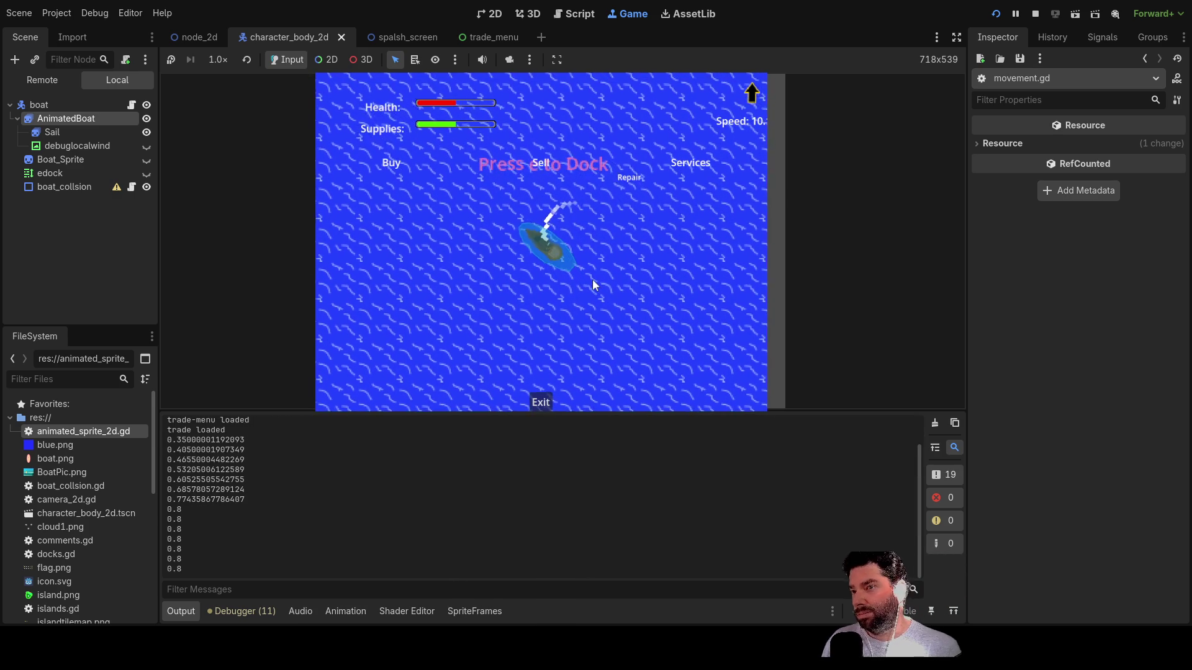
{"action": "scroll", "coordinate": [593, 278], "scroll_direction": "up", "scroll_amount": 6}
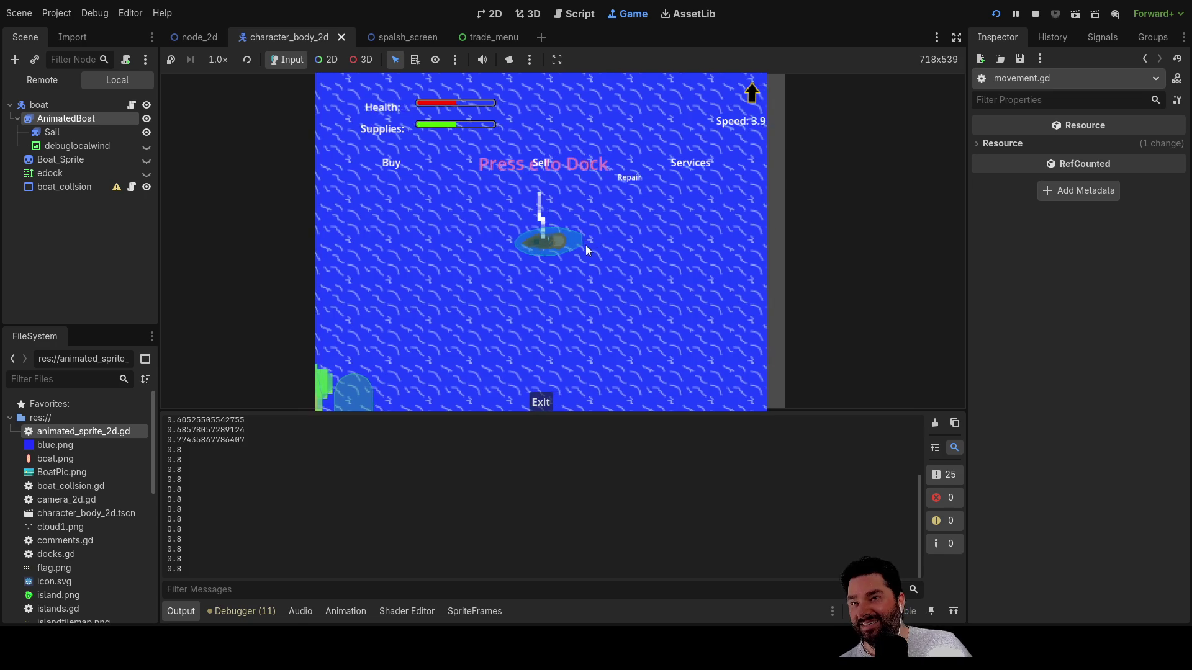
{"action": "scroll", "coordinate": [590, 255], "scroll_direction": "down", "scroll_amount": 5}
{"action": "scroll", "coordinate": [592, 262], "scroll_direction": "up", "scroll_amount": 20}
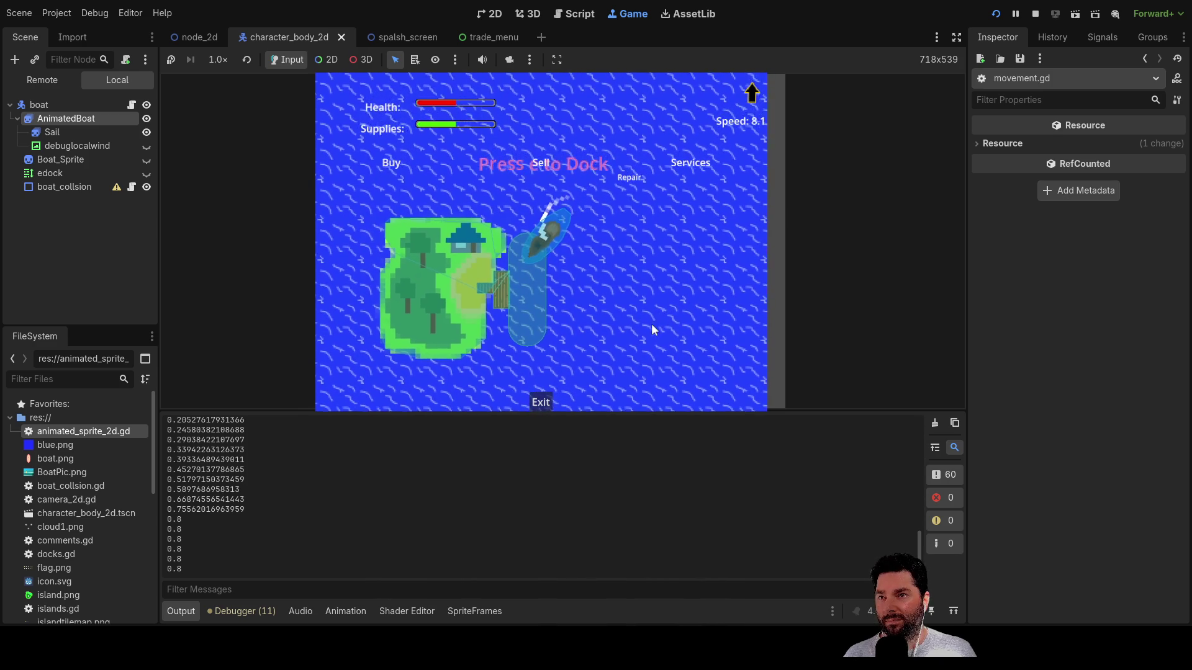
{"action": "key", "text": "e"}
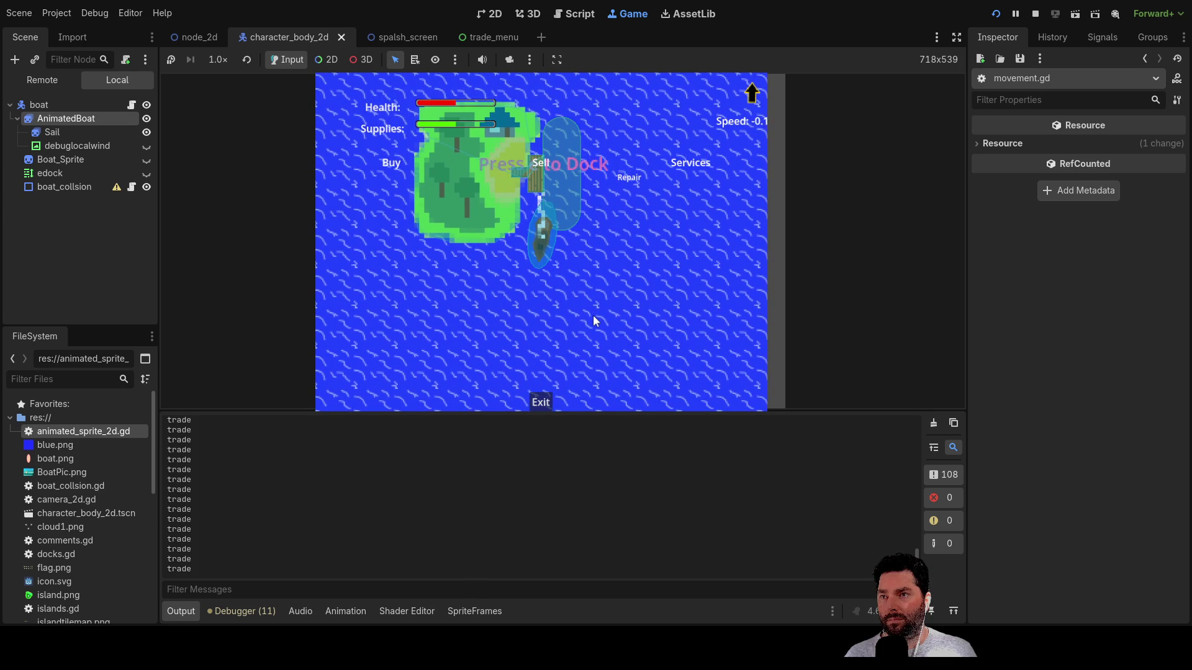
{"action": "key", "text": "Down"}
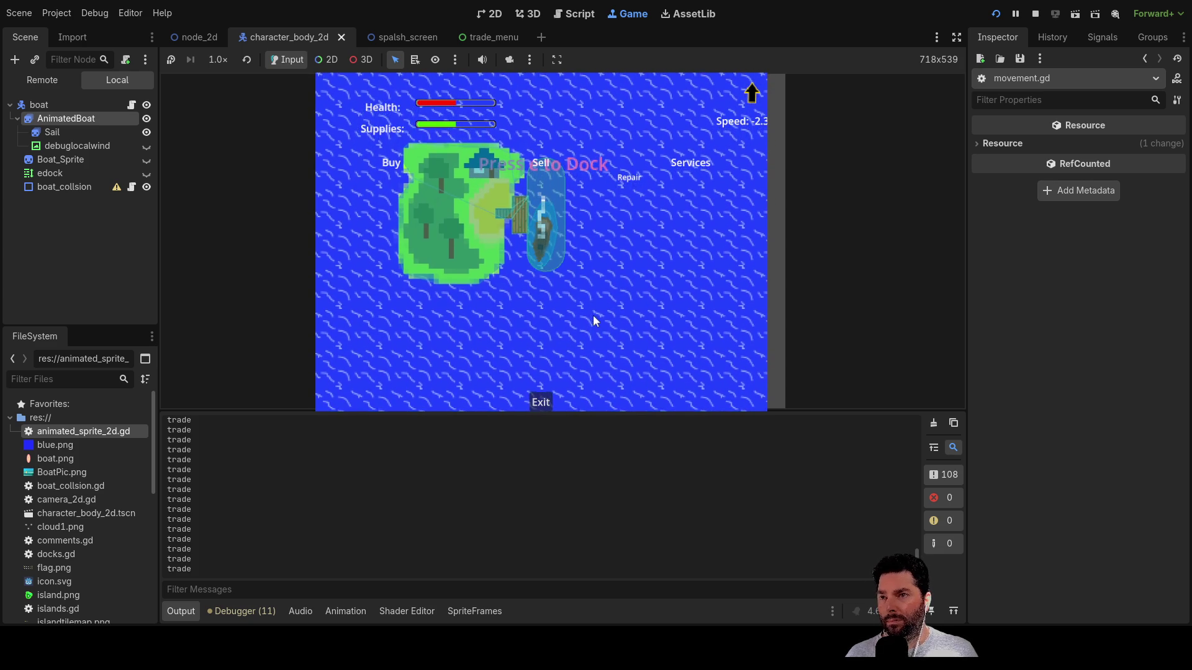
{"action": "key", "text": "s"}
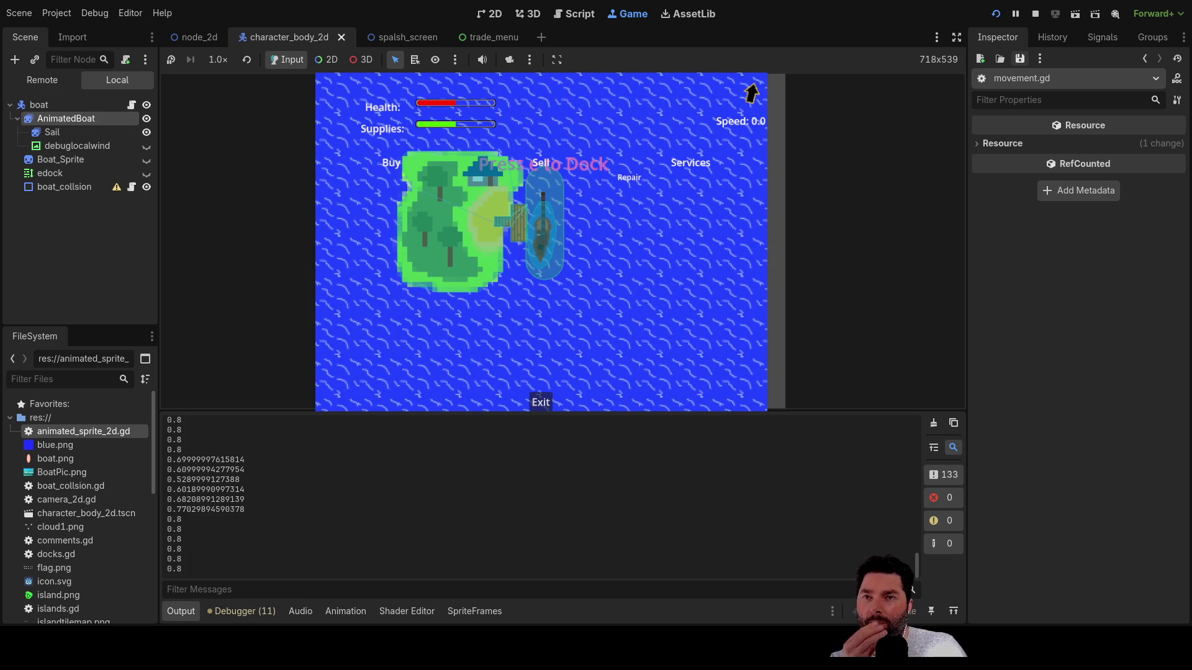
{"action": "left_click", "coordinate": [1037, 13]}
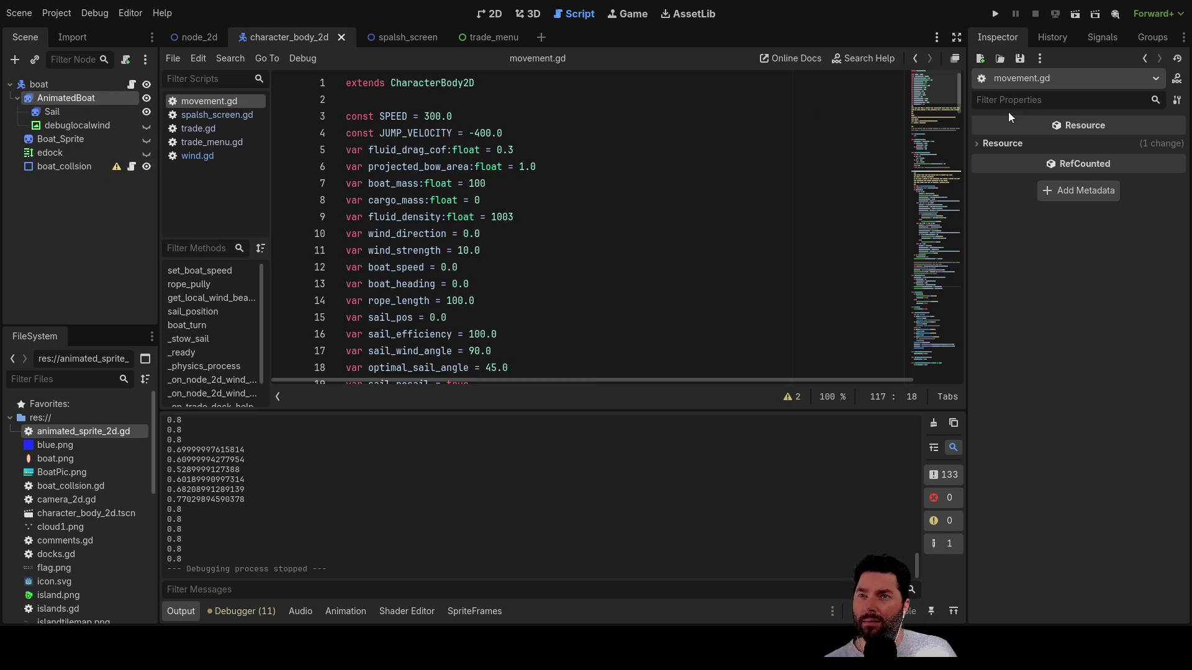
- Preview AnimatedBoat's boat1 animation playing in the 2D scene, then run the game again
{"action": "left_click", "coordinate": [62, 98]}
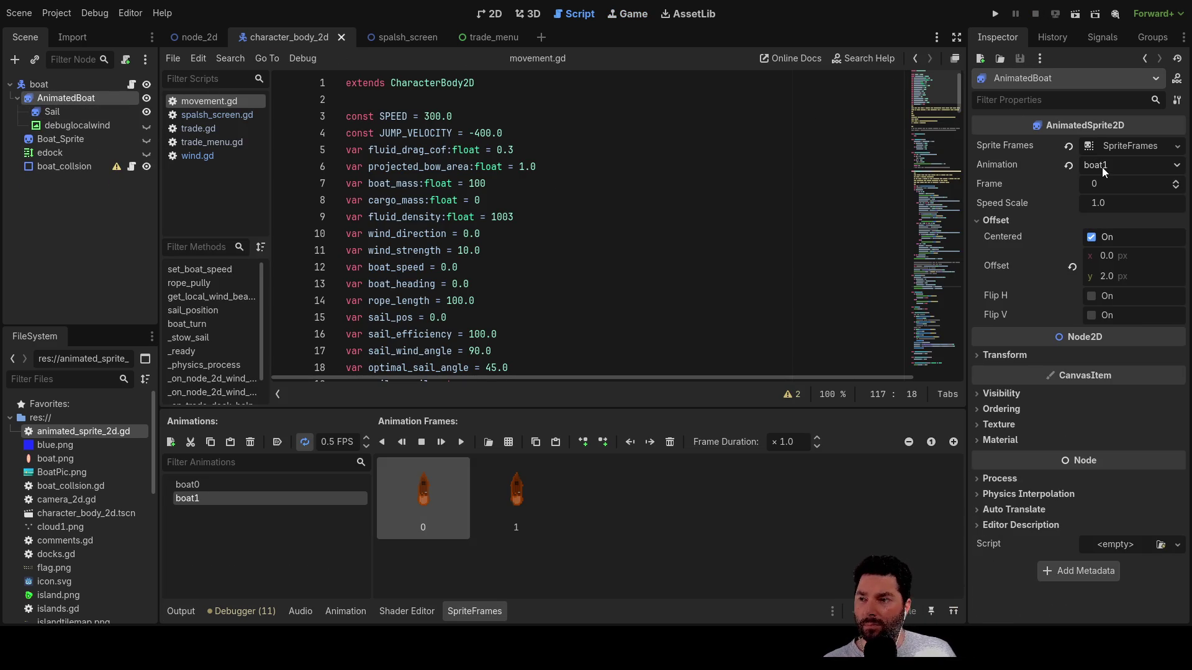
{"action": "left_click", "coordinate": [460, 442]}
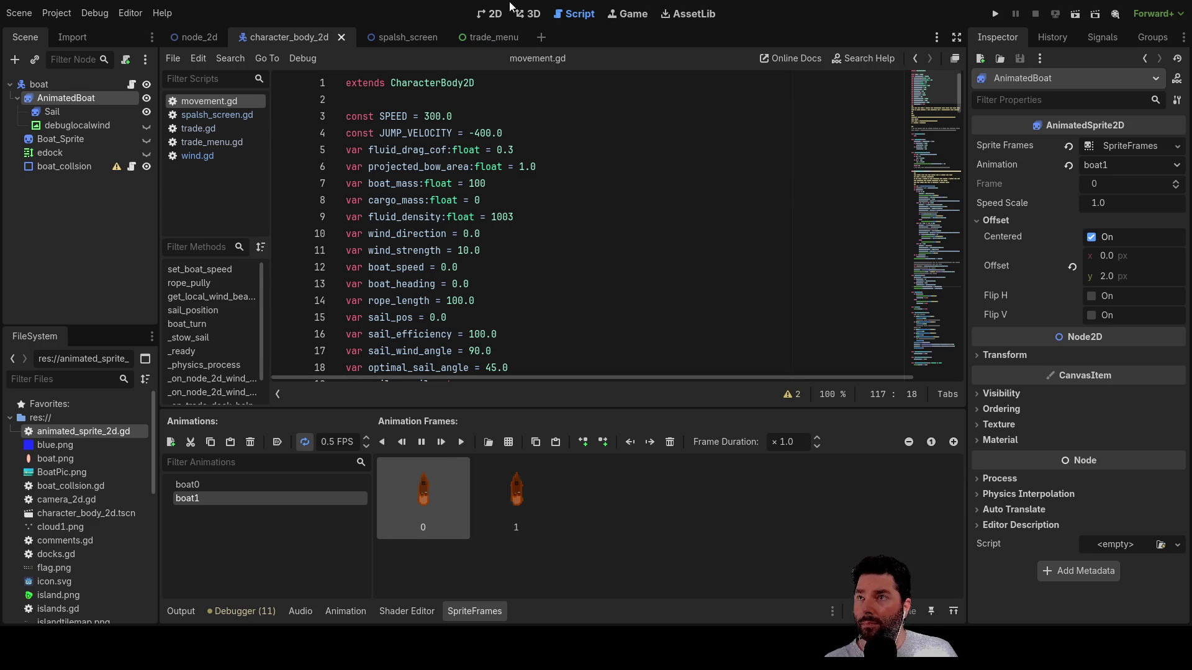
{"action": "left_click", "coordinate": [490, 13]}
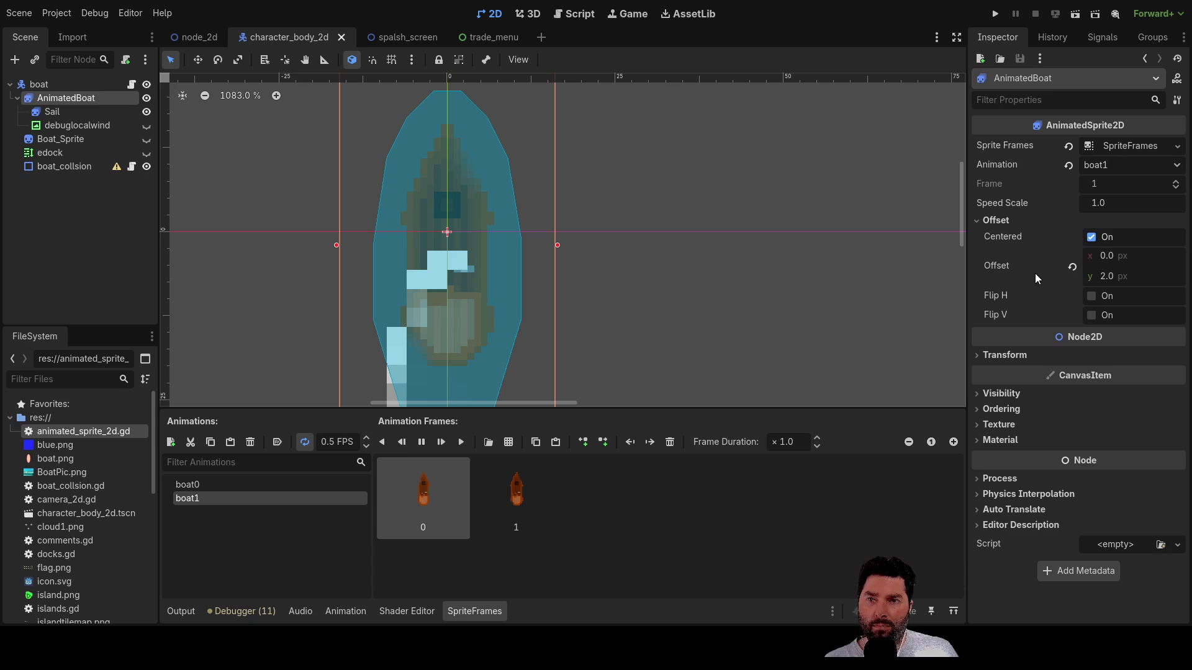
{"action": "left_click", "coordinate": [995, 14]}
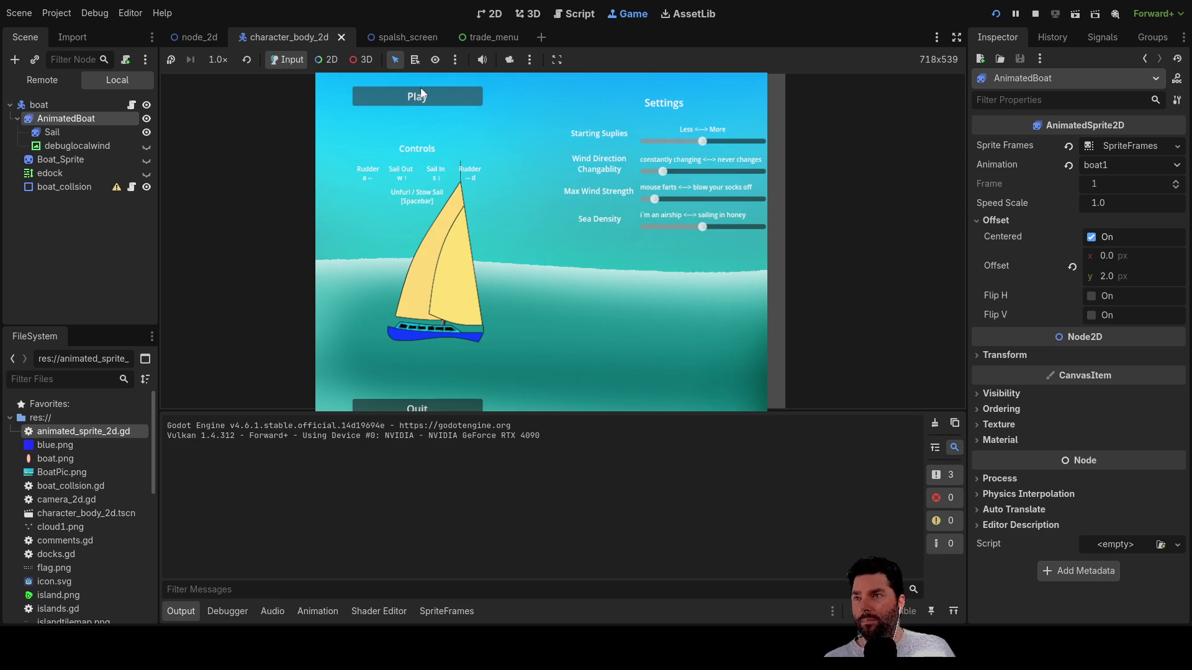
- Sail briefly with the brown boat sprite, then reload the game and start sailing again
{"action": "left_click", "coordinate": [421, 99]}
{"action": "scroll", "coordinate": [569, 286], "scroll_direction": "up", "scroll_amount": 15}
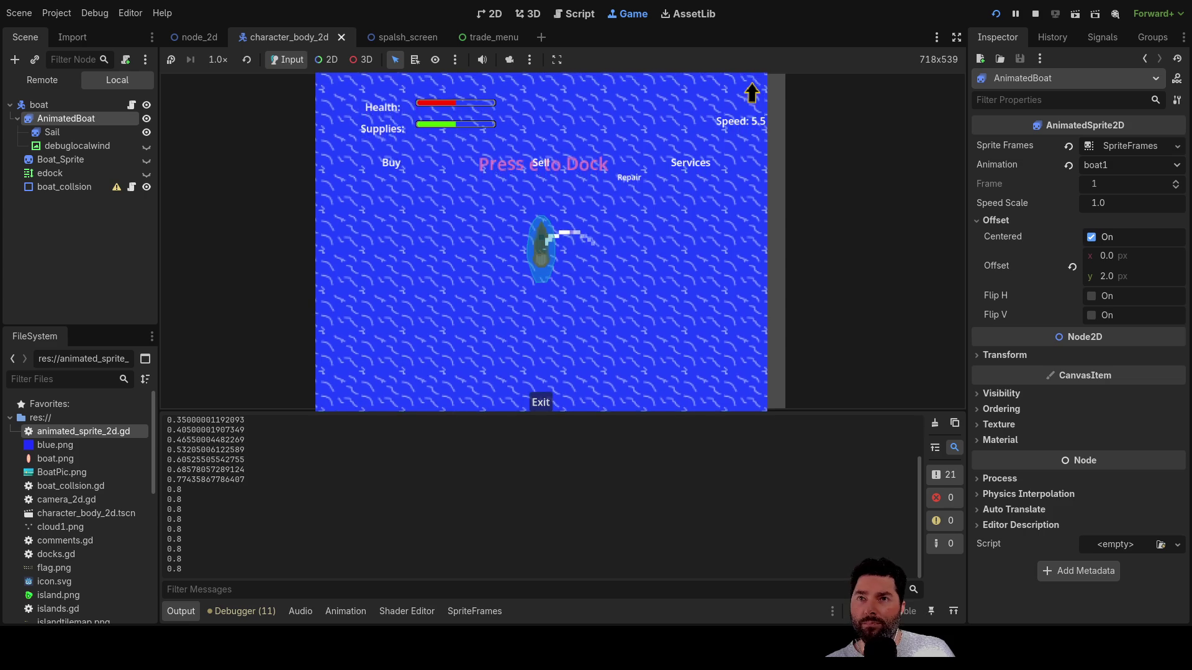
{"action": "left_click", "coordinate": [995, 13]}
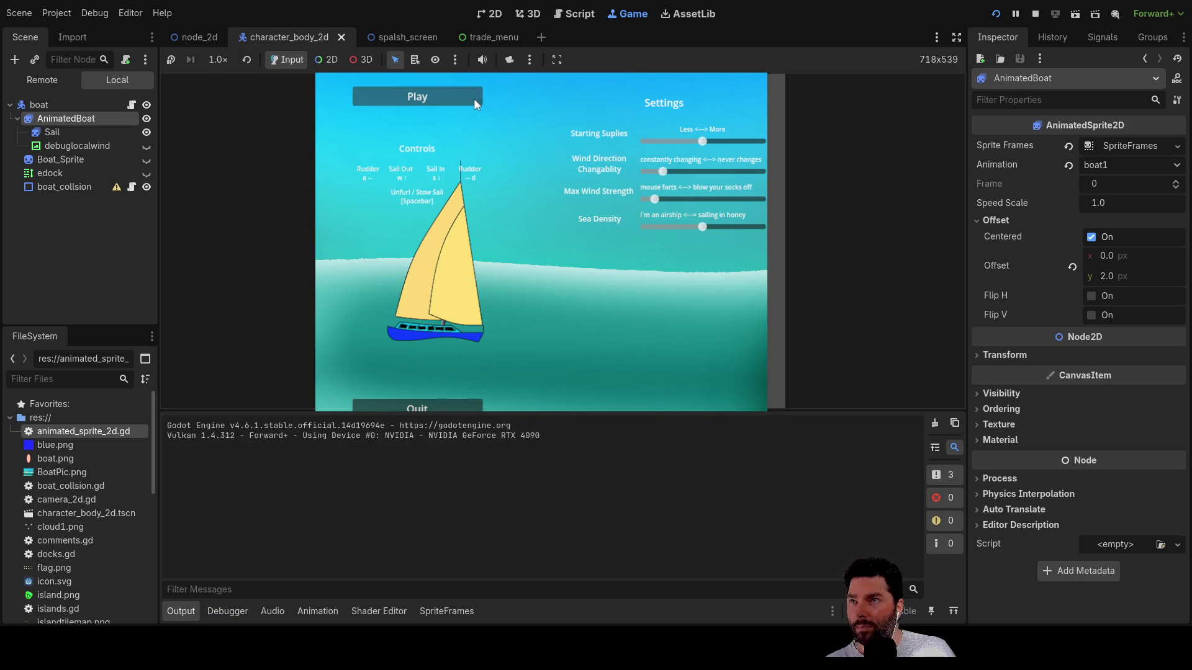
{"action": "left_click", "coordinate": [475, 98]}
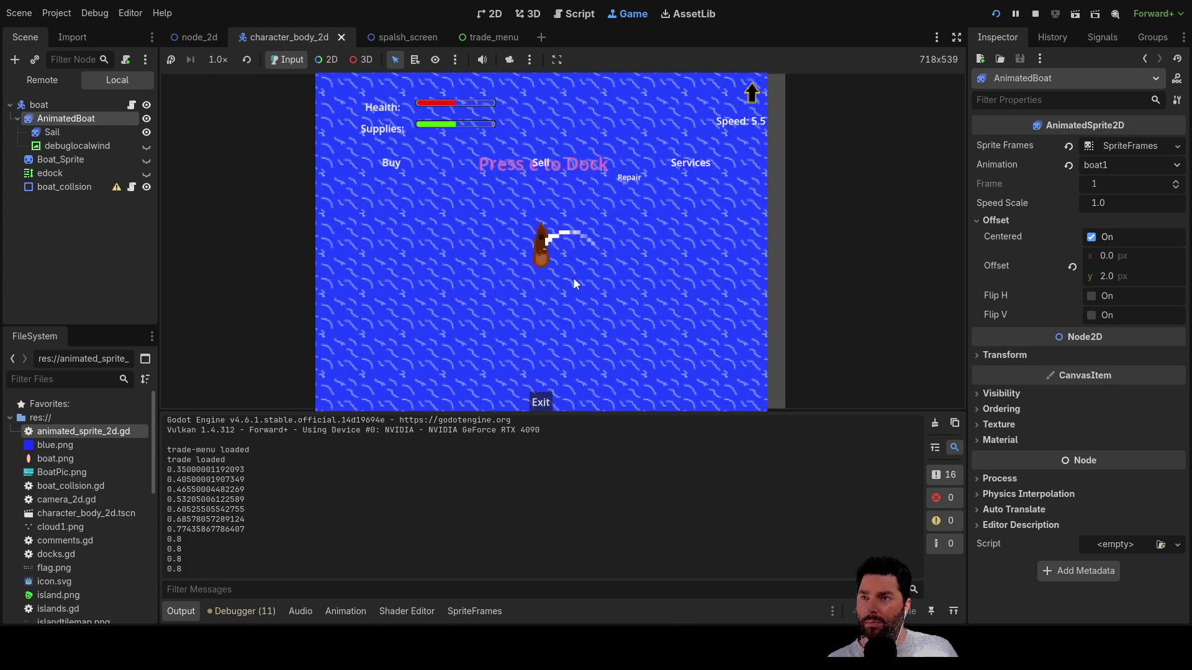
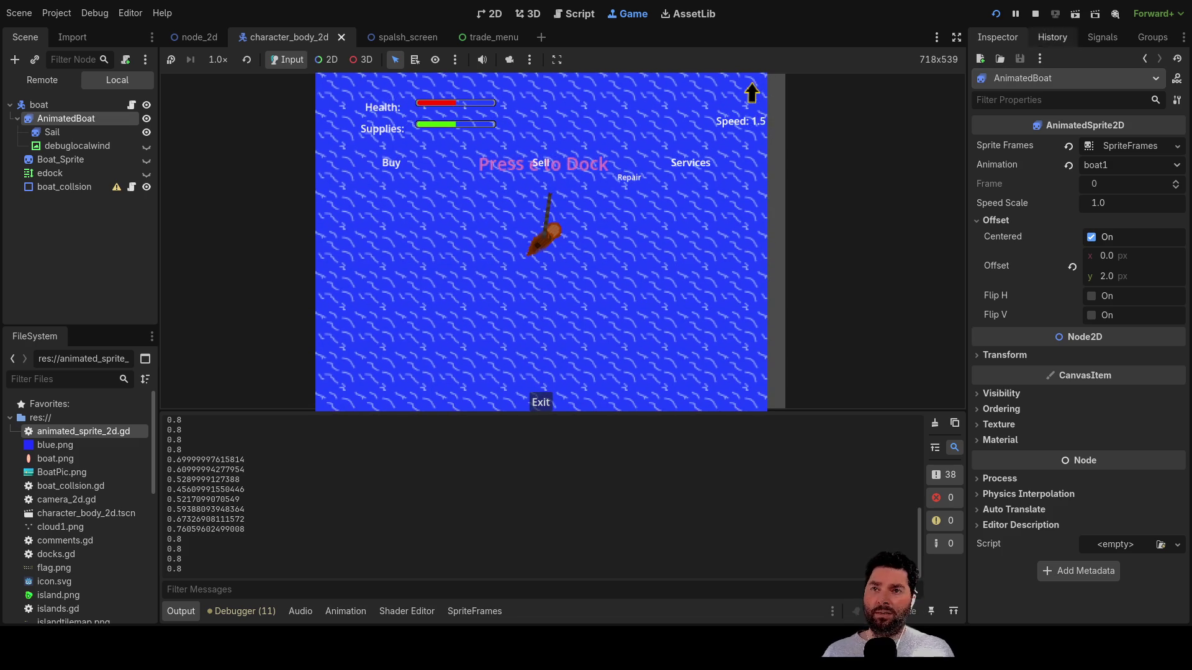
- Stop the game, change camera_2d.gd line 20 to 'if zoom.x >=4:', and relaunch with F5
{"action": "key", "text": "F8"}
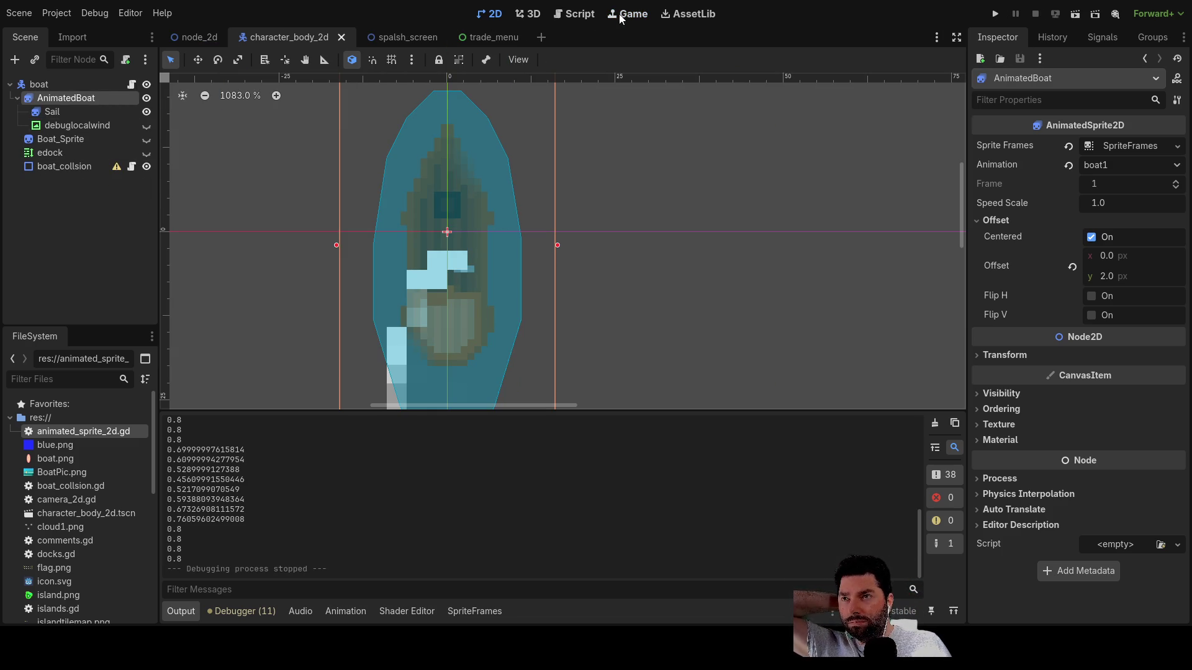
{"action": "left_click", "coordinate": [581, 14]}
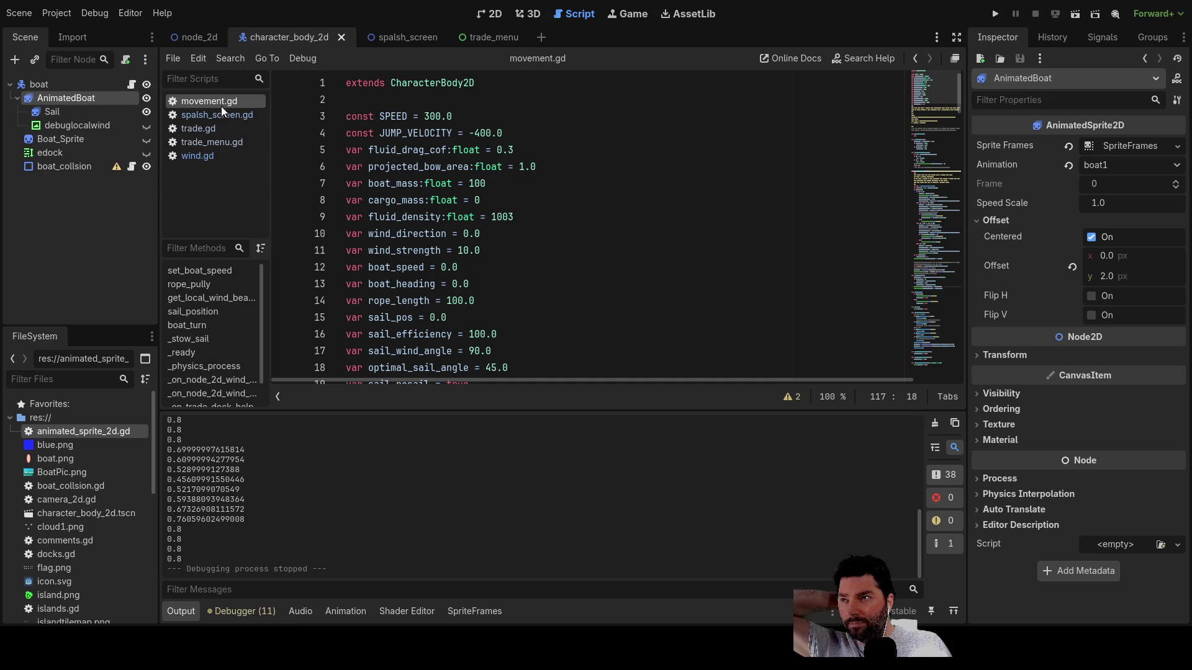
{"action": "scroll", "coordinate": [81, 481], "scroll_direction": "down", "scroll_amount": 1}
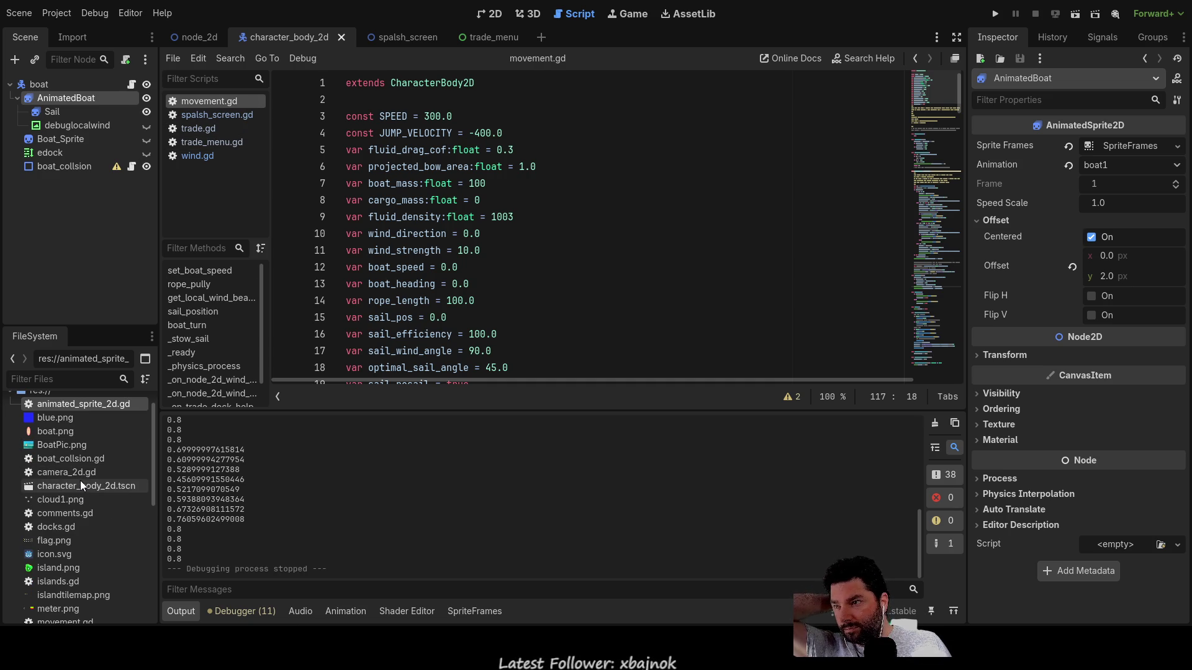
{"action": "double_click", "coordinate": [81, 473]}
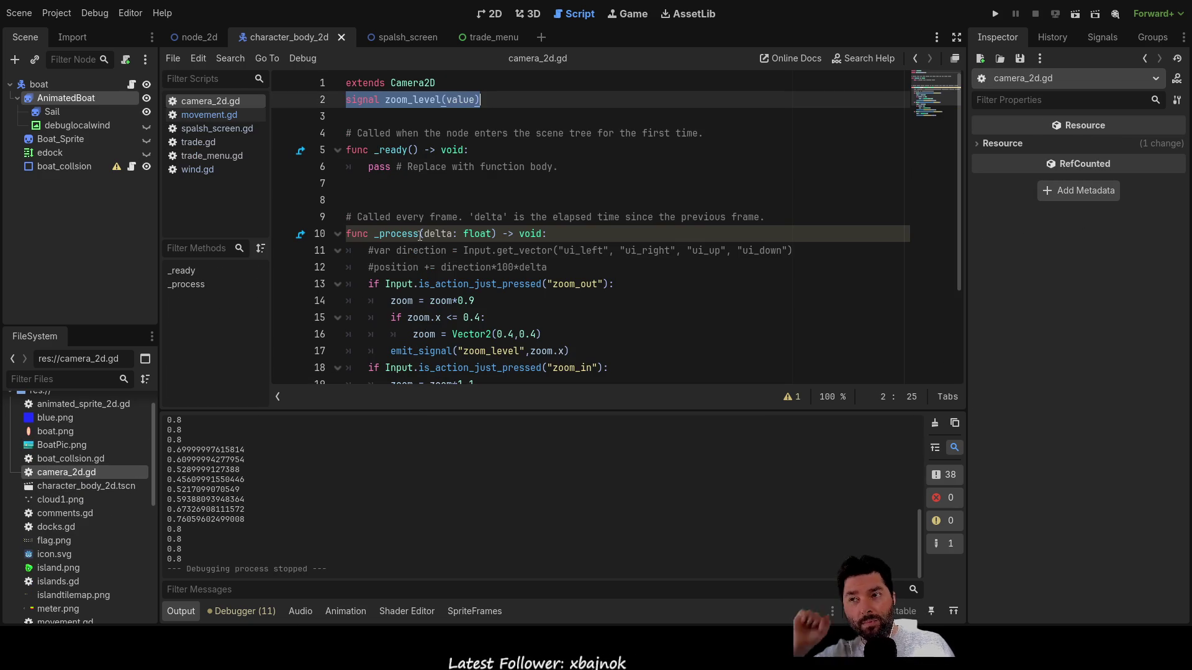
{"action": "scroll", "coordinate": [420, 236], "scroll_direction": "down", "scroll_amount": 3}
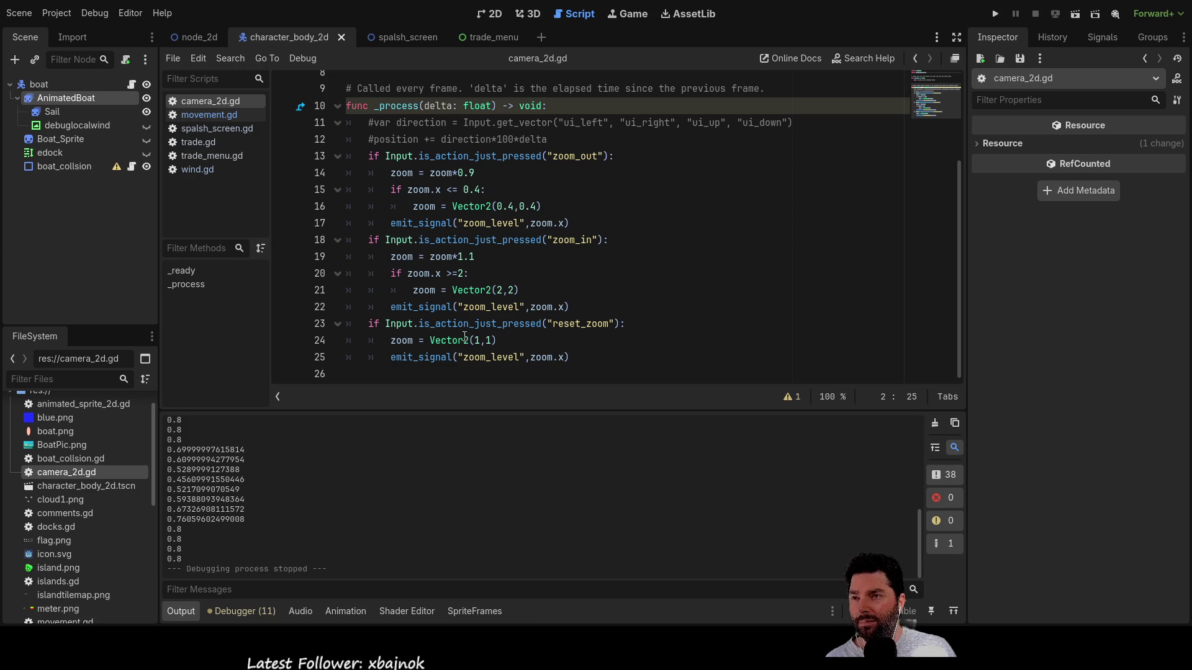
{"action": "left_click", "coordinate": [465, 273]}
{"action": "type", "text": "4"}
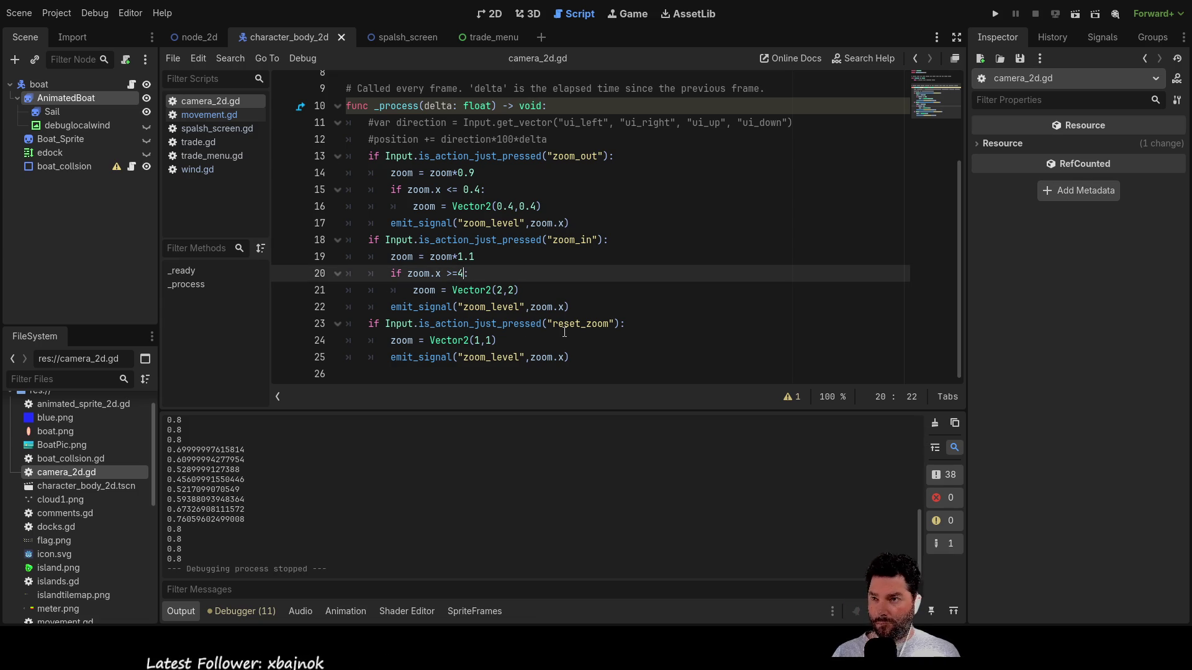
{"action": "key", "text": "F5"}
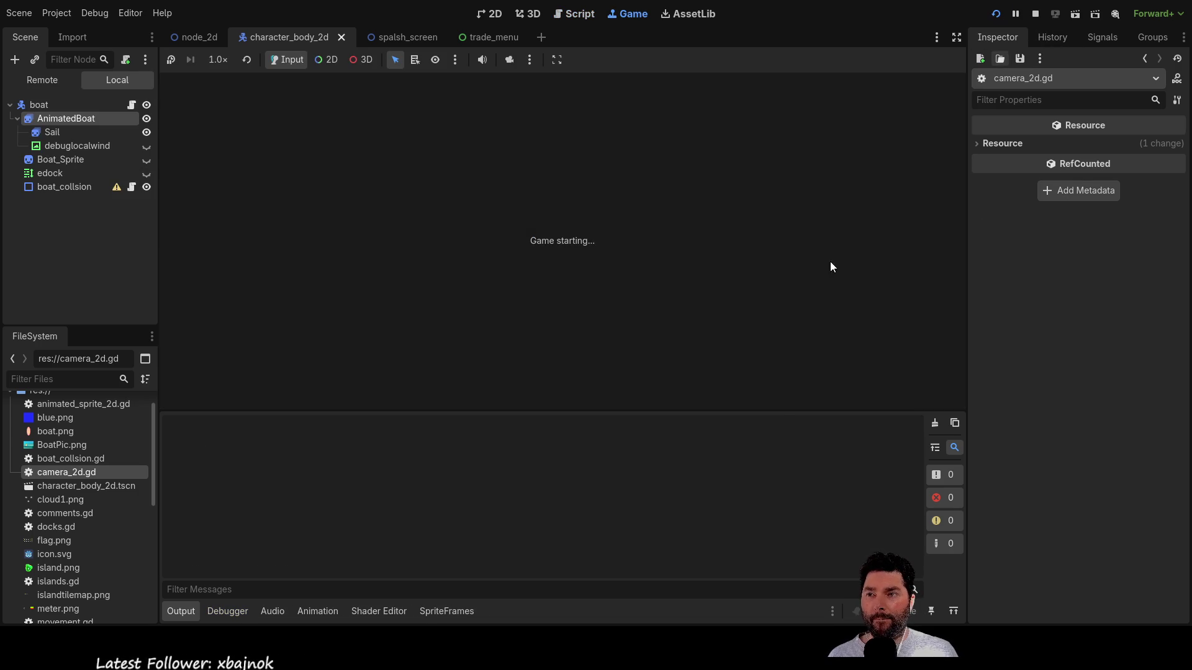
- Start sailing, zoom in on the boat with W, stow the sail with S, then stop the game
{"action": "left_click", "coordinate": [430, 95]}
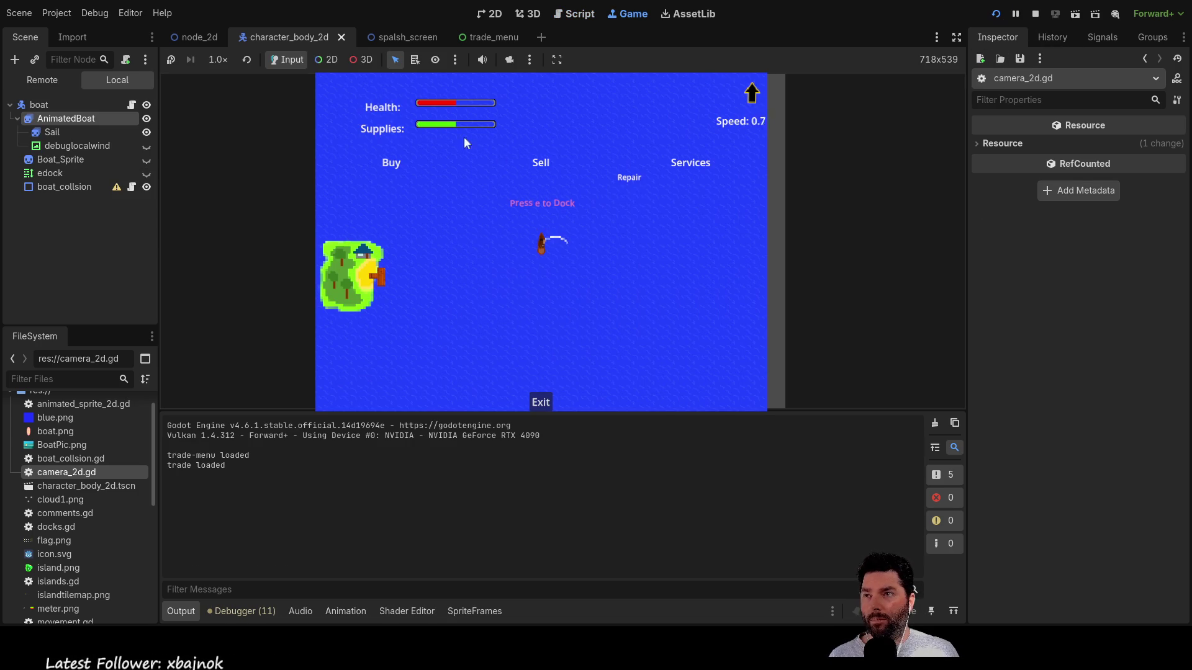
{"action": "key", "text": "w"}
{"action": "key", "text": "w"}
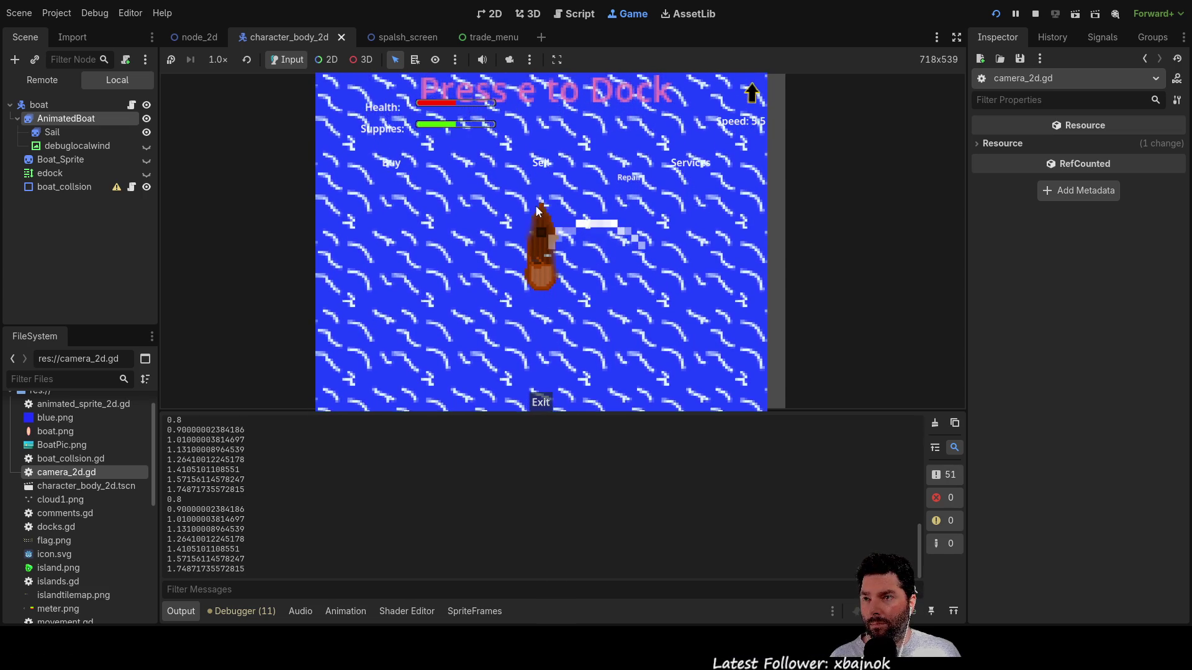
{"action": "key", "text": "s"}
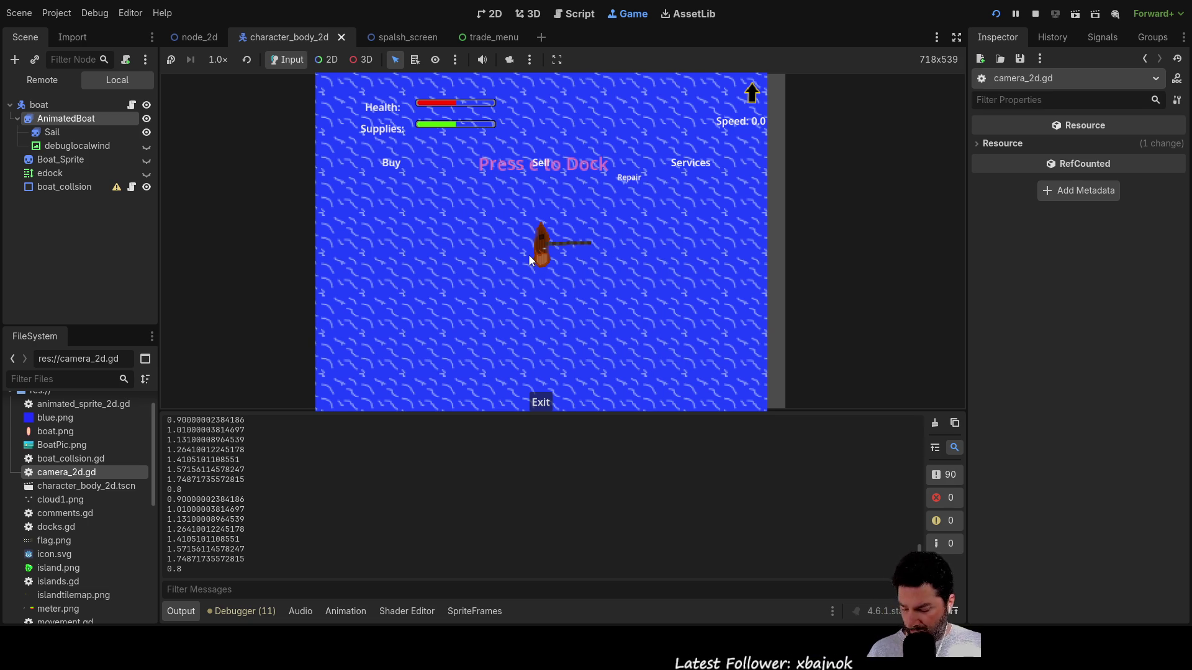
{"action": "left_click", "coordinate": [1034, 14]}
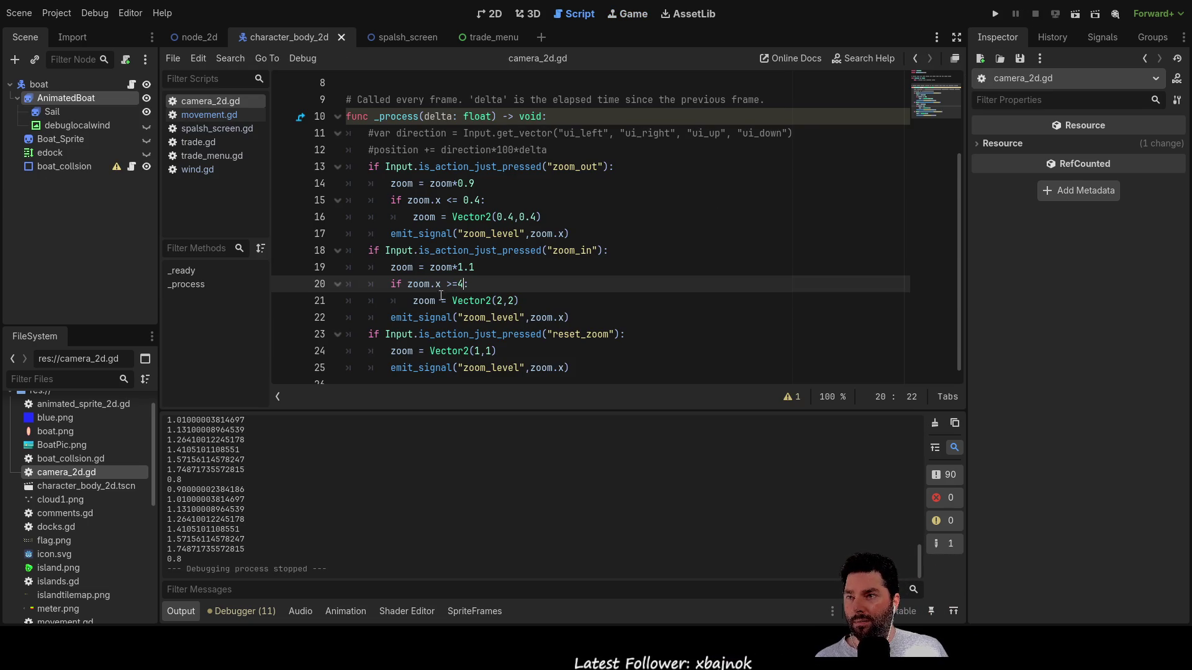
- Change line 21 of camera_2d.gd to 'zoom = Vector2(4,4)'
{"action": "left_click", "coordinate": [503, 301]}
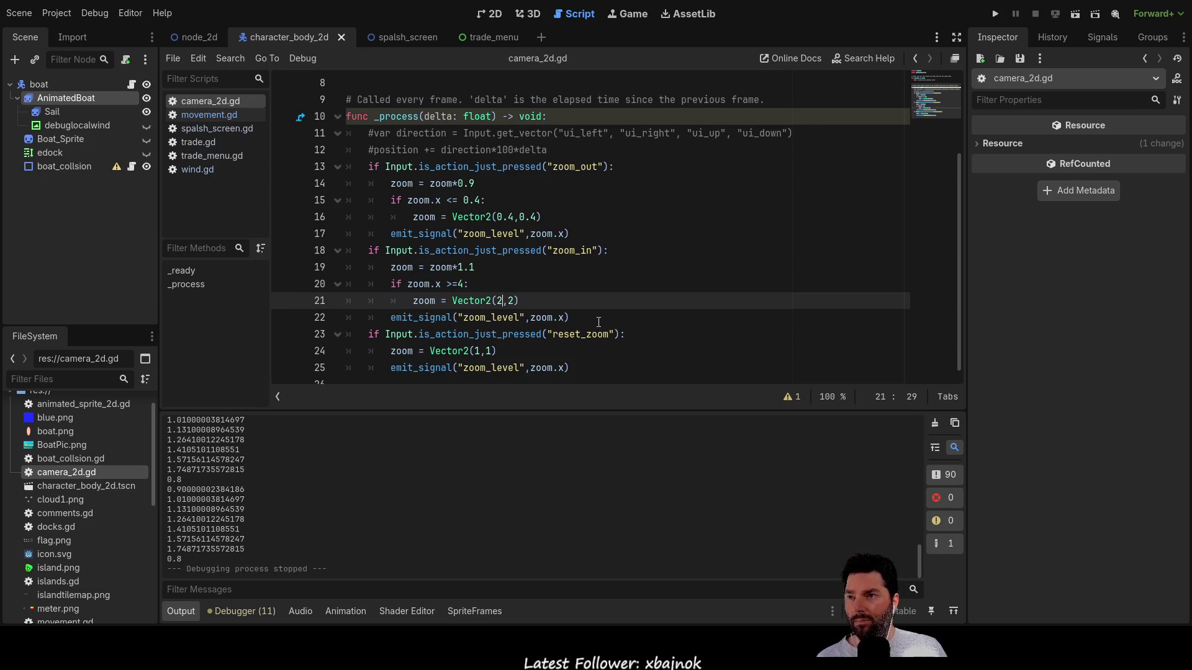
{"action": "key", "text": "BackSpace"}
{"action": "type", "text": "4"}
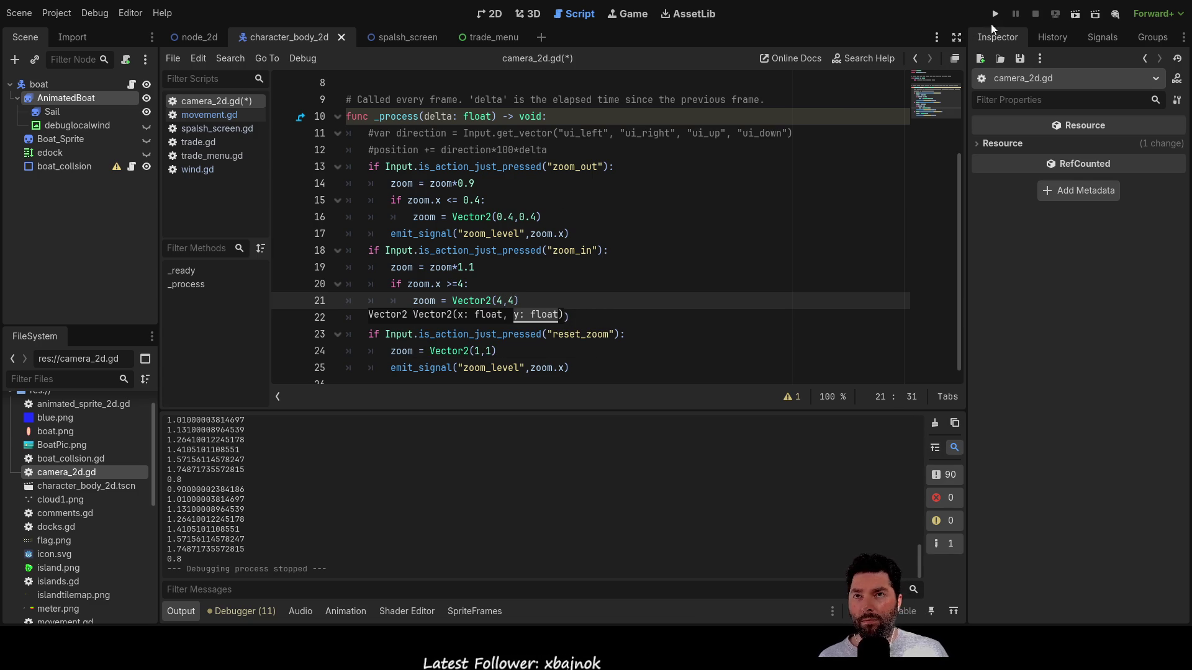
- Relaunch the game, start sailing, and select AnimatedBoat to view its SpriteFrames
{"action": "left_click", "coordinate": [995, 13]}
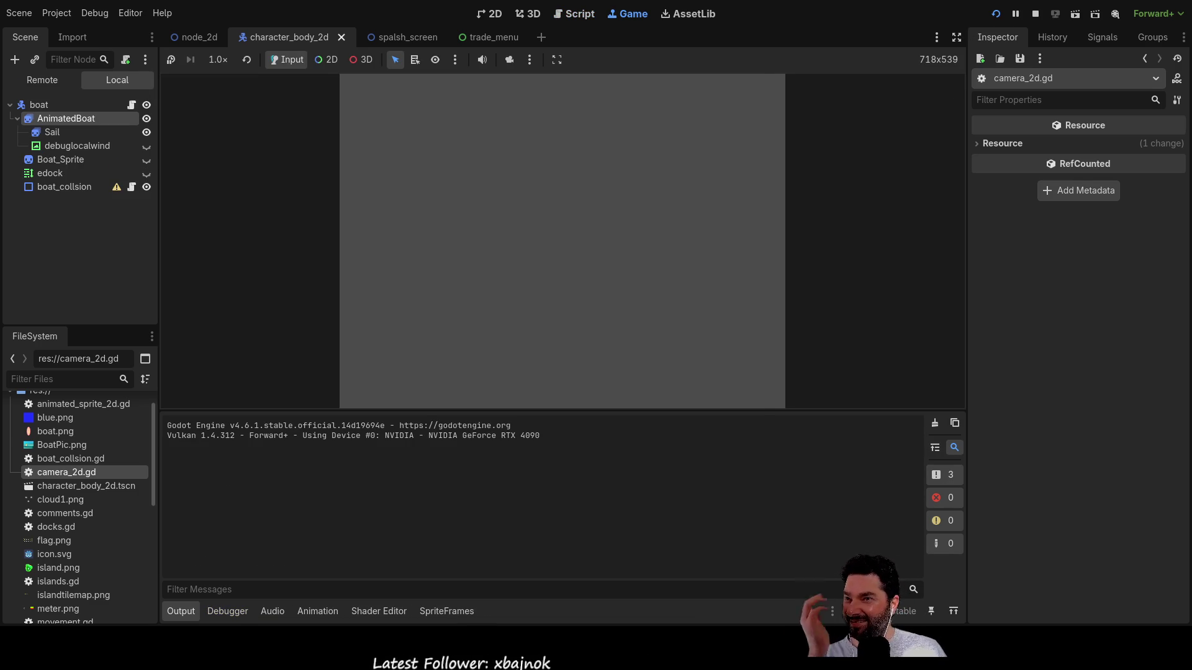
{"action": "left_click", "coordinate": [453, 92]}
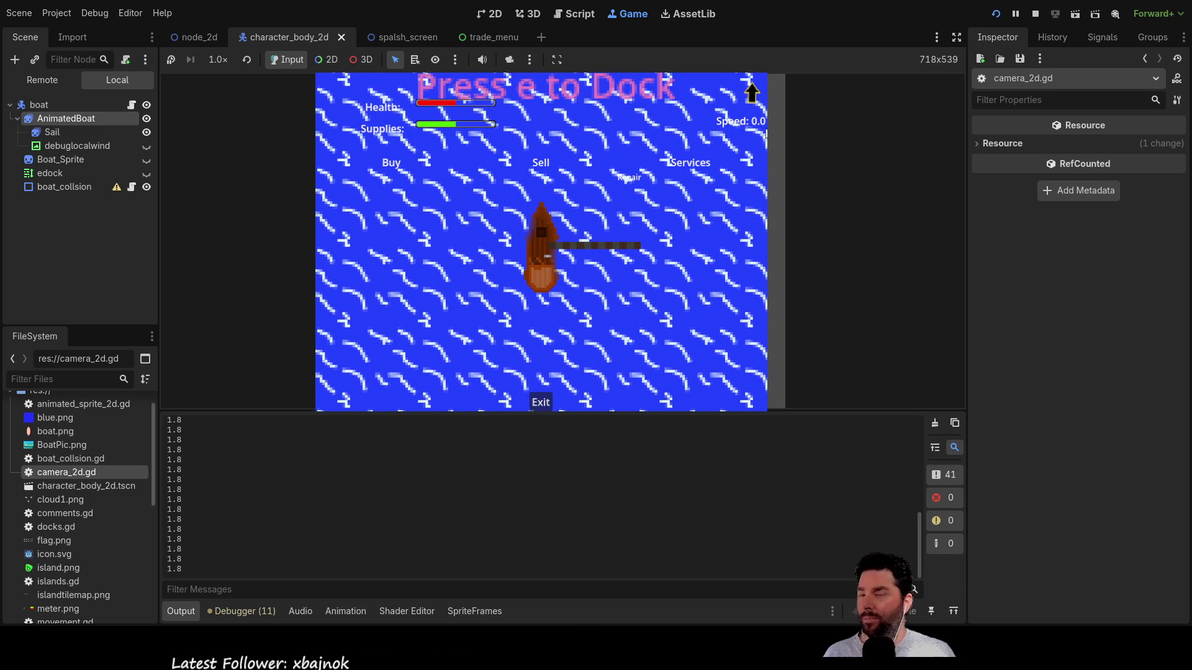
{"action": "left_click", "coordinate": [540, 249]}
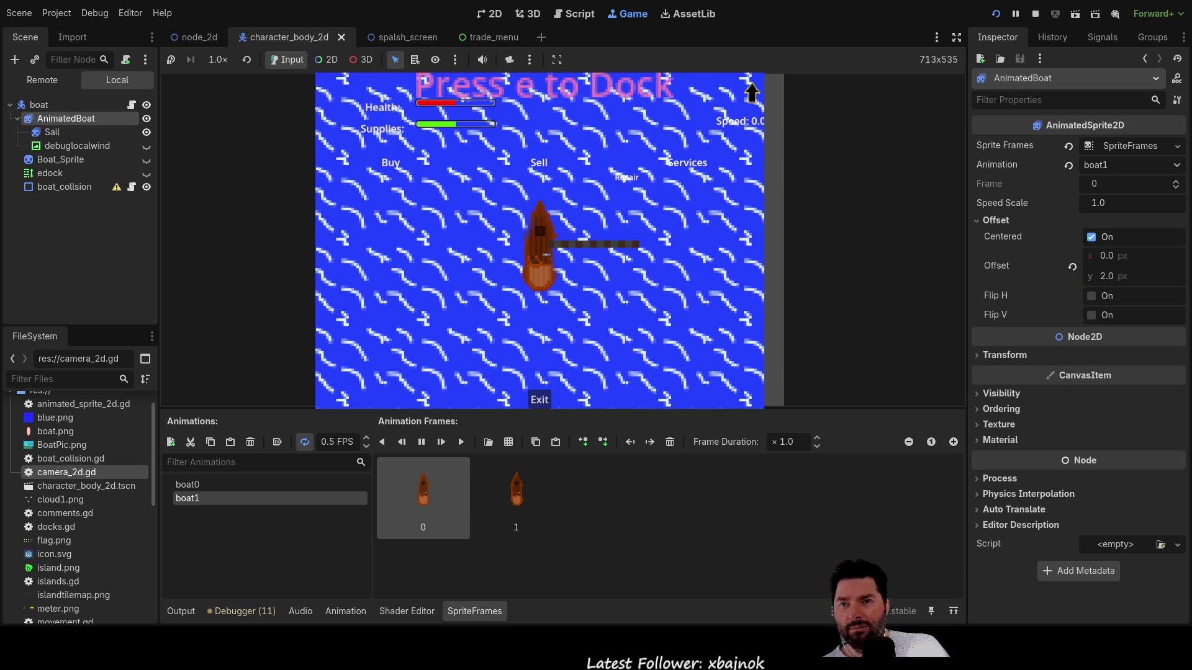
- Try a 4.5 FPS boat animation, then stop the game and return to the 2D view
{"action": "left_click", "coordinate": [367, 438]}
{"action": "type", "text": "4.5"}
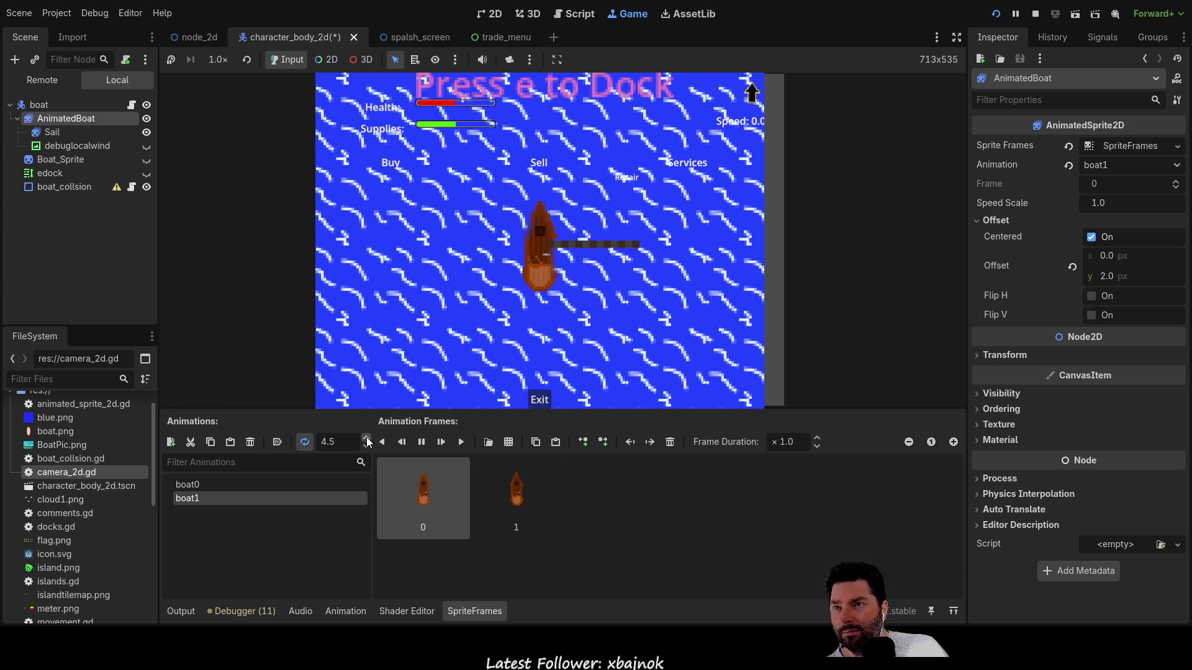
{"action": "left_click", "coordinate": [1036, 13]}
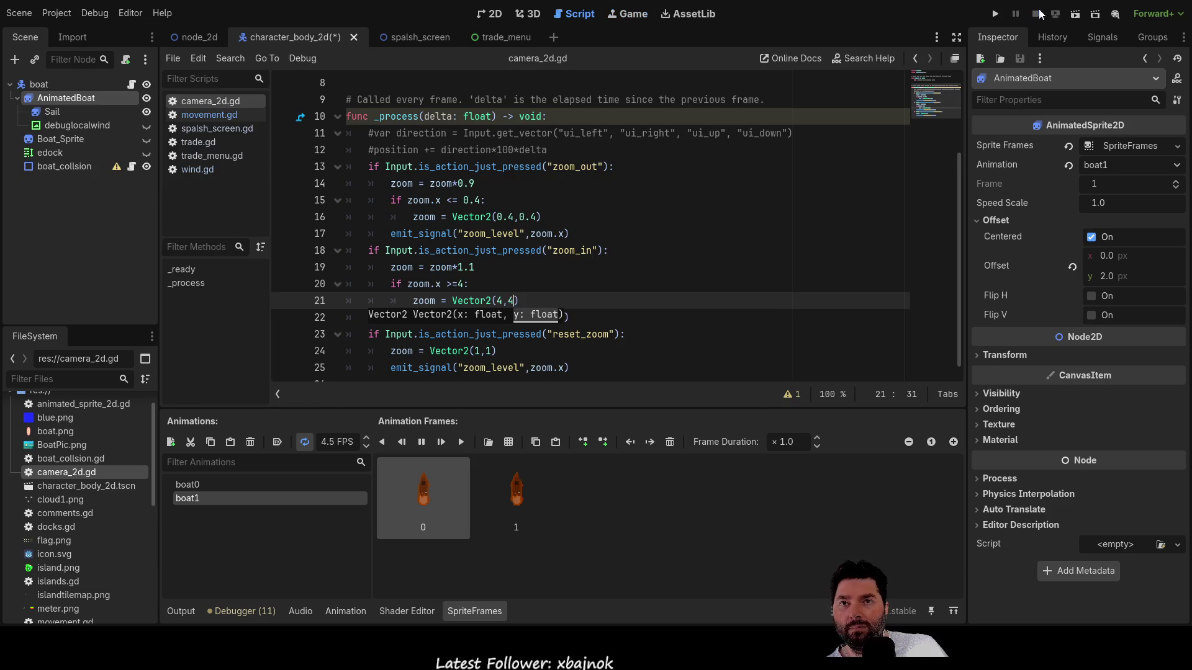
{"action": "left_click", "coordinate": [494, 14]}
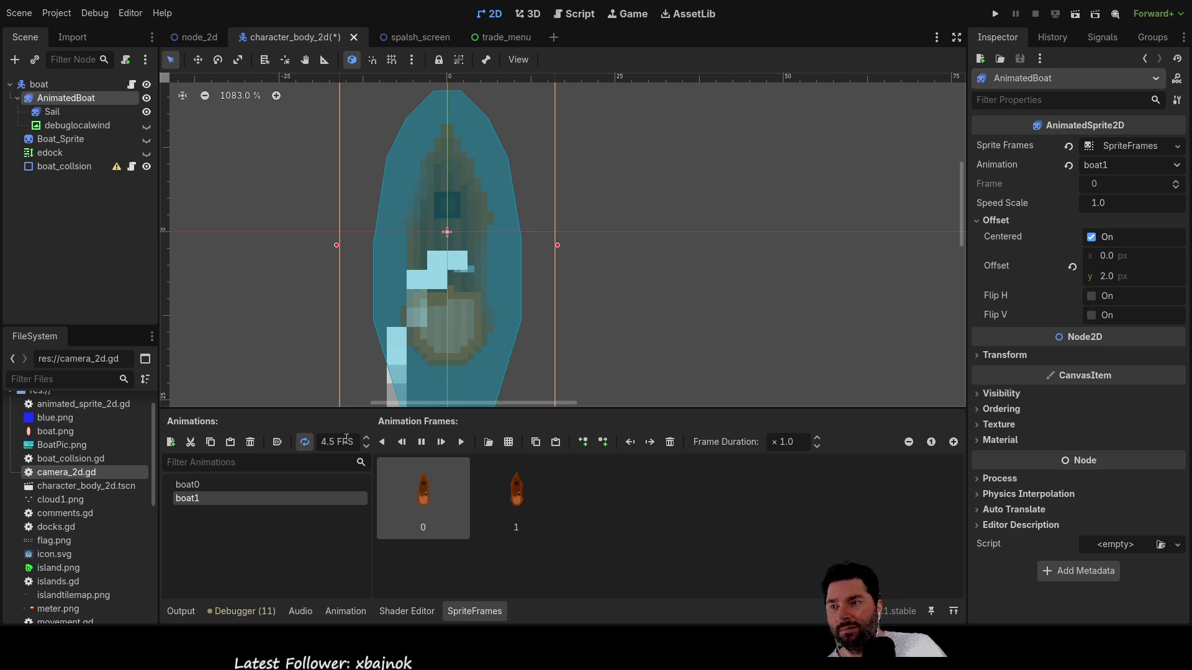
- Set the boat1 animation back to 0.5 FPS, reselect AnimatedBoat, and run the project
{"action": "left_click", "coordinate": [367, 447]}
{"action": "left_click", "coordinate": [367, 448]}
{"action": "type", "text": "0.5"}
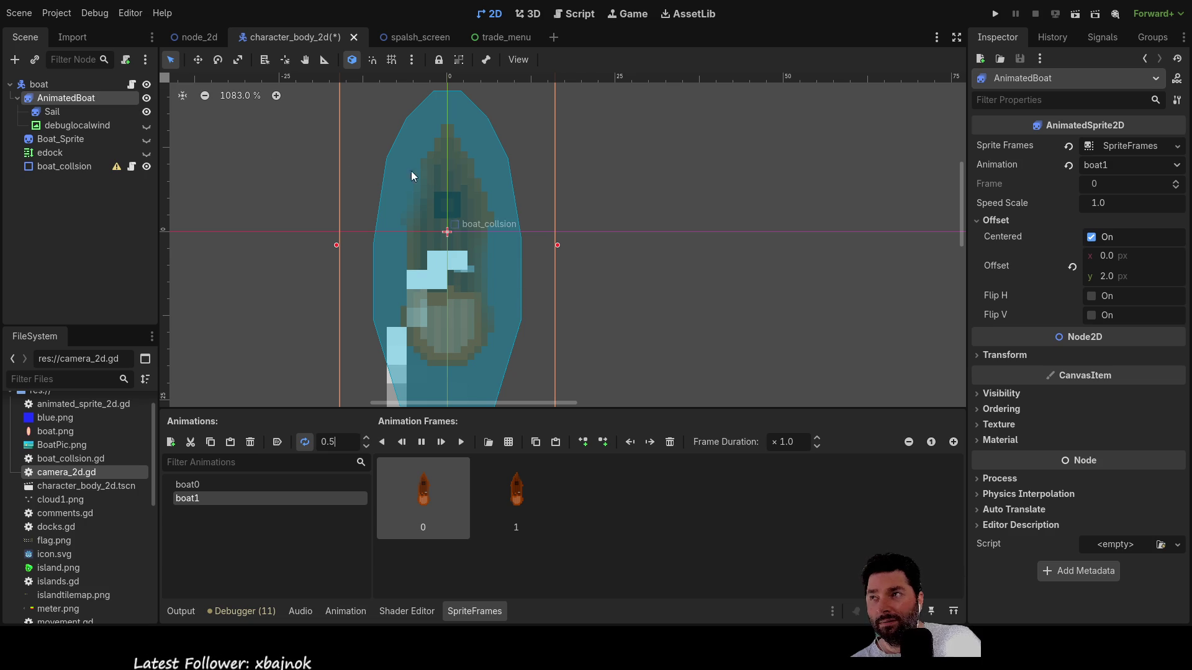
{"action": "left_click", "coordinate": [54, 85]}
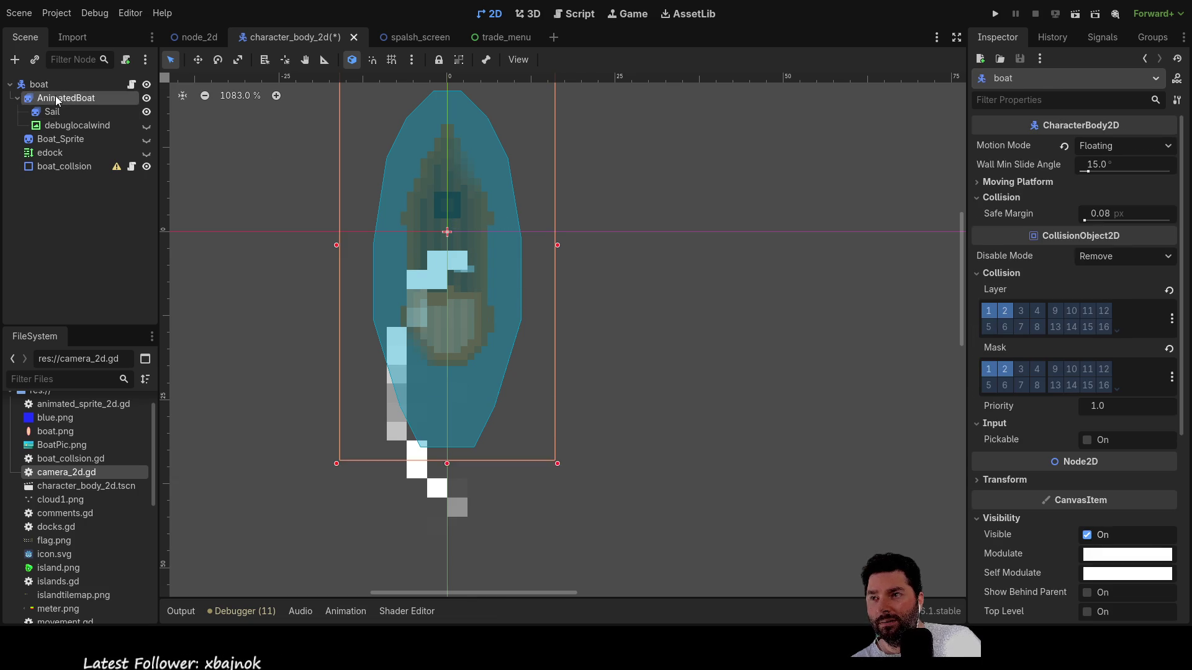
{"action": "left_click", "coordinate": [56, 98]}
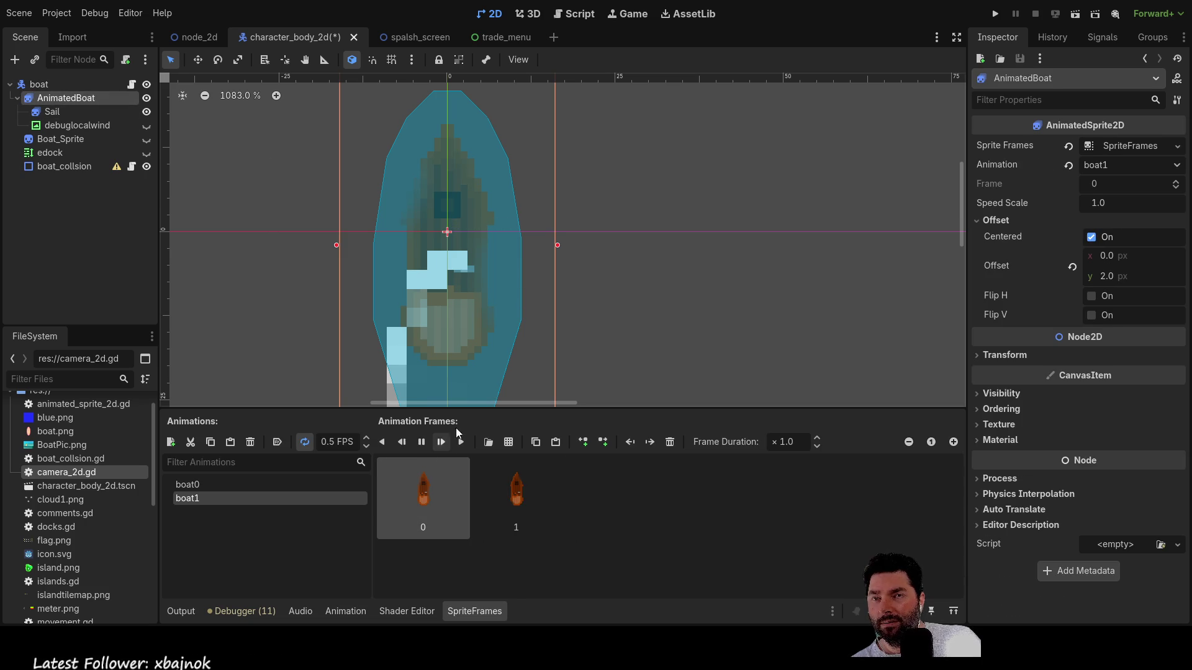
{"action": "left_click", "coordinate": [996, 13]}
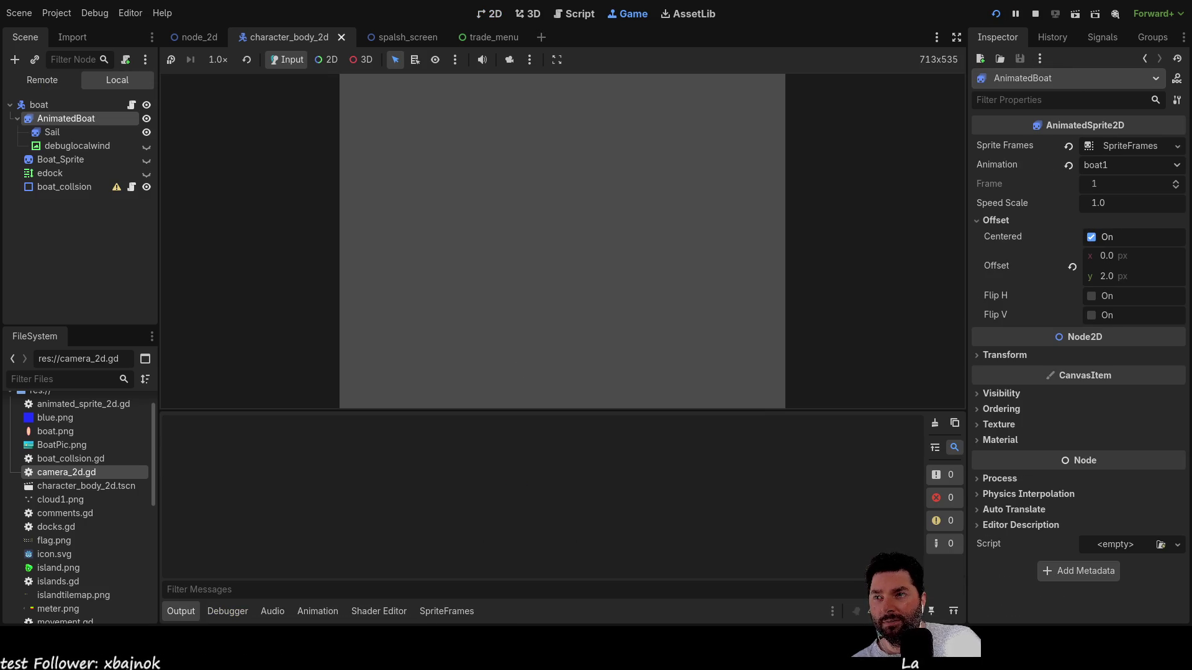
- Start sailing, zoom the camera in with the mouse wheel, then stop the game with F8
{"action": "left_click", "coordinate": [441, 97]}
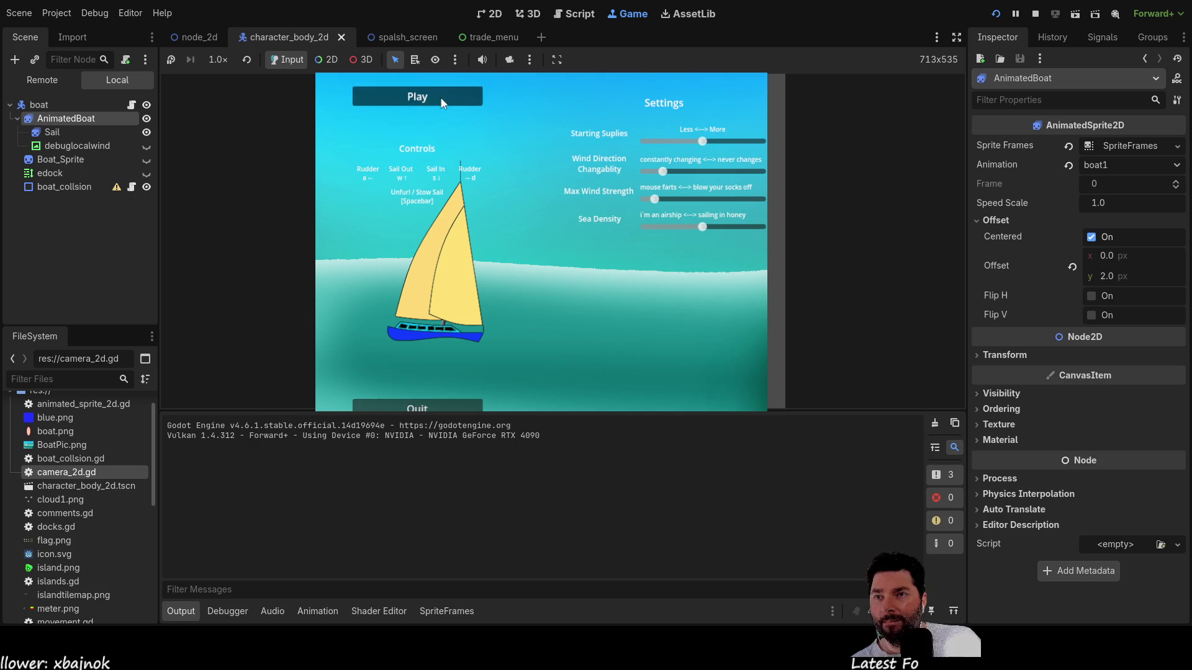
{"action": "scroll", "coordinate": [562, 281], "scroll_direction": "up", "scroll_amount": 15}
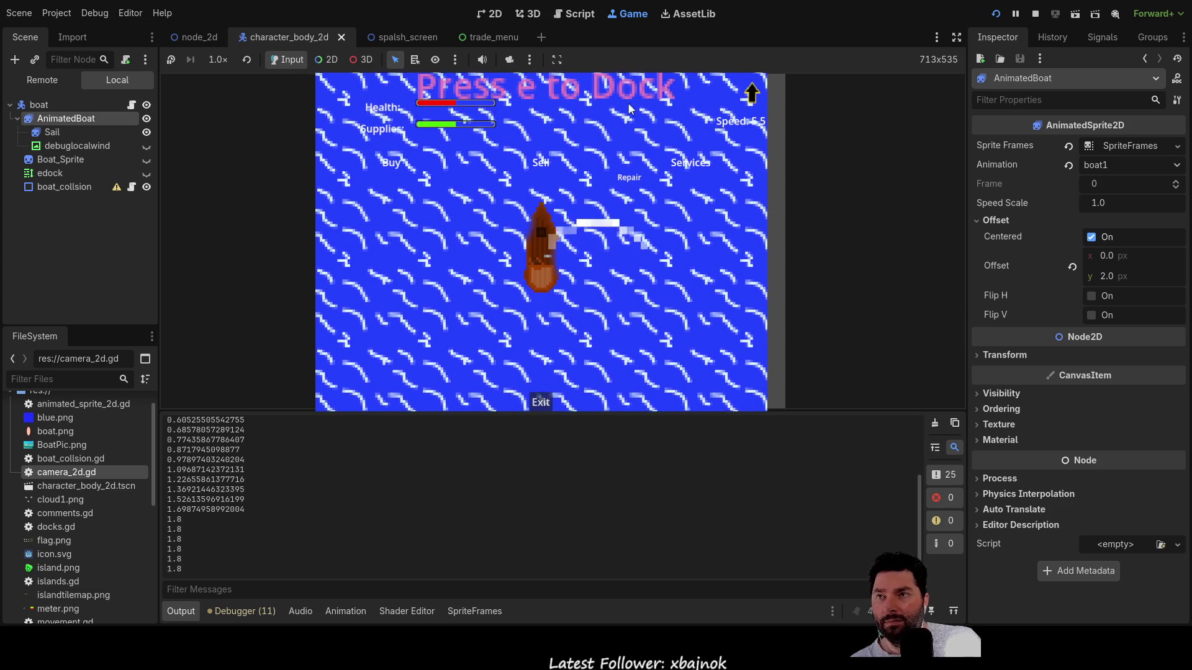
{"action": "key", "text": "F8"}
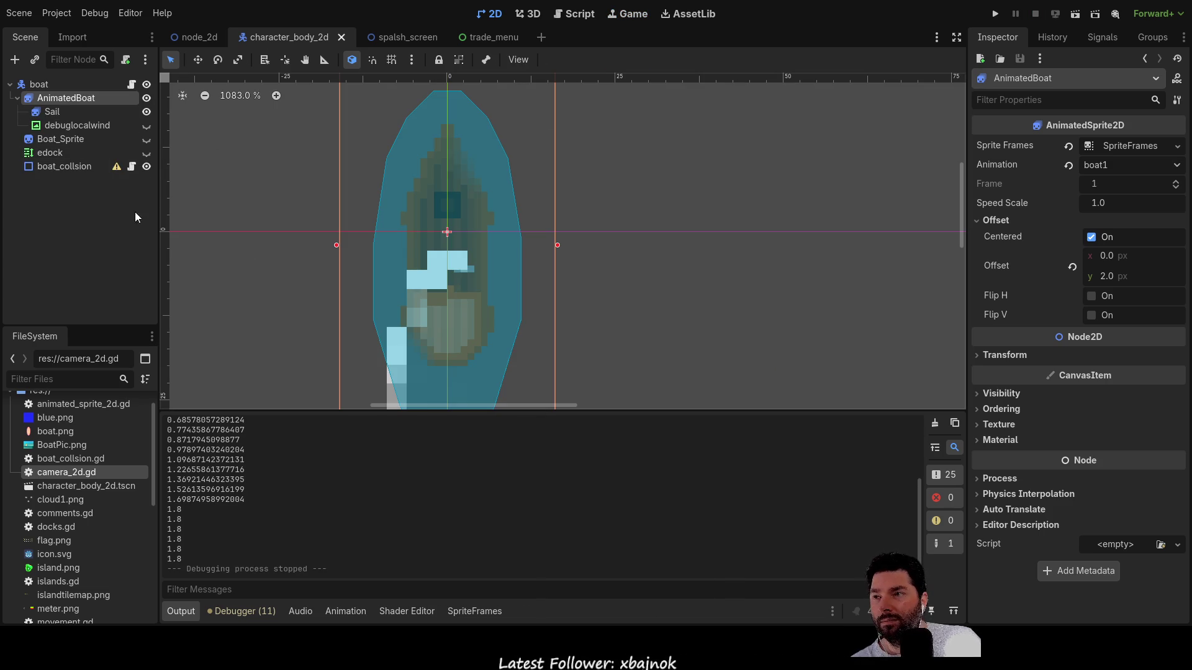
- Browse the node_2d, character_body_2d and spalsh_screen scene tabs, ending on spalsh_screen.gd's script
{"action": "scroll", "coordinate": [429, 258], "scroll_direction": "down", "scroll_amount": 2}
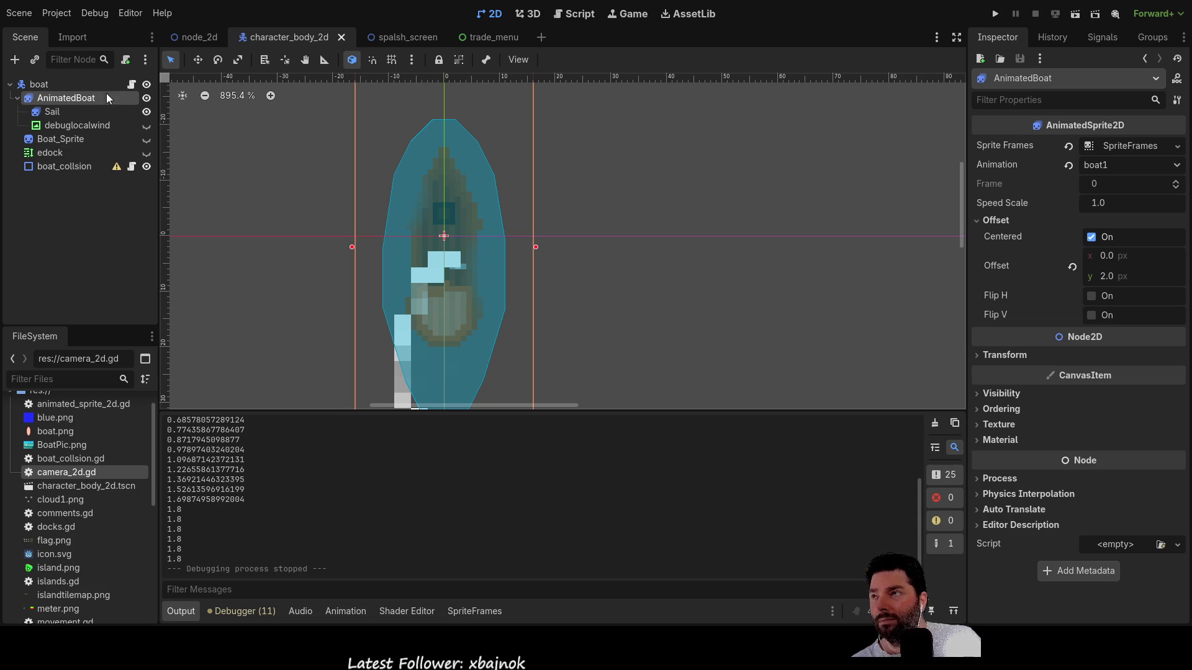
{"action": "left_click", "coordinate": [196, 39]}
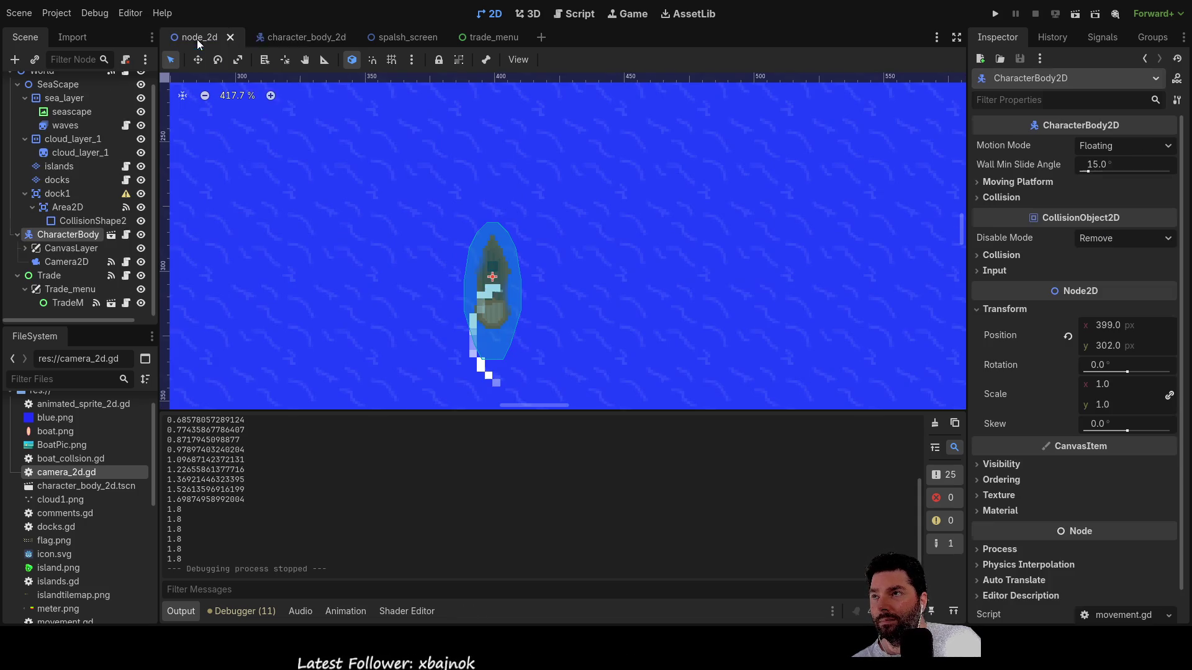
{"action": "left_click", "coordinate": [306, 41]}
{"action": "left_click", "coordinate": [422, 39]}
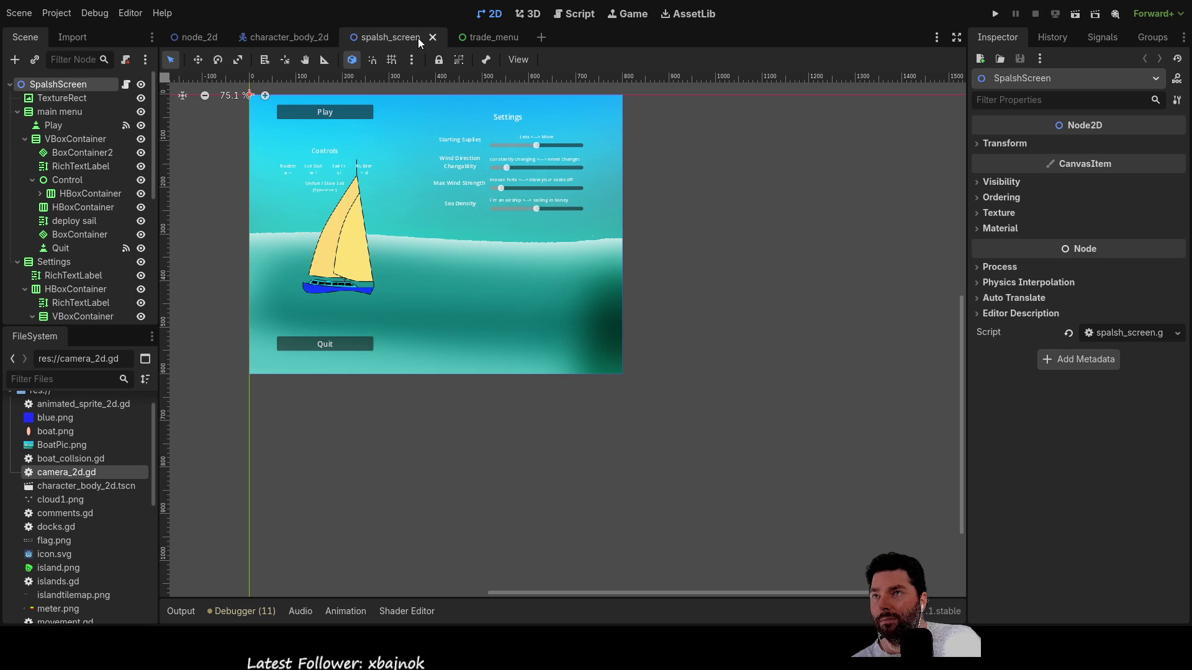
{"action": "left_click", "coordinate": [304, 34]}
{"action": "left_click", "coordinate": [212, 35]}
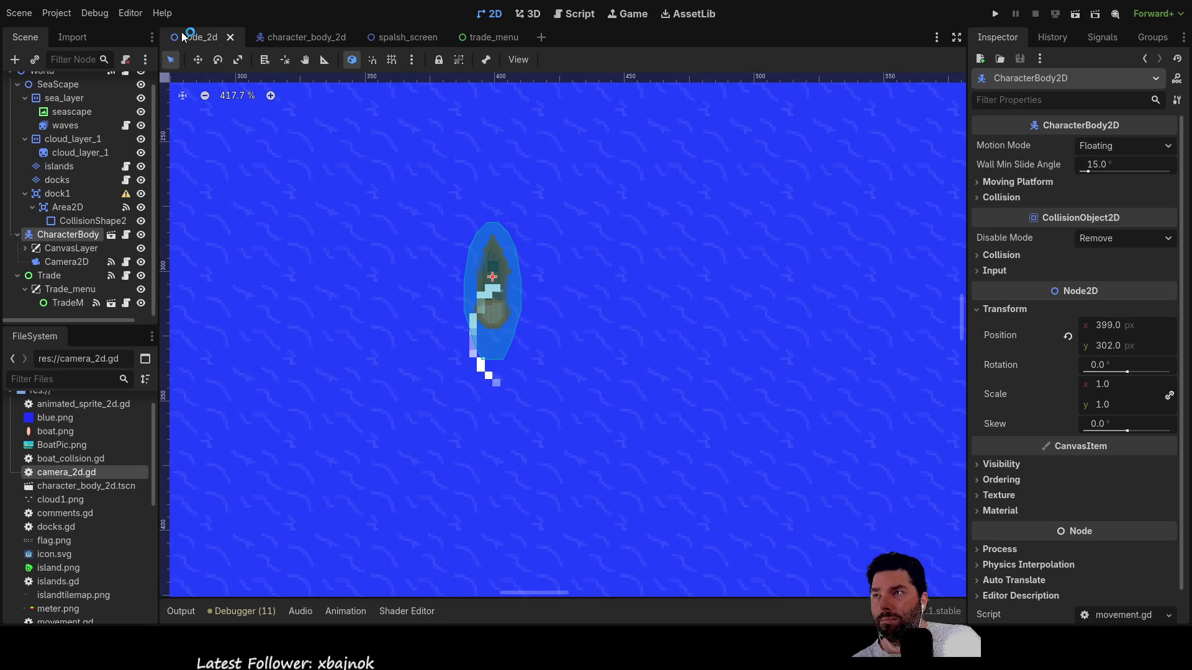
{"action": "left_click", "coordinate": [420, 41]}
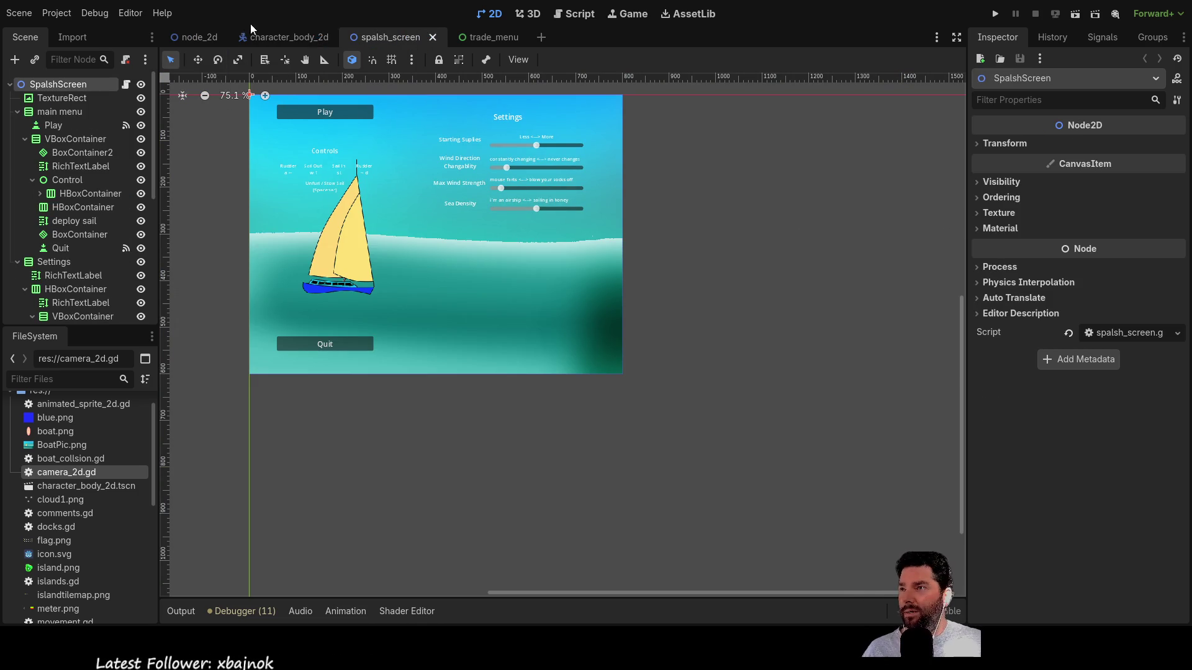
{"action": "left_click", "coordinate": [577, 13]}
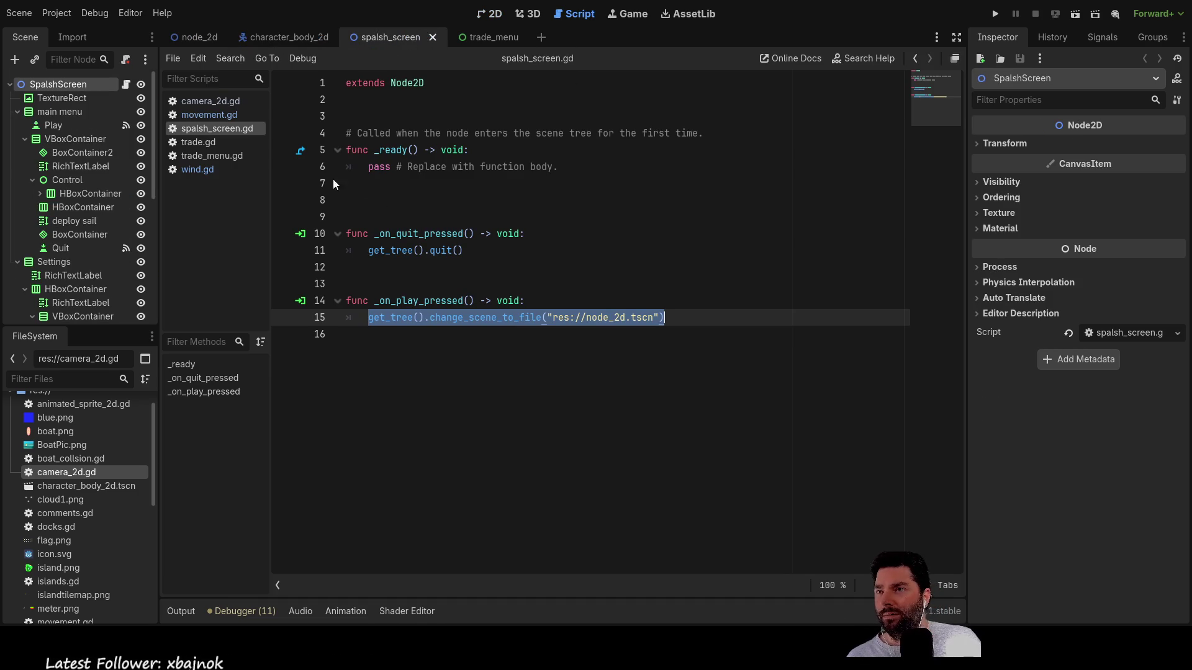
- Open movement.gd and read its sail code, selecting $AnimatedBoat on line 51, down to _stow_sail
{"action": "left_click", "coordinate": [217, 115]}
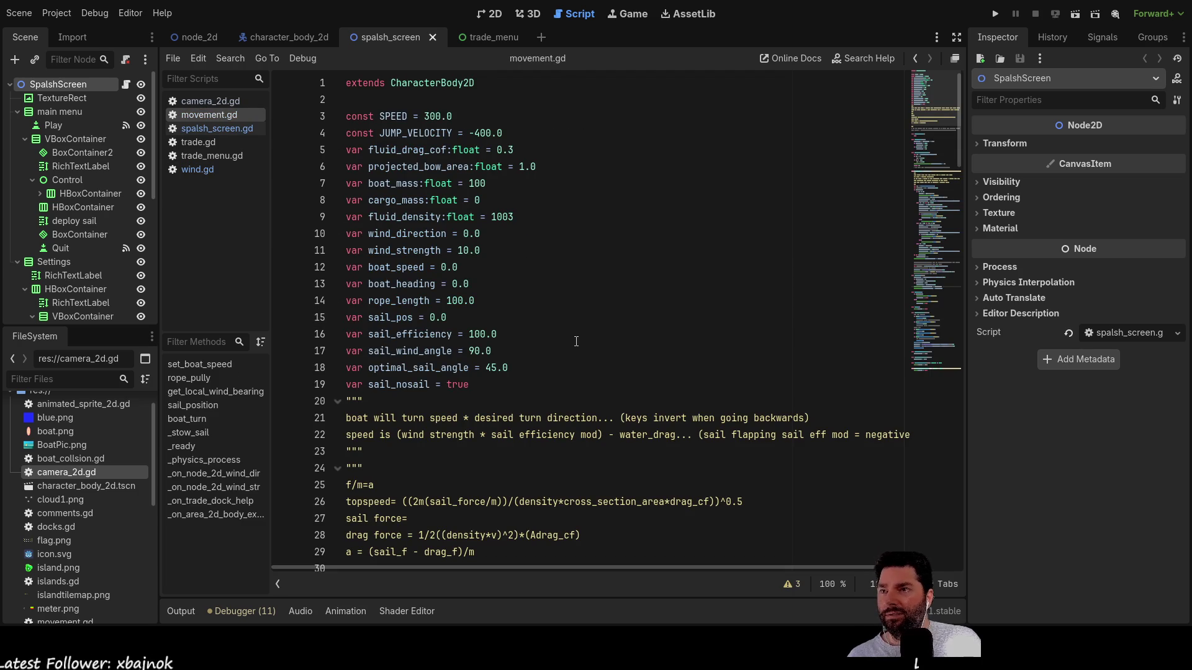
{"action": "scroll", "coordinate": [496, 352], "scroll_direction": "down", "scroll_amount": 6}
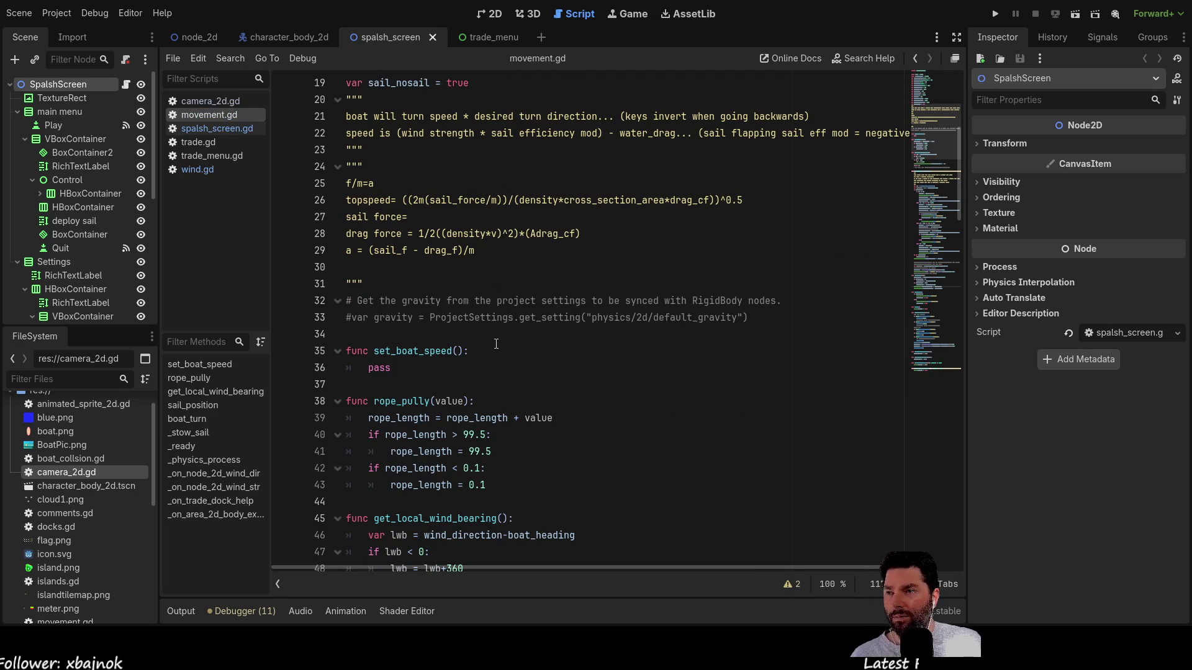
{"action": "scroll", "coordinate": [496, 342], "scroll_direction": "down", "scroll_amount": 5}
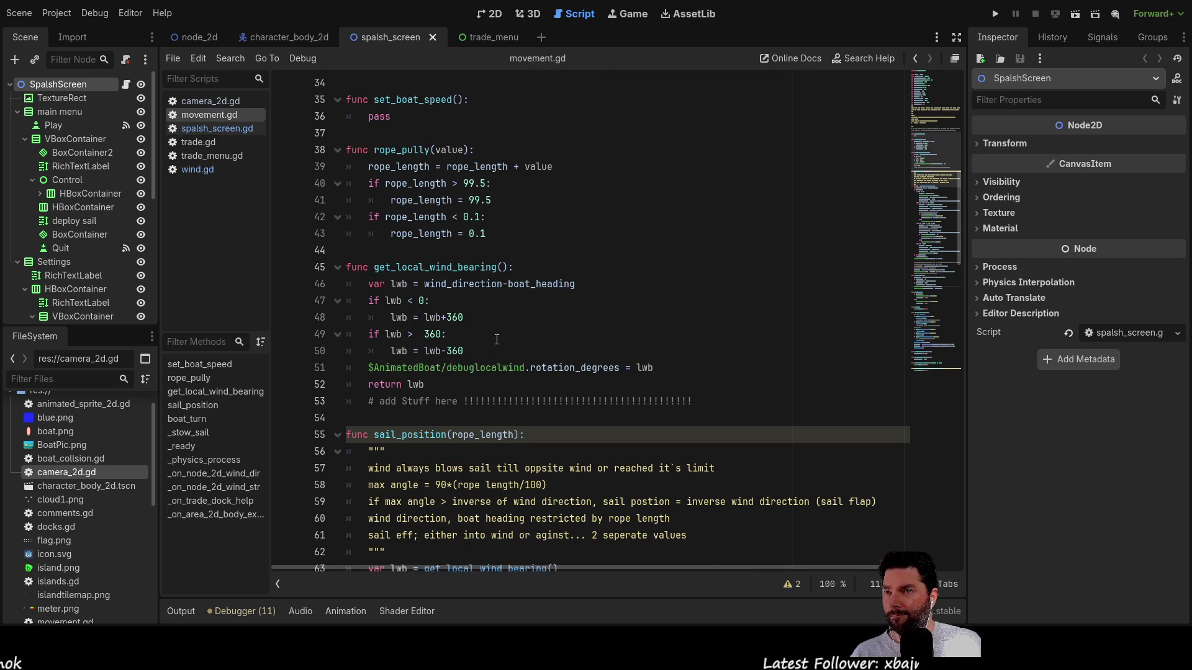
{"action": "scroll", "coordinate": [497, 340], "scroll_direction": "up", "scroll_amount": 2}
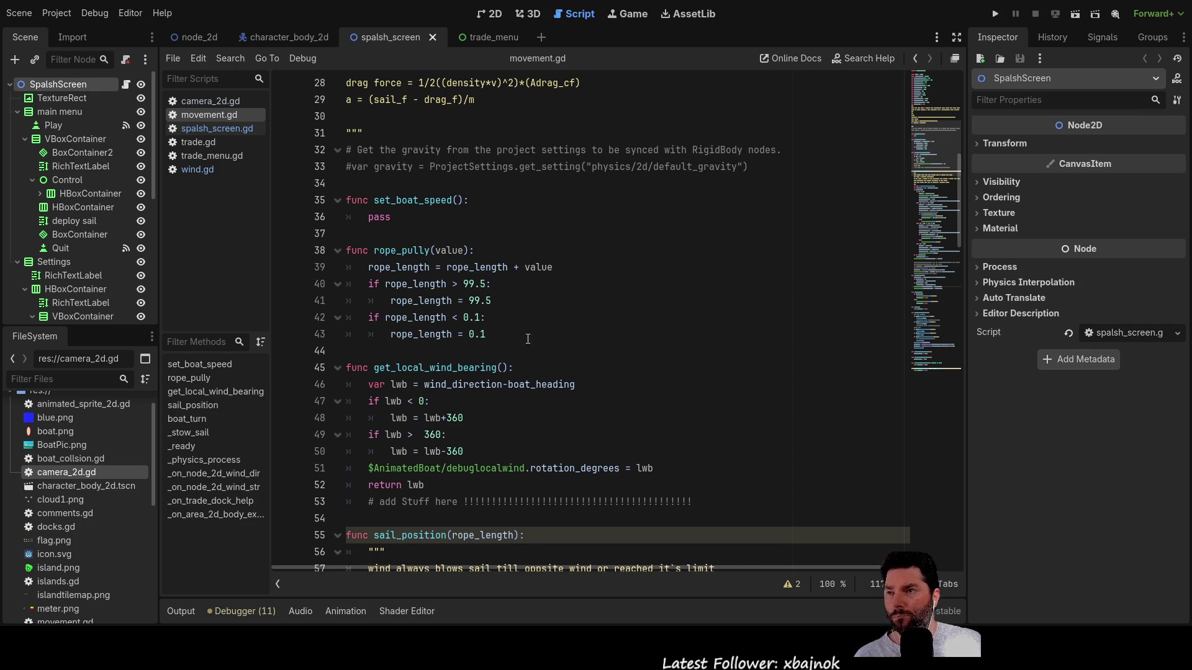
{"action": "scroll", "coordinate": [515, 334], "scroll_direction": "up", "scroll_amount": 5}
{"action": "scroll", "coordinate": [511, 334], "scroll_direction": "up", "scroll_amount": 4}
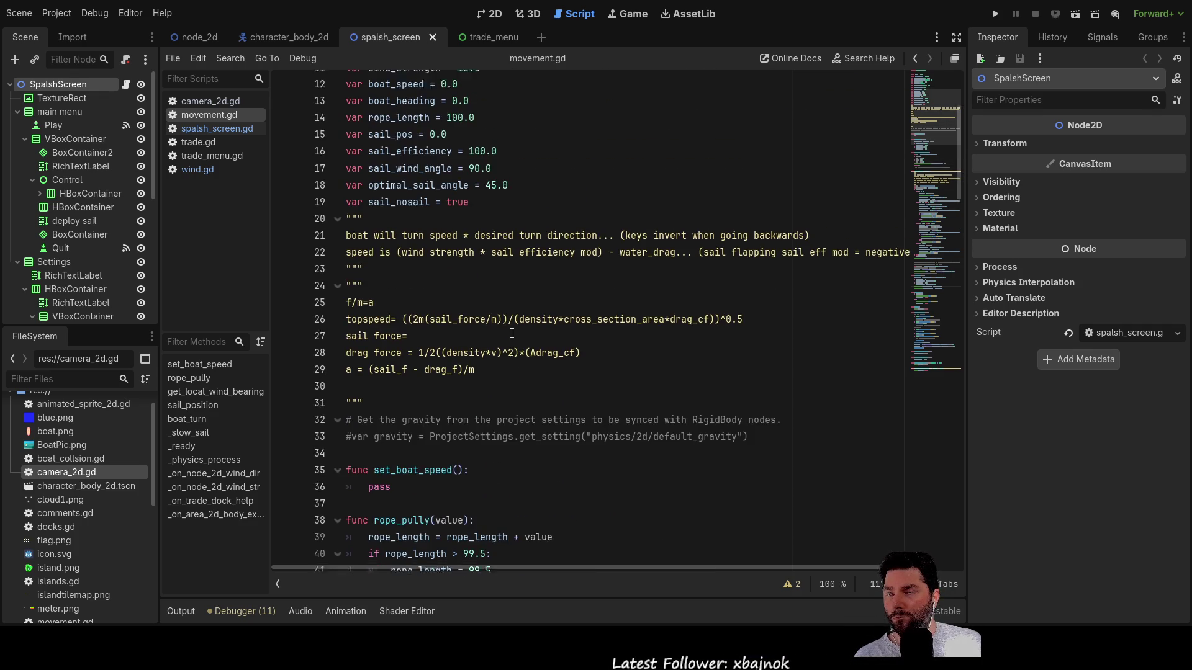
{"action": "scroll", "coordinate": [443, 349], "scroll_direction": "down", "scroll_amount": 9}
{"action": "scroll", "coordinate": [444, 349], "scroll_direction": "down", "scroll_amount": 3}
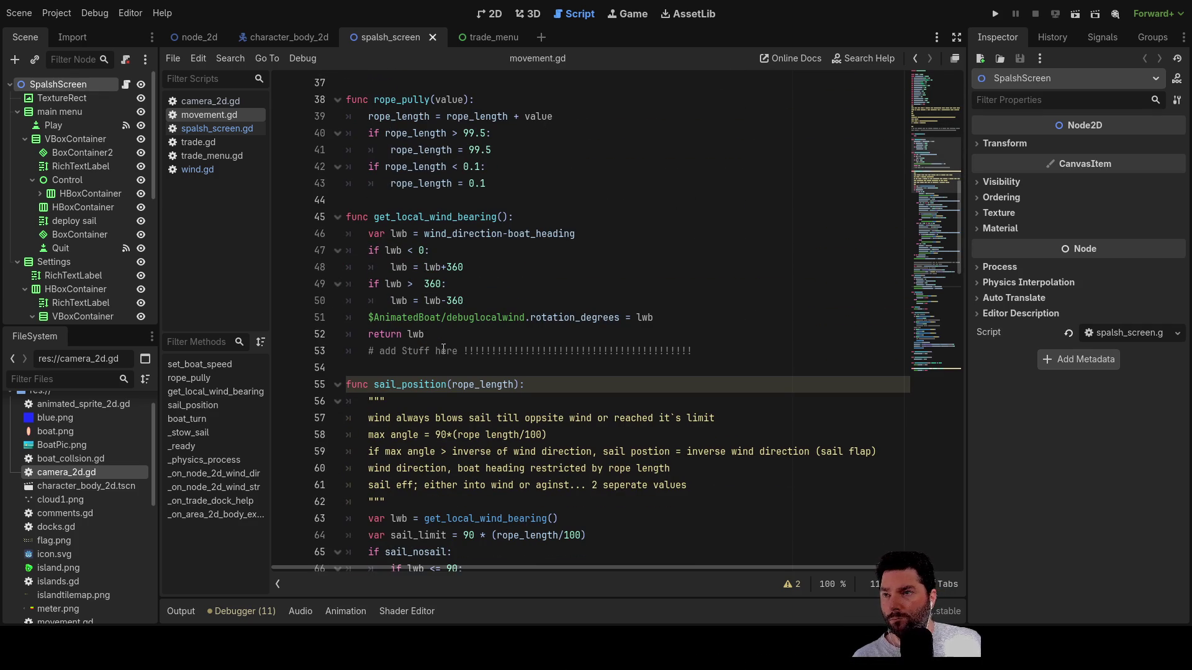
{"action": "left_click_drag", "start_coordinate": [371, 319], "coordinate": [441, 322]}
{"action": "scroll", "coordinate": [497, 351], "scroll_direction": "down", "scroll_amount": 15}
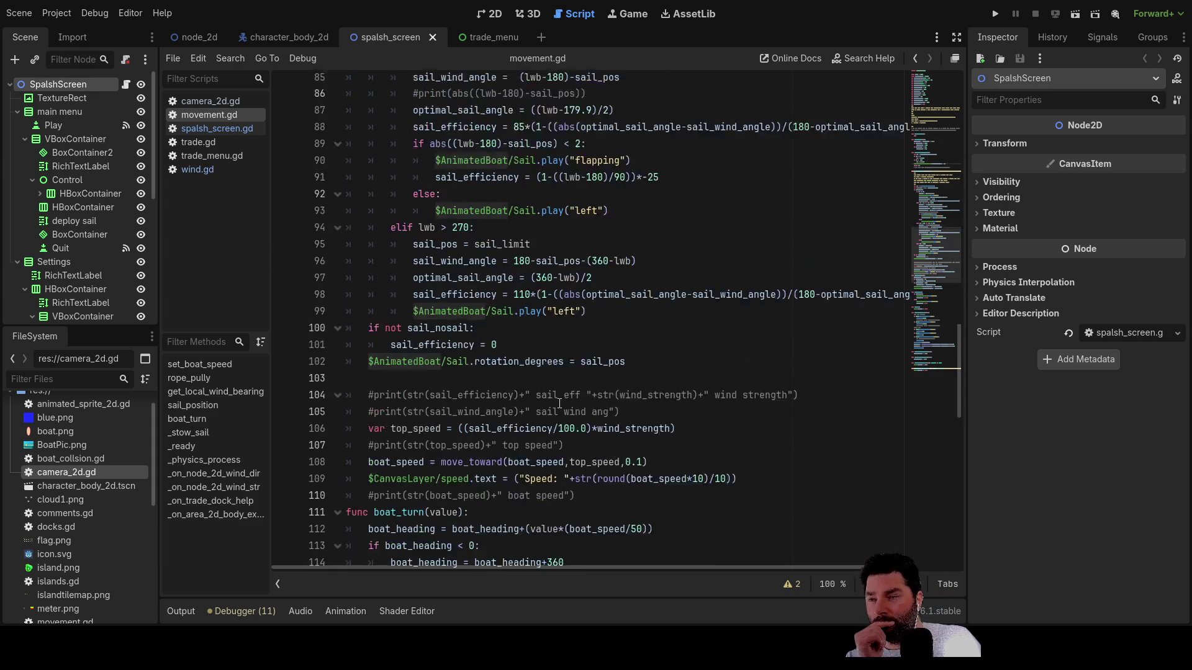
{"action": "scroll", "coordinate": [560, 404], "scroll_direction": "down", "scroll_amount": 7}
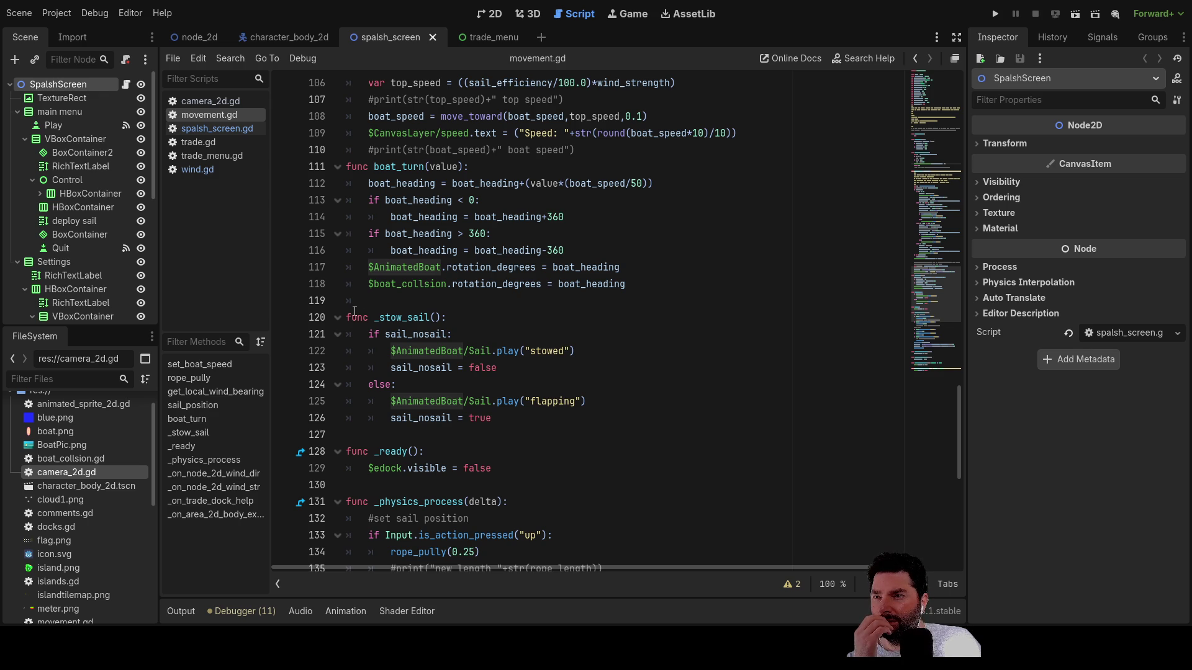
{"action": "scroll", "coordinate": [404, 318], "scroll_direction": "down", "scroll_amount": 3}
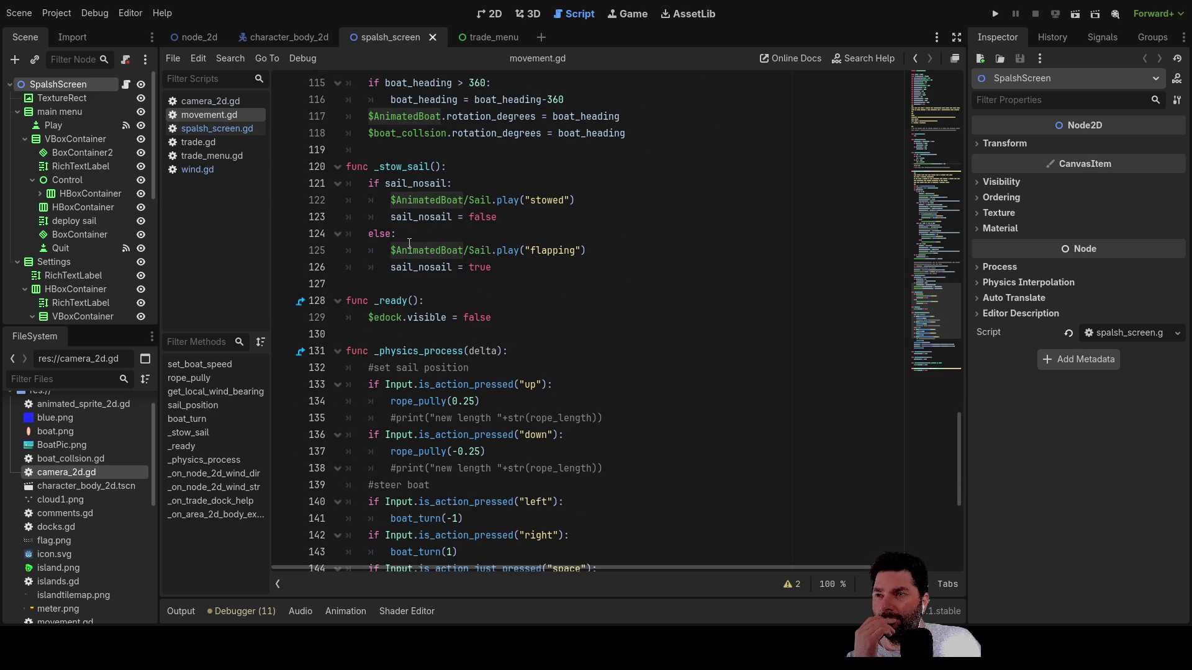
- Insert $AnimatedBoat.play("boat1") under the stowed play call in _stow_sail
{"action": "left_click", "coordinate": [392, 217]}
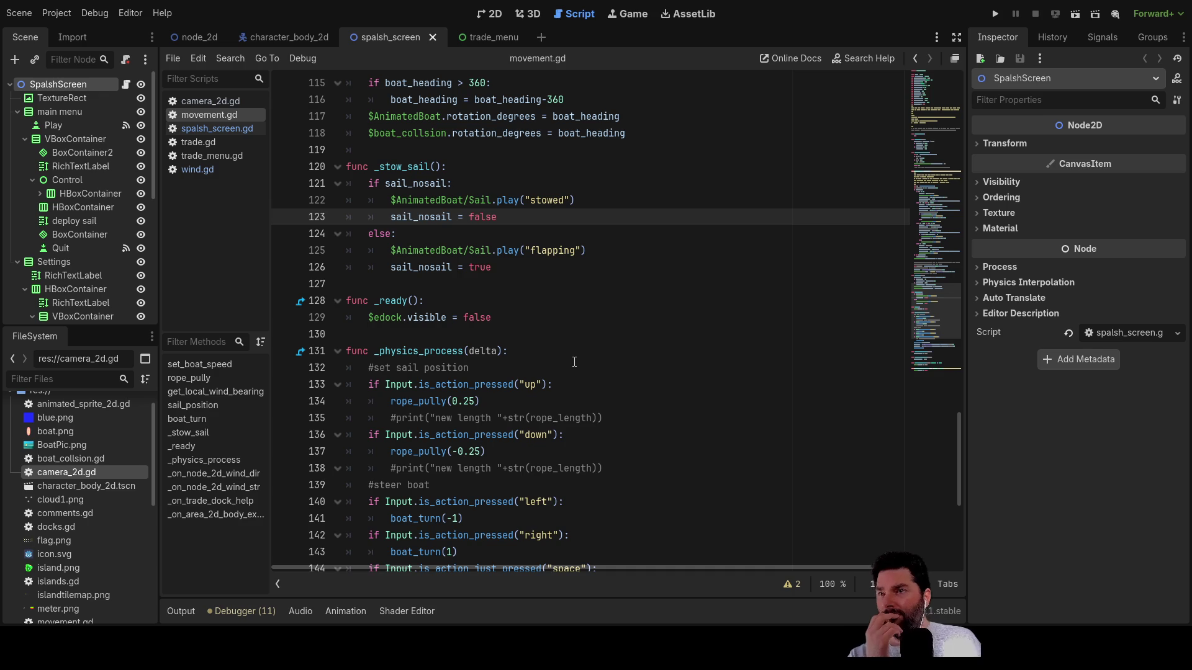
{"action": "key", "text": "Return"}
{"action": "type", "text": "$AnimatedBoat"}
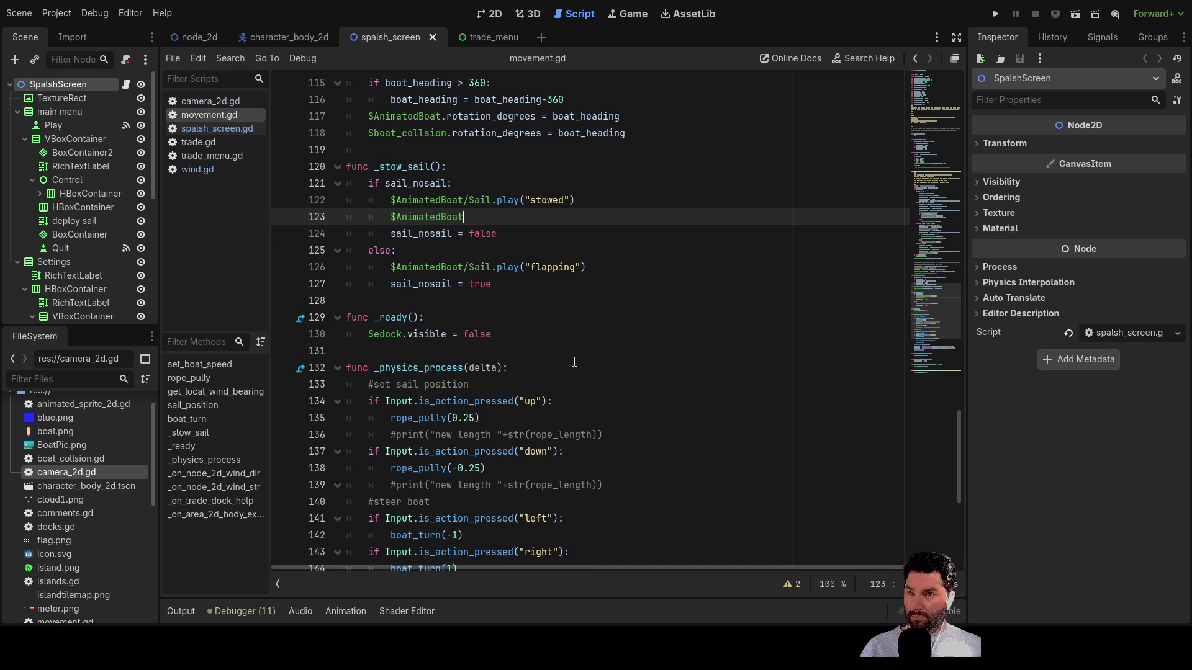
{"action": "type", "text": ".pla"}
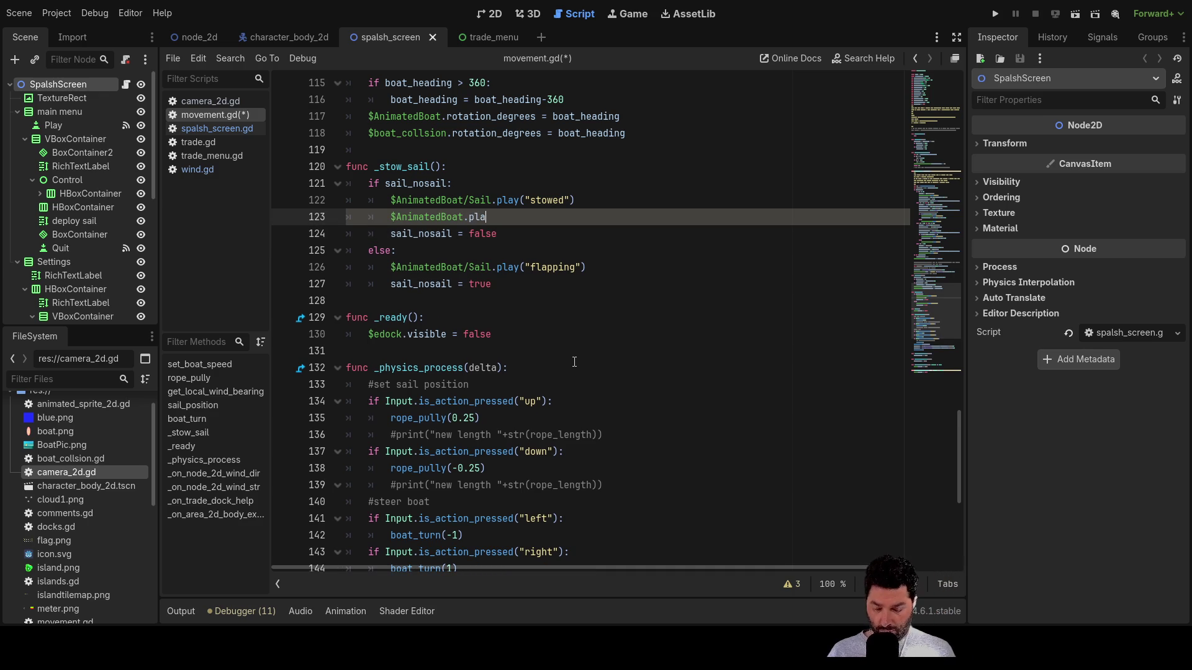
{"action": "type", "text": "y(\"boat1"}
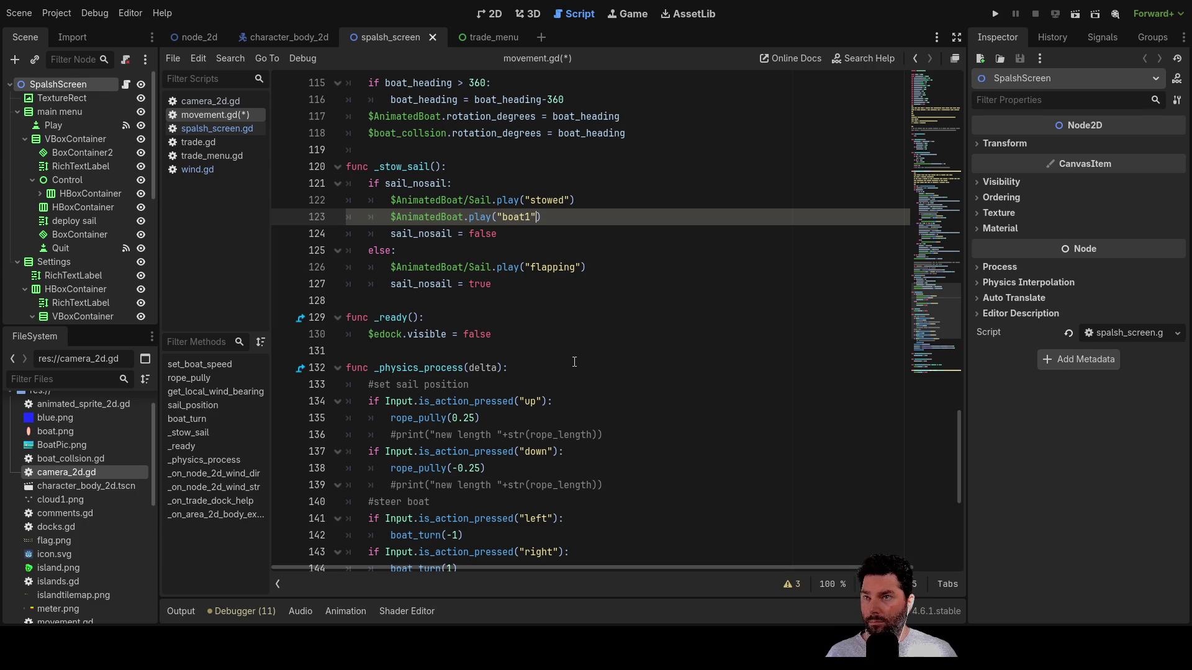
- Copy the boat1 play line into the flapping else-branch and run the game
{"action": "key", "text": "ctrl+shift+Left"}
{"action": "key", "text": "ctrl+shift+Left"}
{"action": "key", "text": "ctrl+shift+Left"}
{"action": "key", "text": "ctrl+c"}
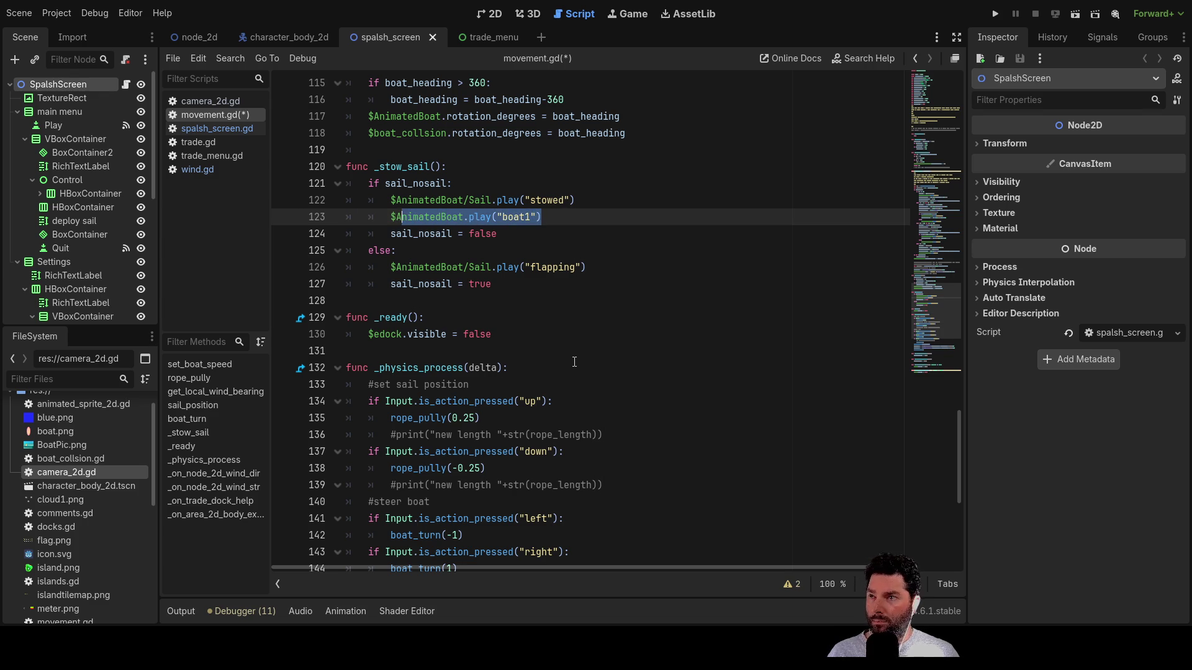
{"action": "key", "text": "Down"}
{"action": "key", "text": "Down"}
{"action": "key", "text": "Down"}
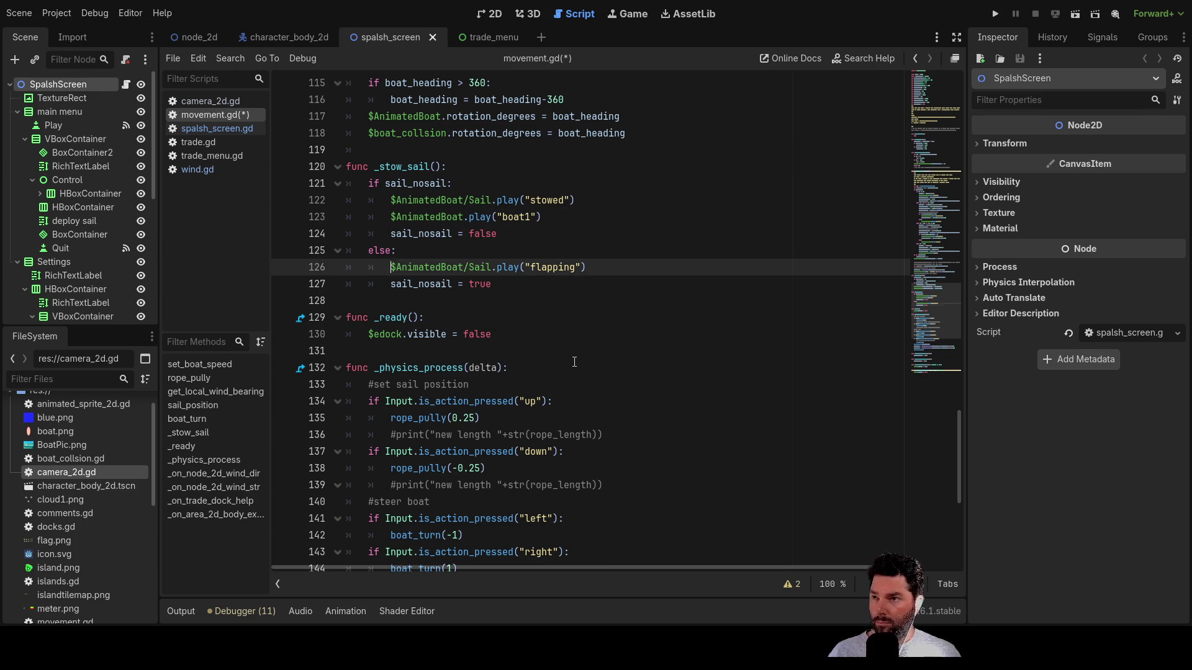
{"action": "key", "text": "Return"}
{"action": "key", "text": "Up"}
{"action": "key", "text": "ctrl+v"}
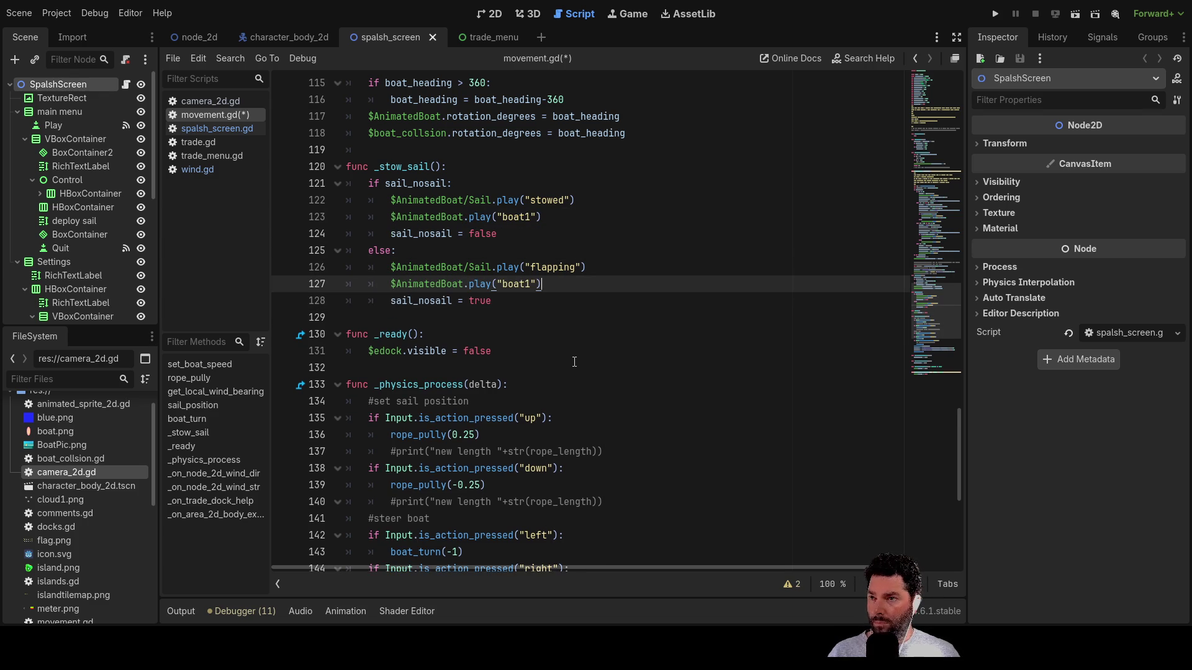
{"action": "left_click", "coordinate": [996, 15]}
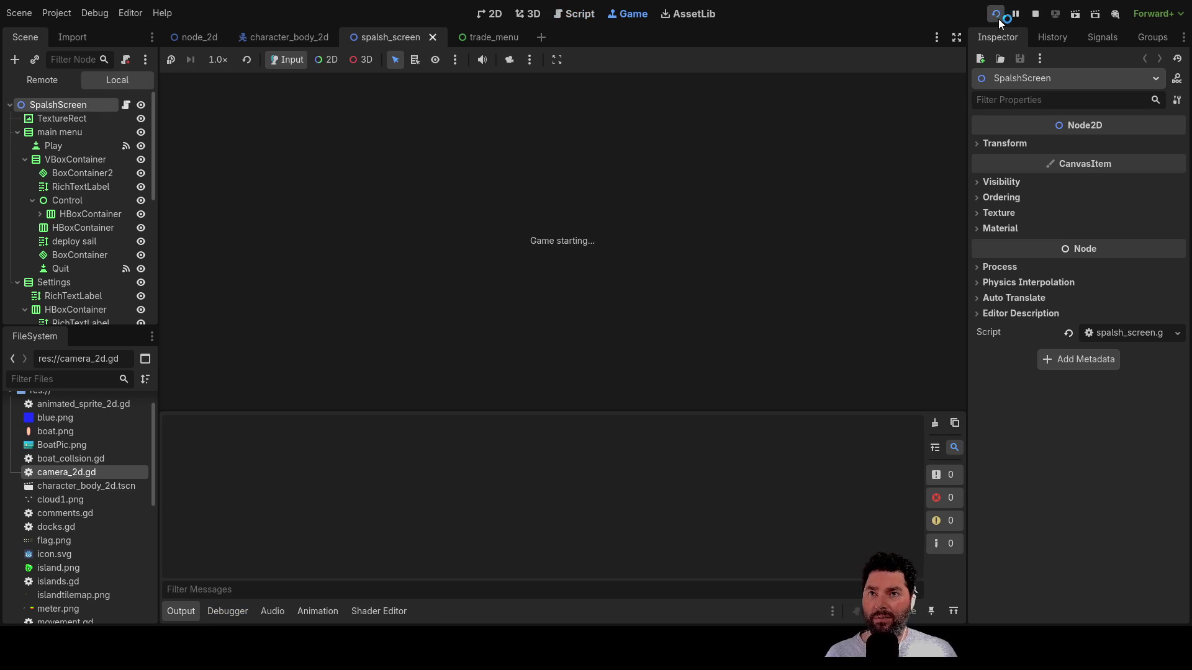
- Start sailing, then accelerate, slow down and turn the boat with W, S and A
{"action": "left_click", "coordinate": [442, 92]}
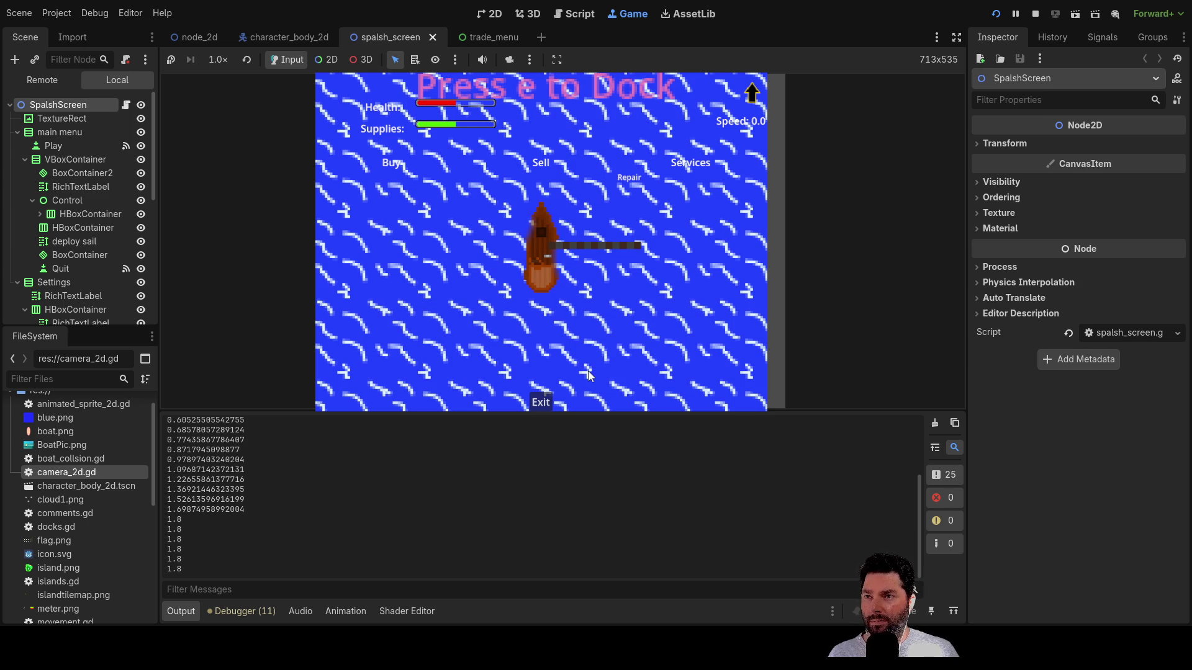
{"action": "key", "text": "w"}
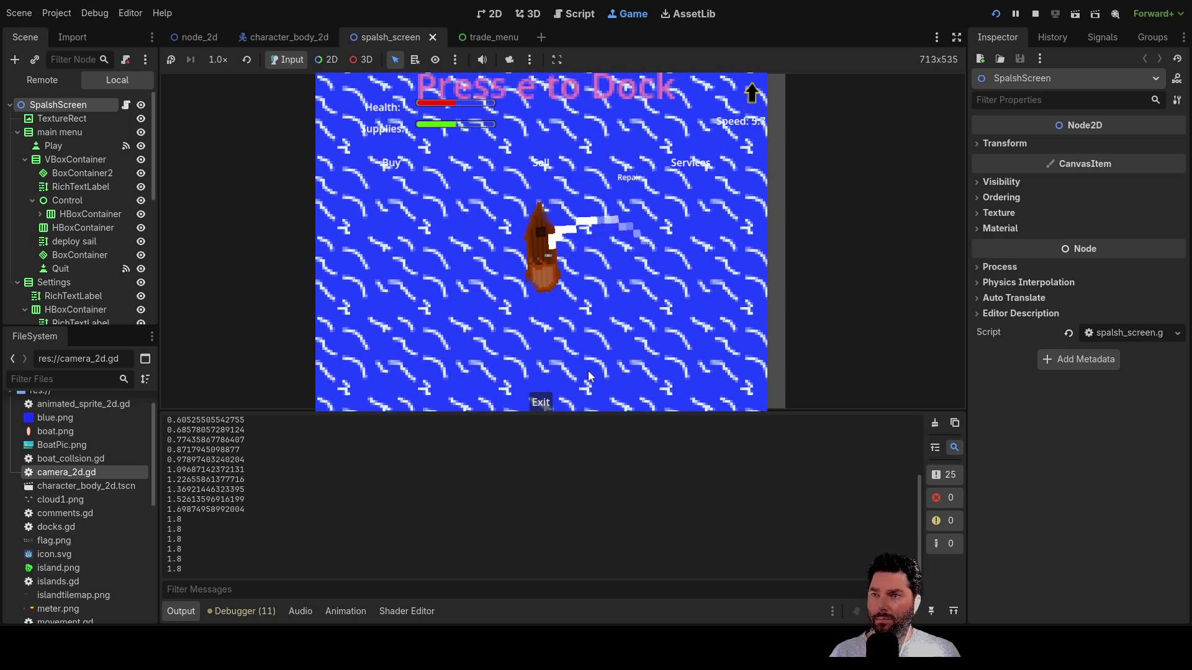
{"action": "scroll", "coordinate": [618, 294], "scroll_direction": "down", "scroll_amount": 11}
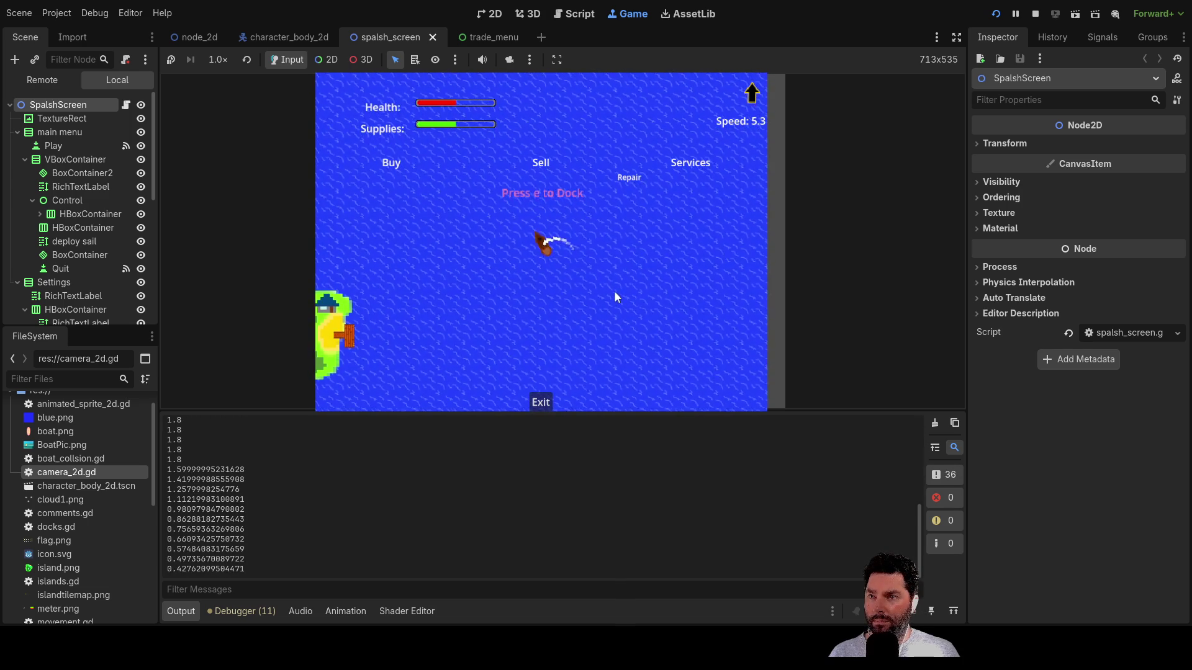
{"action": "key", "text": "w"}
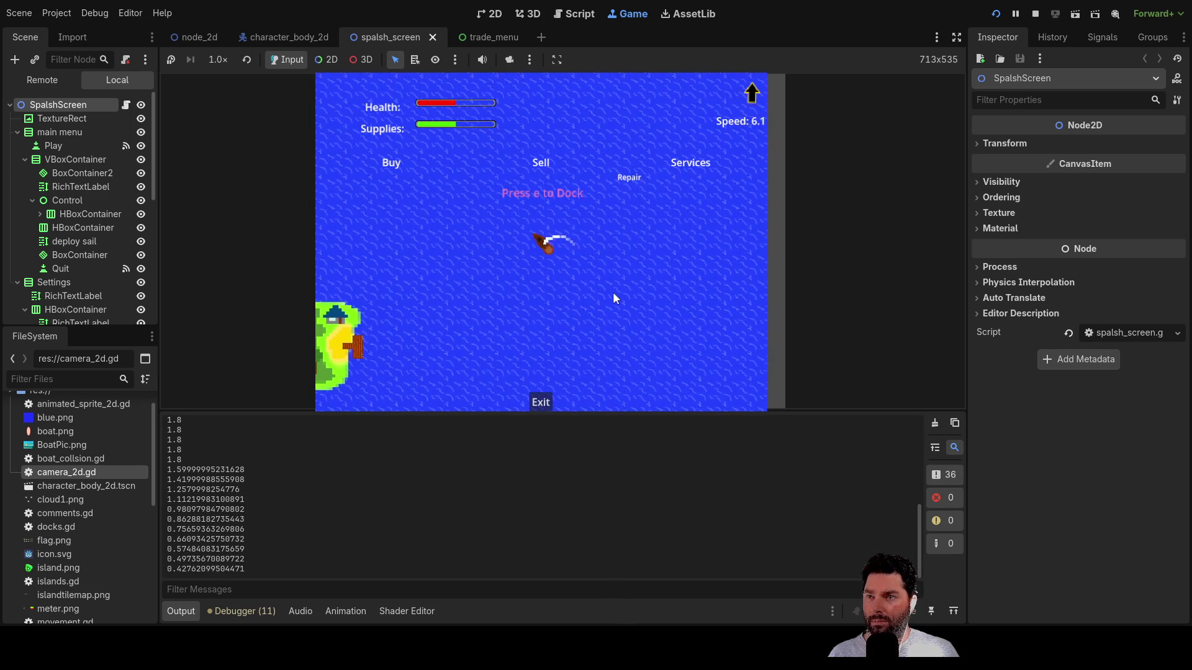
{"action": "key", "text": "w"}
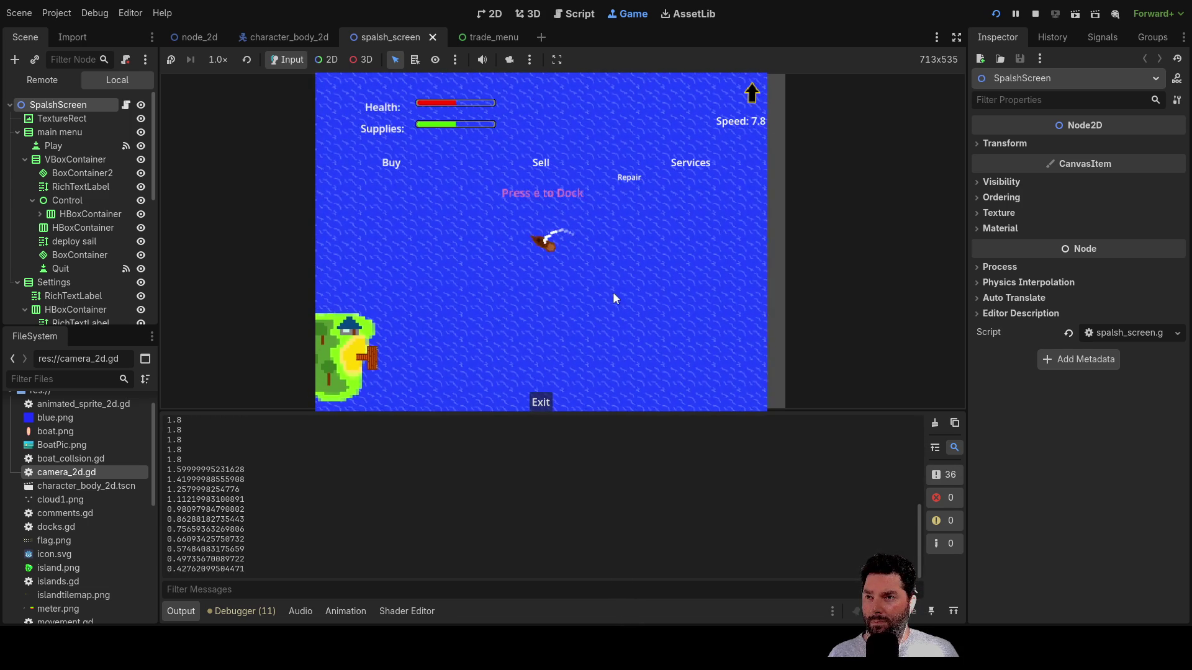
{"action": "key", "text": "w"}
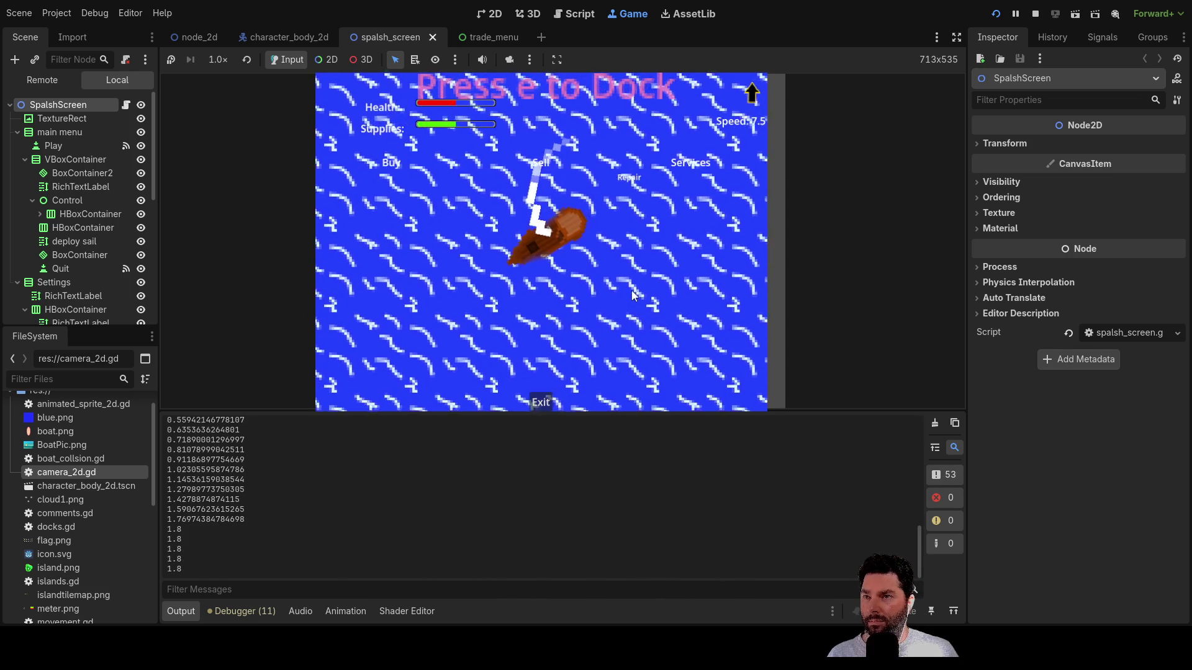
{"action": "key", "text": "s"}
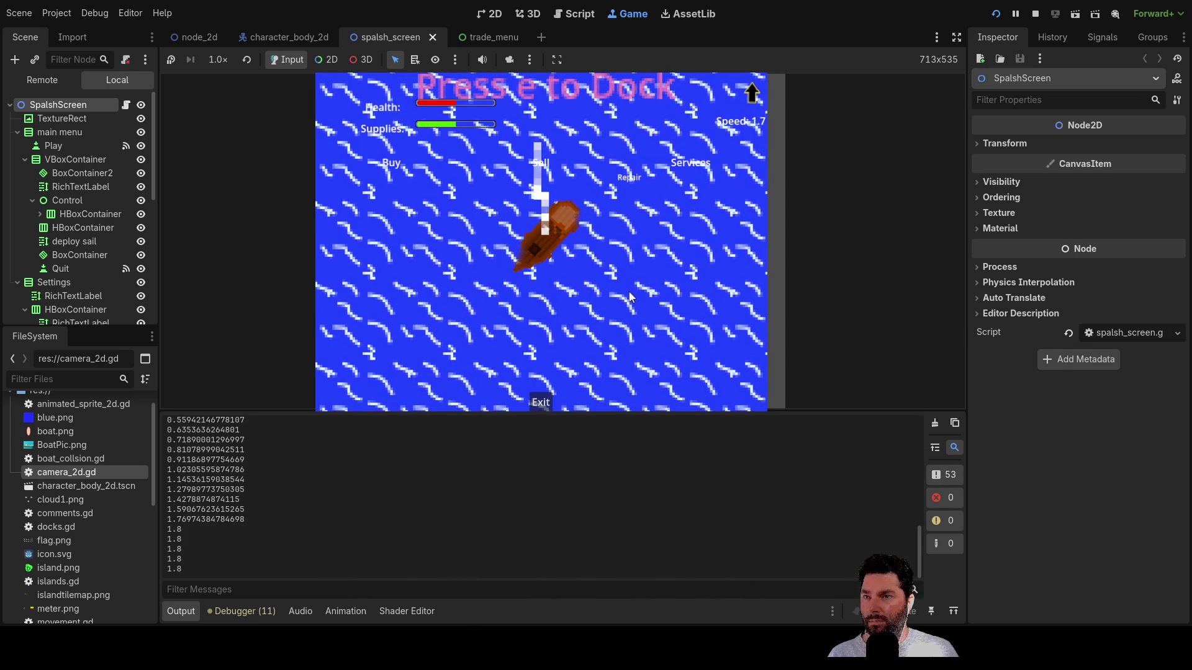
{"action": "key", "text": "w"}
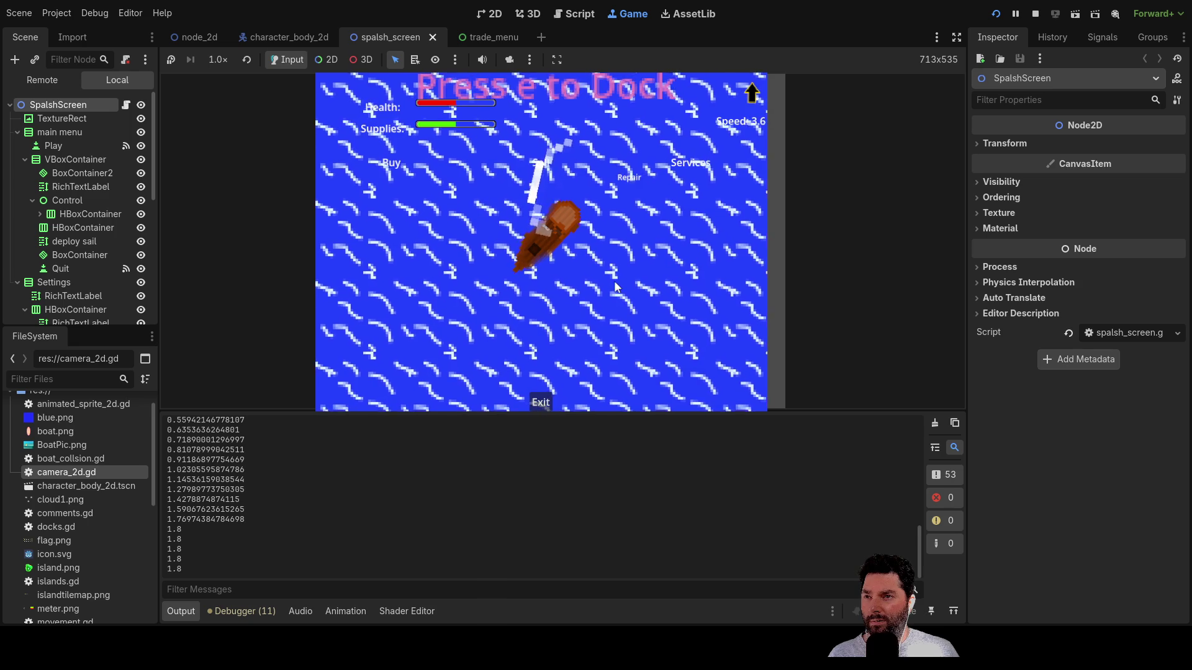
{"action": "key", "text": "a"}
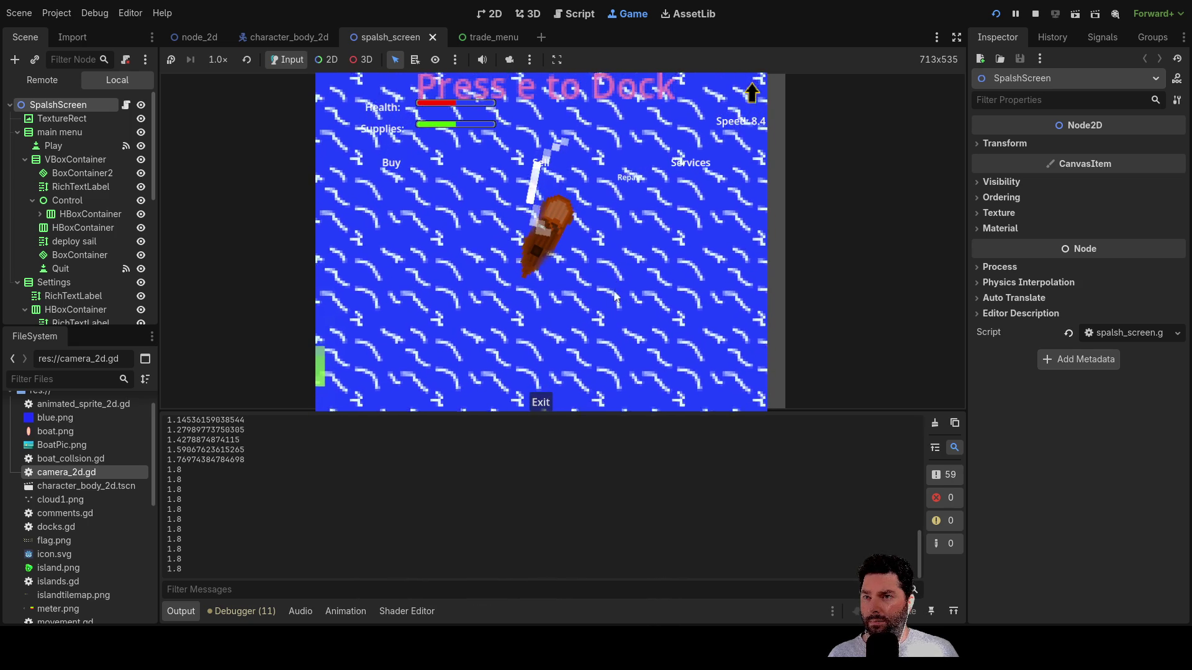
- Steer with E to stop the boat beside the island dock, then stop the game
{"action": "scroll", "coordinate": [613, 316], "scroll_direction": "down", "scroll_amount": 5}
{"action": "scroll", "coordinate": [601, 302], "scroll_direction": "up", "scroll_amount": 3}
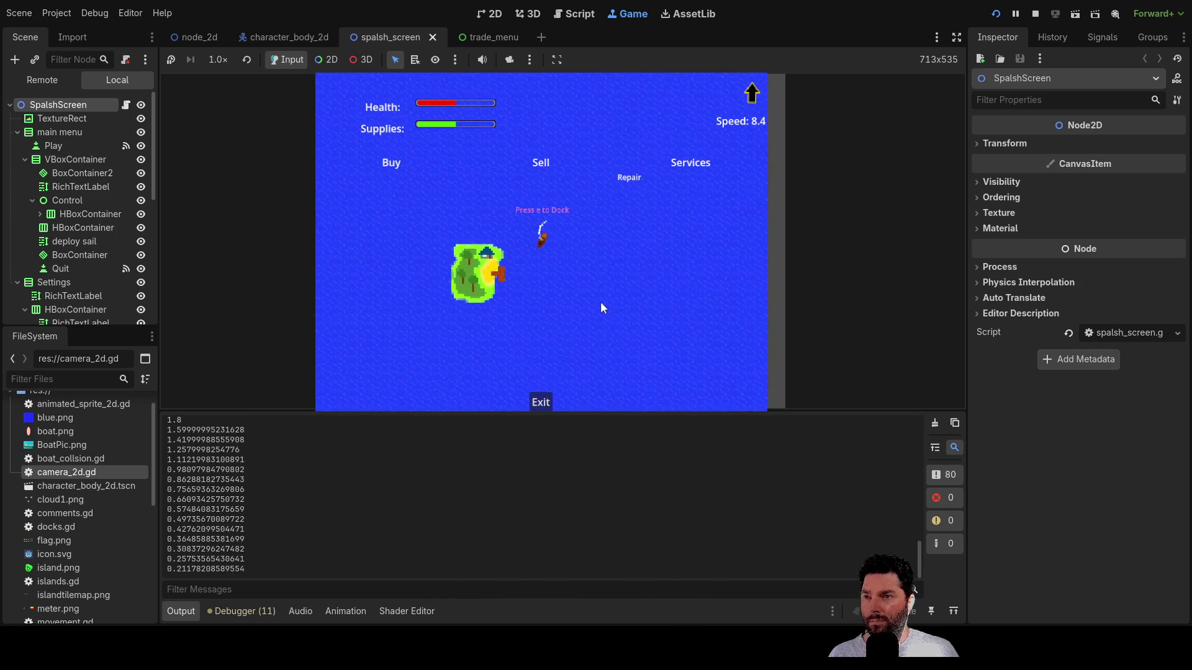
{"action": "scroll", "coordinate": [599, 303], "scroll_direction": "up", "scroll_amount": 5}
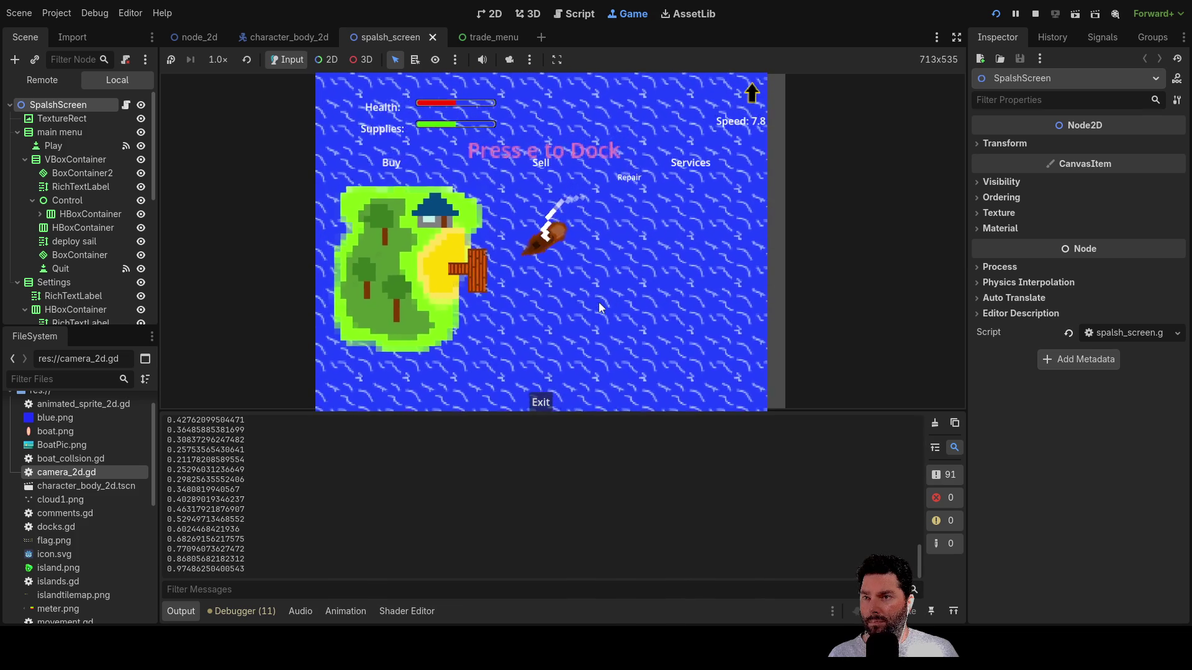
{"action": "key", "text": "e"}
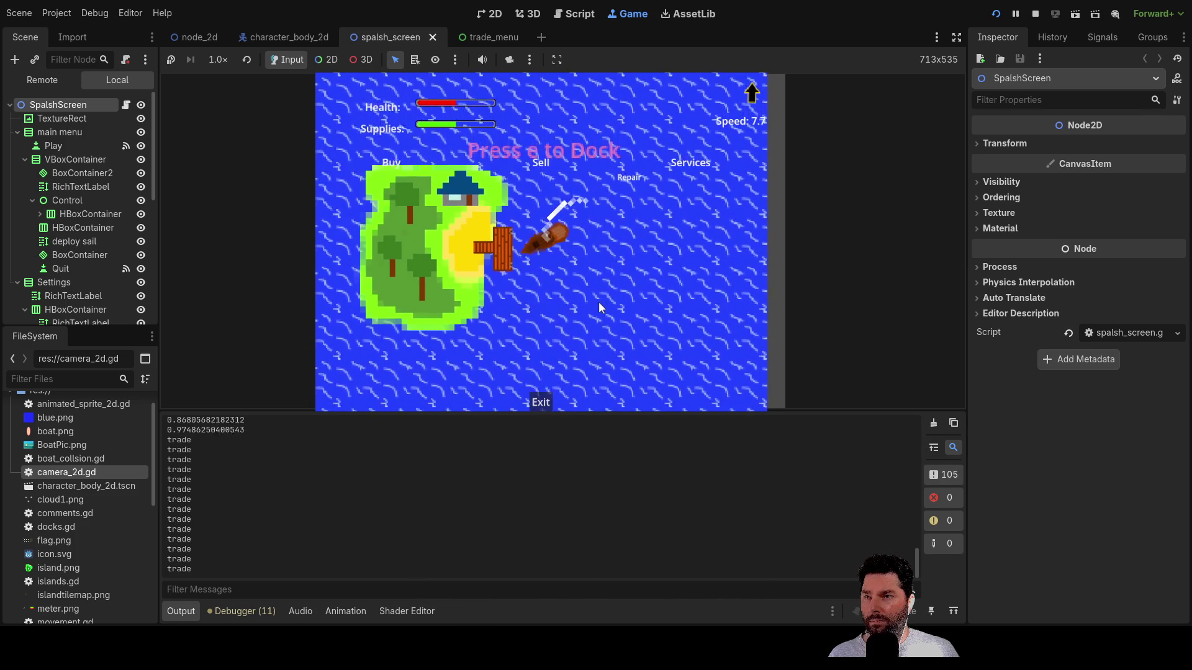
{"action": "key", "text": "e"}
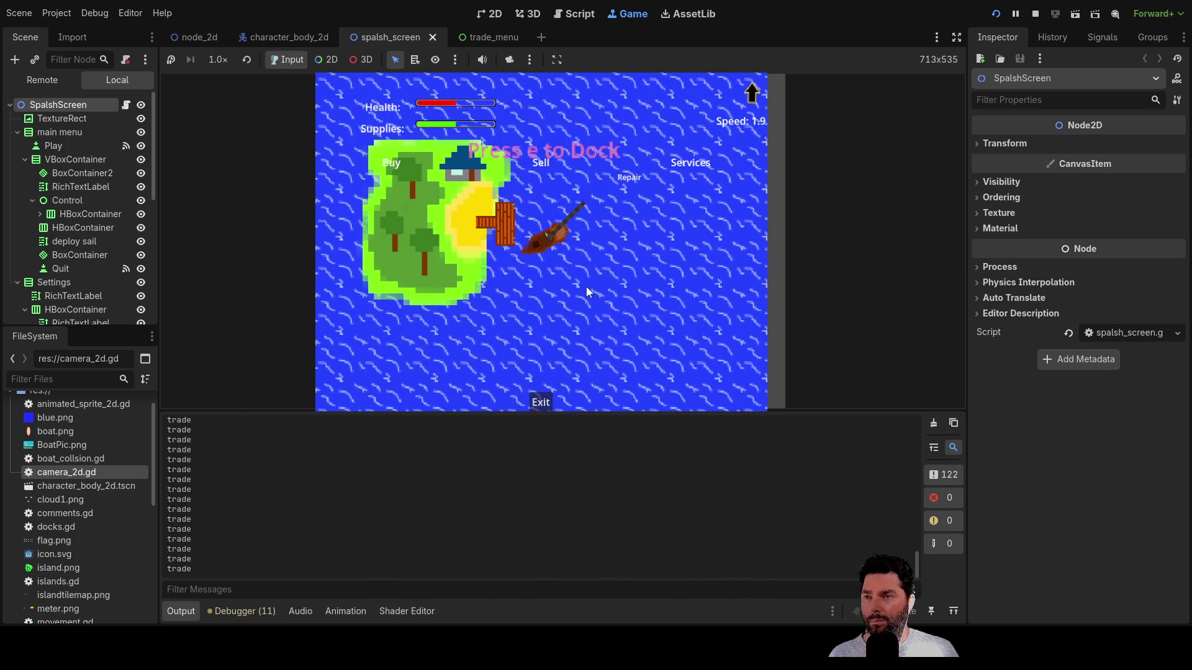
{"action": "scroll", "coordinate": [564, 251], "scroll_direction": "up", "scroll_amount": 3}
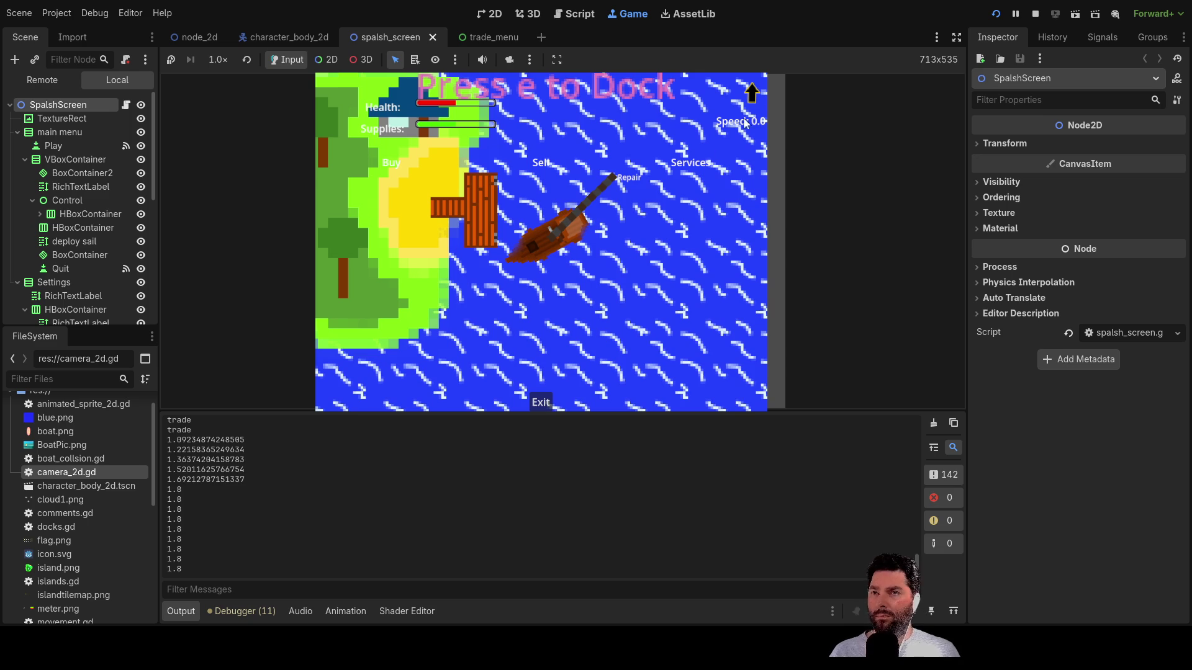
{"action": "key", "text": "F8"}
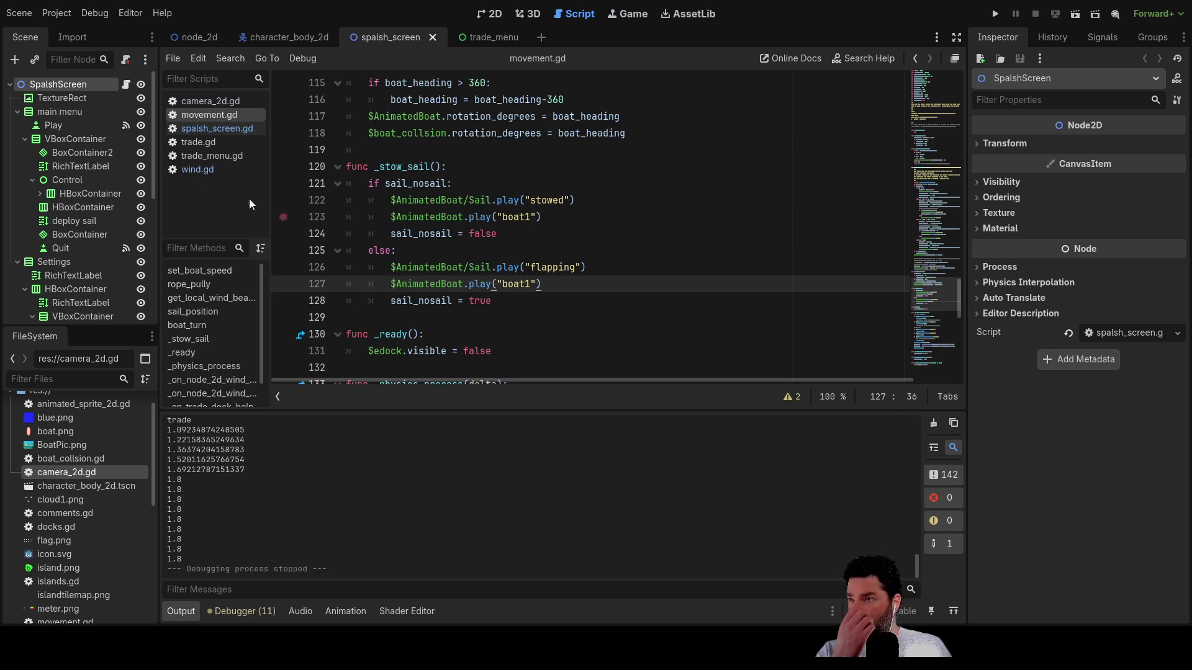
- Open the character_body_2d scene, pick the boat1 animation, and view the boat in 2D
{"action": "left_click", "coordinate": [300, 39]}
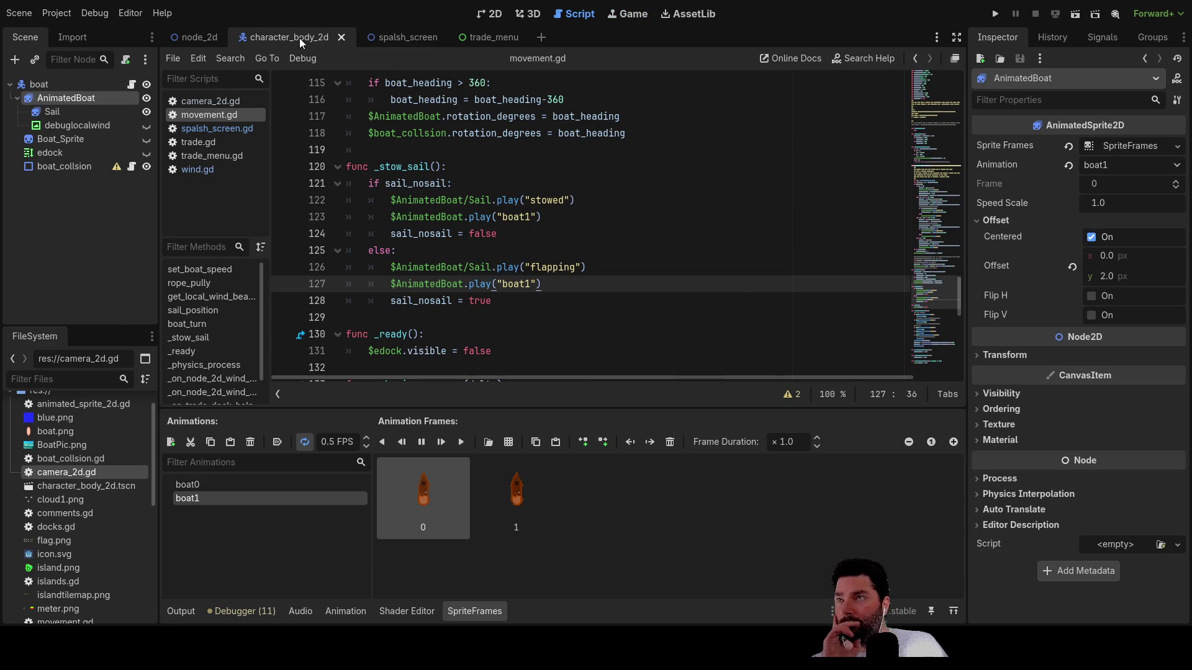
{"action": "left_click", "coordinate": [186, 499]}
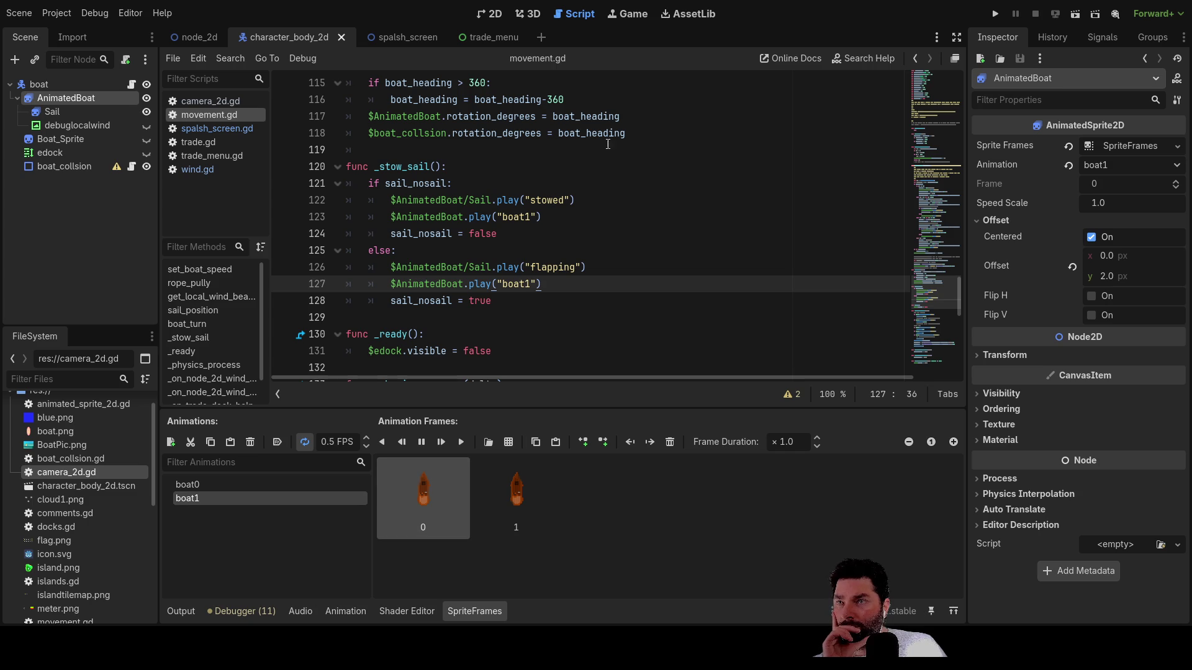
{"action": "left_click", "coordinate": [482, 15]}
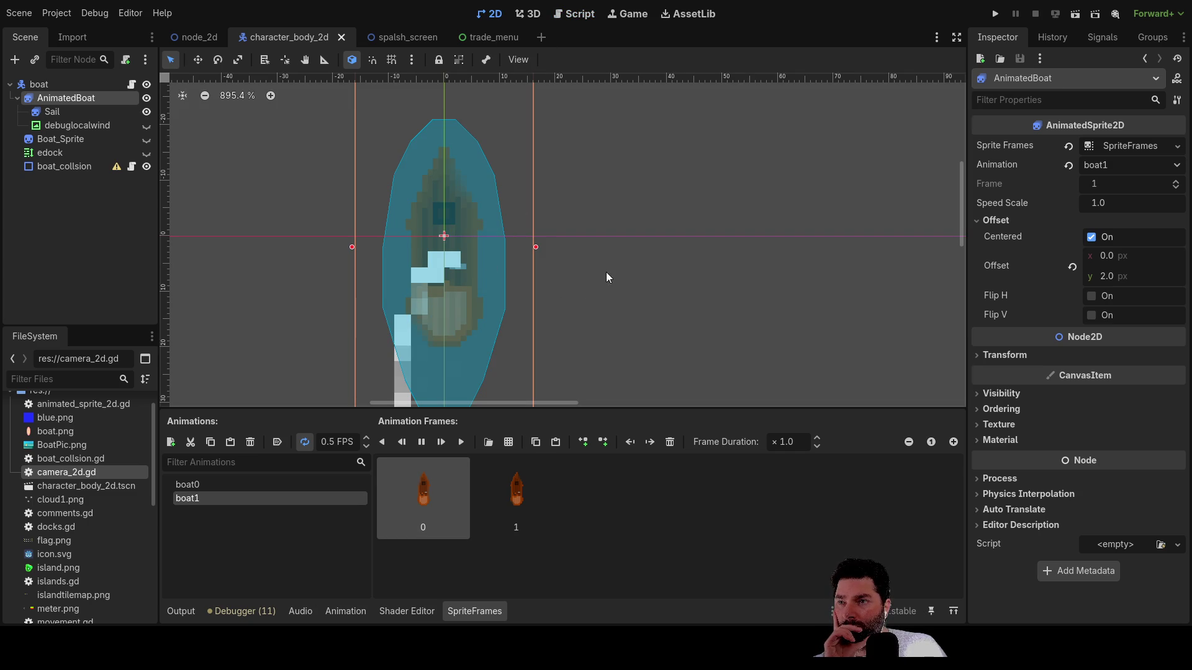
{"action": "left_click_drag", "start_coordinate": [605, 277], "coordinate": [619, 146]}
- Set the Sail node's Transform Scale x to 1.0
{"action": "left_click", "coordinate": [57, 113]}
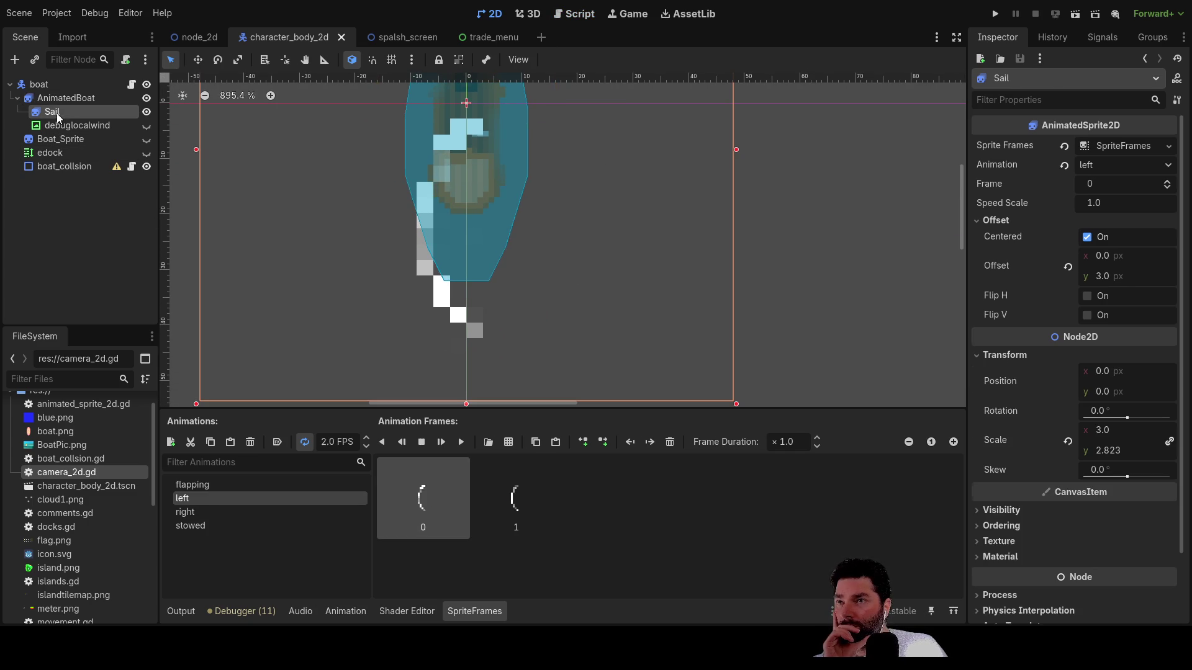
{"action": "scroll", "coordinate": [586, 253], "scroll_direction": "right", "scroll_amount": 2}
{"action": "scroll", "coordinate": [567, 260], "scroll_direction": "left", "scroll_amount": 2}
{"action": "double_click", "coordinate": [1102, 435]}
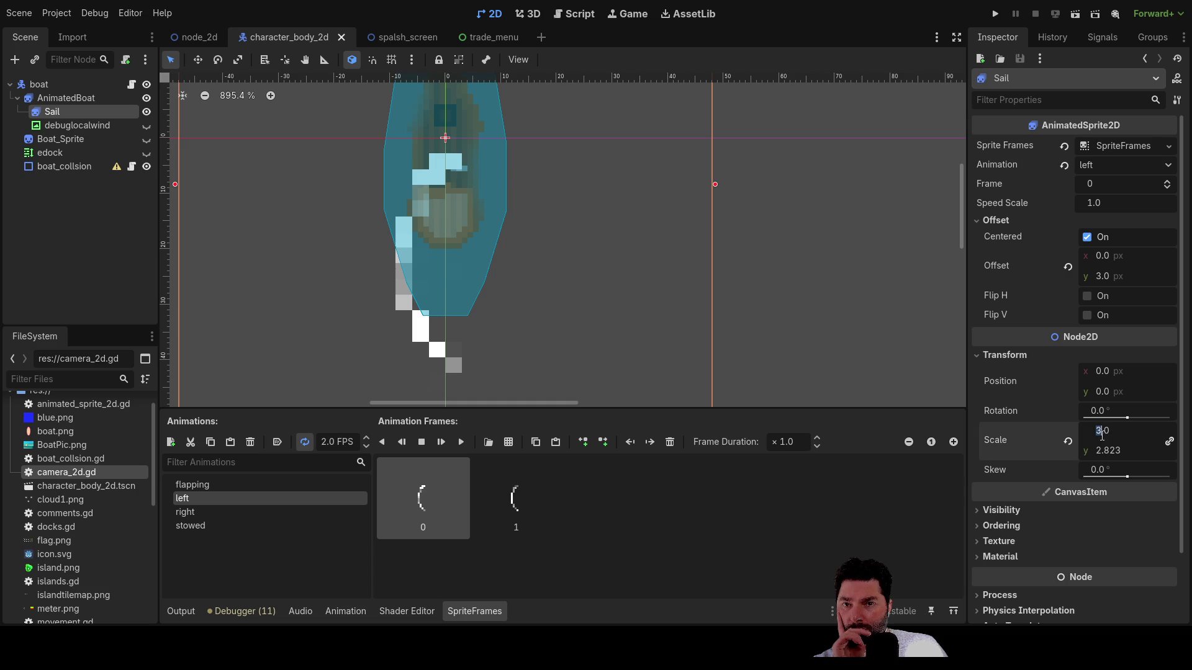
{"action": "left_click", "coordinate": [1097, 431]}
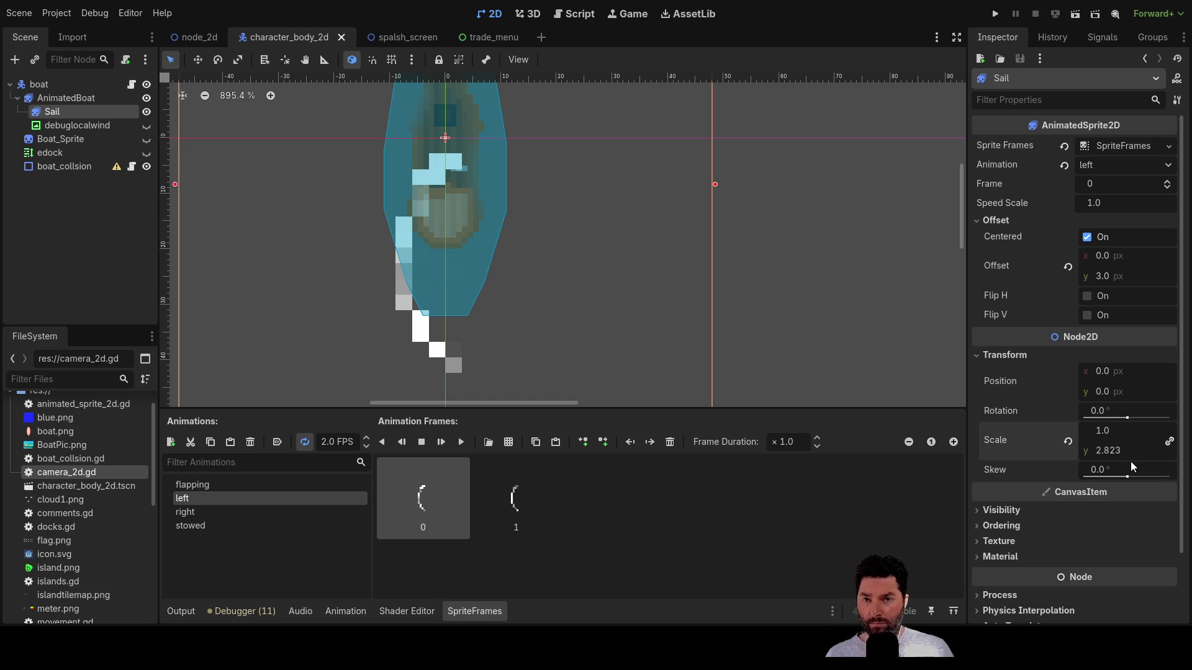
{"action": "key", "text": "Return"}
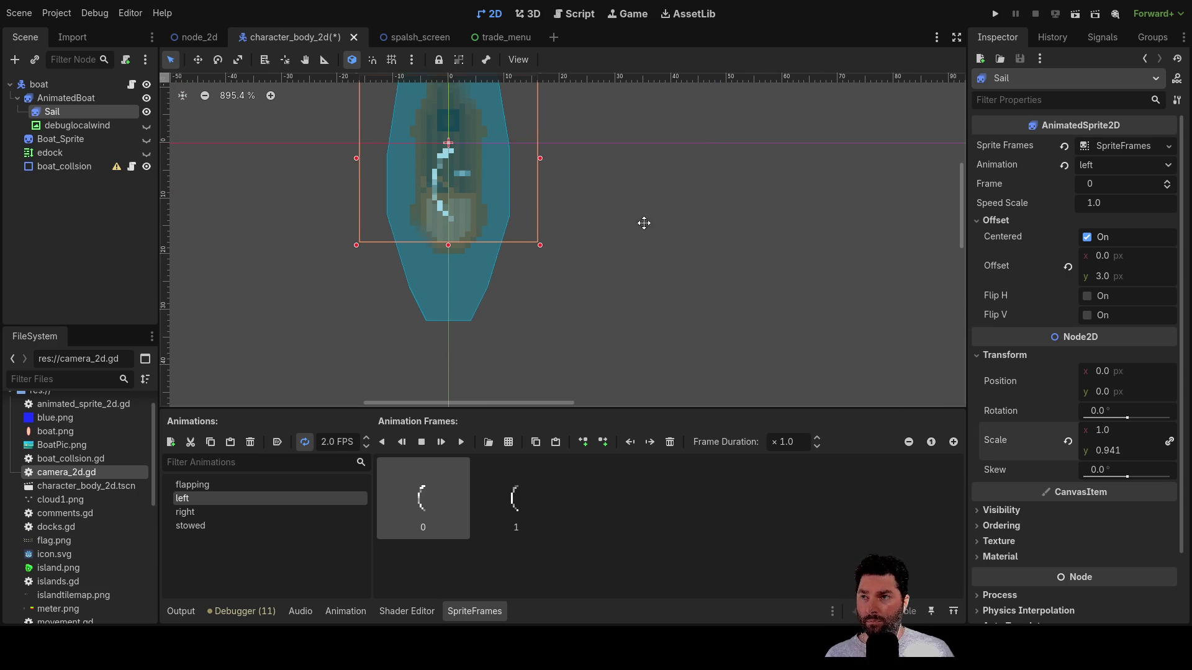
- Show the Sail's 'stowed' animation and reset its vertical Offset to 0
{"action": "scroll", "coordinate": [636, 213], "scroll_direction": "up", "scroll_amount": 5}
{"action": "scroll", "coordinate": [629, 295], "scroll_direction": "up", "scroll_amount": 5}
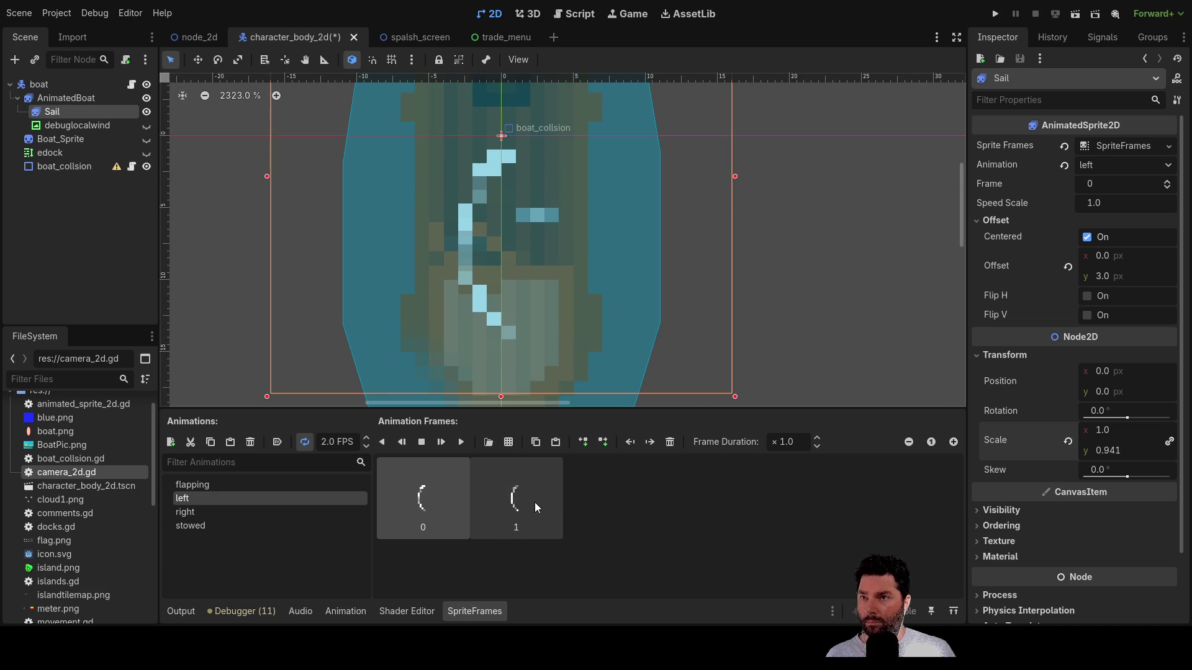
{"action": "left_click", "coordinate": [202, 525]}
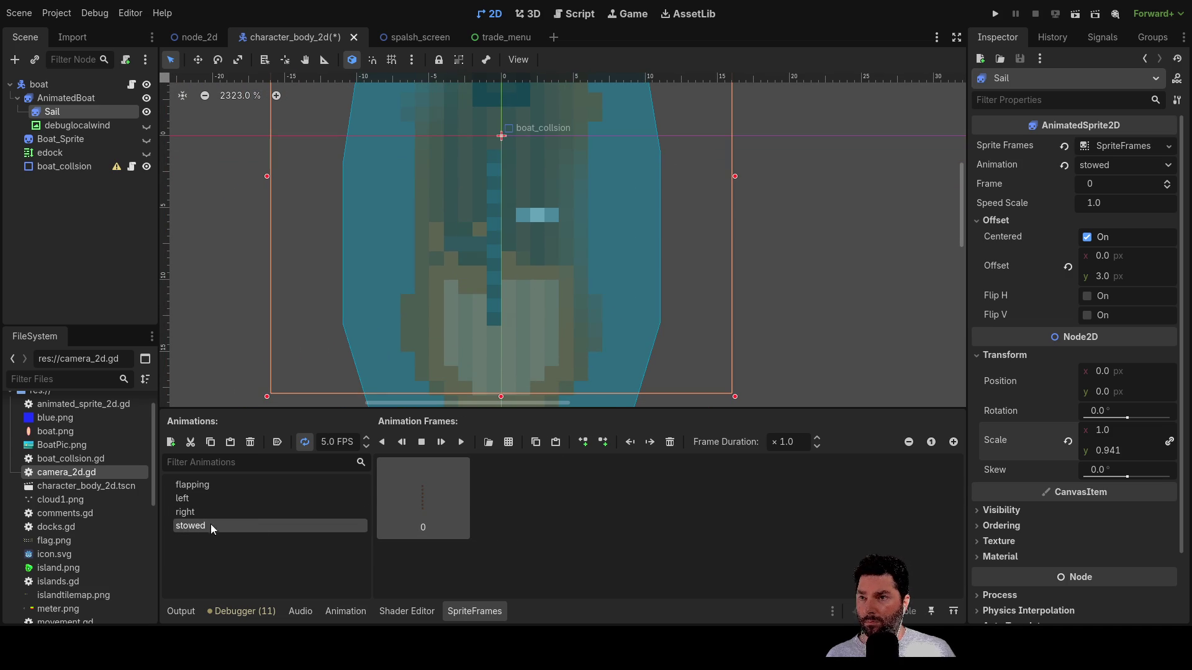
{"action": "scroll", "coordinate": [621, 310], "scroll_direction": "up", "scroll_amount": 3}
{"action": "left_click", "coordinate": [1067, 267]}
{"action": "left_click", "coordinate": [1105, 276]}
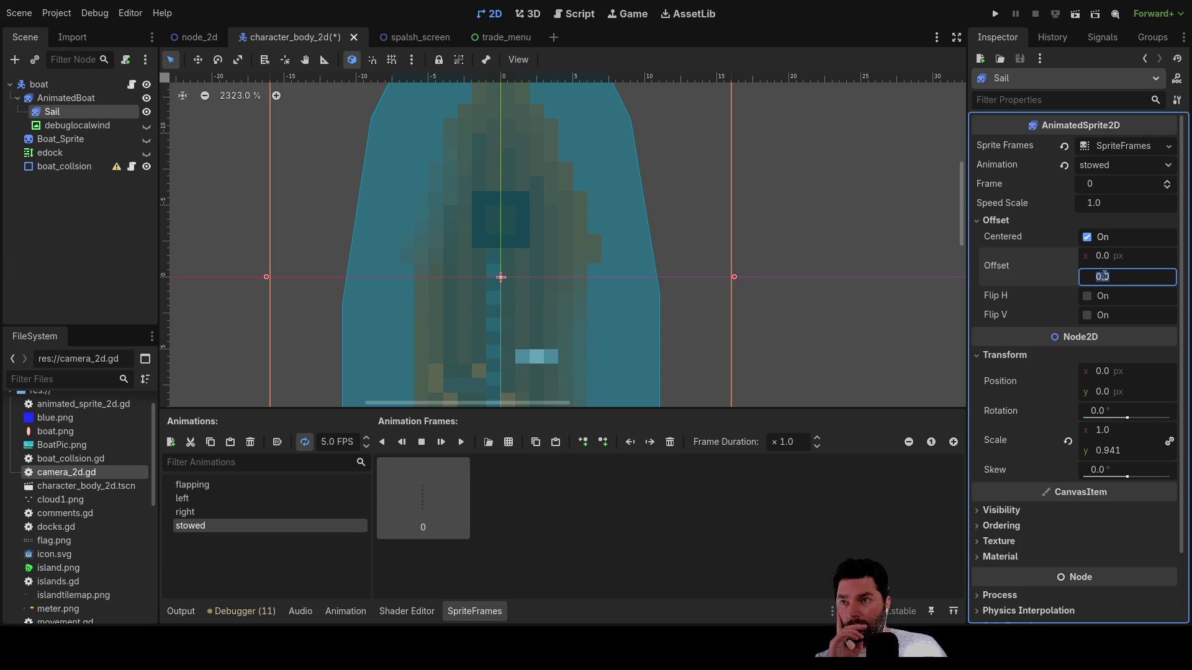
{"action": "left_click", "coordinate": [866, 244]}
{"action": "scroll", "coordinate": [805, 270], "scroll_direction": "down", "scroll_amount": 3}
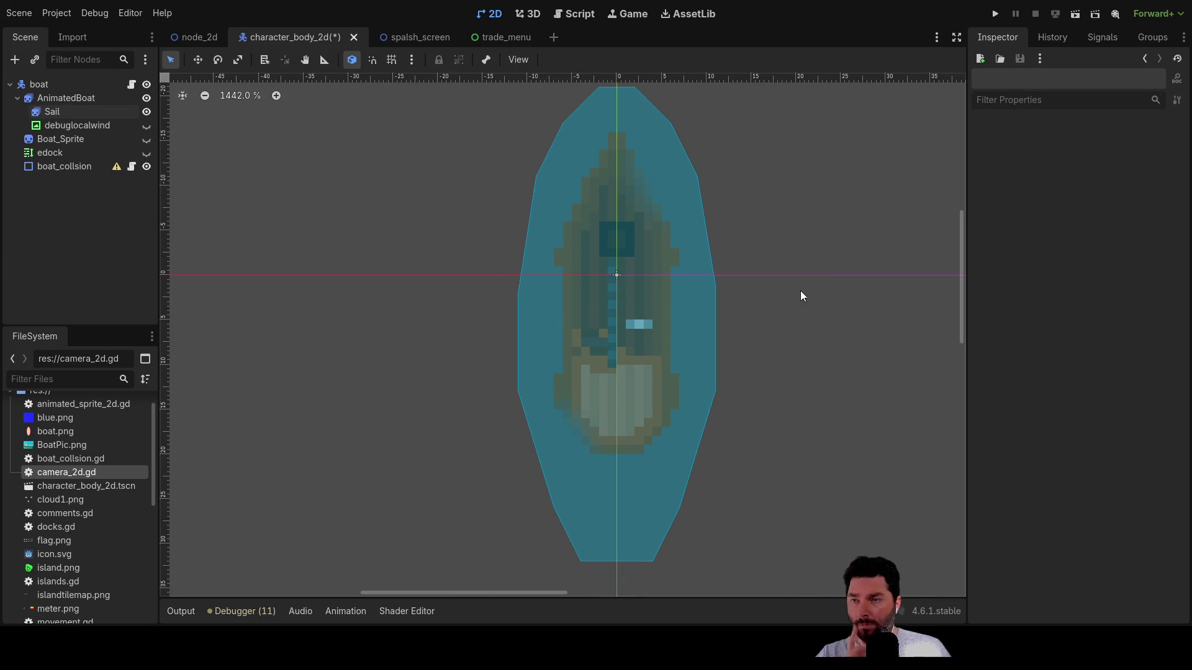
- Hide the boat_collsion shape, select the Sail, and move it up to position y -4
{"action": "scroll", "coordinate": [828, 293], "scroll_direction": "right", "scroll_amount": 1}
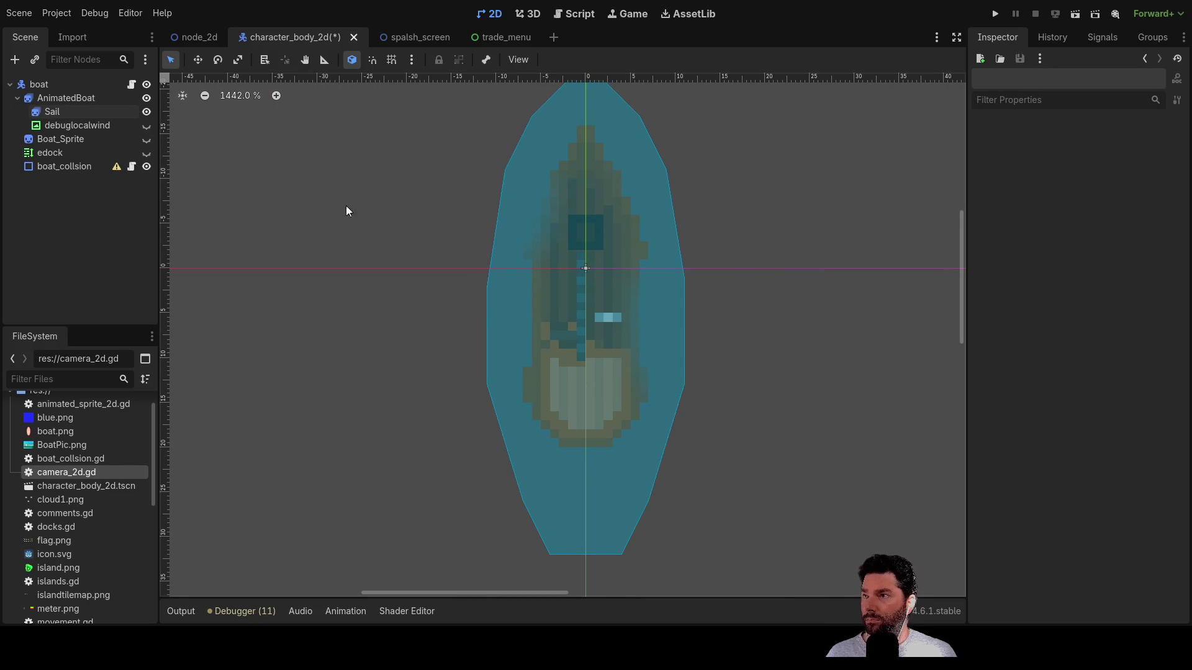
{"action": "left_click", "coordinate": [147, 166]}
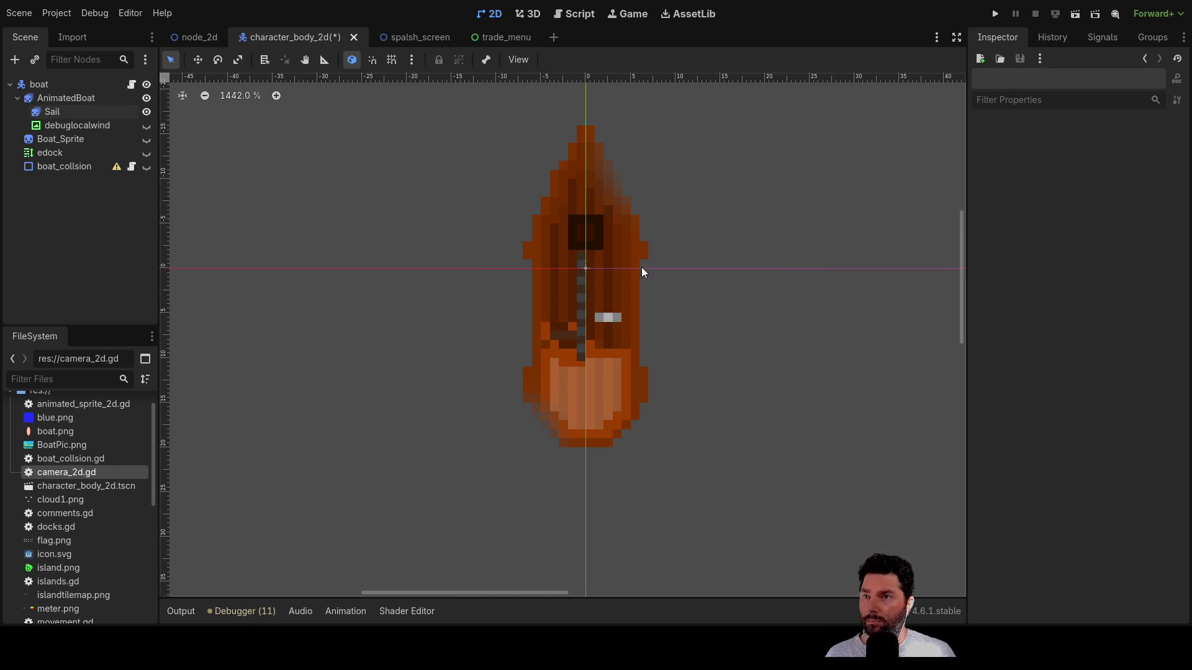
{"action": "left_click", "coordinate": [580, 298]}
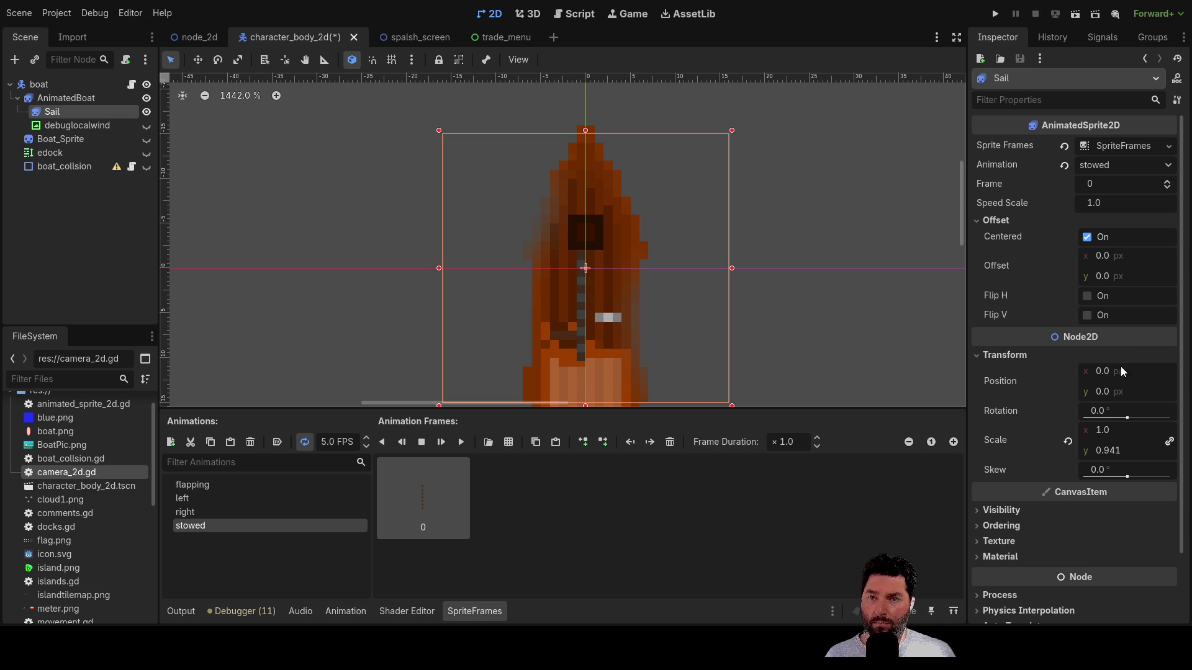
{"action": "left_click_drag", "start_coordinate": [1128, 417], "coordinate": [1129, 421]}
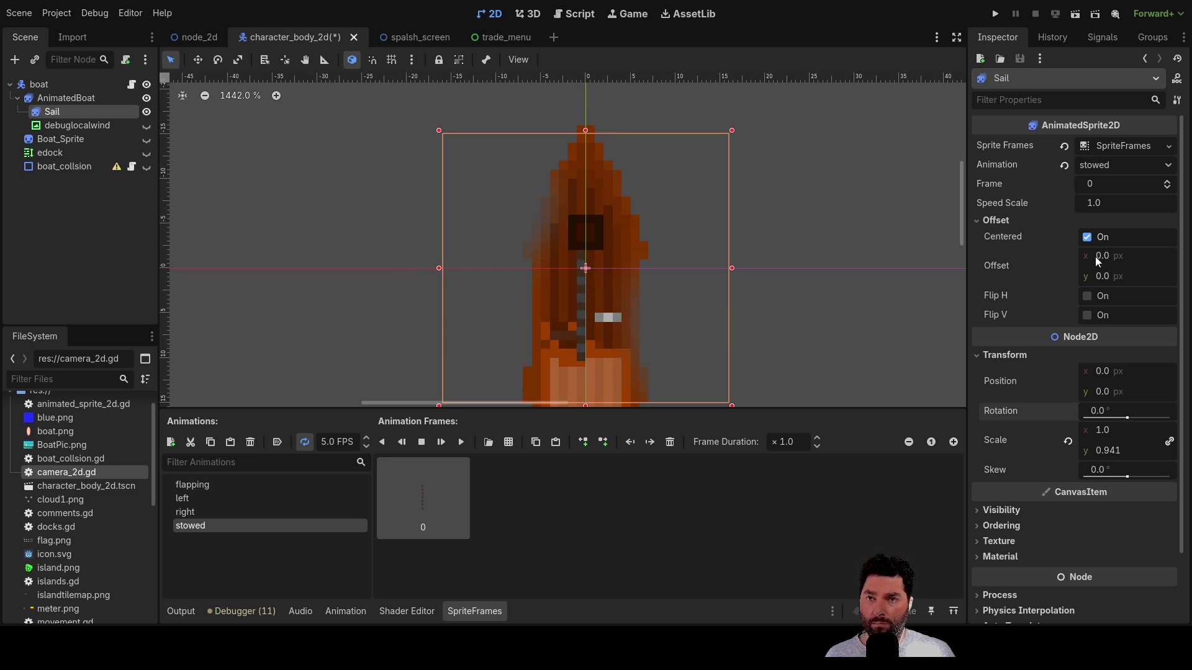
{"action": "left_click_drag", "start_coordinate": [684, 317], "coordinate": [683, 277]}
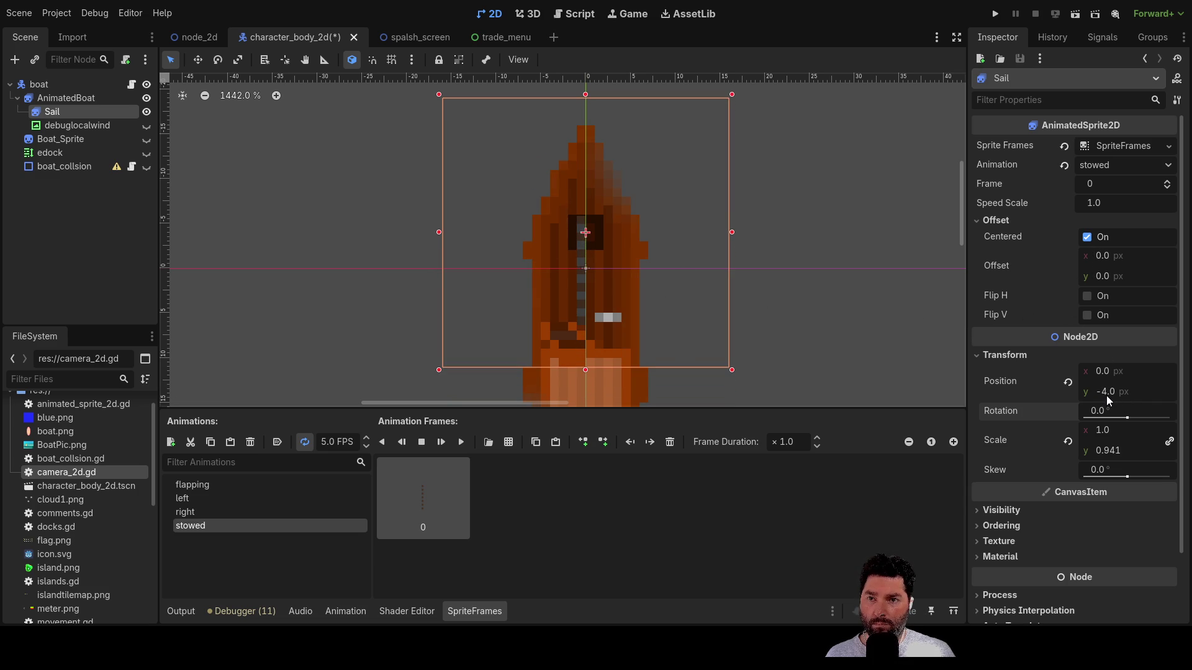
- Try Sail offsets of 3 and 4 px vertically, then 0.5 px horizontally
{"action": "double_click", "coordinate": [1104, 274]}
{"action": "type", "text": "3"}
{"action": "key", "text": "Return"}
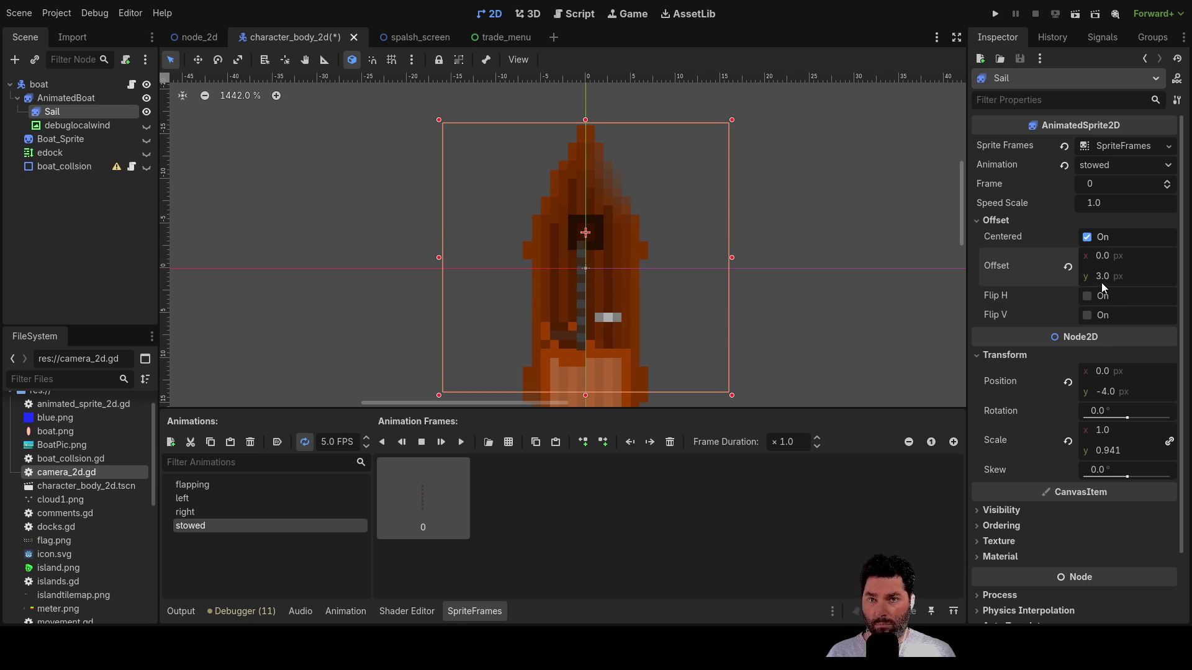
{"action": "type", "text": "4"}
{"action": "key", "text": "Return"}
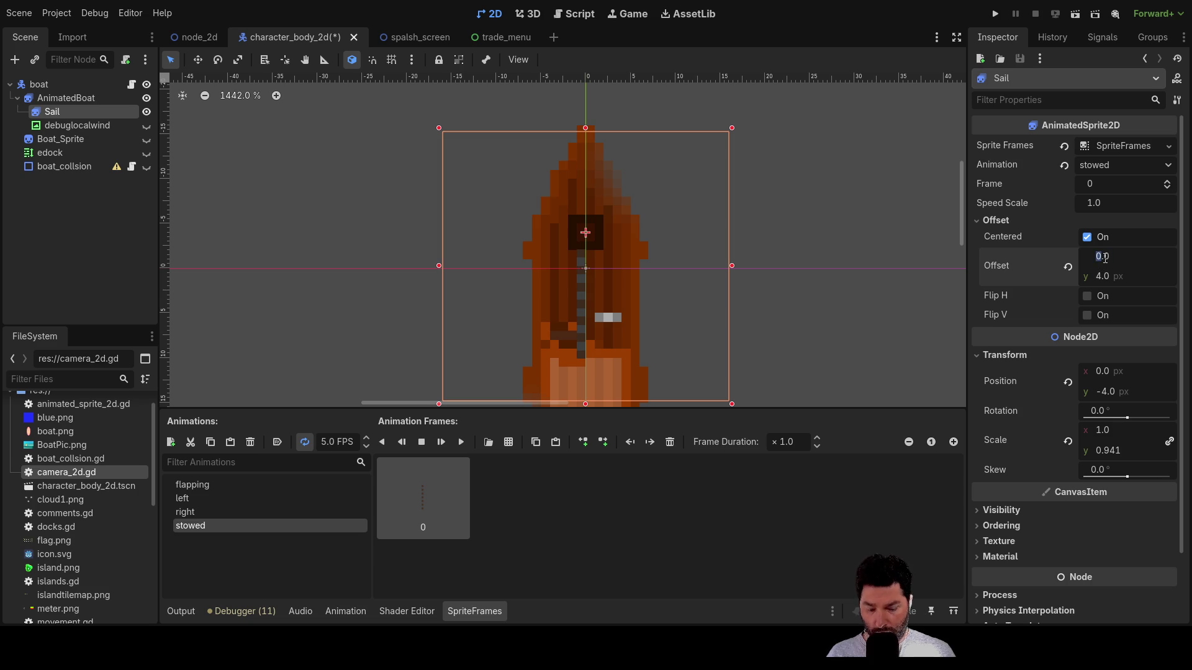
{"action": "type", "text": "5"}
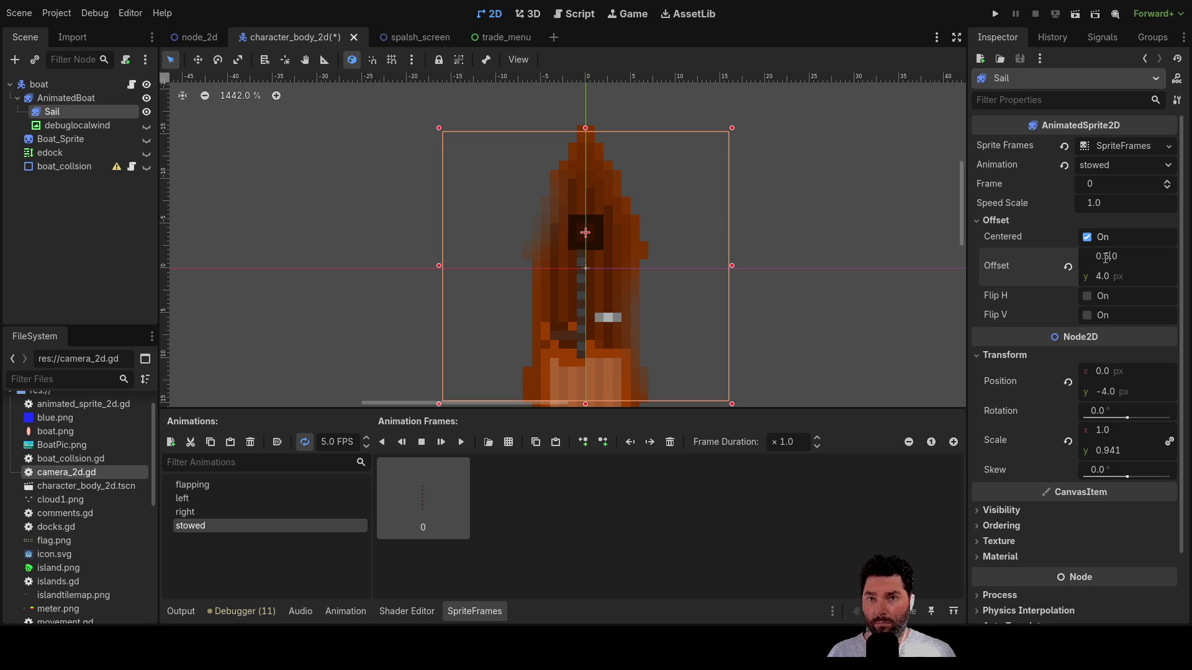
{"action": "key", "text": "Return"}
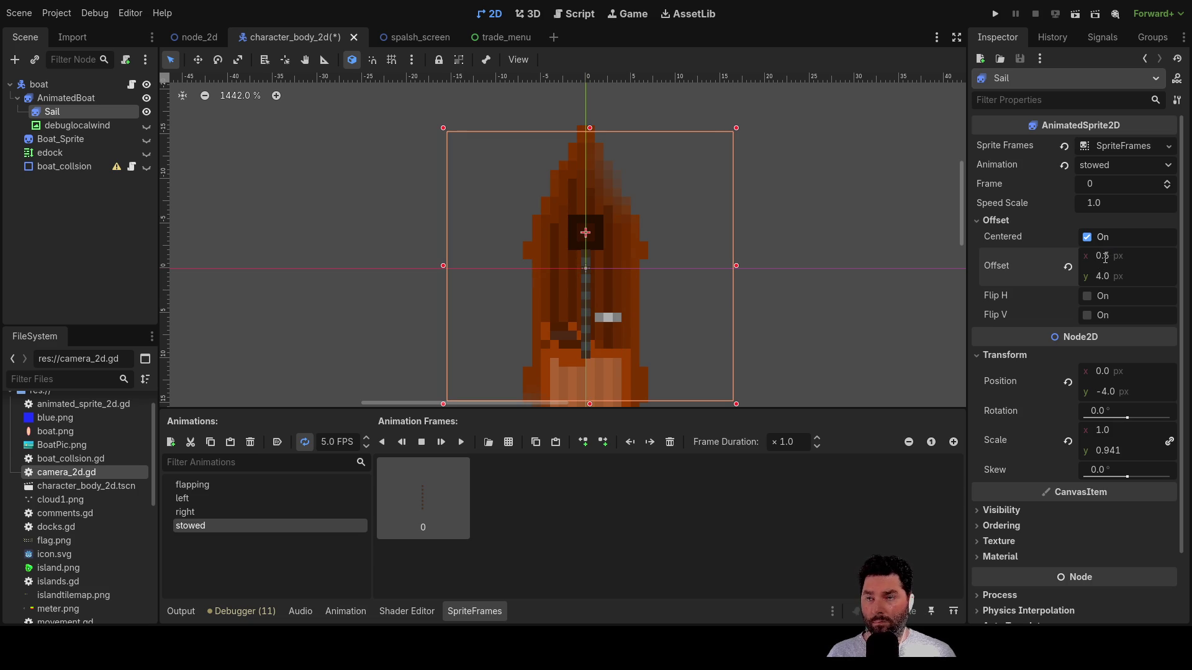
- Test the Sail's pivot by rotating it, return it upright, and set vertical offset 3.5
{"action": "left_click_drag", "start_coordinate": [1127, 418], "coordinate": [1126, 420]}
{"action": "left_click_drag", "start_coordinate": [1123, 416], "coordinate": [1127, 416]}
{"action": "double_click", "coordinate": [1109, 276]}
{"action": "type", "text": "3.5"}
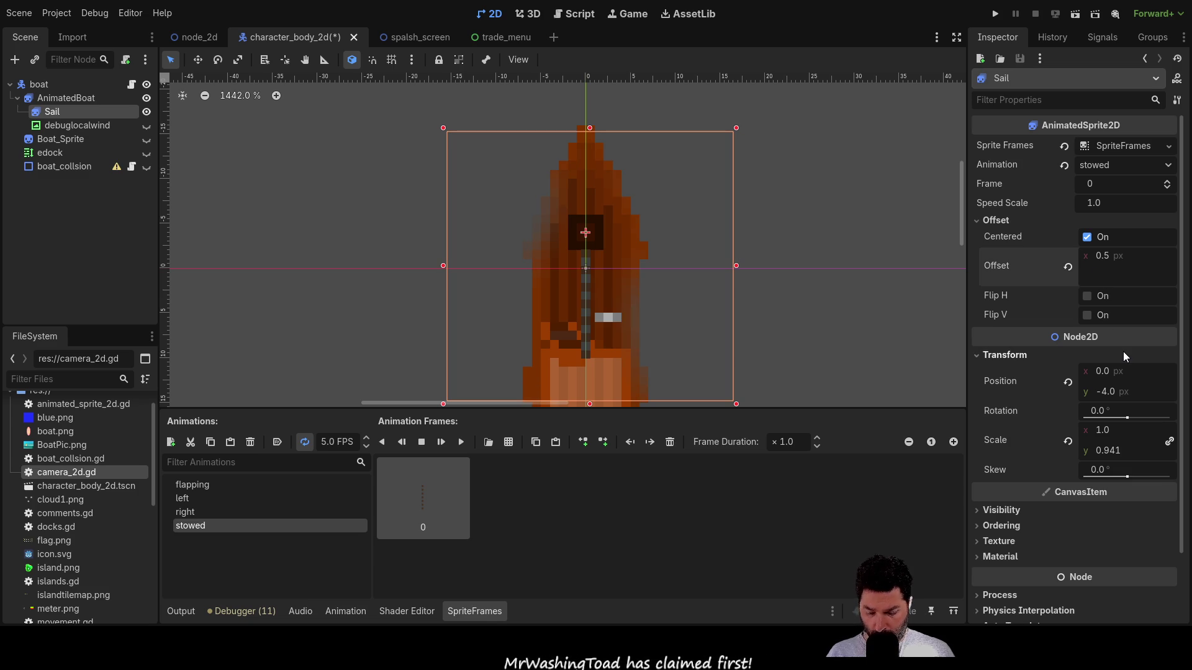
{"action": "key", "text": "Return"}
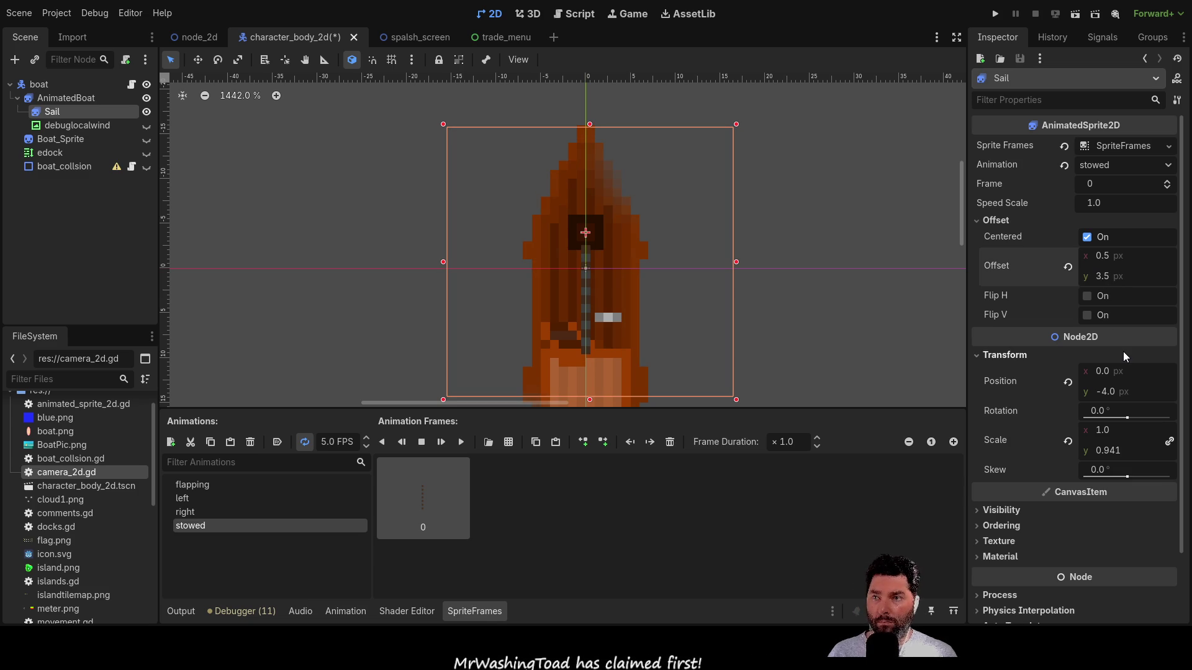
{"action": "left_click", "coordinate": [801, 283]}
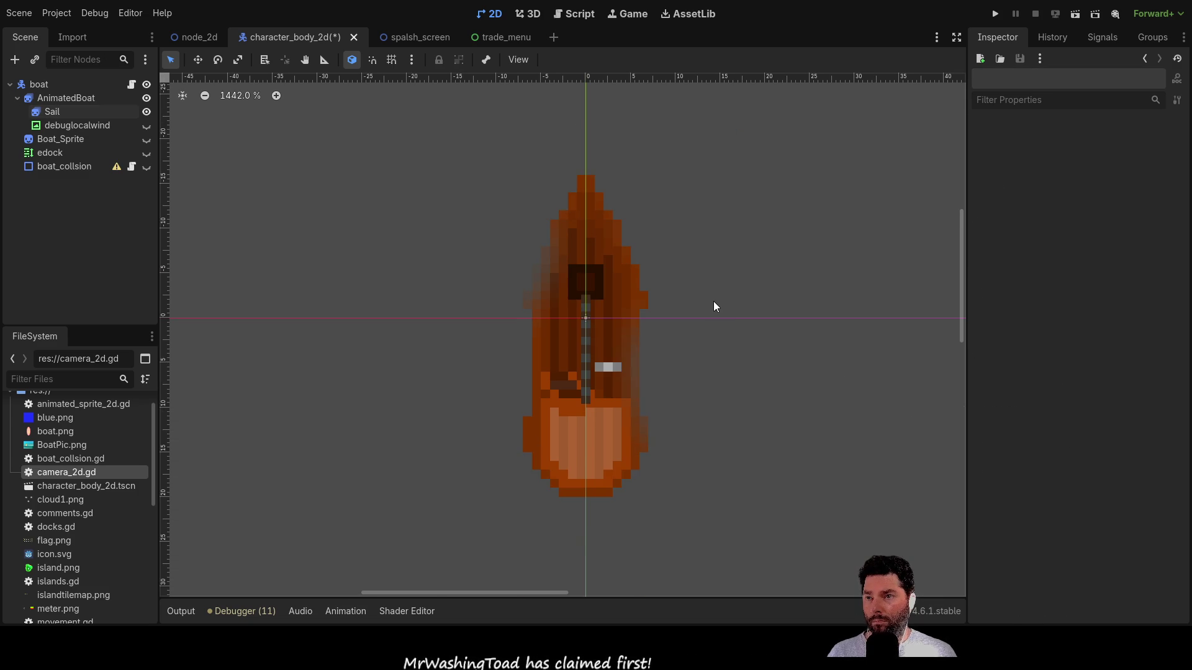
- Select the Sail, unlink its scale axes, and enter vertical scale 1.0
{"action": "scroll", "coordinate": [714, 300], "scroll_direction": "up", "scroll_amount": 2}
{"action": "left_click_drag", "start_coordinate": [689, 304], "coordinate": [764, 314]}
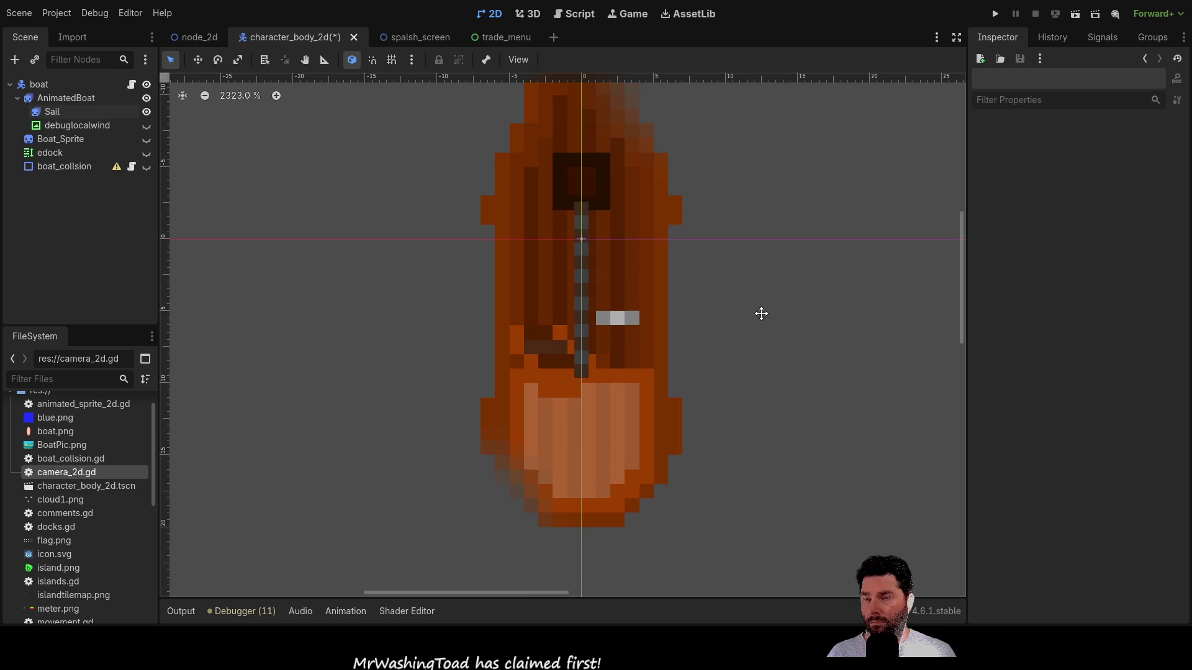
{"action": "left_click", "coordinate": [584, 336]}
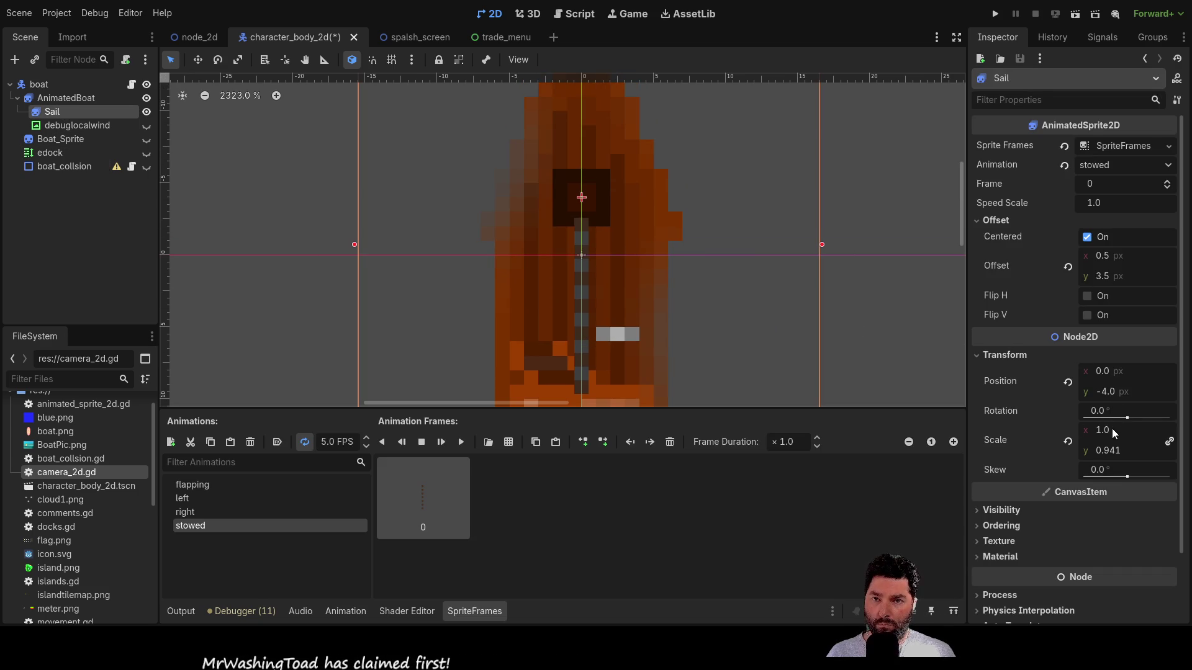
{"action": "double_click", "coordinate": [1109, 451]}
{"action": "left_click", "coordinate": [1169, 442]}
{"action": "left_click", "coordinate": [1106, 452]}
{"action": "key", "text": "BackSpace"}
{"action": "type", "text": "1"}
{"action": "key", "text": "Return"}
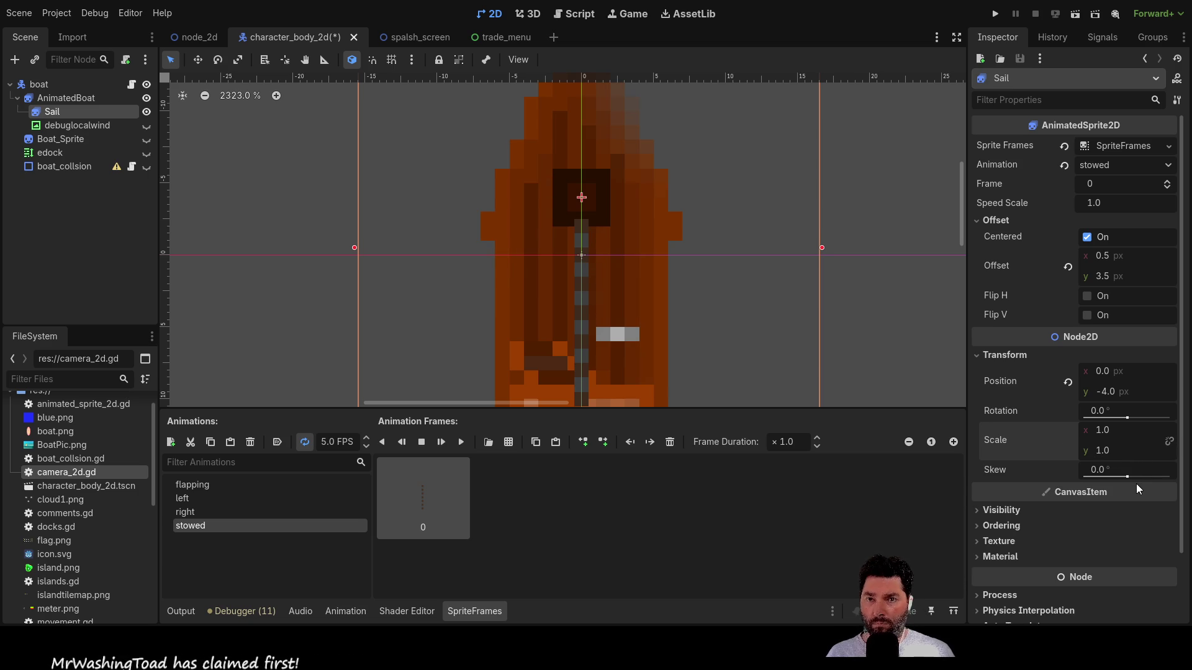
- Raise the Sail's vertical scale to 1.5 and switch it to the right animation
{"action": "scroll", "coordinate": [745, 300], "scroll_direction": "down", "scroll_amount": 1}
{"action": "scroll", "coordinate": [739, 292], "scroll_direction": "down", "scroll_amount": 3}
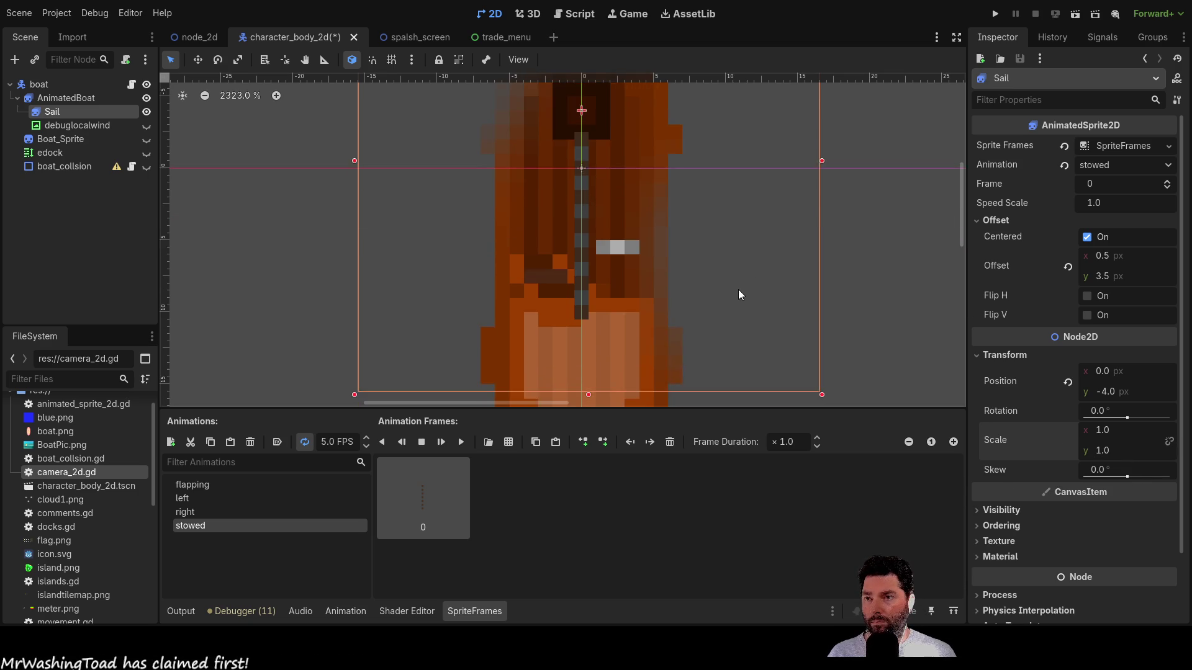
{"action": "scroll", "coordinate": [733, 282], "scroll_direction": "down", "scroll_amount": 1}
{"action": "left_click", "coordinate": [1111, 453]}
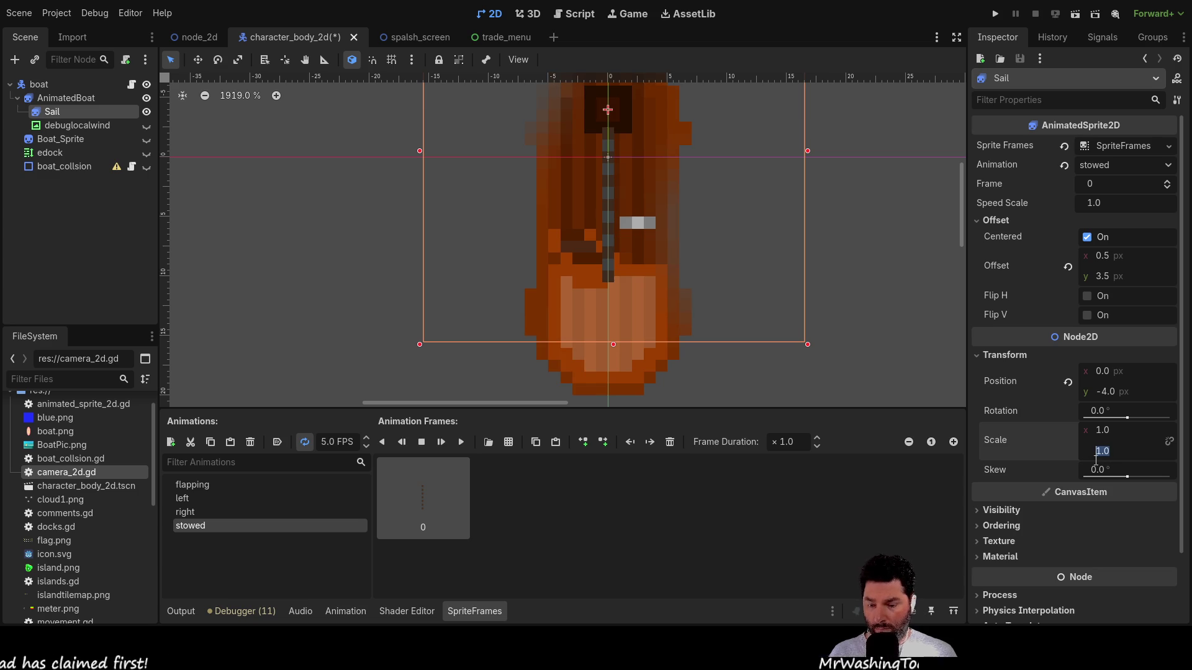
{"action": "type", "text": "1.5"}
{"action": "key", "text": "Return"}
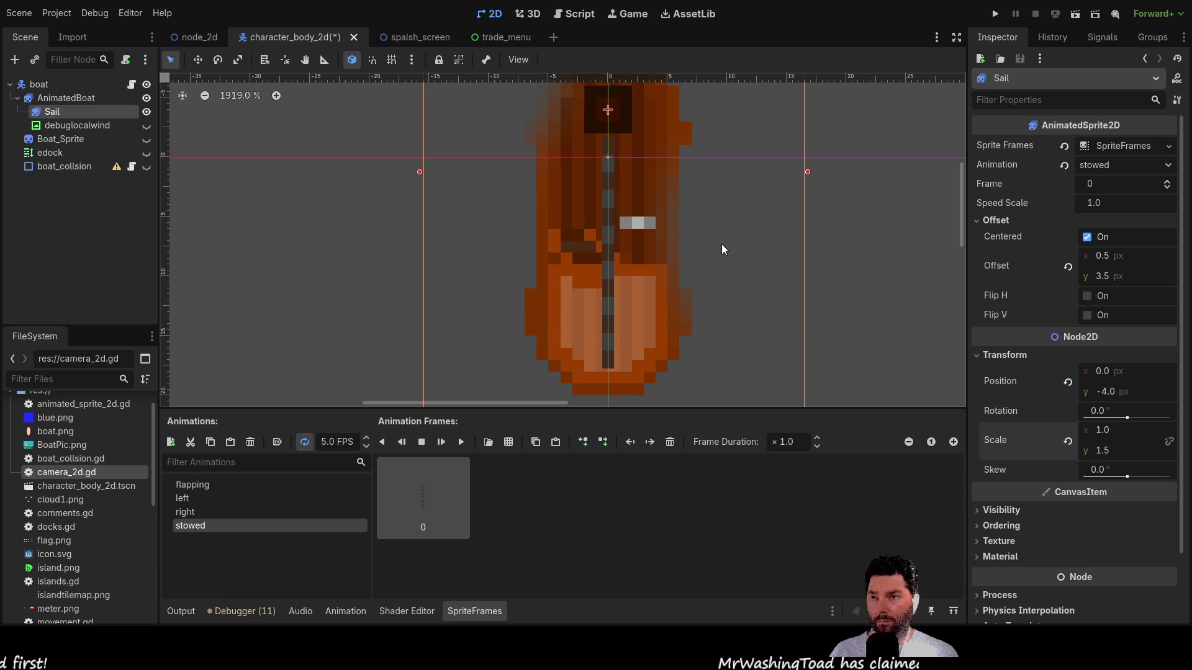
{"action": "scroll", "coordinate": [725, 242], "scroll_direction": "down", "scroll_amount": 5}
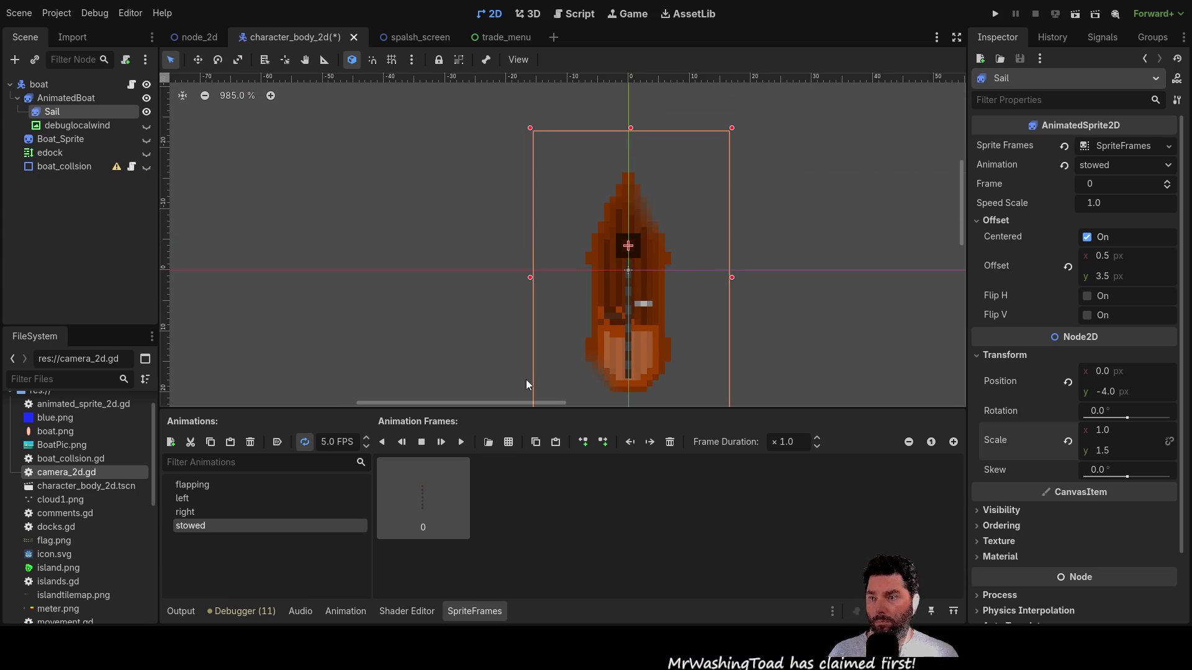
{"action": "left_click", "coordinate": [217, 509]}
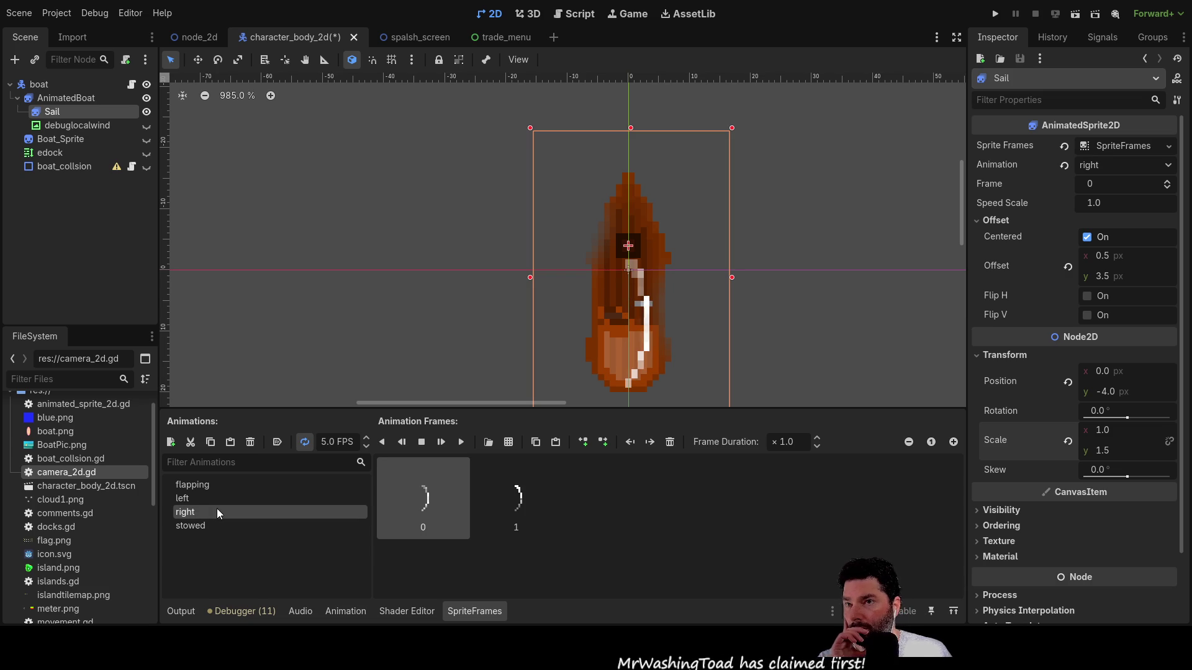
- Cycle through the left, right and stowed animations, settle on flapping, and paste duplicate frames
{"action": "left_click", "coordinate": [215, 500]}
{"action": "left_click", "coordinate": [215, 487]}
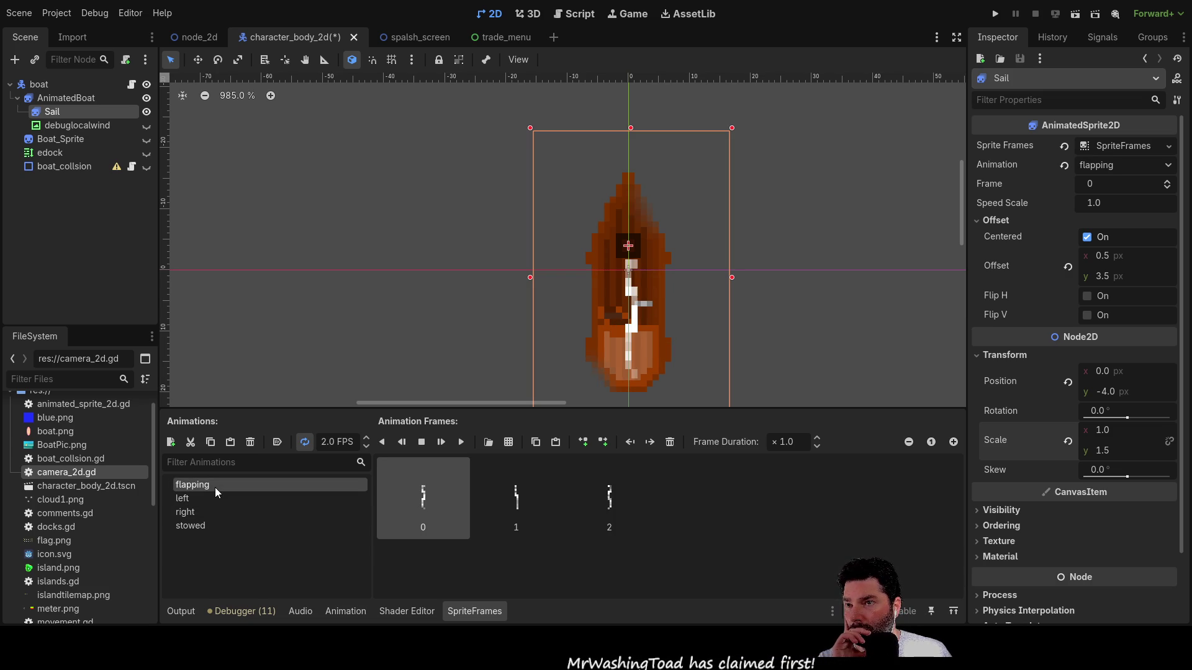
{"action": "left_click", "coordinate": [221, 512]}
{"action": "left_click", "coordinate": [217, 525]}
{"action": "left_click", "coordinate": [206, 512]}
{"action": "left_click", "coordinate": [204, 499]}
{"action": "left_click", "coordinate": [206, 488]}
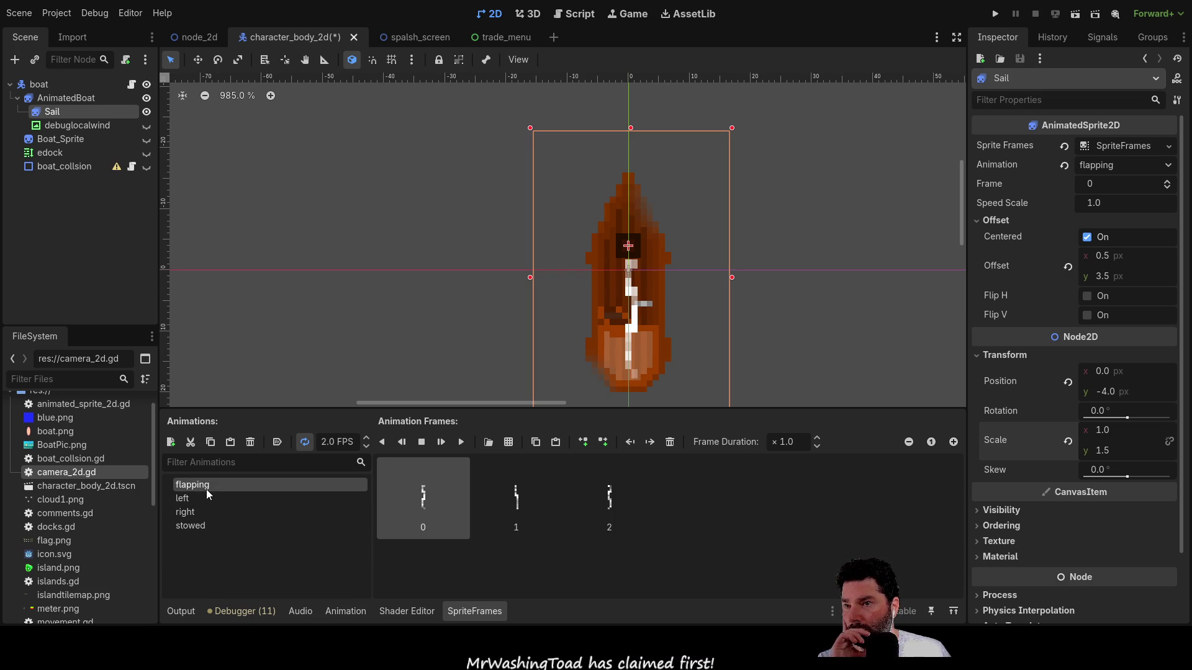
{"action": "left_click", "coordinate": [206, 524]}
{"action": "left_click", "coordinate": [207, 488]}
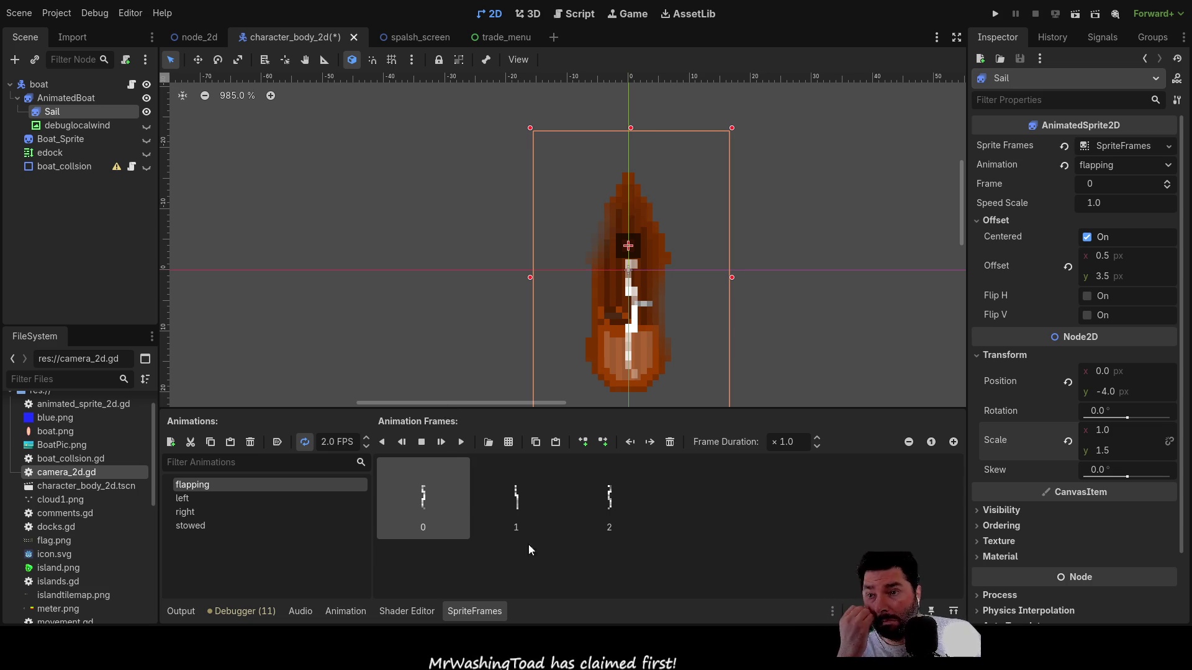
{"action": "key", "text": "ctrl+v"}
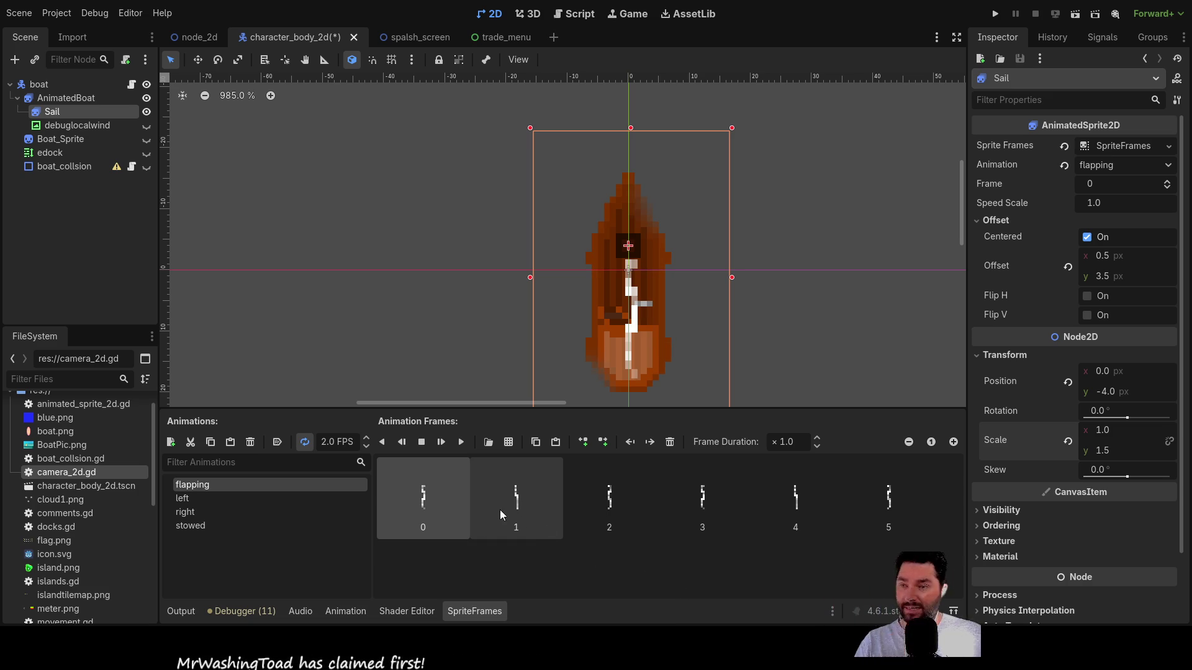
- Delete a flapping frame, undo back to three frames, and play the flapping preview
{"action": "key", "text": "Delete"}
{"action": "key", "text": "Delete"}
{"action": "key", "text": "Delete"}
{"action": "key", "text": "Delete"}
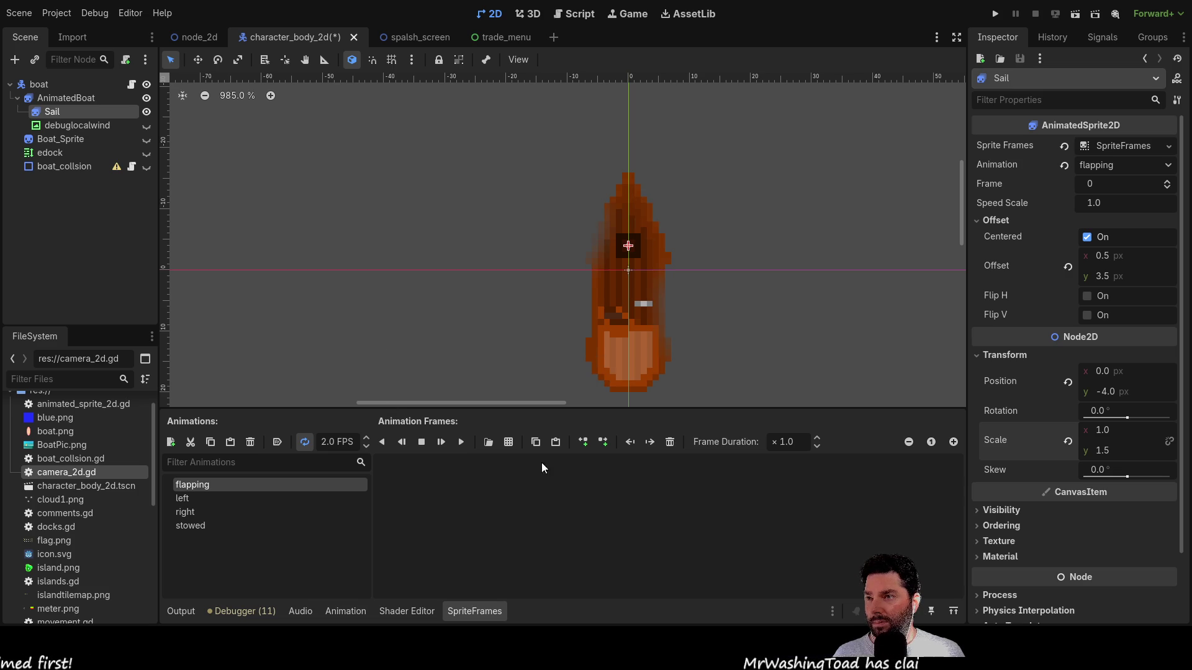
{"action": "key", "text": "ctrl+z"}
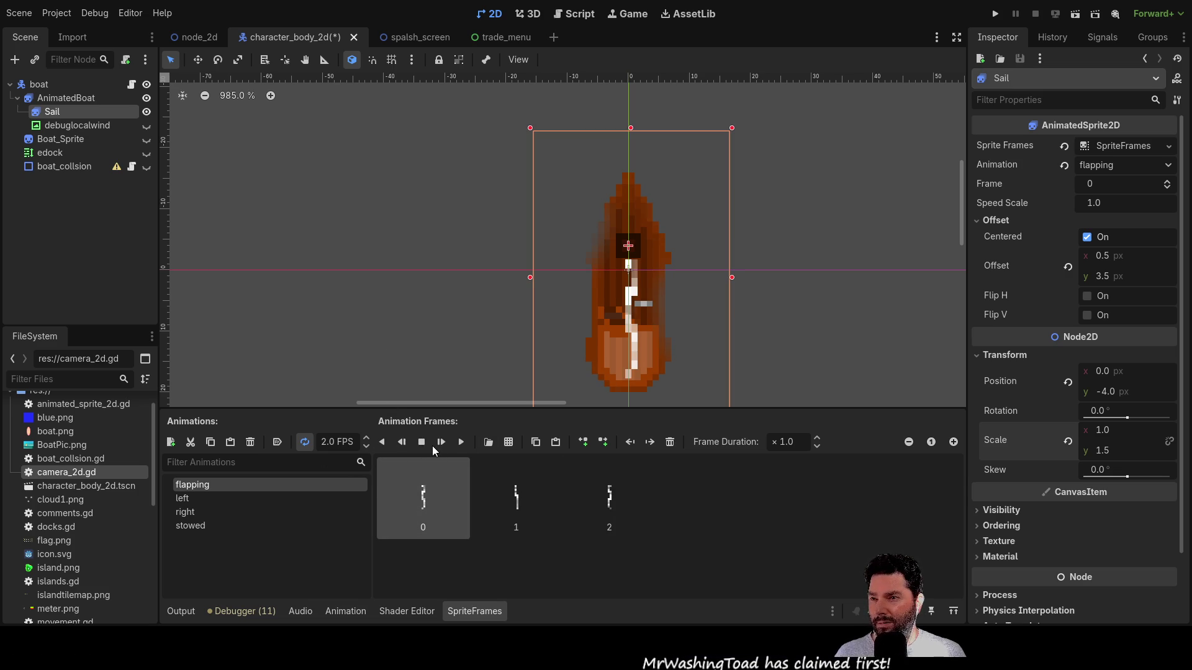
{"action": "left_click", "coordinate": [462, 442]}
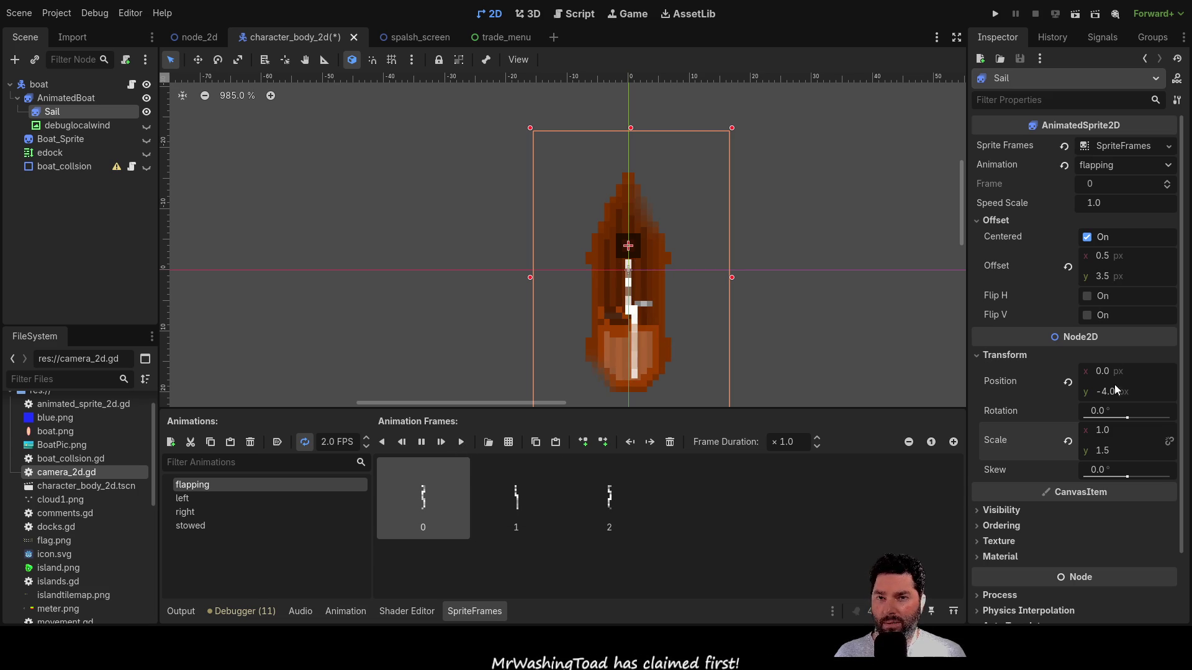
- Tilt the Sail to -57° and delete, then restore, the left animation's two frames
{"action": "left_click_drag", "start_coordinate": [1120, 420], "coordinate": [1119, 417]}
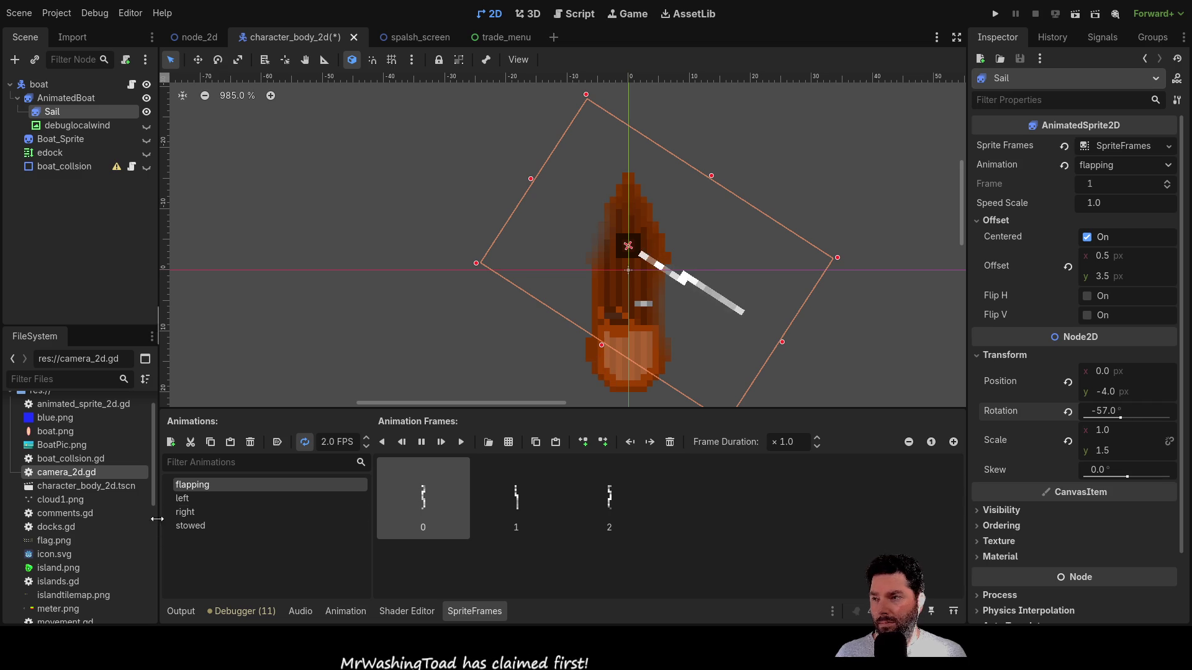
{"action": "left_click", "coordinate": [189, 497]}
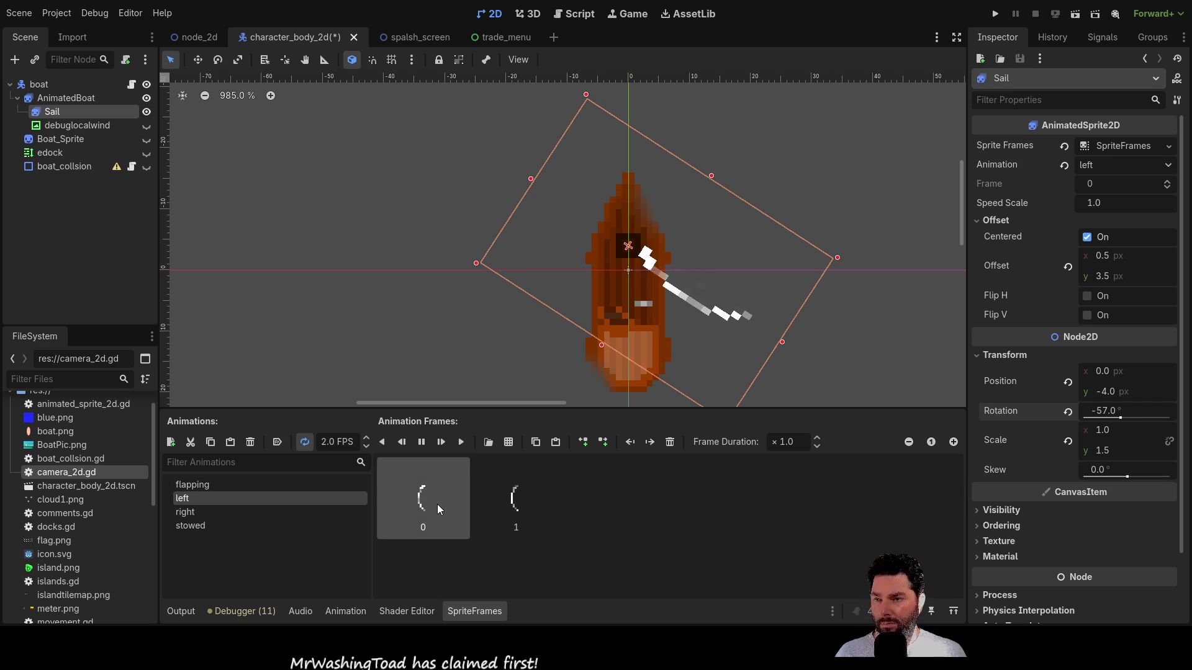
{"action": "key", "text": "Delete"}
{"action": "key", "text": "Delete"}
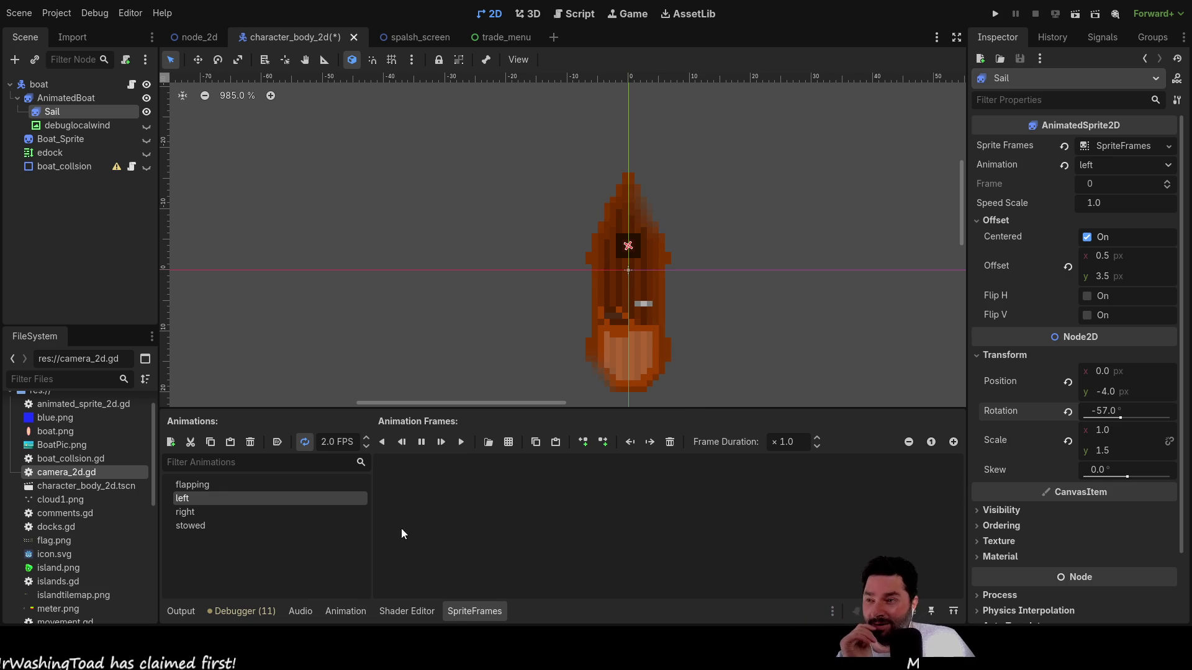
{"action": "left_click", "coordinate": [222, 510]}
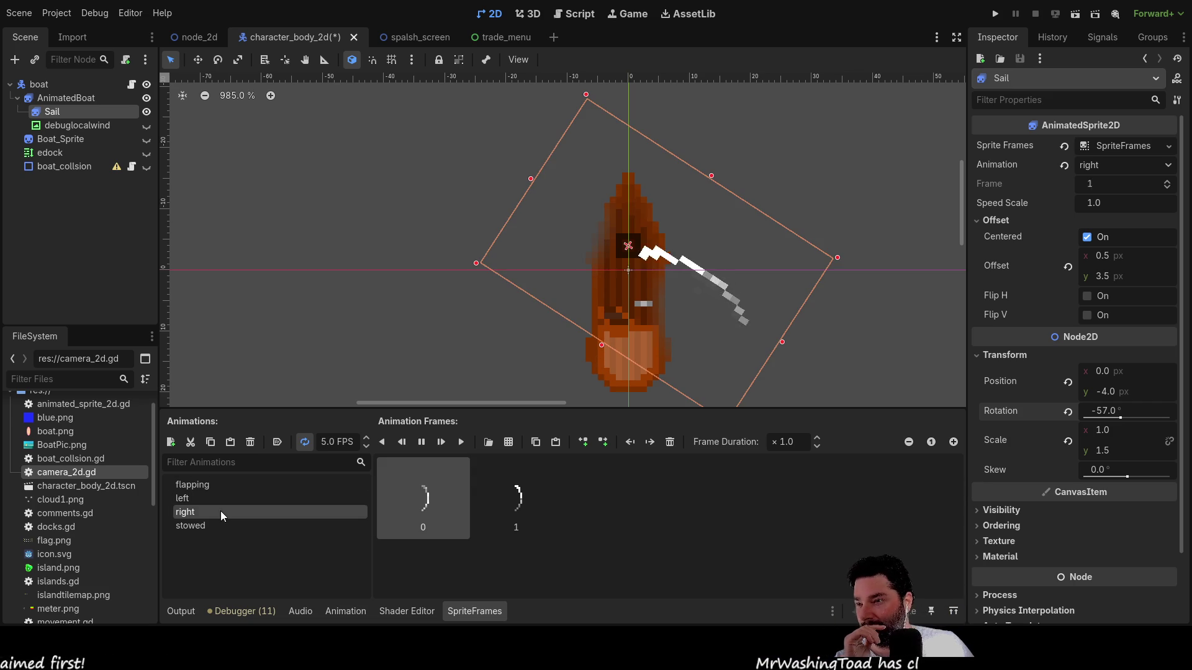
{"action": "left_click", "coordinate": [206, 500]}
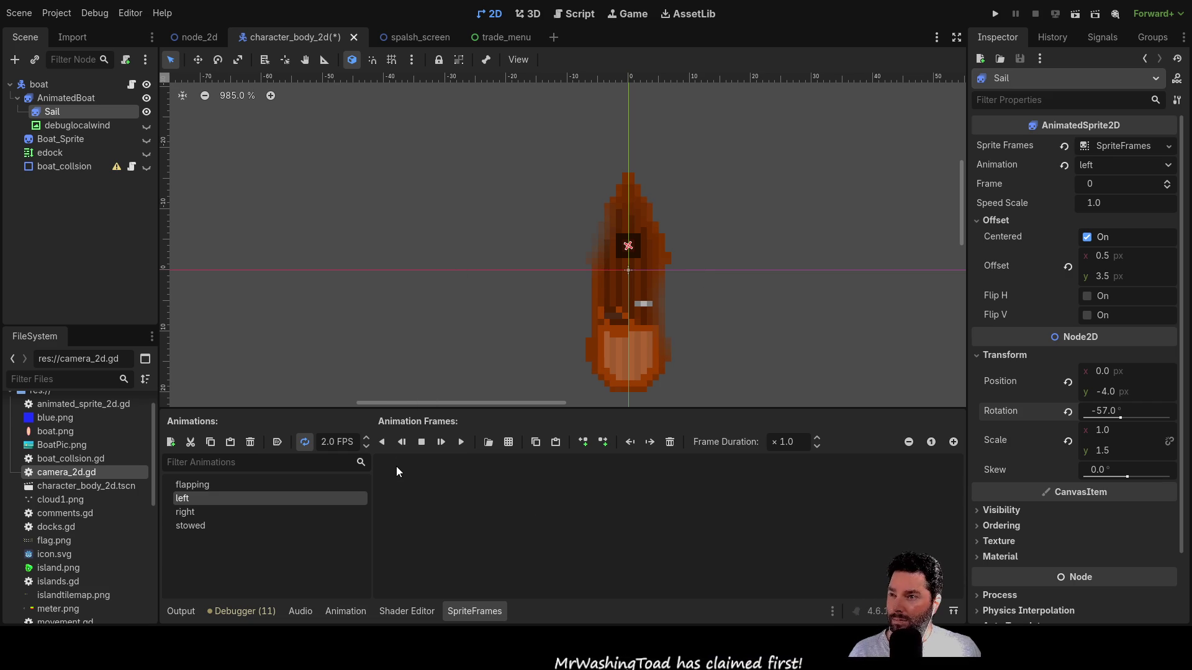
{"action": "key", "text": "ctrl+v"}
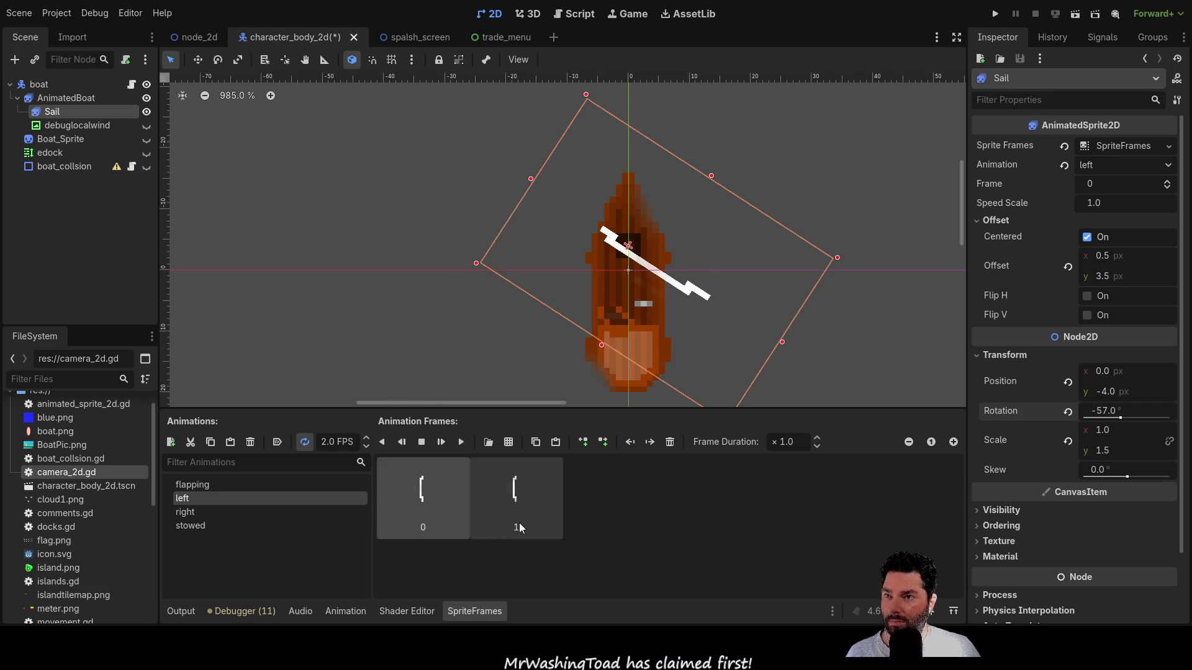
- Preview the right animation, set the left animation to 5 FPS, and rotate the Sail back to 0°
{"action": "left_click", "coordinate": [207, 484]}
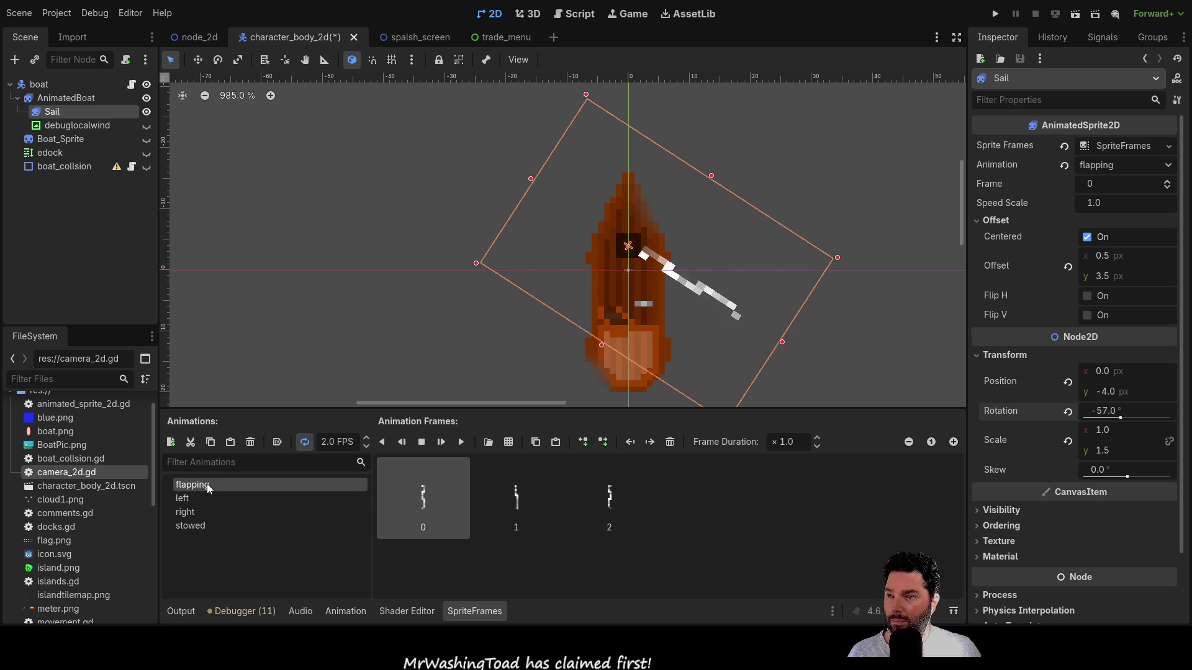
{"action": "left_click", "coordinate": [197, 507]}
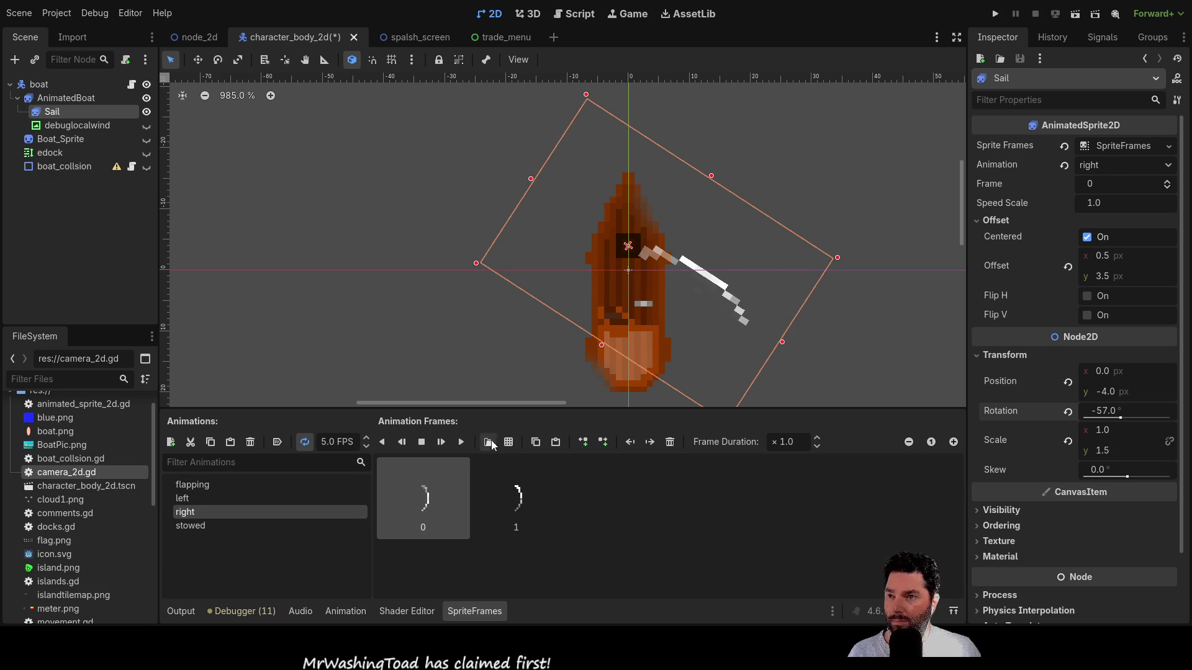
{"action": "left_click", "coordinate": [462, 441]}
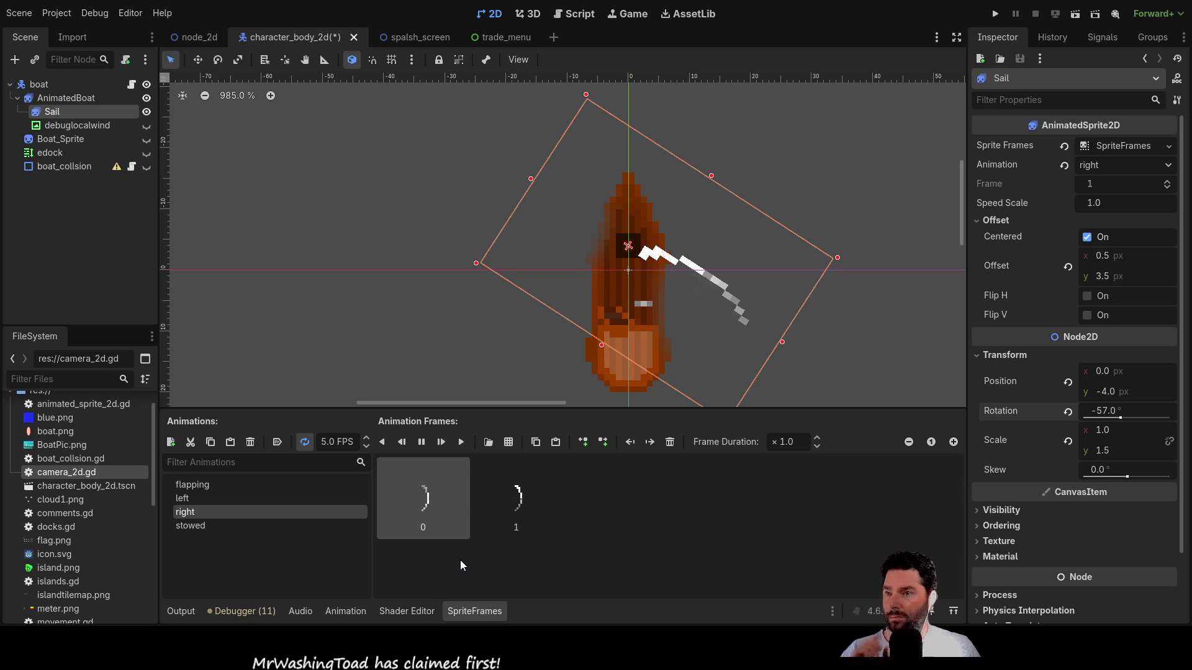
{"action": "left_click", "coordinate": [190, 500]}
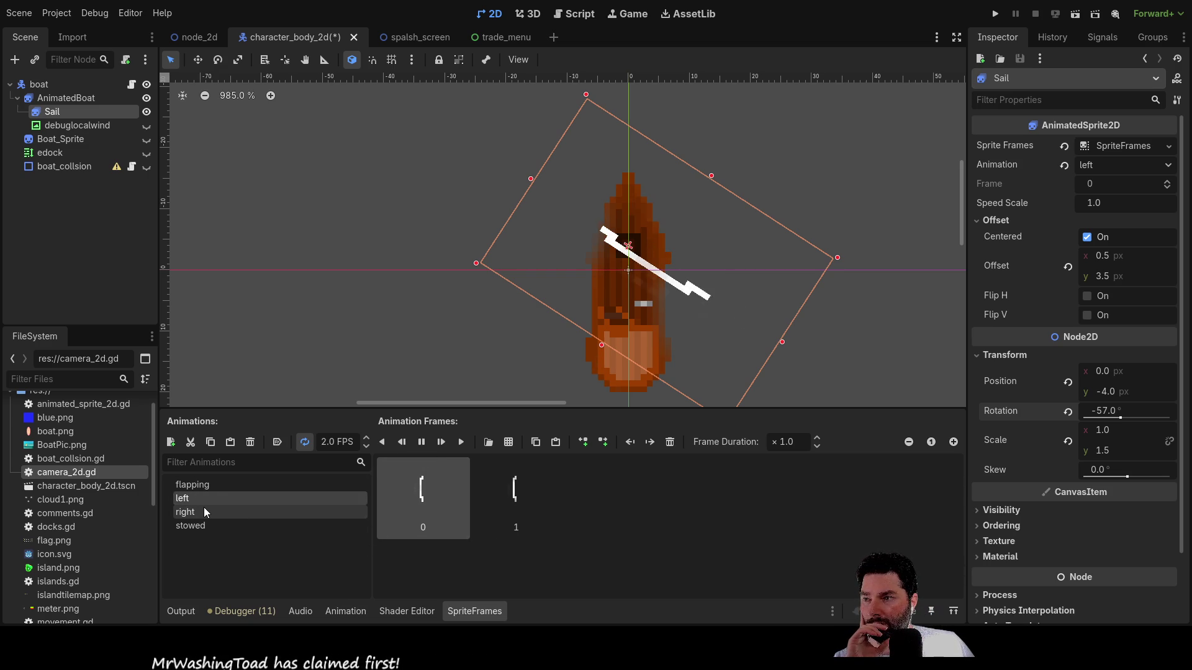
{"action": "left_click", "coordinate": [204, 508]}
{"action": "left_click", "coordinate": [201, 498]}
{"action": "left_click", "coordinate": [367, 438]}
{"action": "left_click", "coordinate": [366, 438]}
{"action": "left_click", "coordinate": [367, 437]}
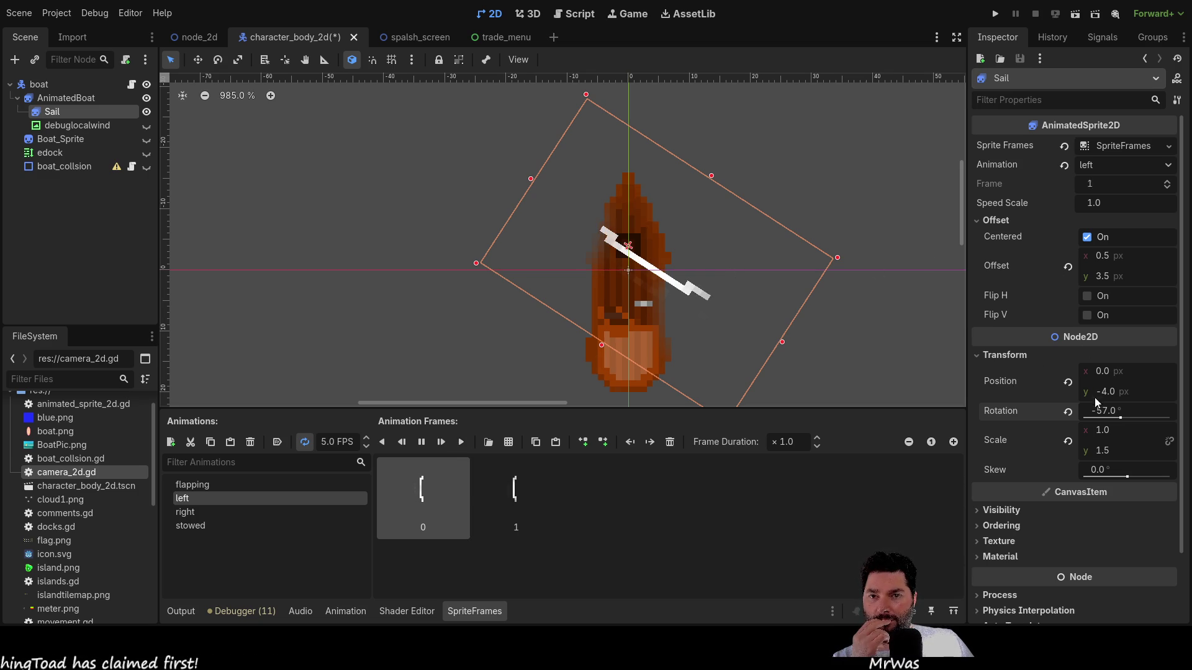
{"action": "left_click_drag", "start_coordinate": [1115, 418], "coordinate": [1127, 419]}
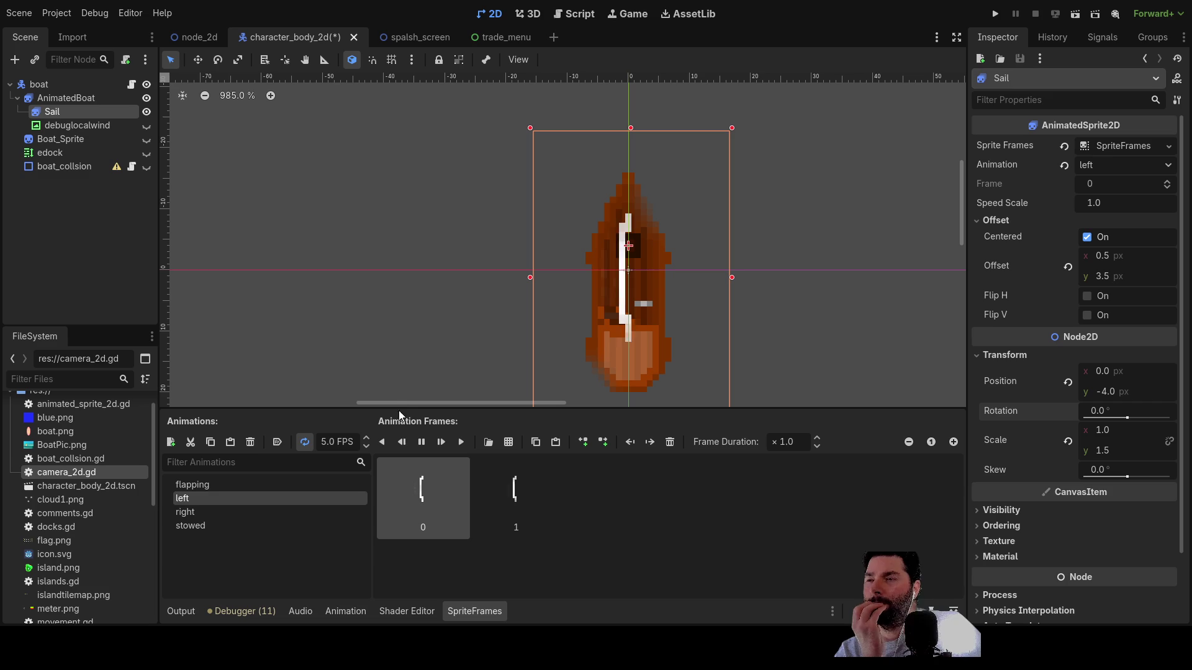
- Paste copies into the left animation, select frames 0 and 1, delete them, then view right
{"action": "key", "text": "ctrl+v"}
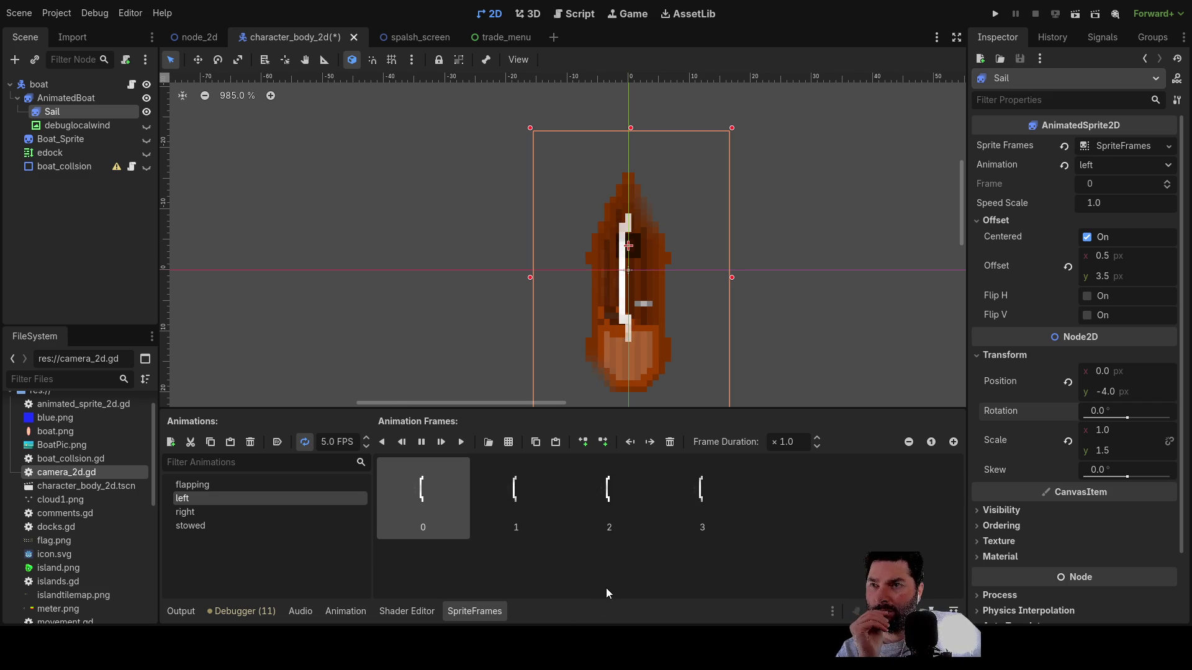
{"action": "left_click", "coordinate": [530, 502]}
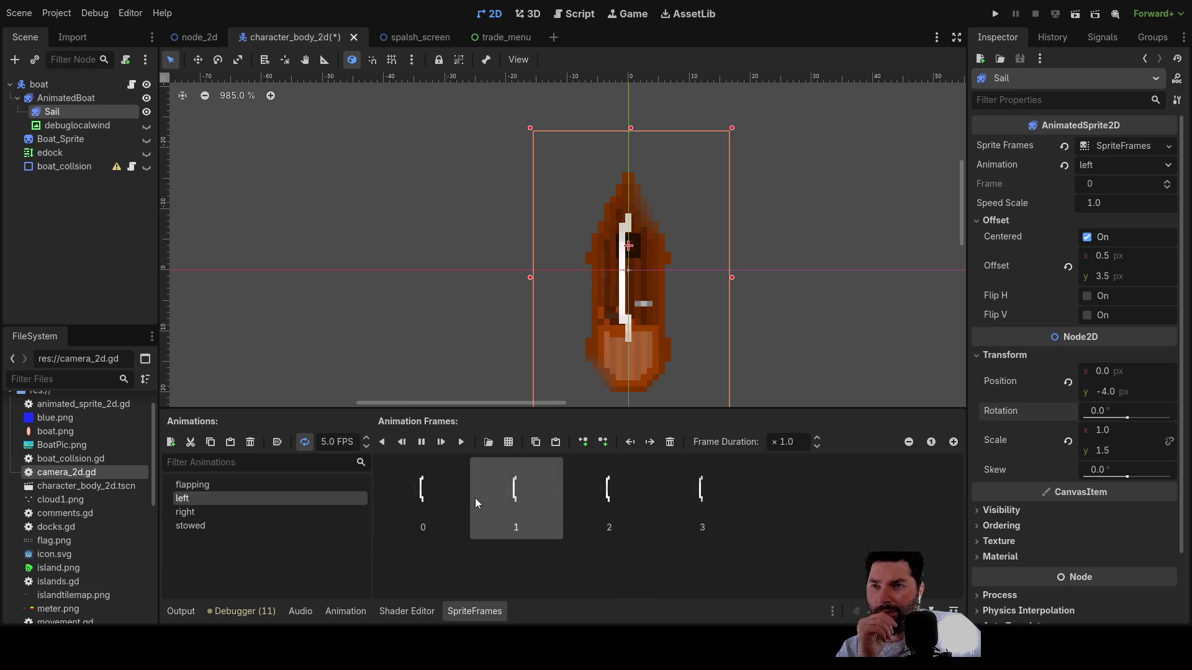
{"action": "left_click", "coordinate": [426, 498]}
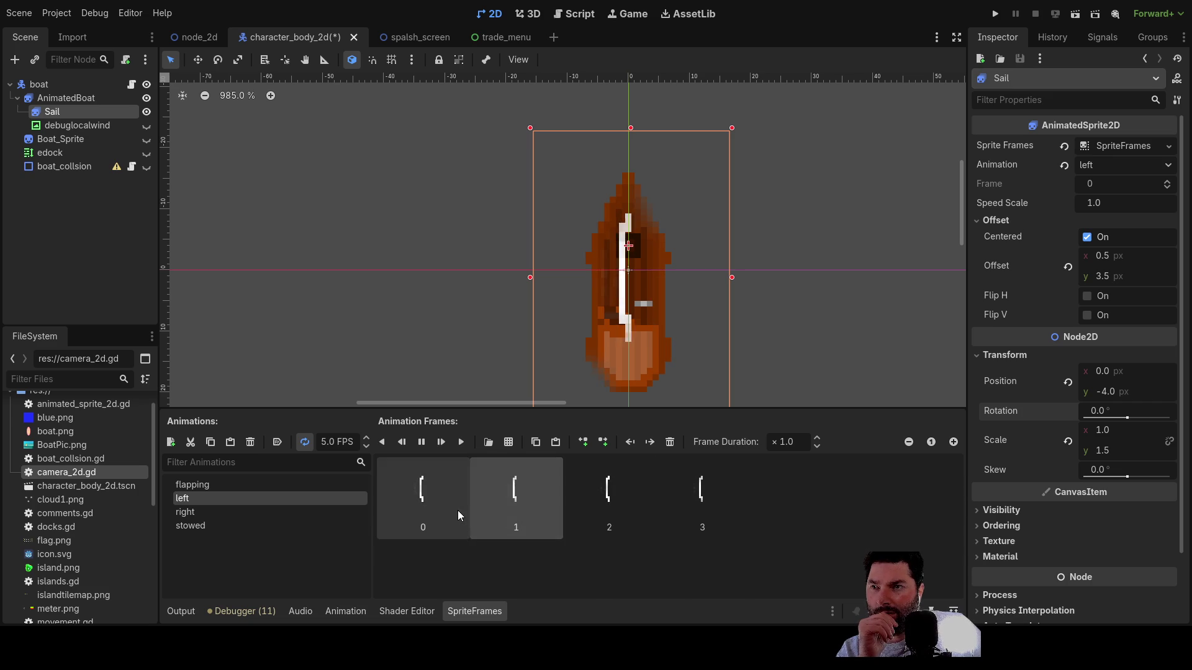
{"action": "key", "text": "Delete"}
{"action": "key", "text": "Delete"}
{"action": "key", "text": "Delete"}
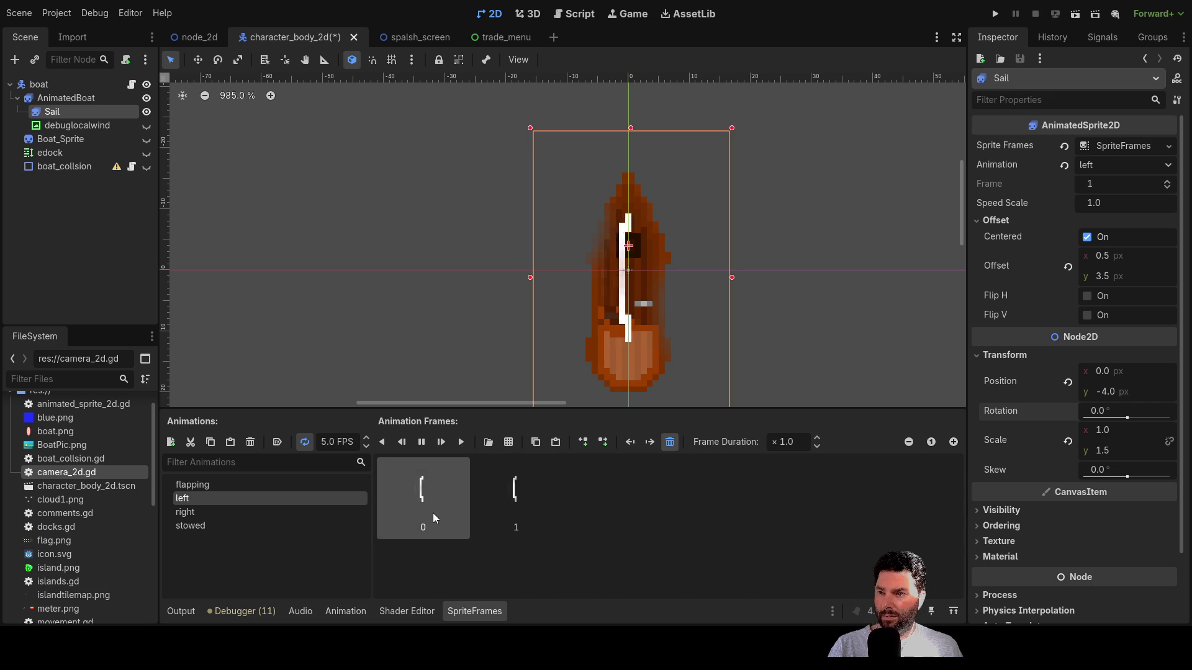
{"action": "left_click", "coordinate": [212, 514]}
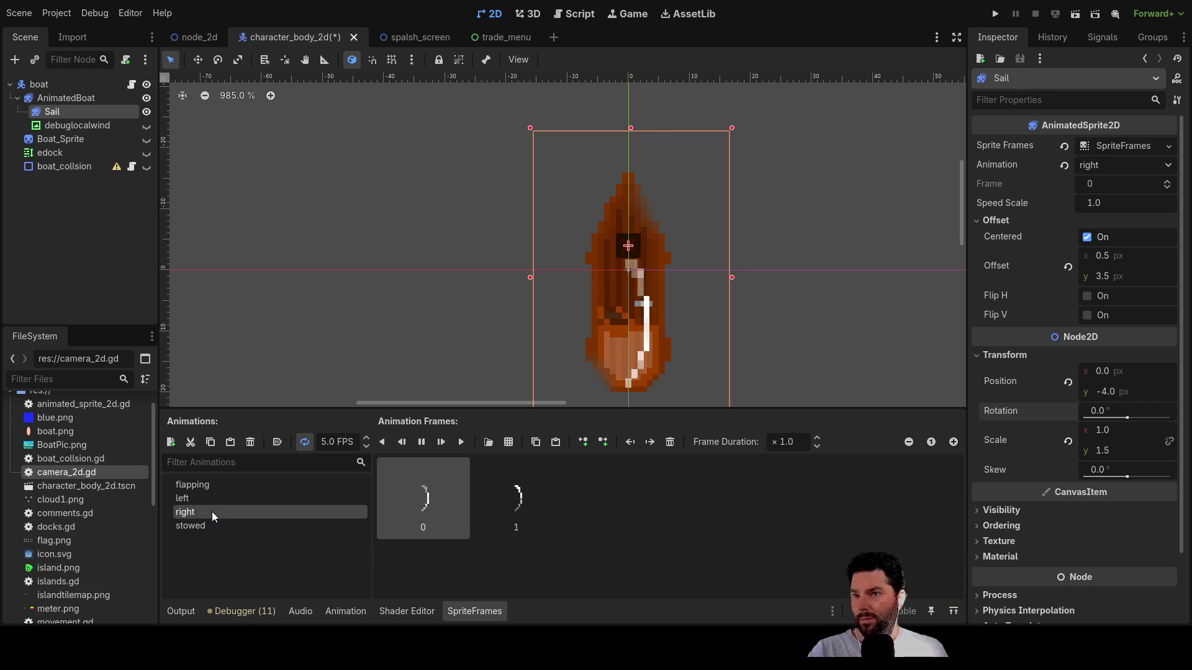
- Cycle through the stowed, flapping, left and right animations
{"action": "left_click", "coordinate": [195, 526]}
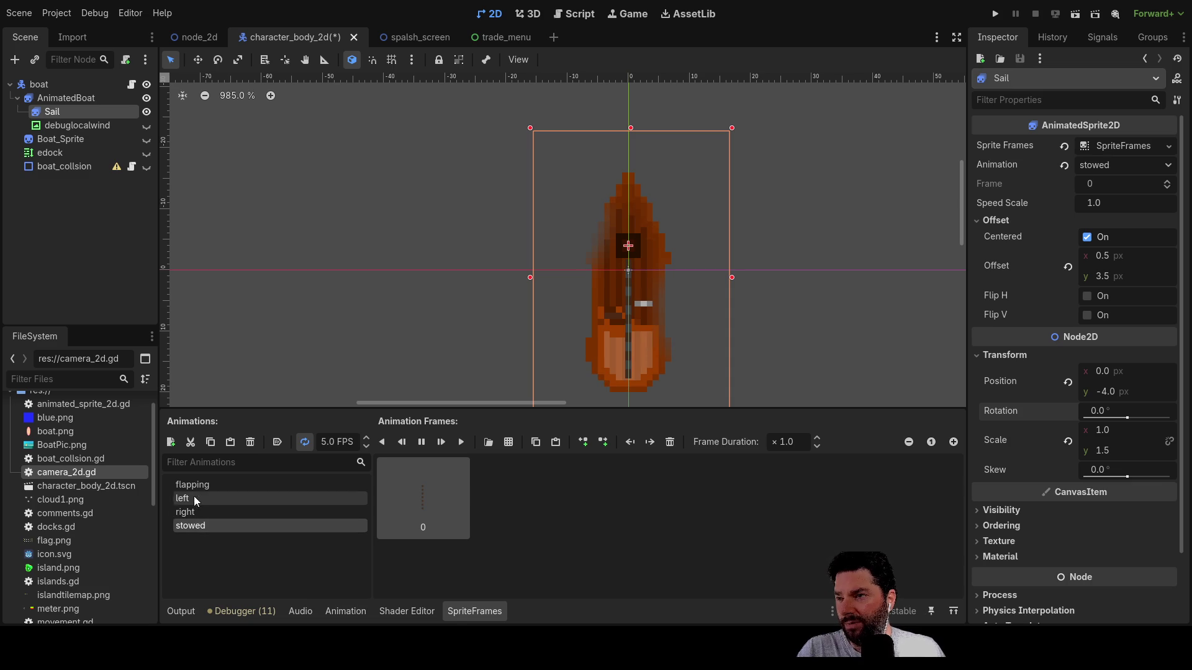
{"action": "left_click", "coordinate": [196, 485]}
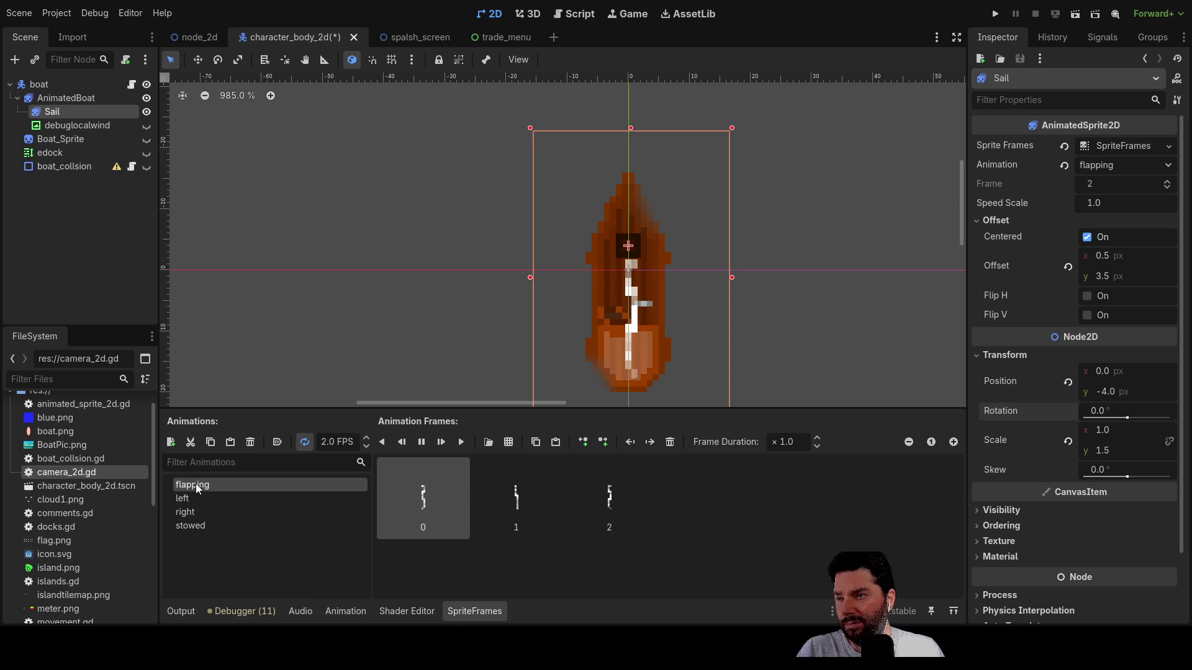
{"action": "left_click", "coordinate": [194, 498]}
{"action": "left_click", "coordinate": [192, 512]}
{"action": "left_click", "coordinate": [193, 525]}
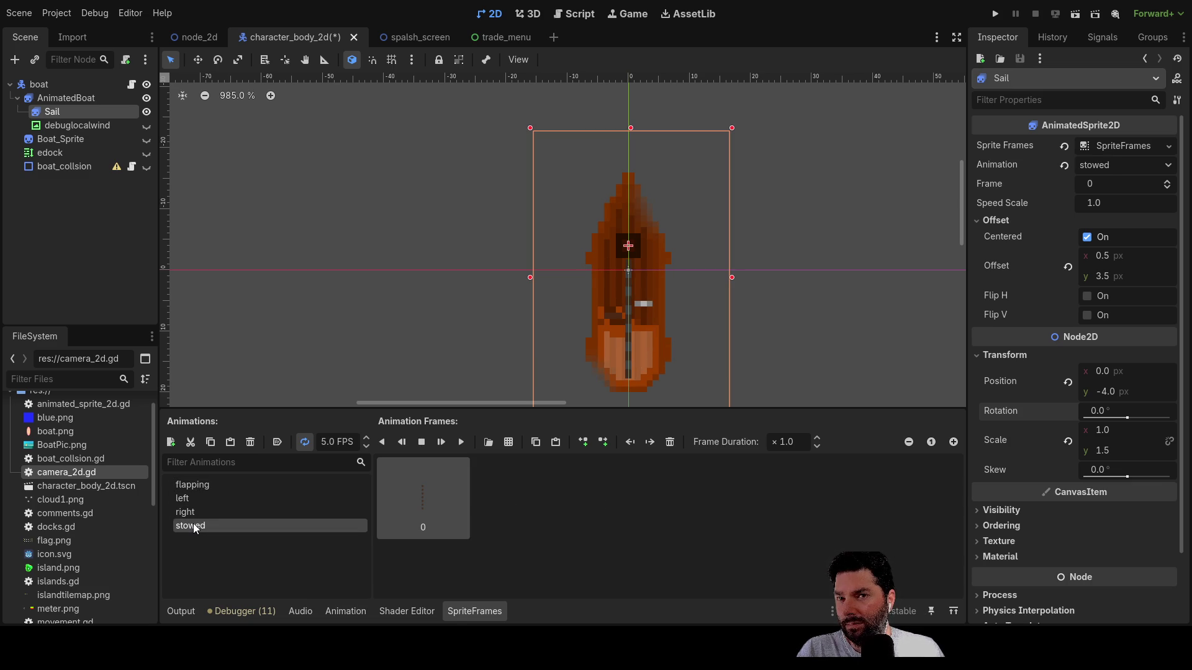
{"action": "left_click", "coordinate": [192, 511]}
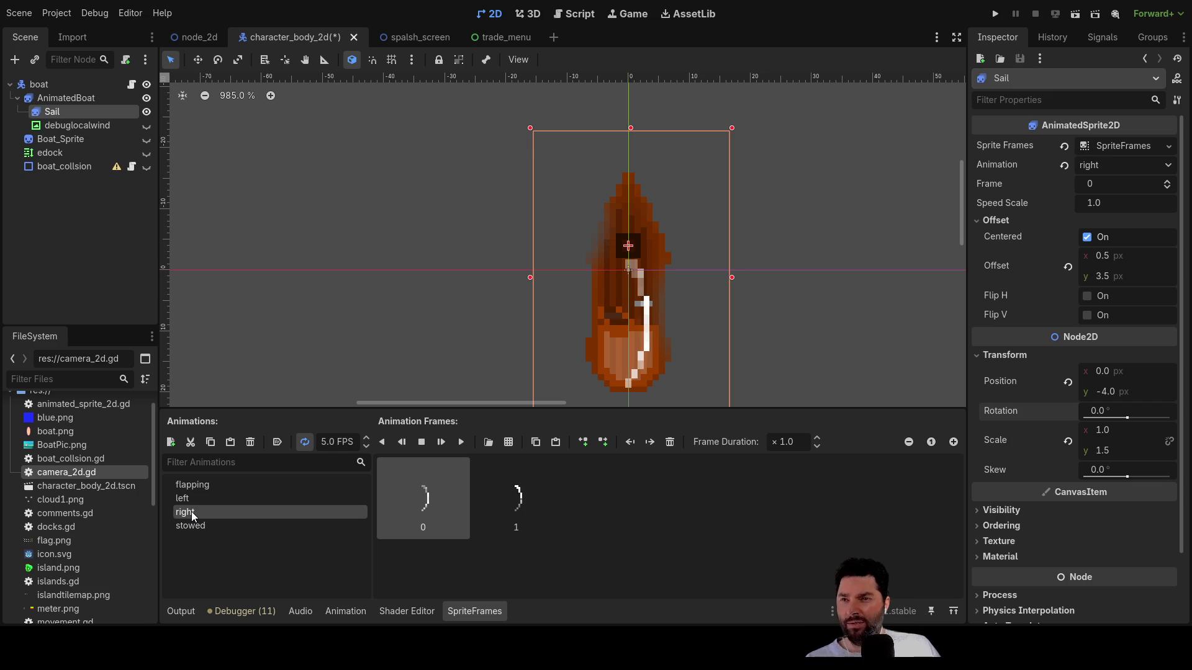
- Play the right animation preview, then switch via left to the flapping animation
{"action": "left_click", "coordinate": [196, 495]}
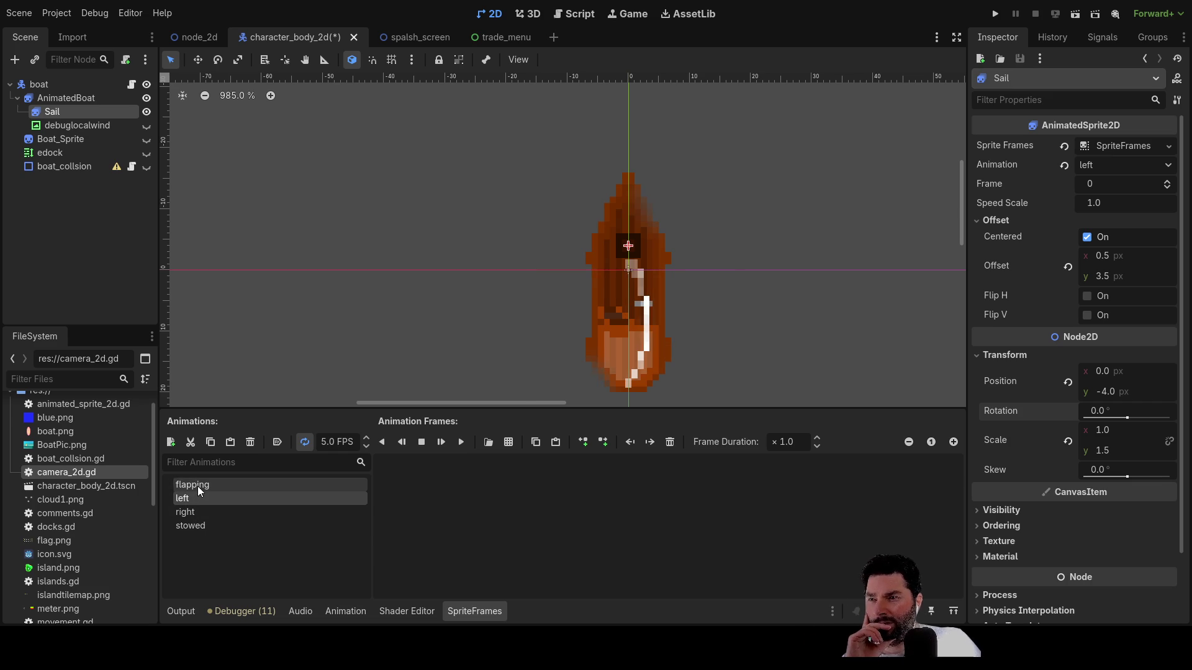
{"action": "left_click", "coordinate": [197, 486]}
{"action": "left_click", "coordinate": [197, 496]}
{"action": "left_click", "coordinate": [194, 512]}
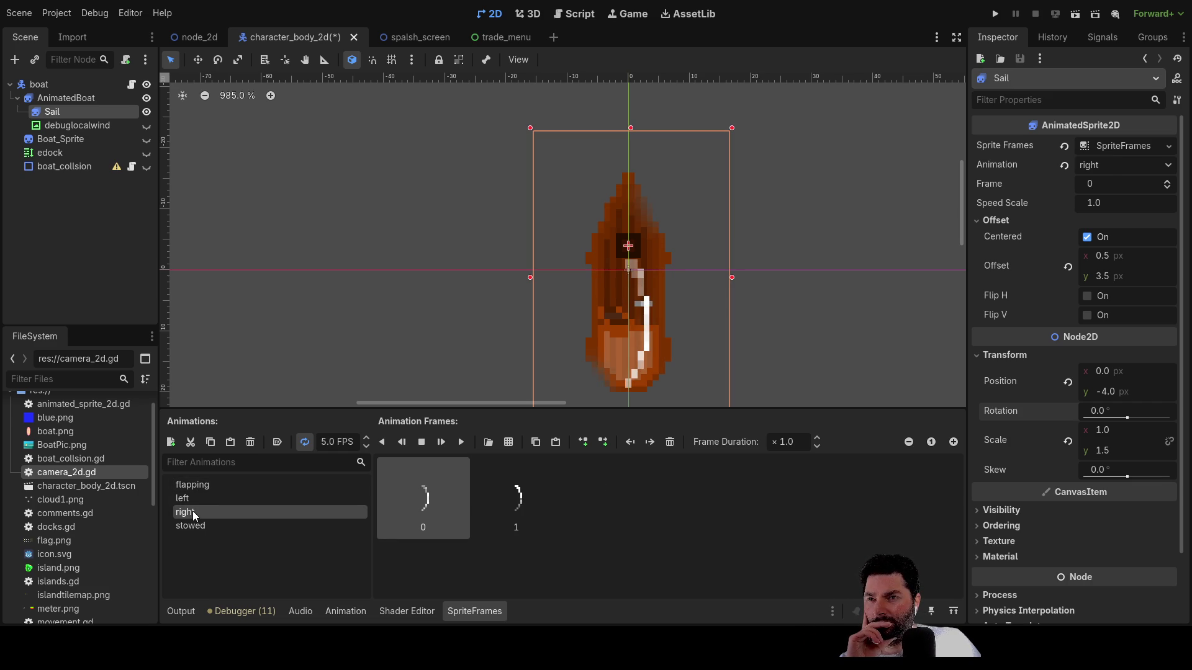
{"action": "left_click", "coordinate": [463, 445]}
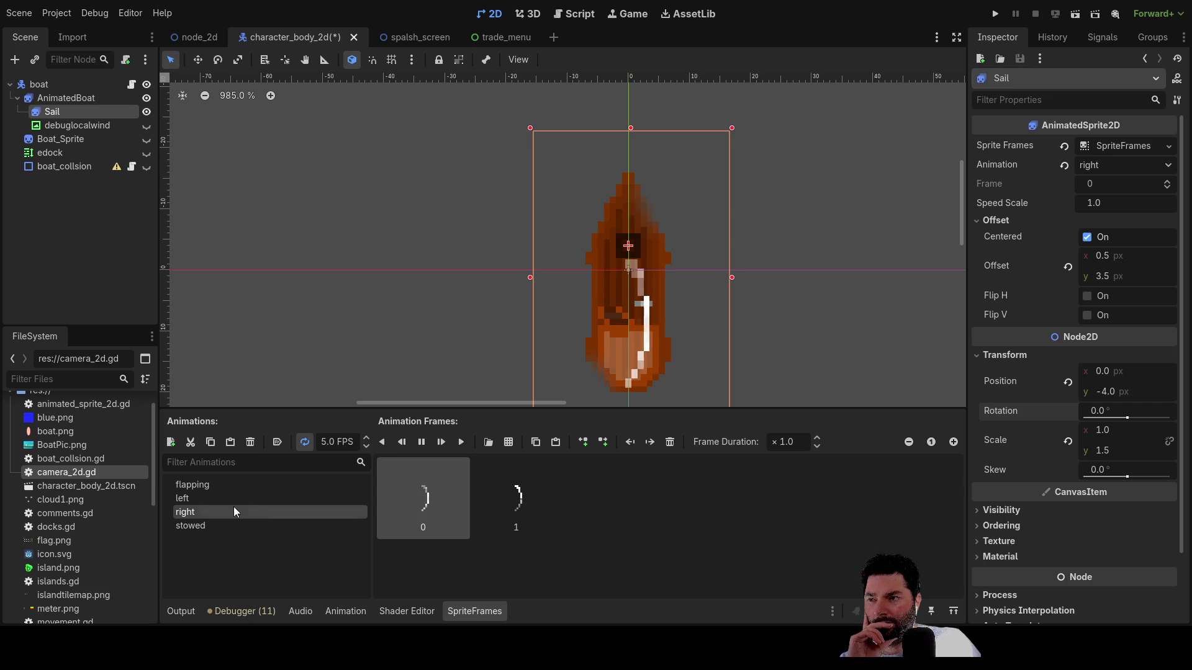
{"action": "left_click", "coordinate": [203, 499]}
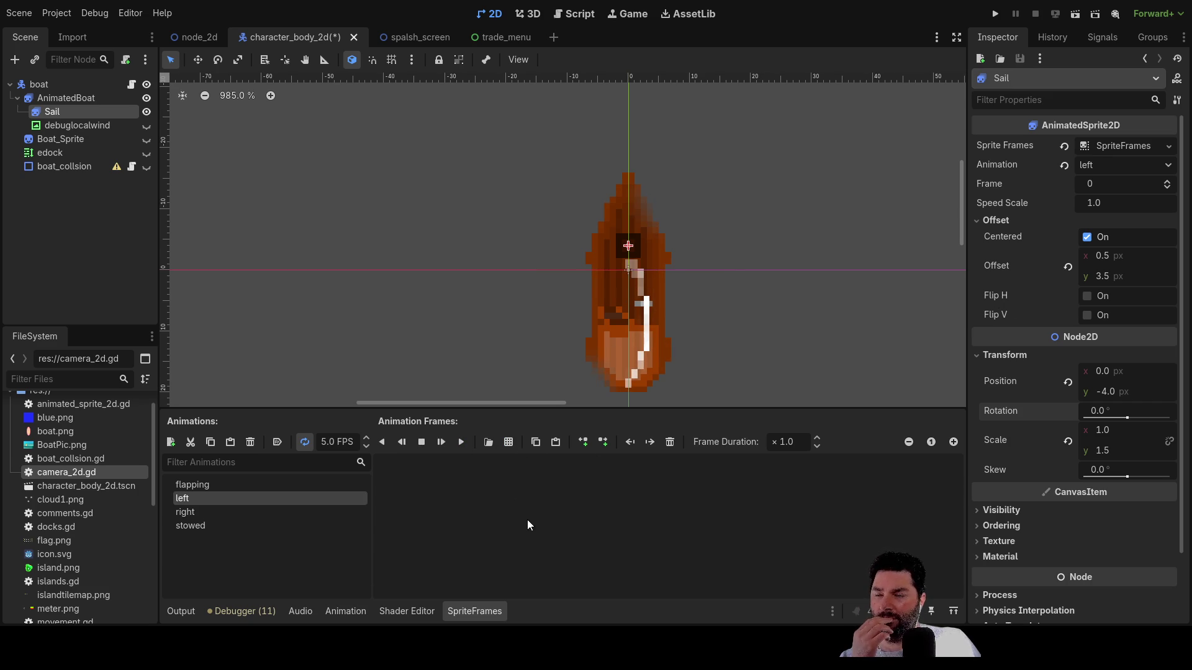
{"action": "left_click", "coordinate": [228, 484]}
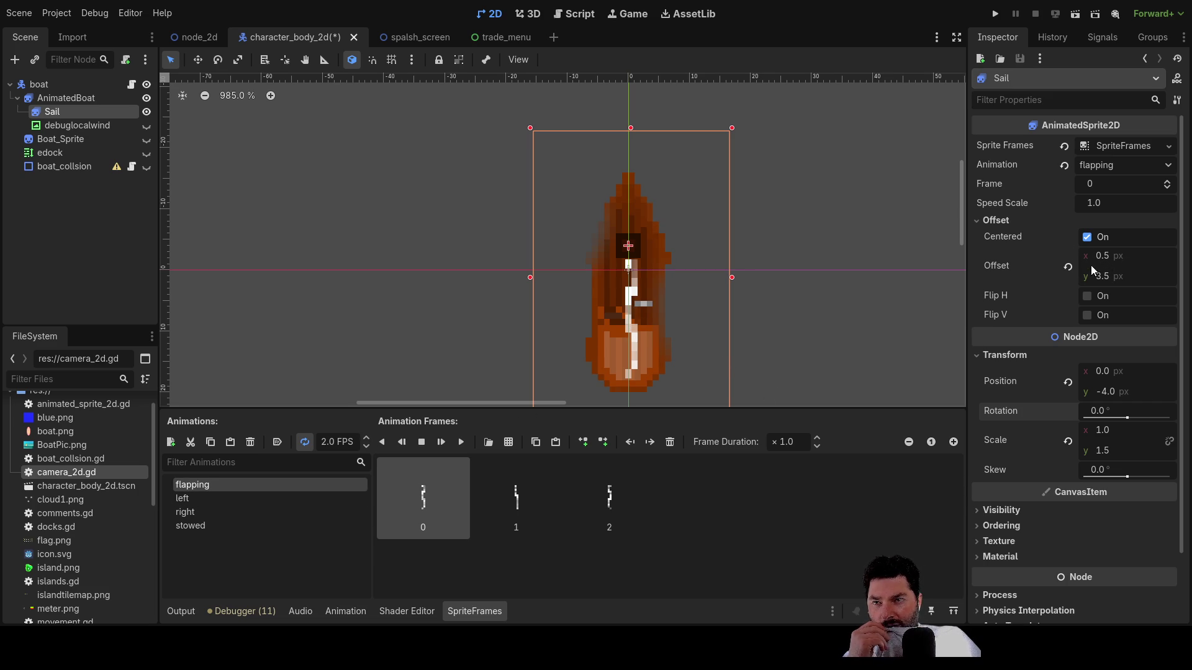
- Look over the left, right and stowed animations, end on flapping, and switch to Paint.NET
{"action": "left_click", "coordinate": [191, 497]}
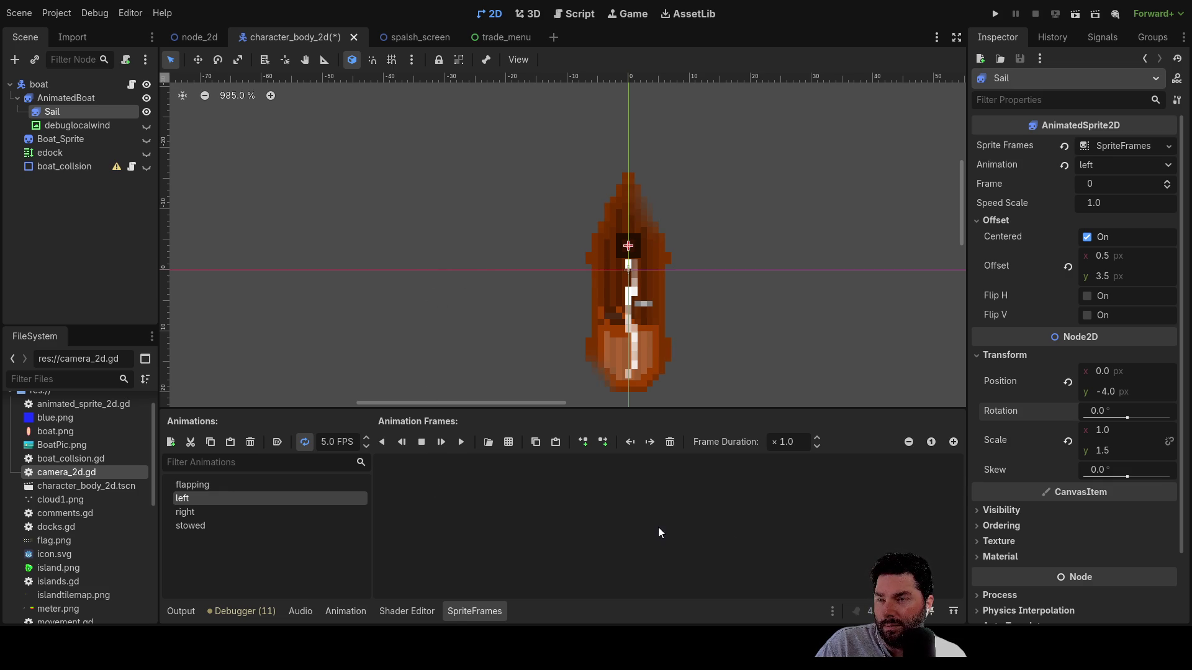
{"action": "left_click", "coordinate": [198, 514]}
{"action": "left_click", "coordinate": [198, 525]}
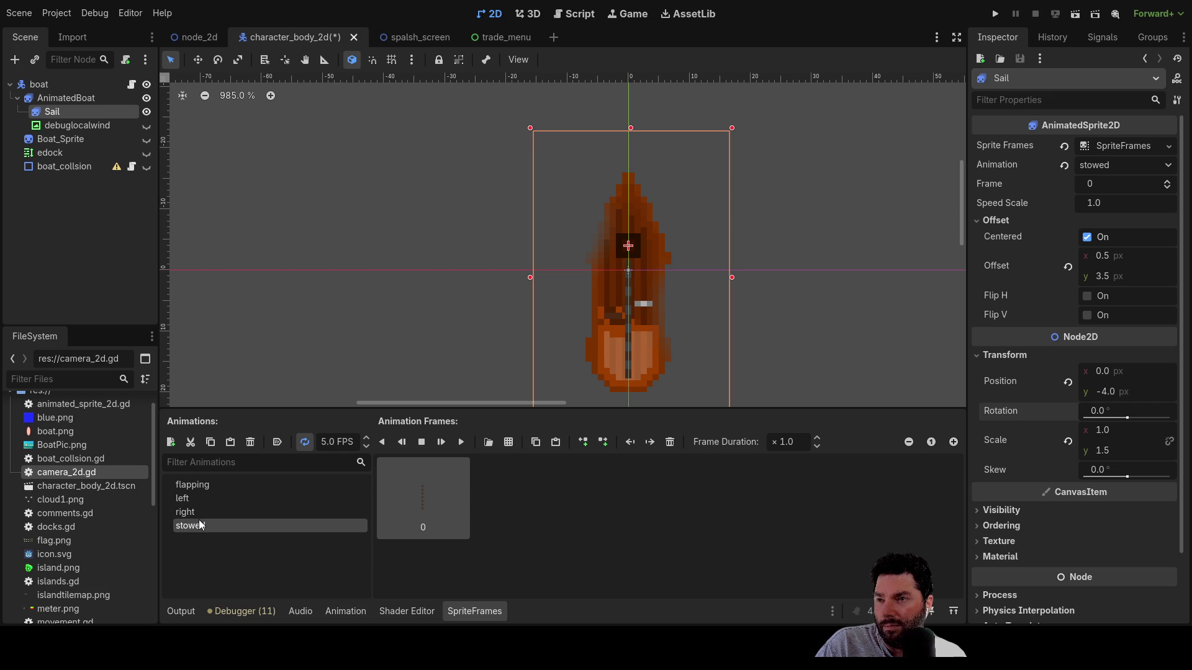
{"action": "left_click", "coordinate": [198, 513]}
{"action": "left_click", "coordinate": [197, 484]}
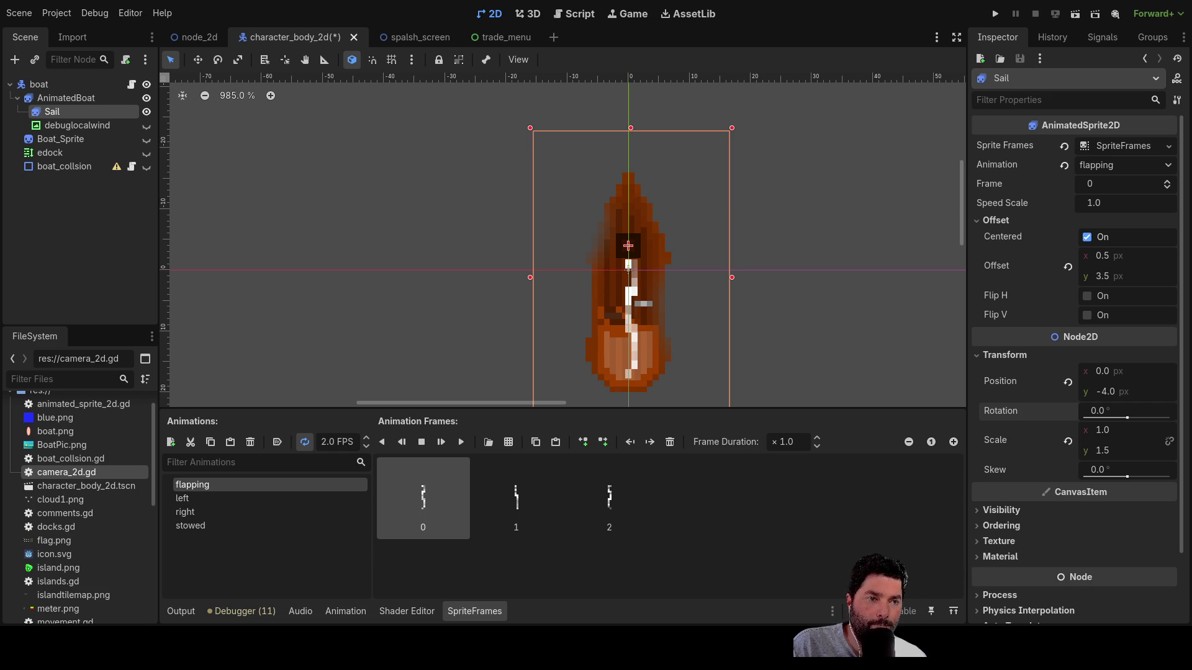
{"action": "key", "text": "alt+Tab"}
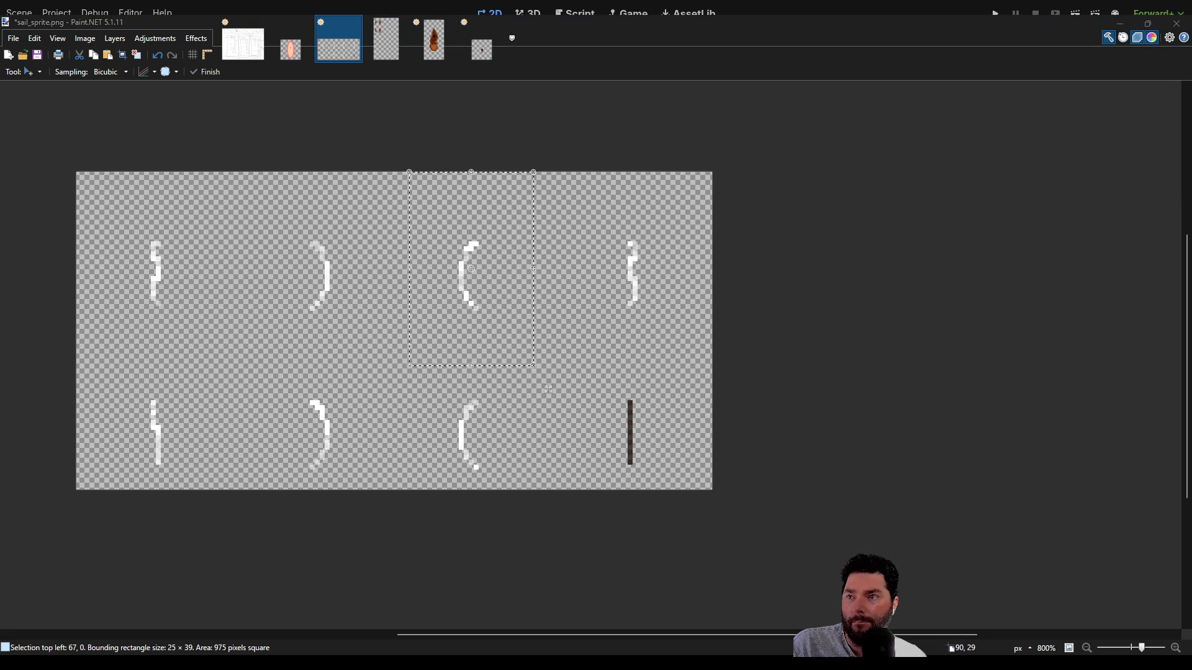
- In Ships.png, select the two white sail frames in the second column and move them about 5 pixels down
{"action": "key", "text": "ctrl+Tab"}
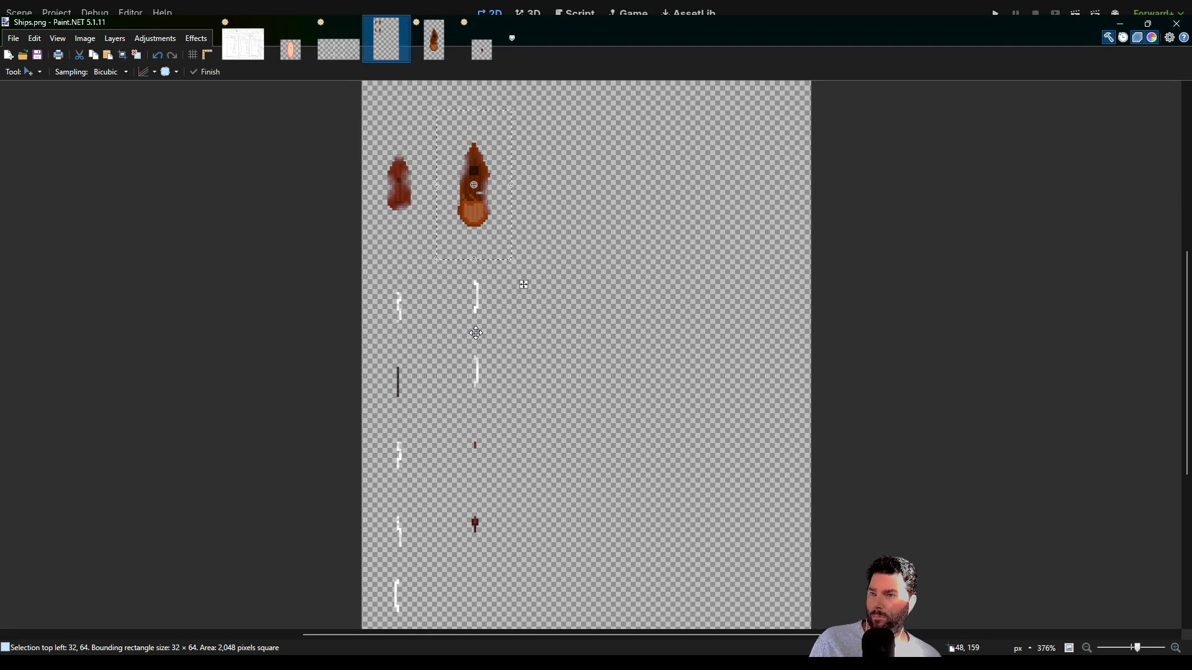
{"action": "scroll", "coordinate": [477, 326], "scroll_direction": "up", "scroll_amount": 4, "text": "ctrl"}
{"action": "mouse_move", "coordinate": [427, 388]}
{"action": "left_mouse_down"}
{"action": "mouse_move", "coordinate": [548, 337]}
{"action": "mouse_move", "coordinate": [532, 279]}
{"action": "mouse_move", "coordinate": [476, 402]}
{"action": "mouse_move", "coordinate": [460, 189]}
{"action": "mouse_move", "coordinate": [434, 434]}
{"action": "left_mouse_up"}
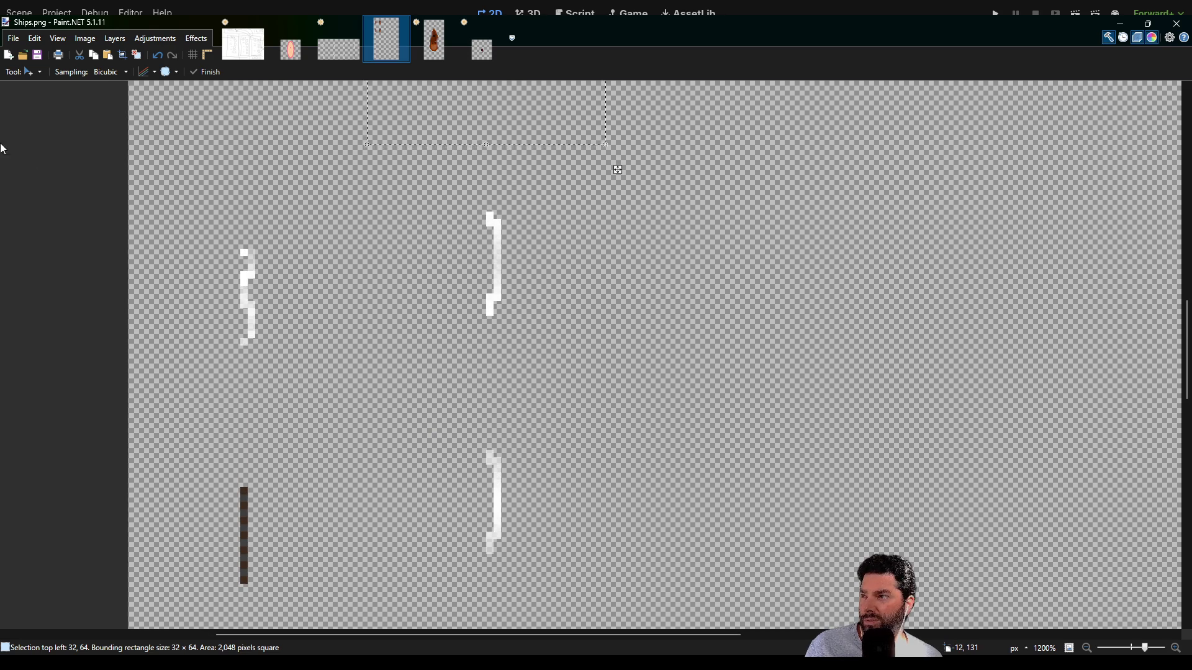
{"action": "key", "text": "s"}
{"action": "mouse_move", "coordinate": [404, 183]}
{"action": "left_mouse_down"}
{"action": "mouse_move", "coordinate": [591, 516]}
{"action": "mouse_move", "coordinate": [606, 599]}
{"action": "left_mouse_up"}
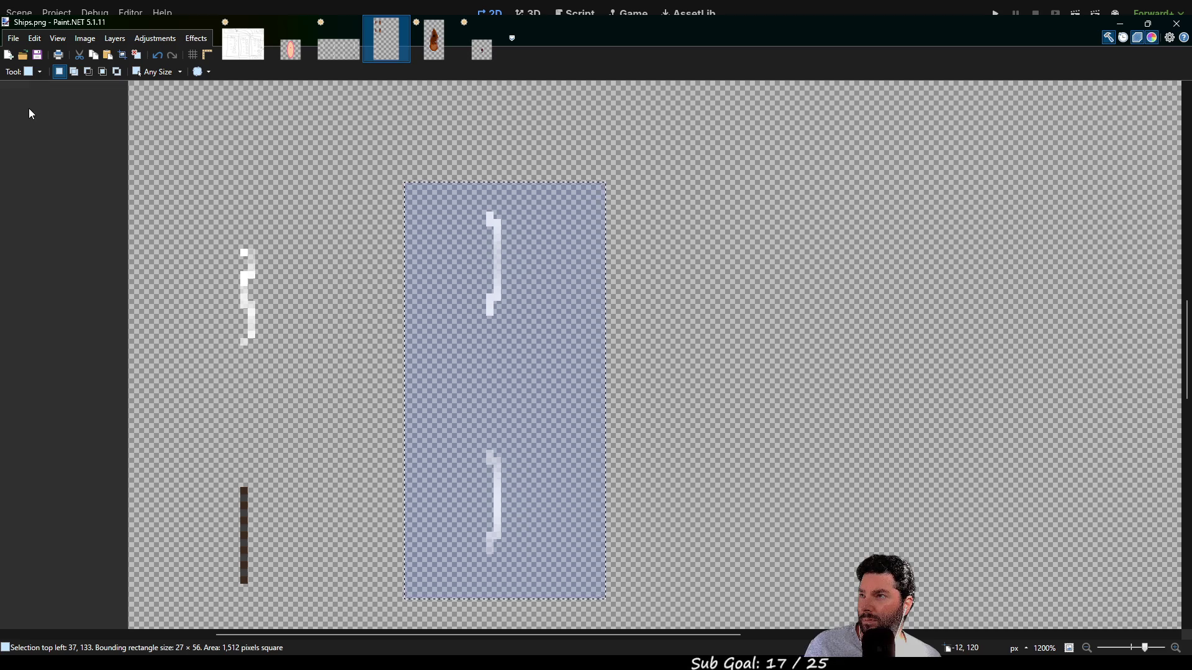
{"action": "key", "text": "m"}
{"action": "left_click", "coordinate": [463, 289]}
{"action": "left_click_drag", "start_coordinate": [463, 289], "coordinate": [467, 320]}
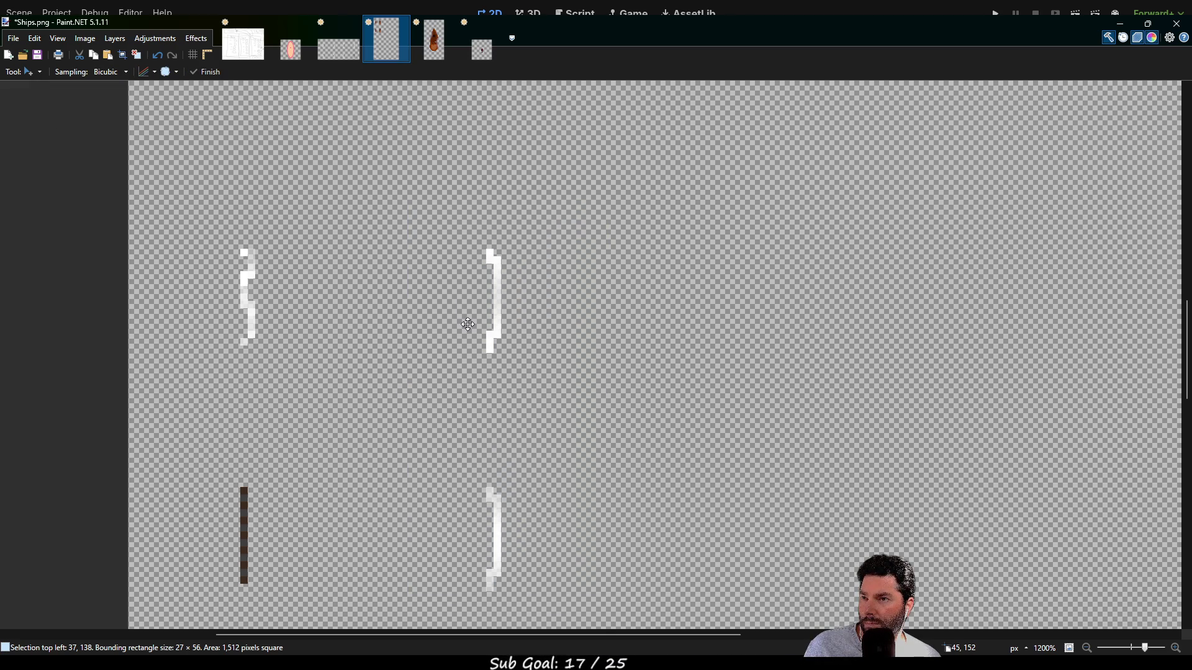
- Check the moved frames with the whole image in view, then save Ships.png
{"action": "scroll", "coordinate": [544, 375], "scroll_direction": "down", "scroll_amount": 2}
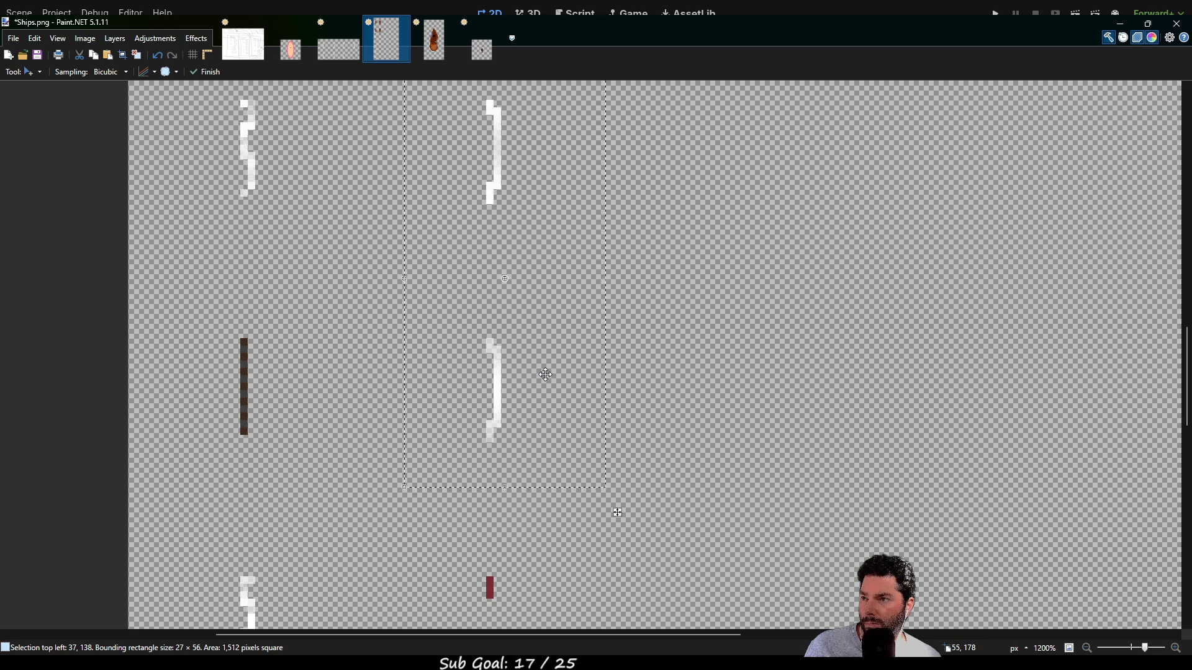
{"action": "scroll", "coordinate": [527, 373], "scroll_direction": "down", "scroll_amount": 4}
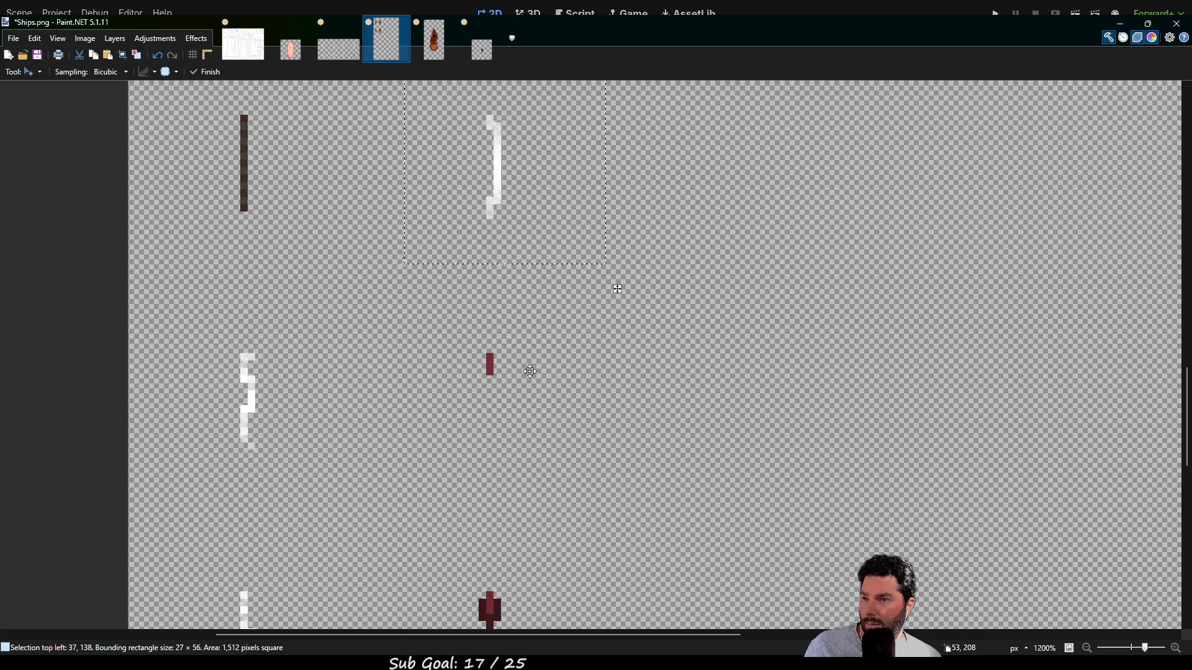
{"action": "scroll", "coordinate": [532, 373], "scroll_direction": "down", "scroll_amount": 1}
{"action": "key", "text": "ctrl+b"}
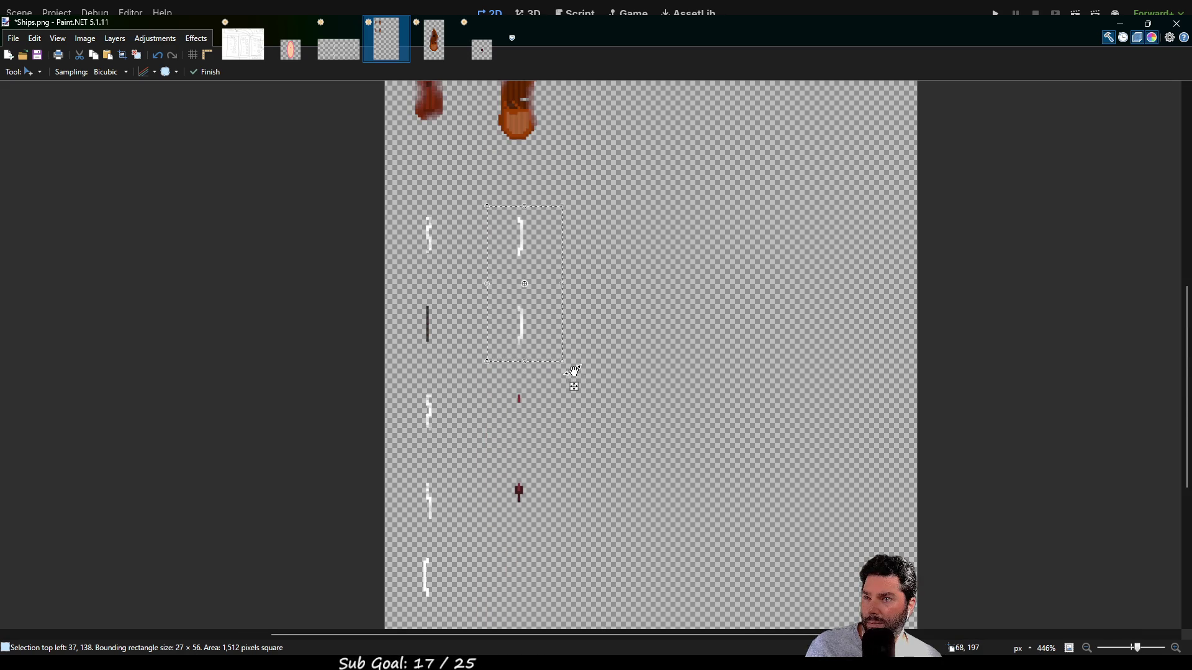
{"action": "scroll", "coordinate": [570, 372], "scroll_direction": "down", "scroll_amount": 3}
{"action": "scroll", "coordinate": [569, 370], "scroll_direction": "up", "scroll_amount": 3}
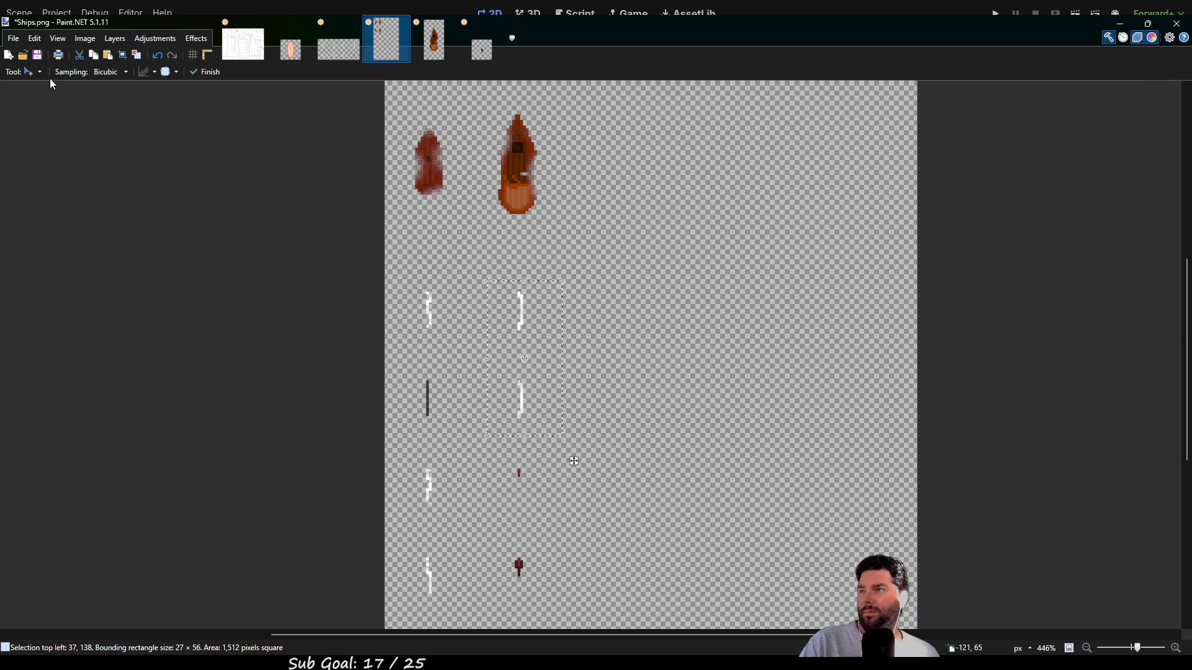
{"action": "scroll", "coordinate": [367, 277], "scroll_direction": "up", "scroll_amount": 3}
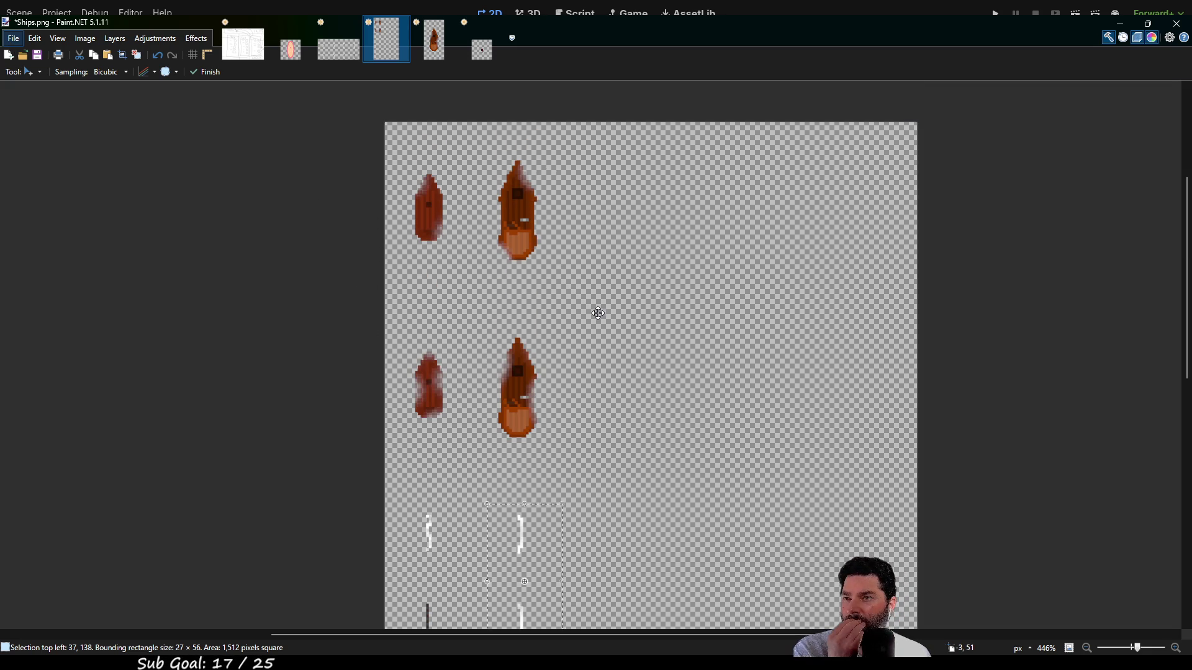
{"action": "scroll", "coordinate": [599, 358], "scroll_direction": "down", "scroll_amount": 7}
{"action": "scroll", "coordinate": [594, 360], "scroll_direction": "up", "scroll_amount": 3}
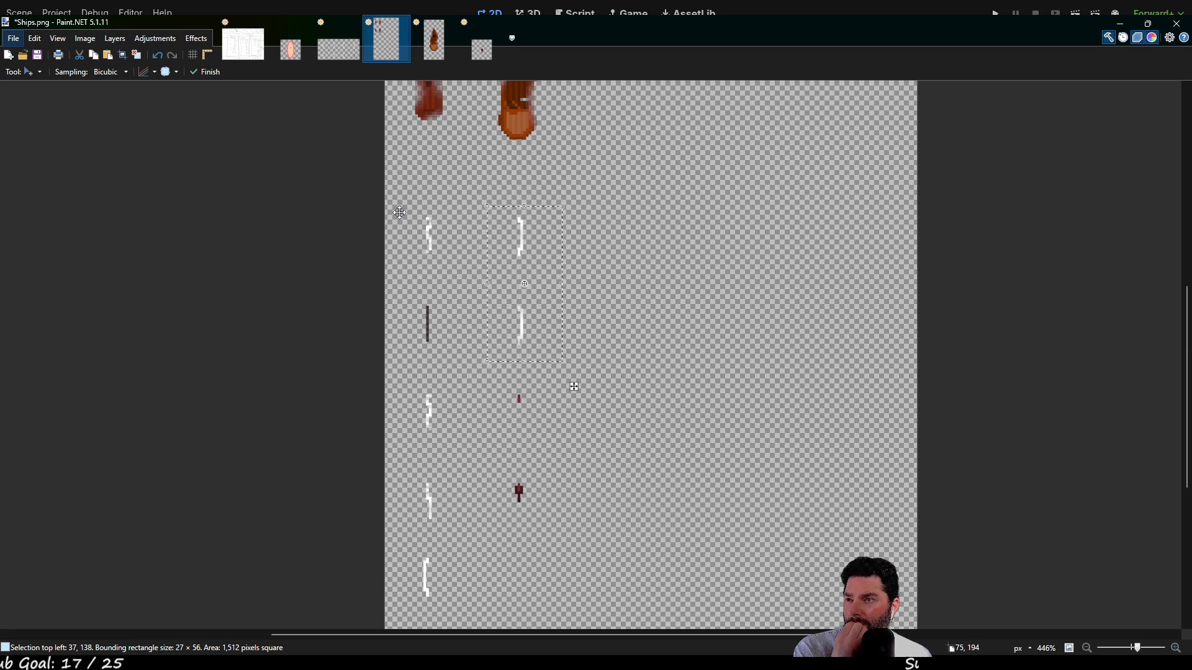
{"action": "scroll", "coordinate": [601, 281], "scroll_direction": "up", "scroll_amount": 5}
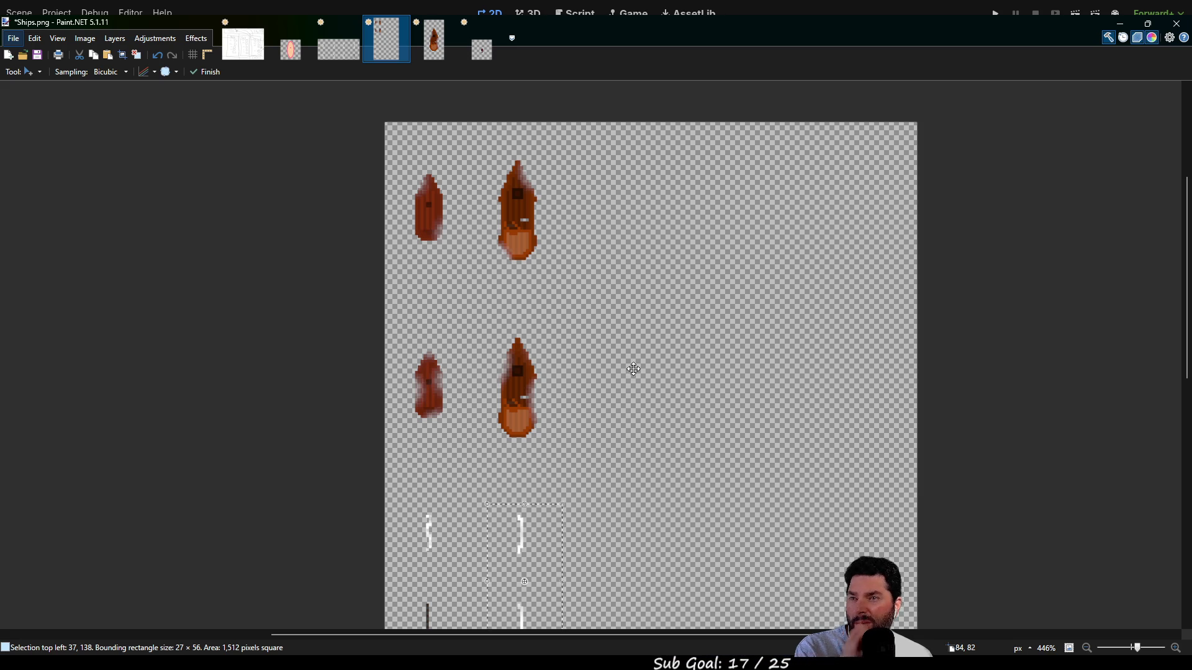
{"action": "scroll", "coordinate": [632, 351], "scroll_direction": "down", "scroll_amount": 5}
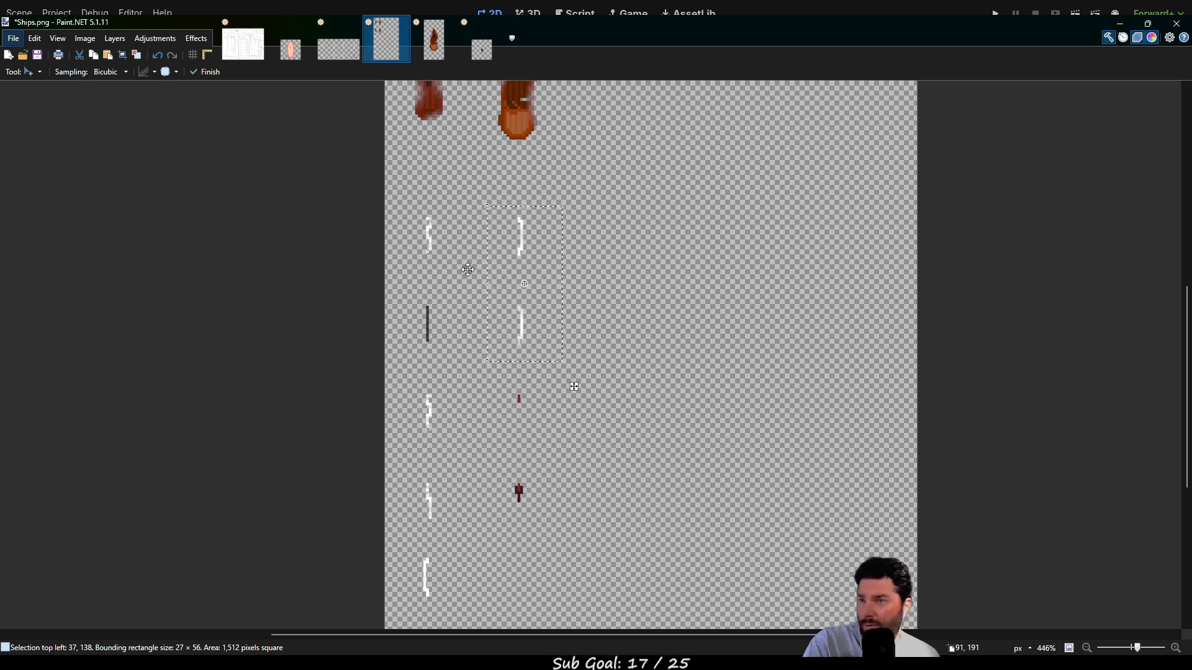
{"action": "scroll", "coordinate": [475, 336], "scroll_direction": "up", "scroll_amount": 3}
{"action": "scroll", "coordinate": [479, 336], "scroll_direction": "up", "scroll_amount": 4}
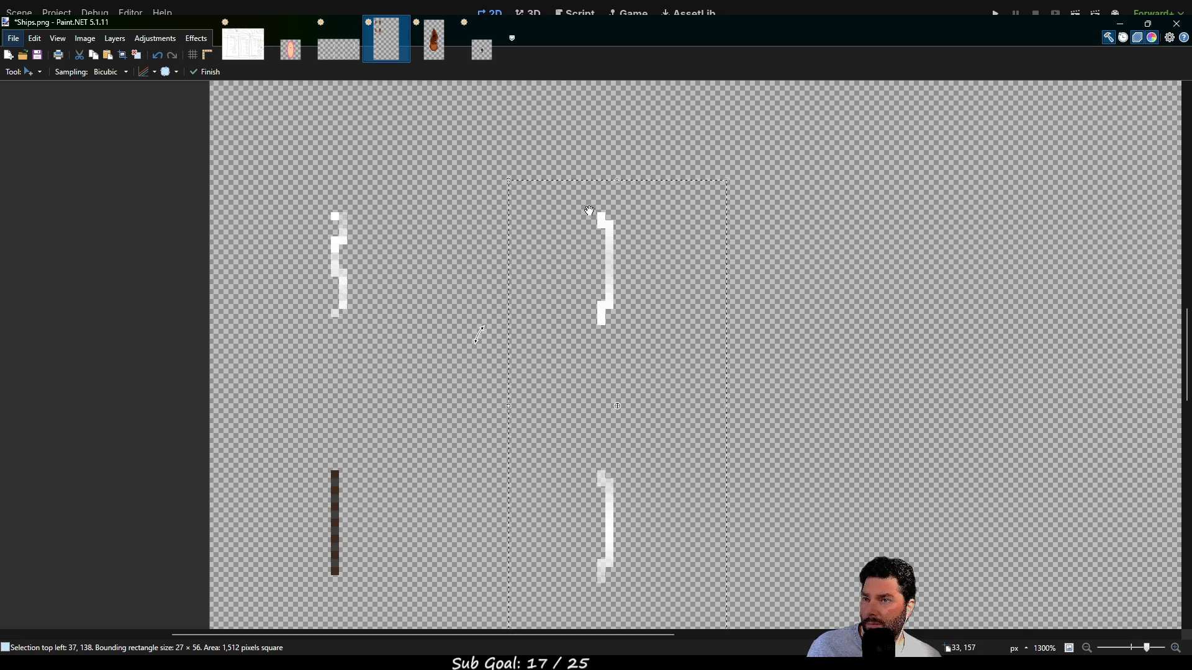
{"action": "scroll", "coordinate": [549, 272], "scroll_direction": "down", "scroll_amount": 4}
{"action": "scroll", "coordinate": [548, 273], "scroll_direction": "down", "scroll_amount": 3}
{"action": "scroll", "coordinate": [547, 276], "scroll_direction": "down", "scroll_amount": 3}
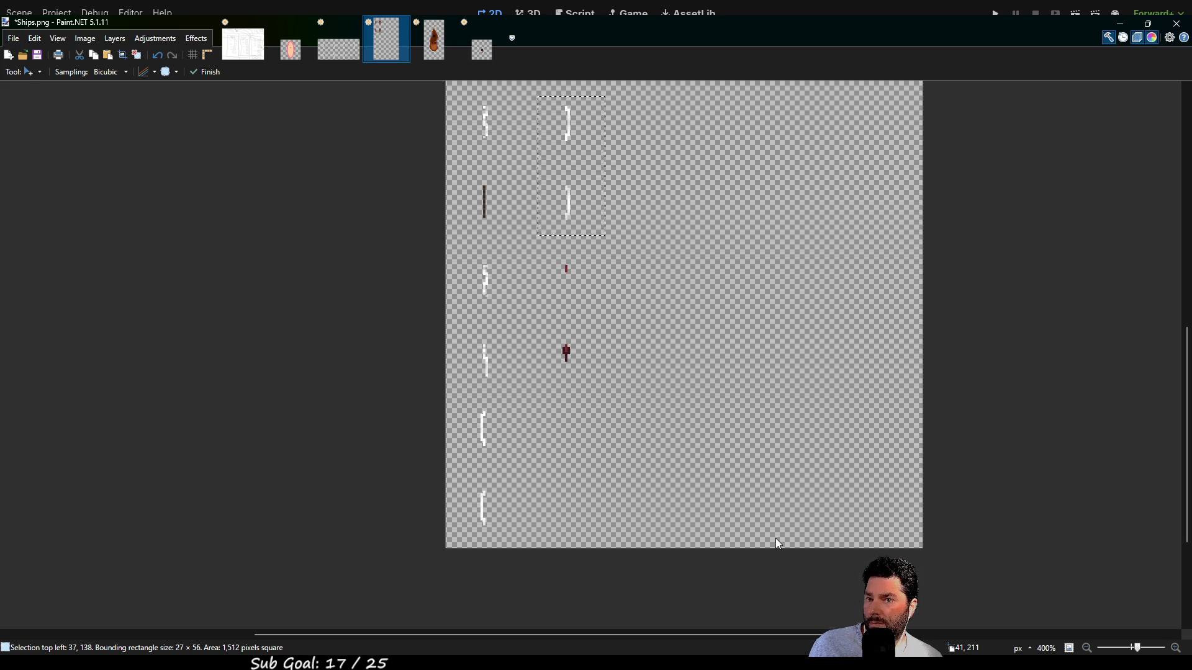
{"action": "key", "text": "ctrl+s"}
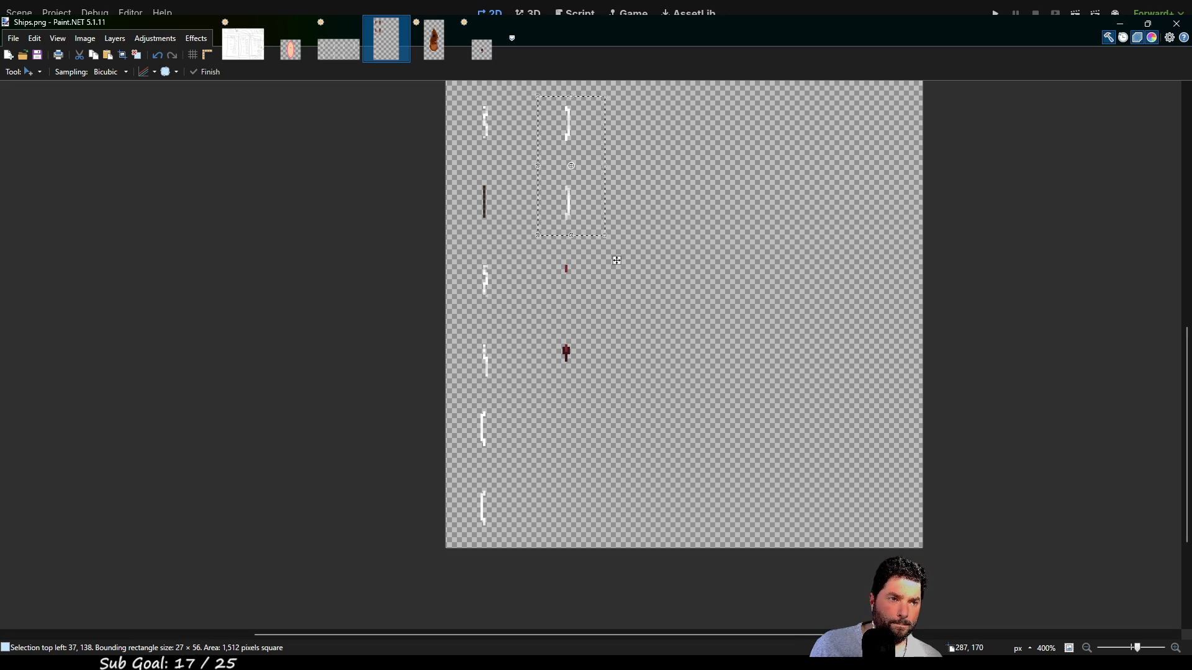
{"action": "key", "text": "alt+Tab"}
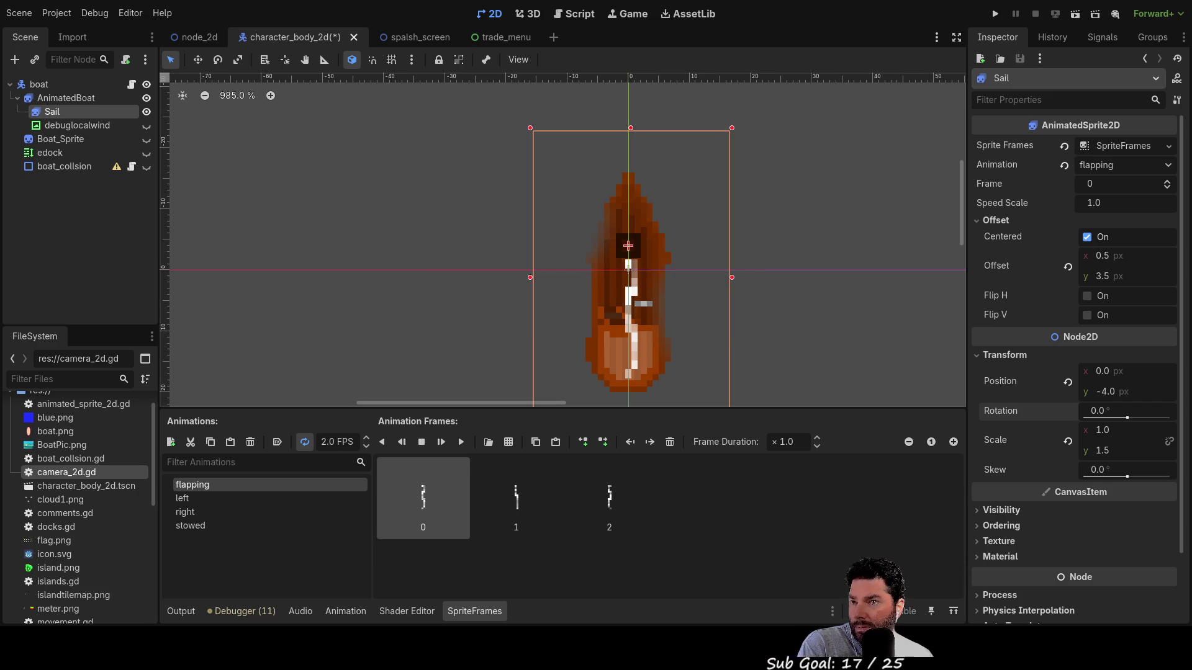
- Paste two sail frames into the left animation and check frames 0 and 1
{"action": "left_click", "coordinate": [213, 496]}
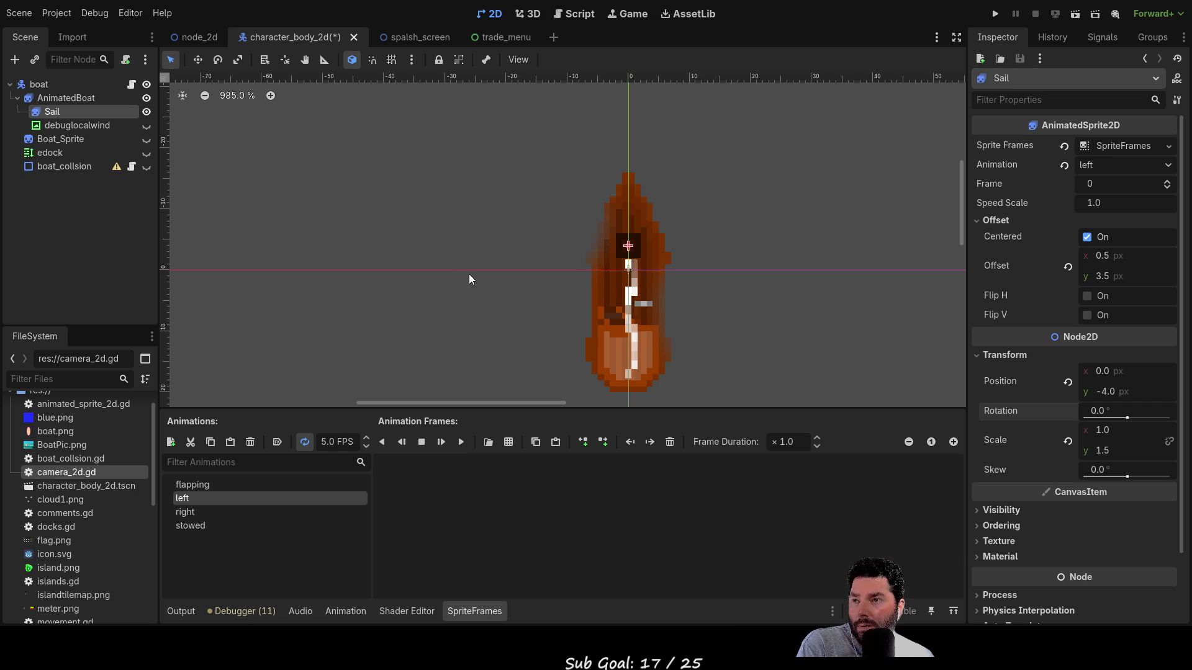
{"action": "key", "text": "ctrl+v"}
{"action": "key", "text": "ctrl+v"}
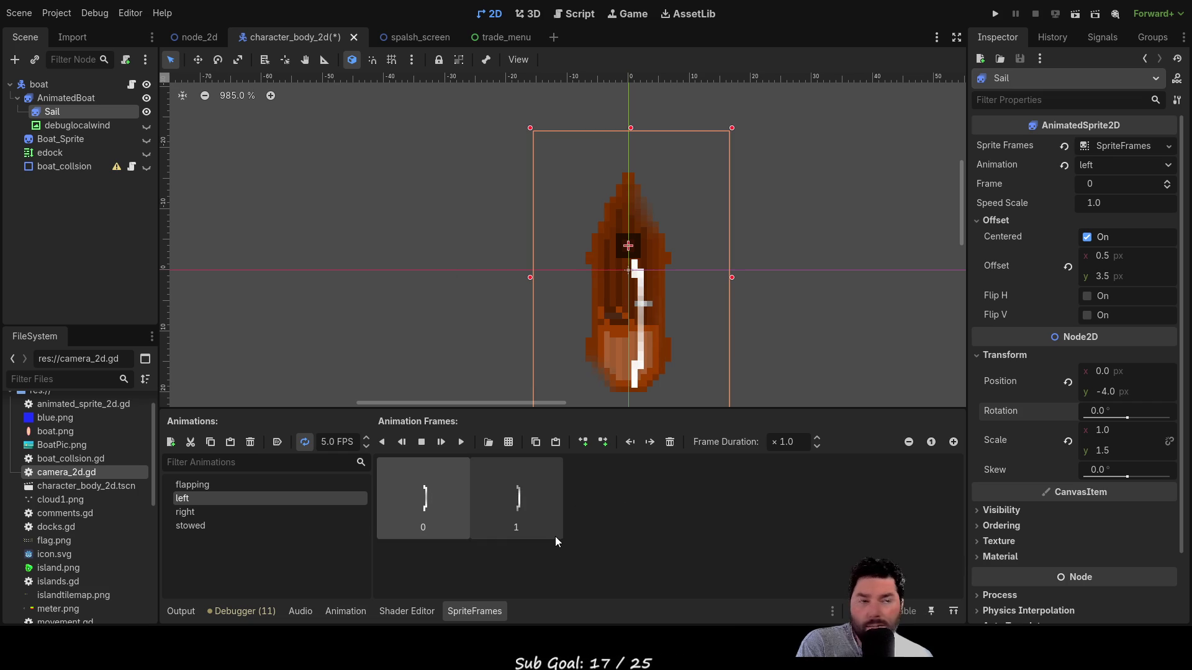
{"action": "left_click", "coordinate": [516, 501]}
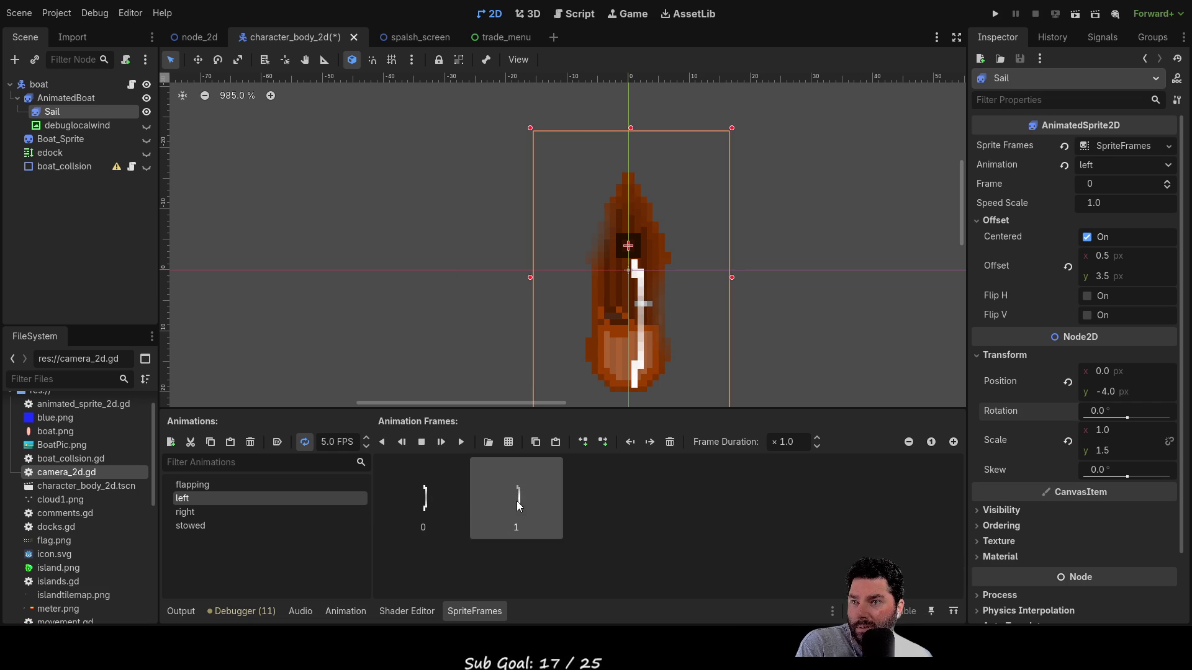
{"action": "left_click", "coordinate": [422, 504]}
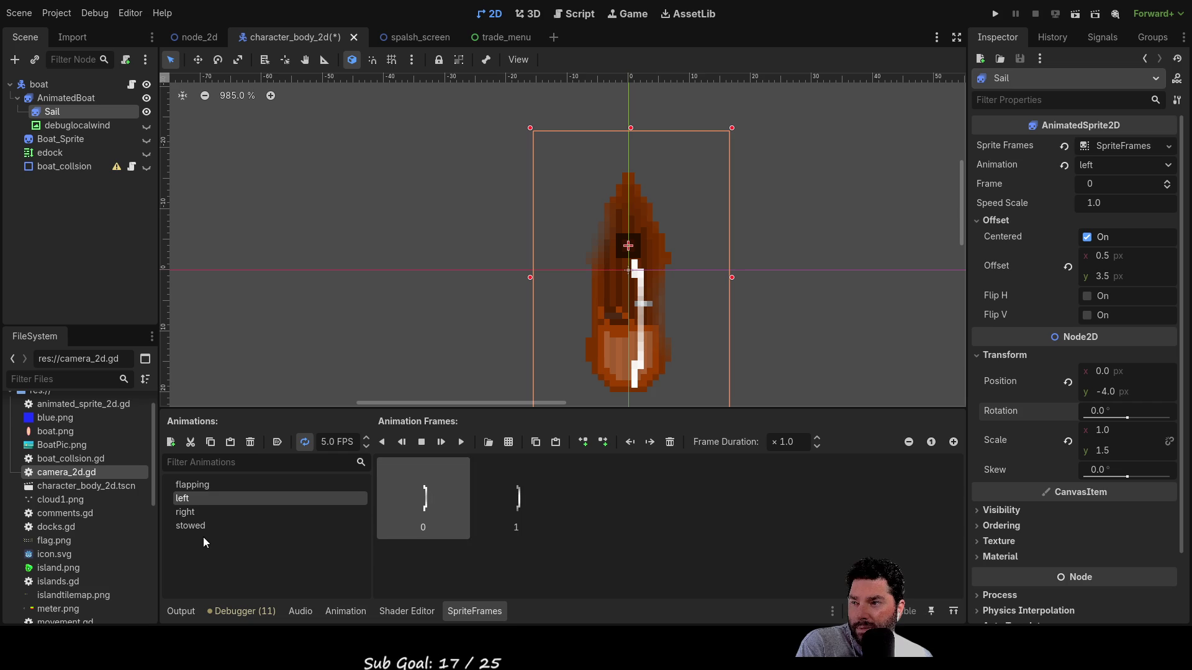
{"action": "left_click", "coordinate": [198, 501]}
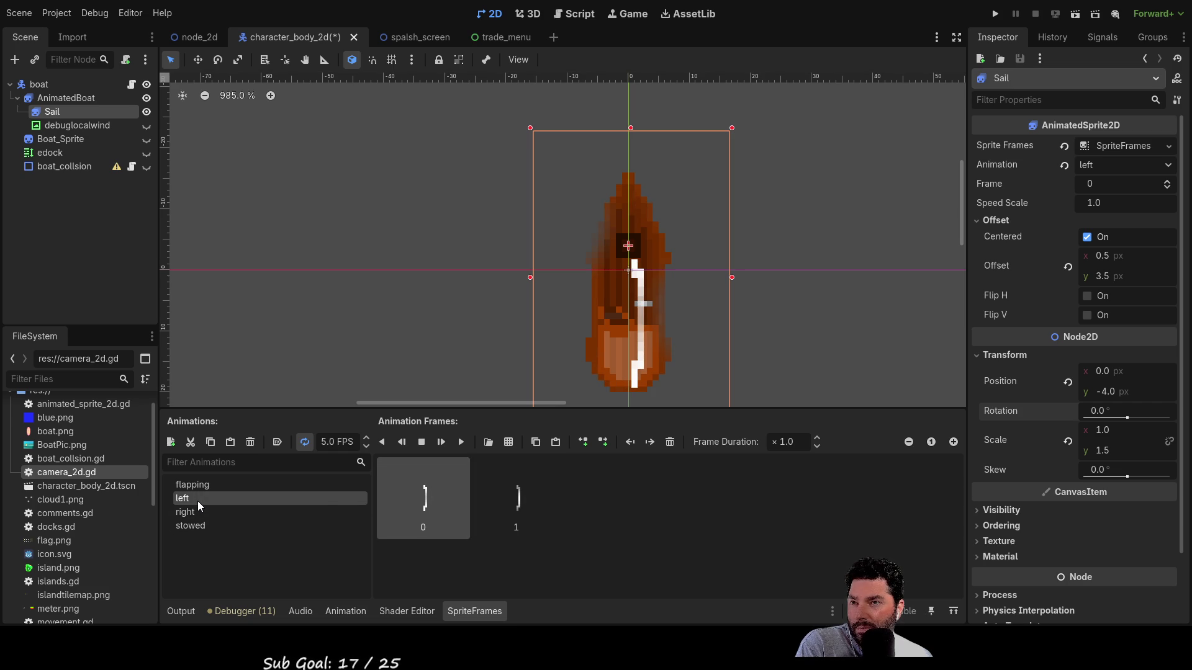
- Delete both left-animation frames, then paste two new sail frames into it
{"action": "left_click", "coordinate": [531, 503]}
{"action": "key", "text": "Delete"}
{"action": "left_click", "coordinate": [408, 511]}
{"action": "key", "text": "Delete"}
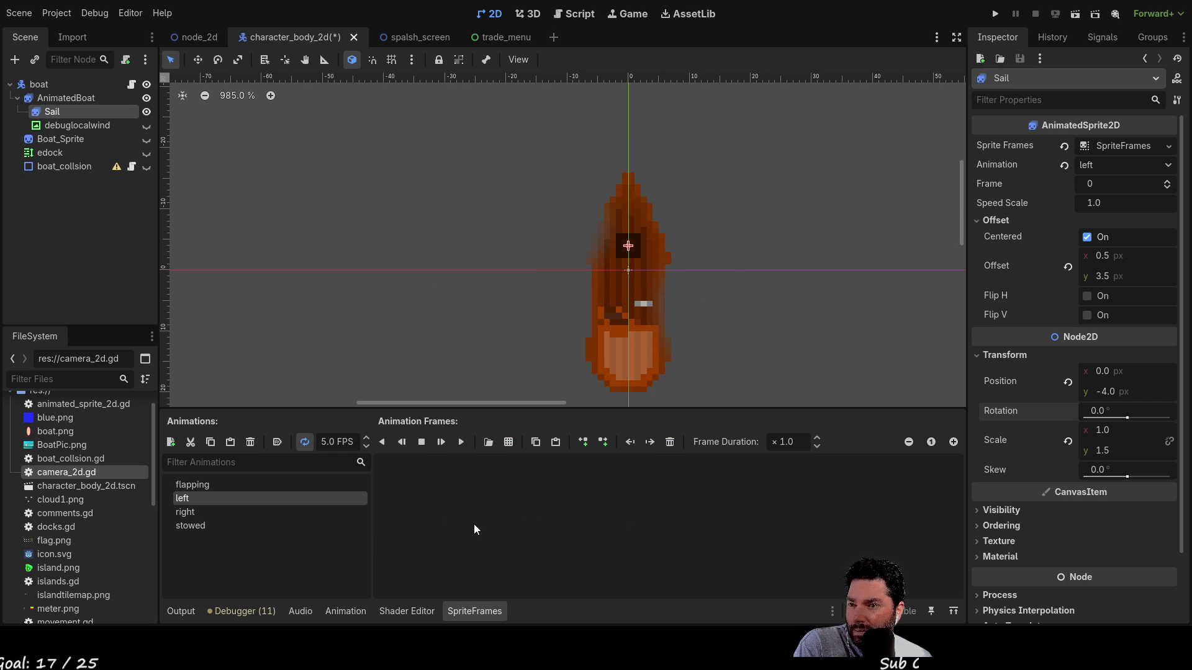
{"action": "key", "text": "ctrl+v"}
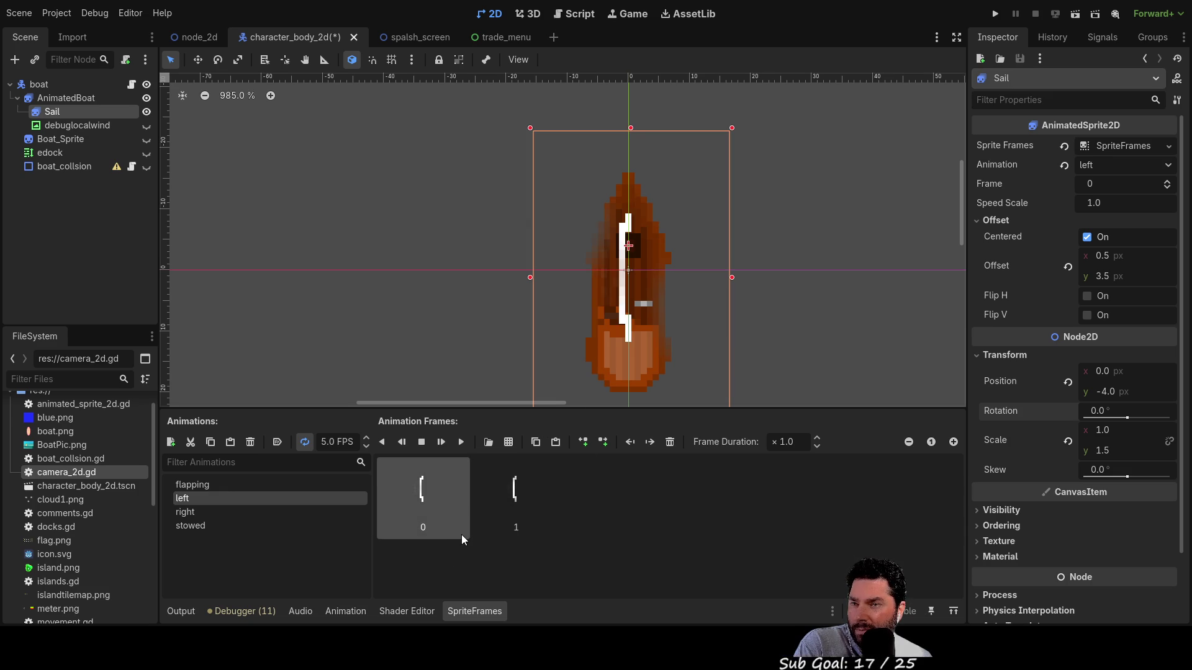
{"action": "left_click", "coordinate": [210, 513]}
{"action": "left_click", "coordinate": [204, 496]}
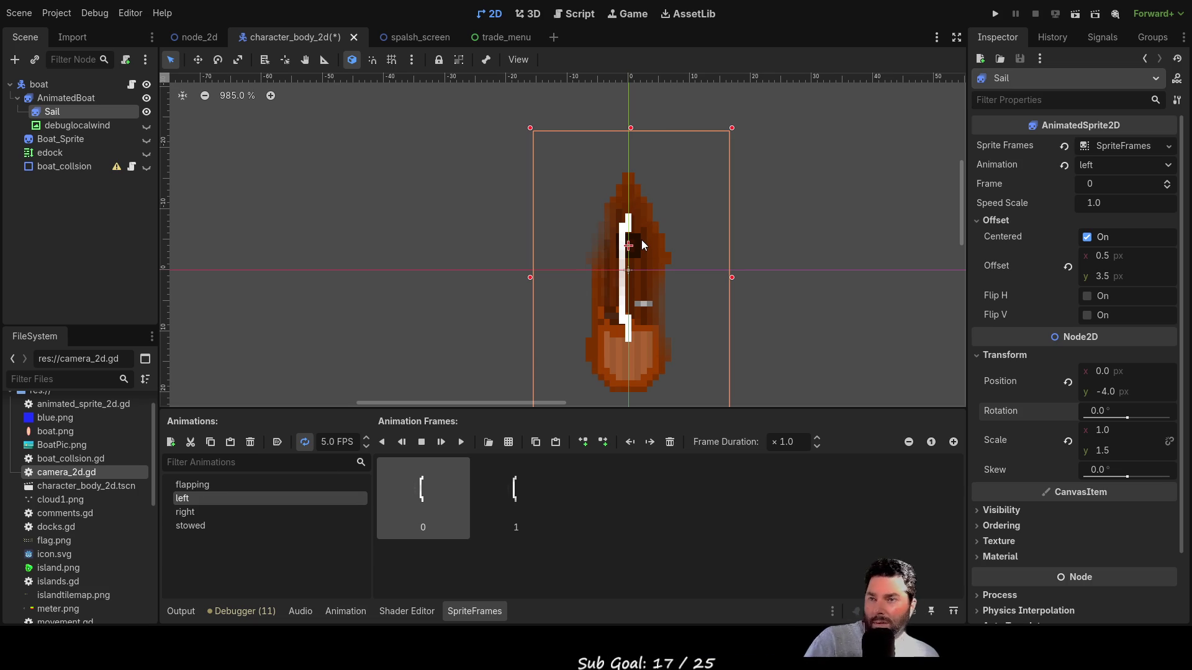
{"action": "scroll", "coordinate": [647, 242], "scroll_direction": "up", "scroll_amount": 5}
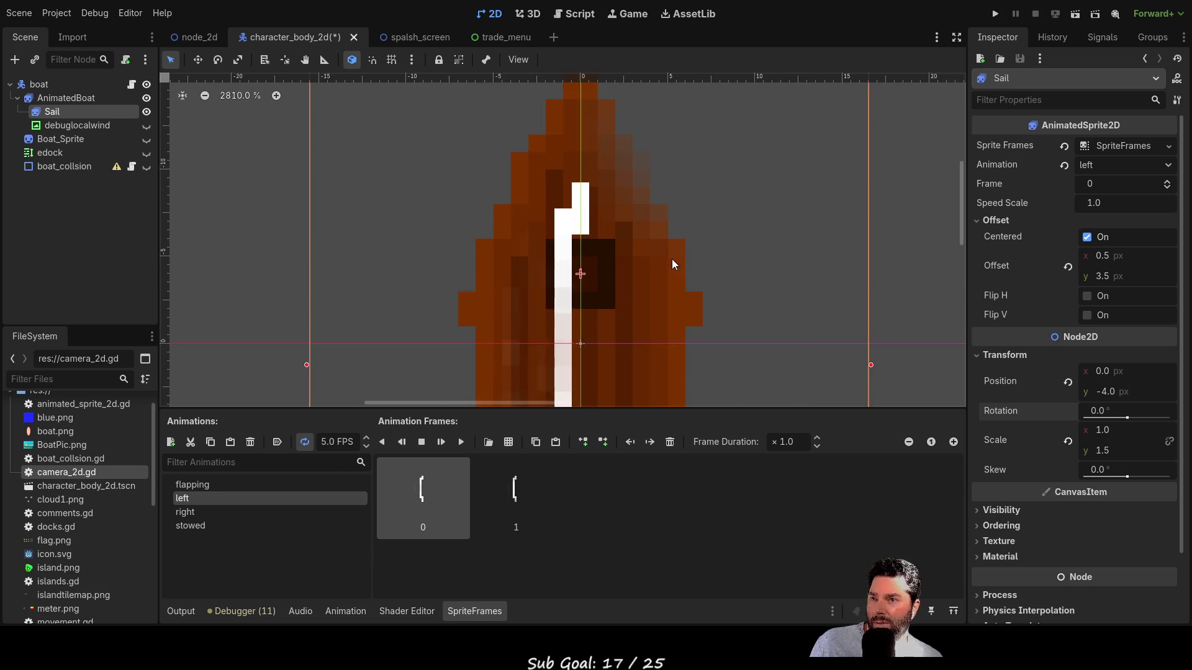
{"action": "scroll", "coordinate": [664, 269], "scroll_direction": "up", "scroll_amount": 3}
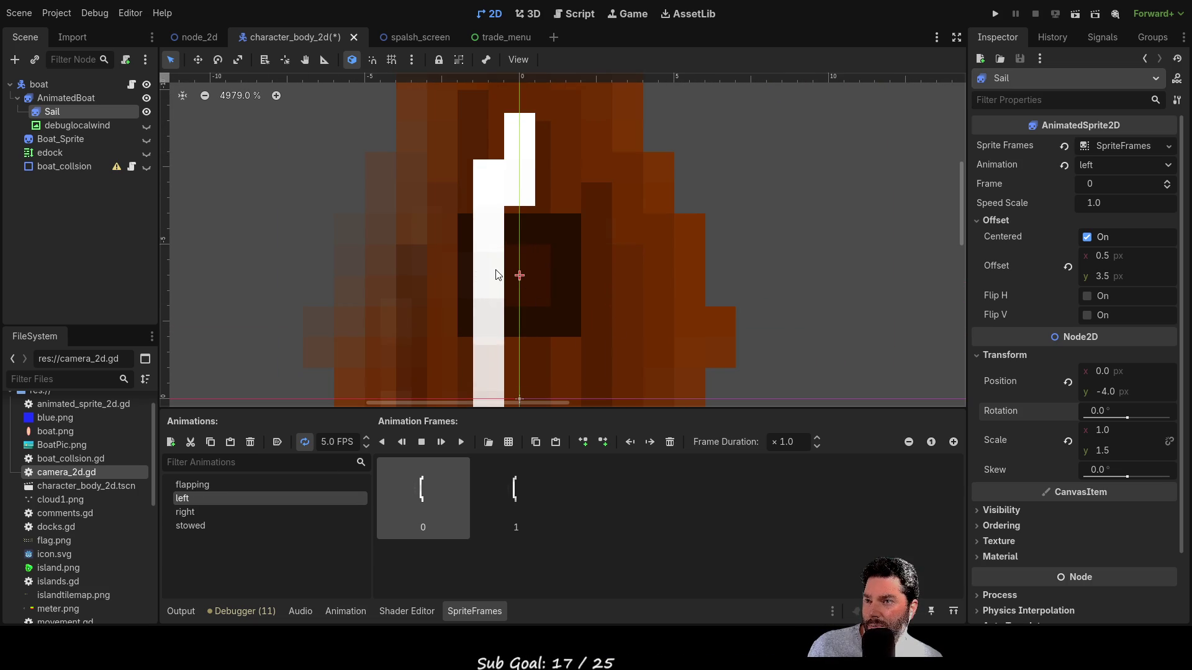
{"action": "double_click", "coordinate": [1103, 451]}
{"action": "type", "text": "1"}
{"action": "key", "text": "Return"}
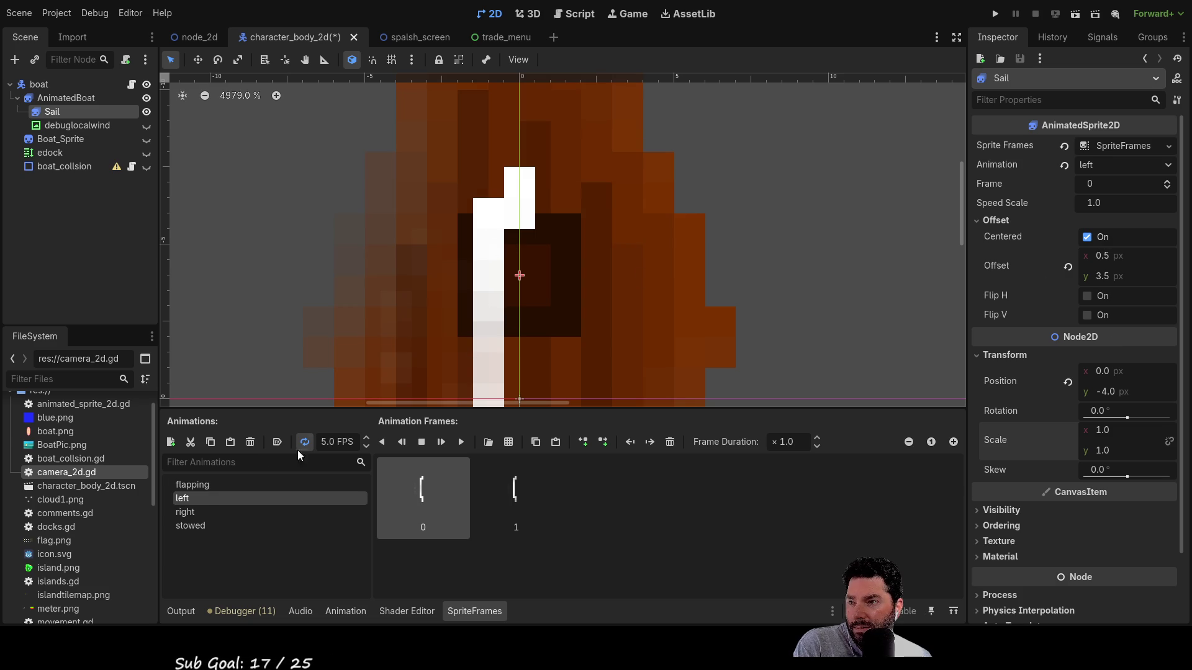
{"action": "left_click", "coordinate": [206, 484]}
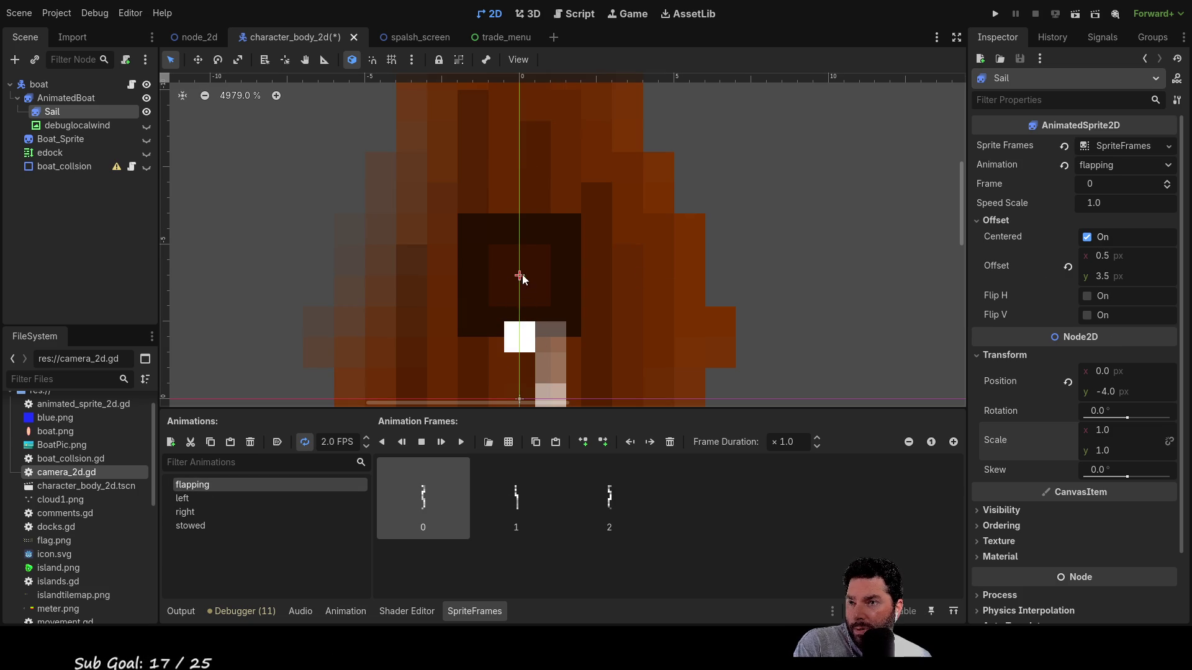
{"action": "left_click", "coordinate": [190, 495]}
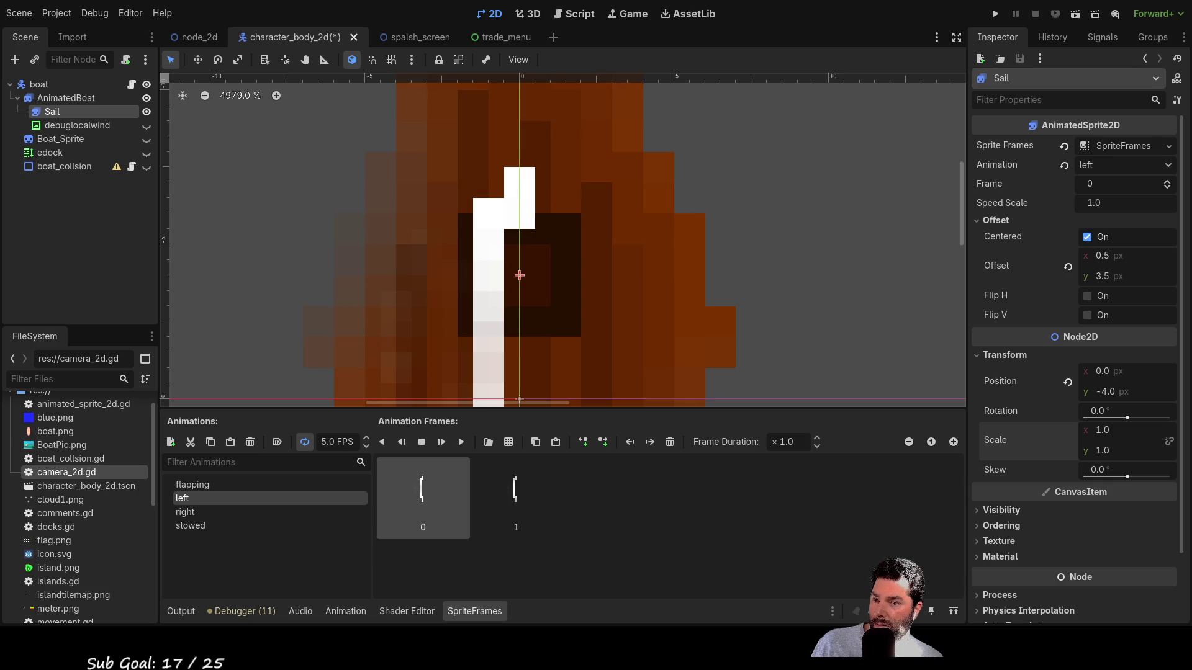
{"action": "scroll", "coordinate": [638, 273], "scroll_direction": "down", "scroll_amount": 3}
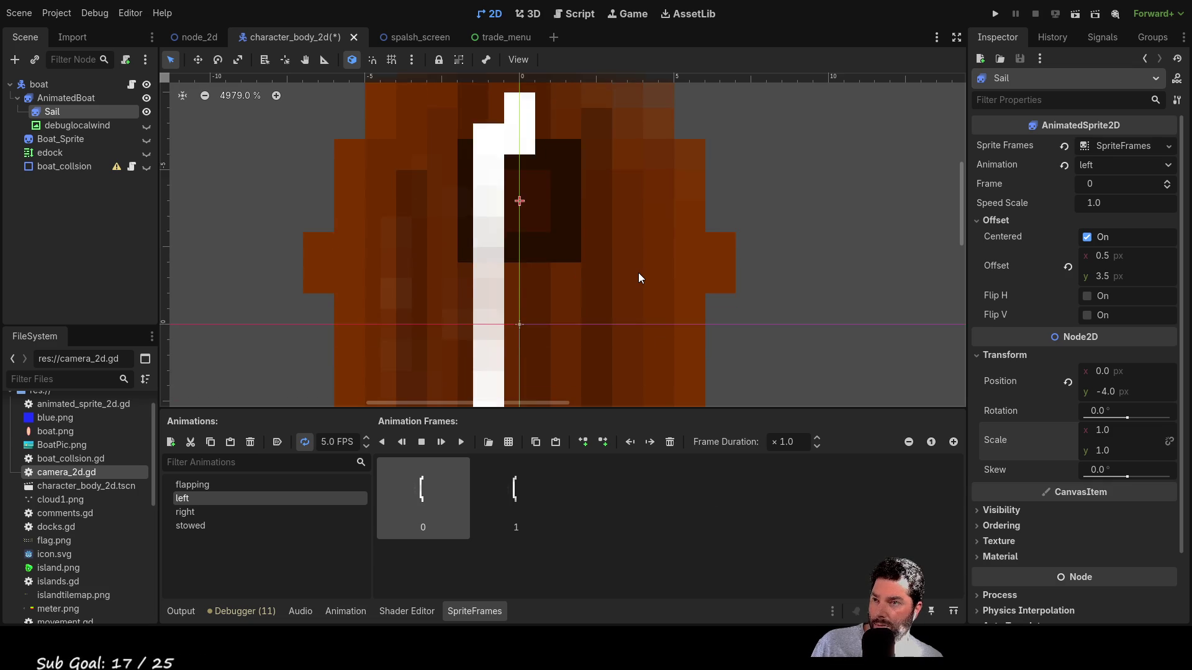
{"action": "scroll", "coordinate": [640, 279], "scroll_direction": "down", "scroll_amount": 4}
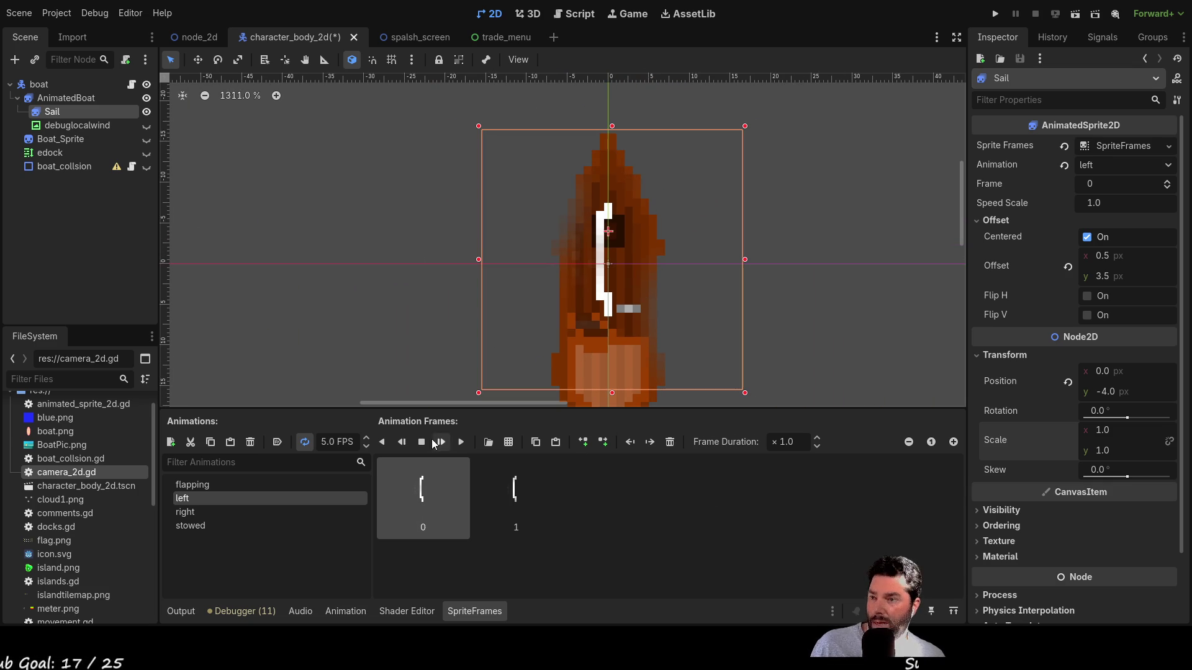
{"action": "left_click", "coordinate": [214, 484]}
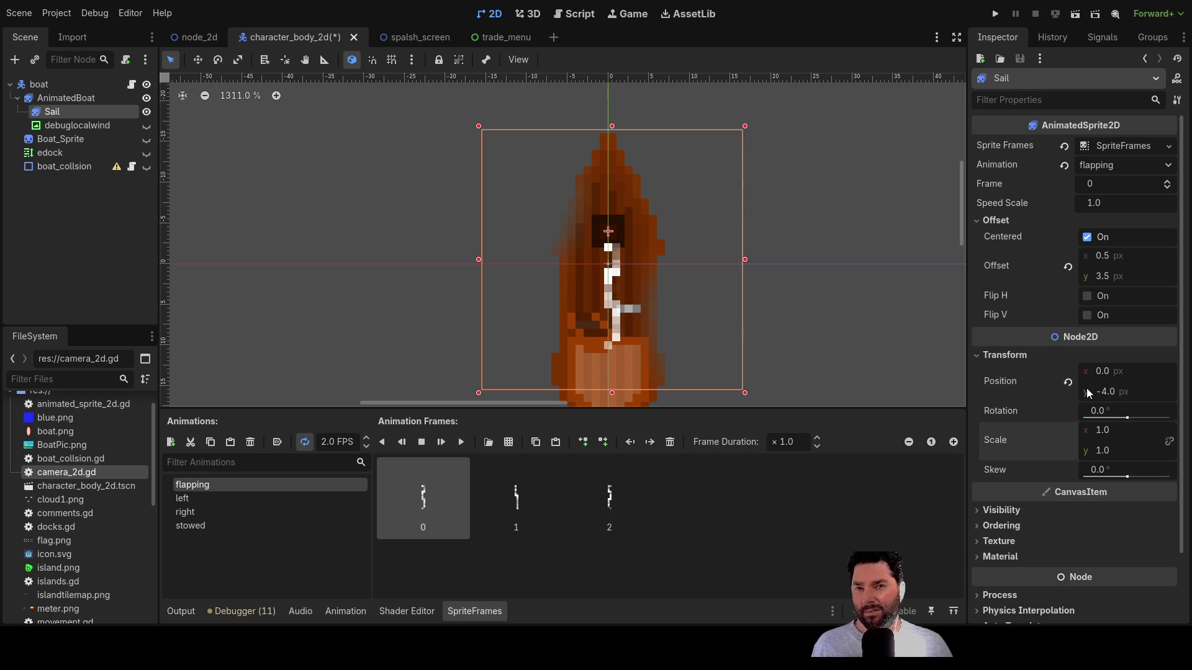
- Stretch the sail to a vertical scale of 1.5
{"action": "left_click", "coordinate": [1102, 450]}
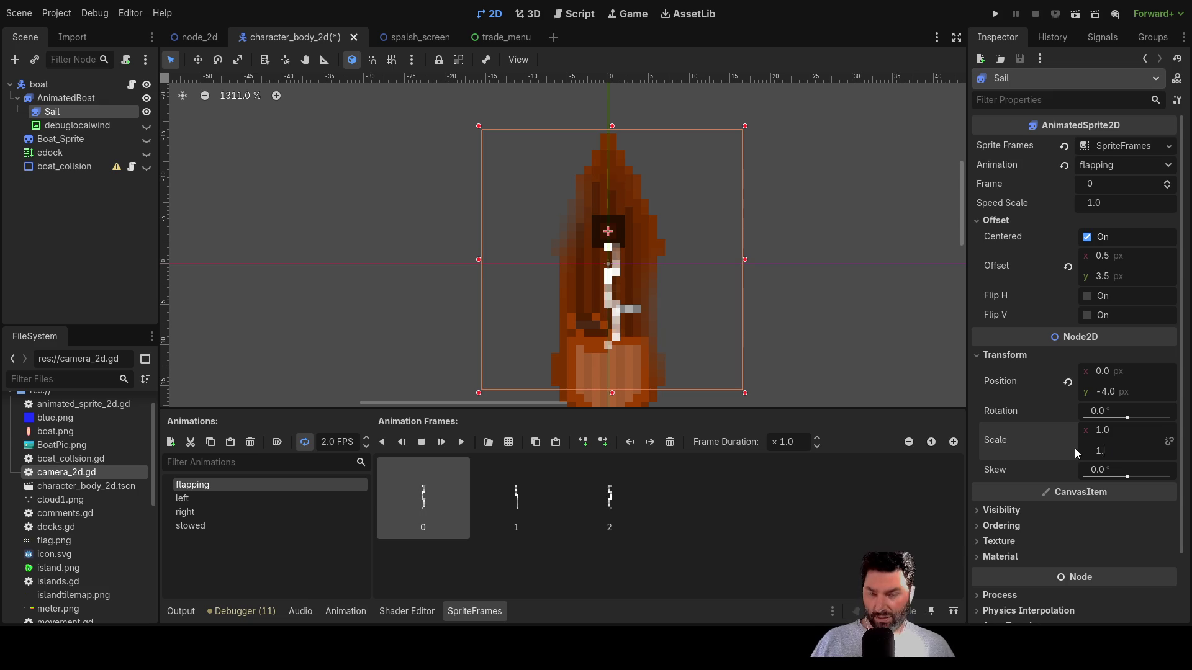
{"action": "type", "text": ".5"}
{"action": "key", "text": "Return"}
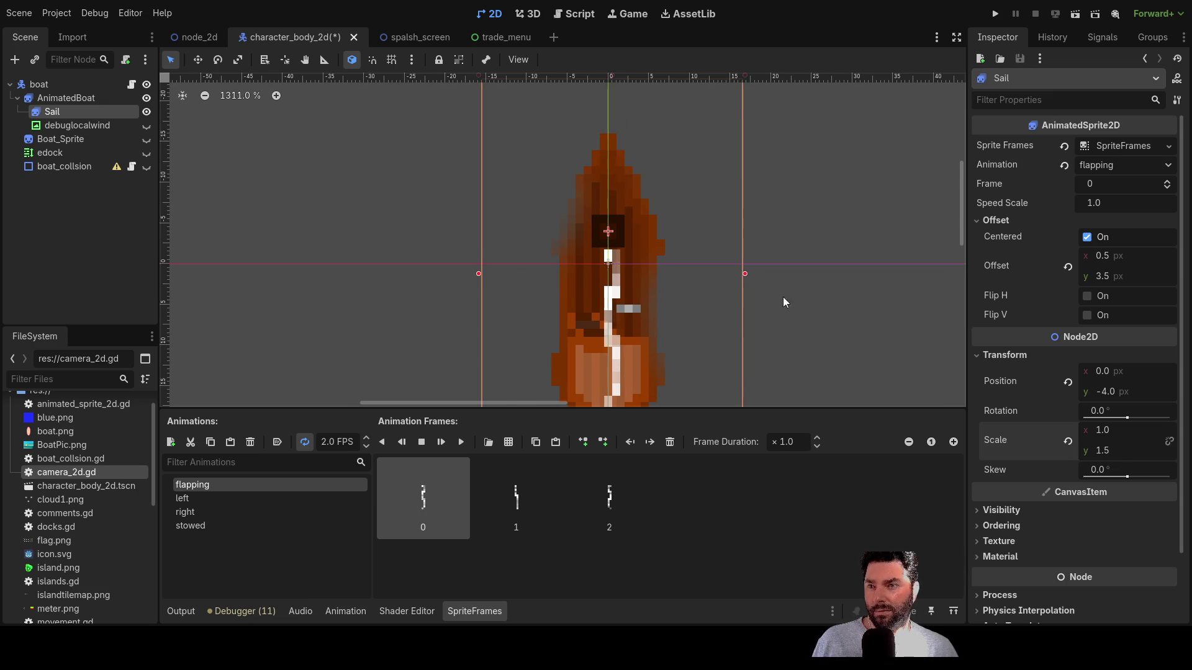
{"action": "scroll", "coordinate": [719, 308], "scroll_direction": "down", "scroll_amount": 2}
- Delete both frames of the 'right' animation, then undo to restore them
{"action": "left_click", "coordinate": [199, 512]}
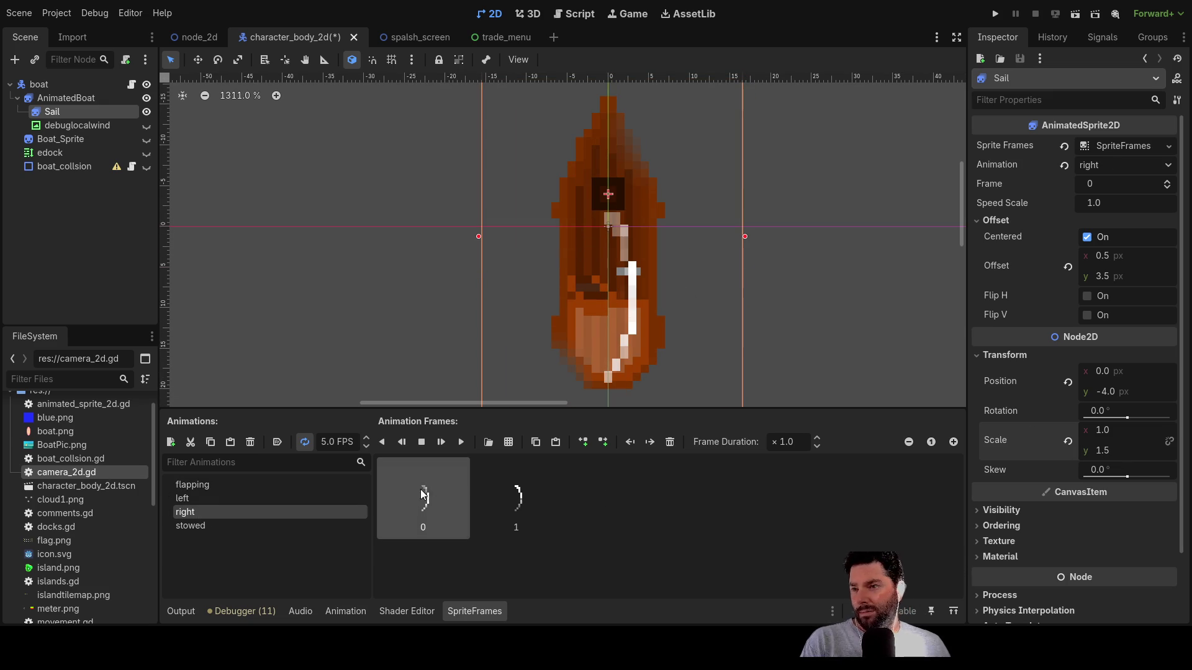
{"action": "key", "text": "Delete"}
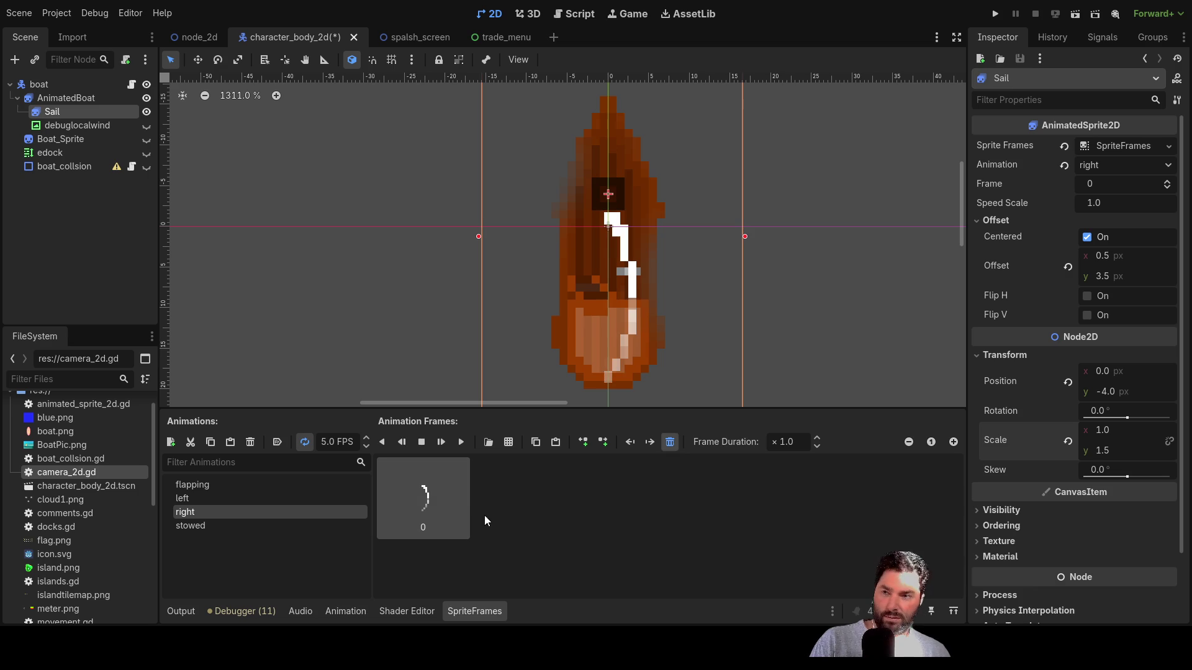
{"action": "key", "text": "Delete"}
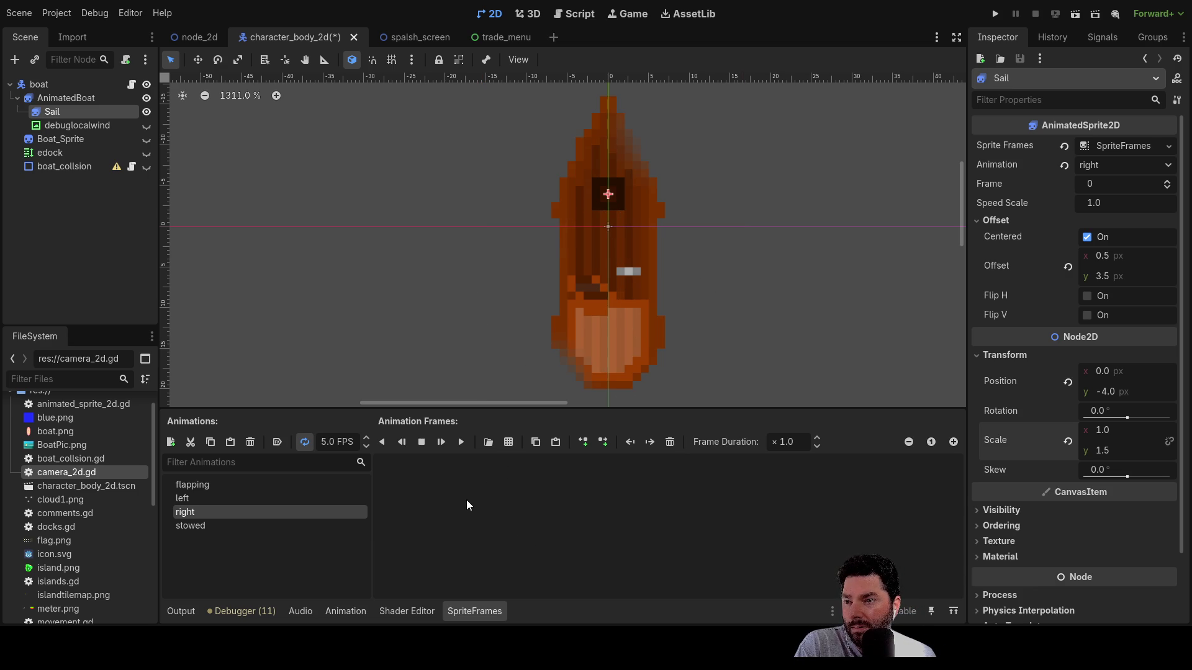
{"action": "key", "text": "ctrl+z"}
{"action": "key", "text": "ctrl+z"}
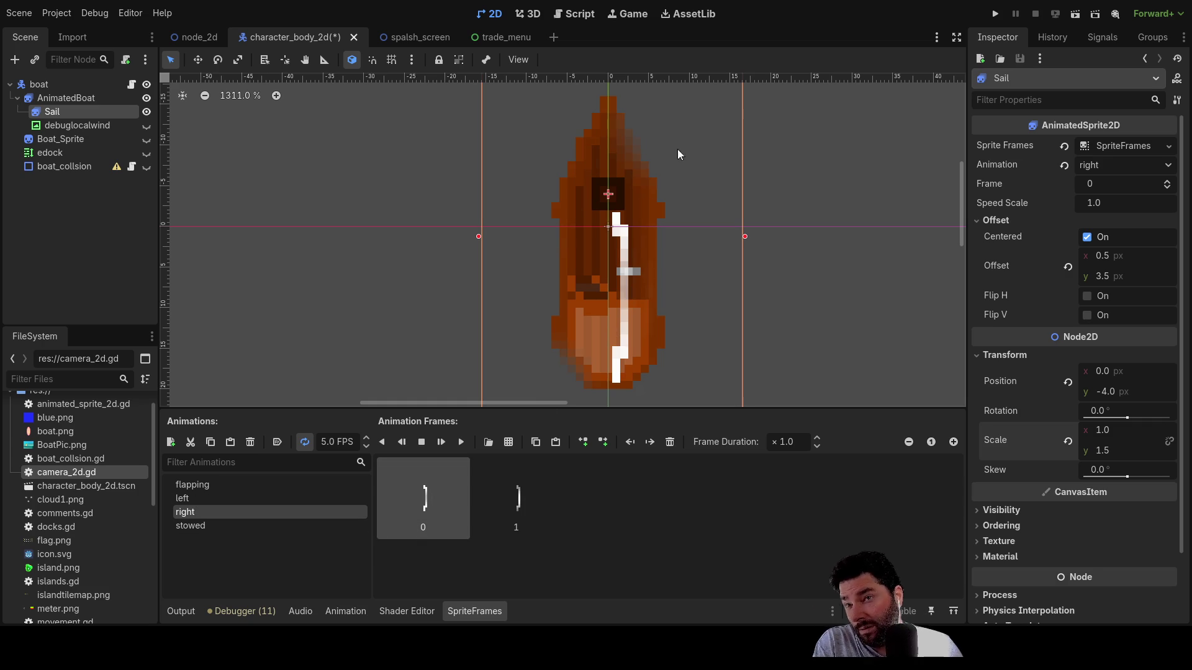
- Move the sail down to position y 0
{"action": "scroll", "coordinate": [647, 211], "scroll_direction": "up", "scroll_amount": 2}
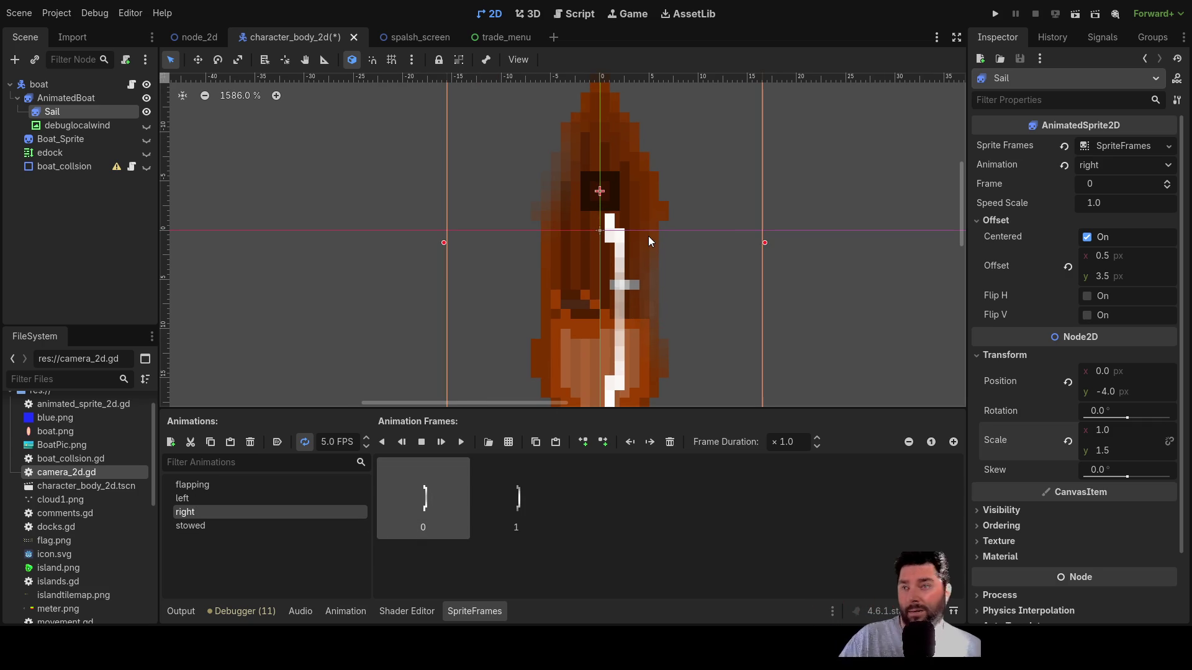
{"action": "scroll", "coordinate": [649, 242], "scroll_direction": "up", "scroll_amount": 2}
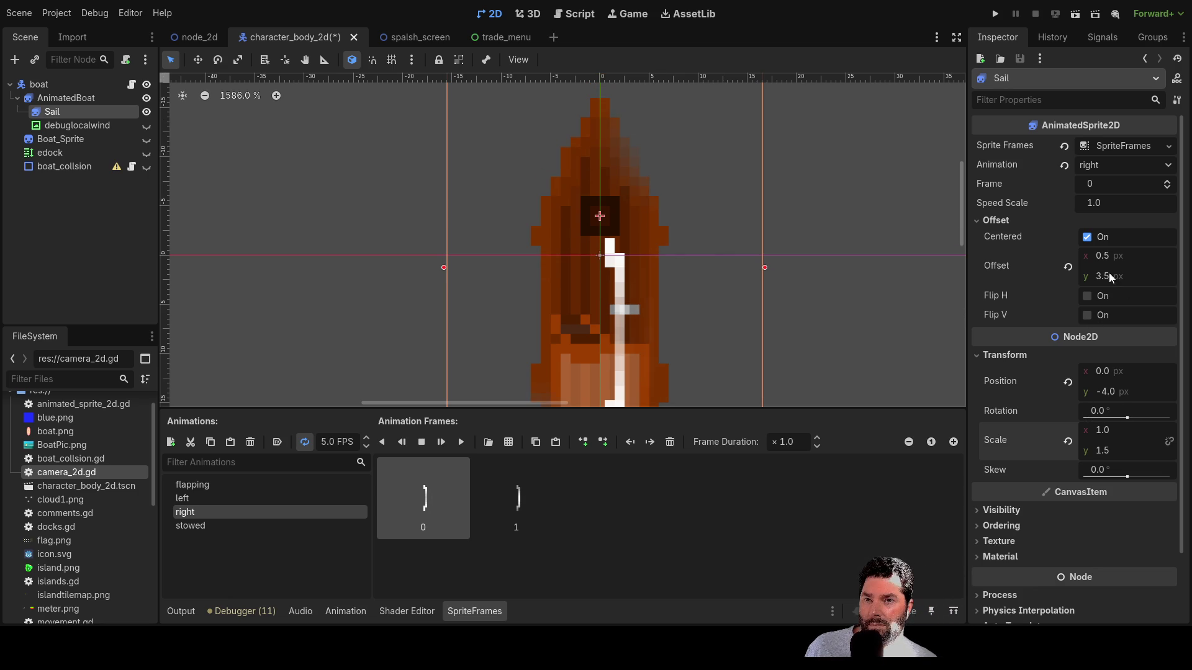
{"action": "left_click", "coordinate": [1103, 392]}
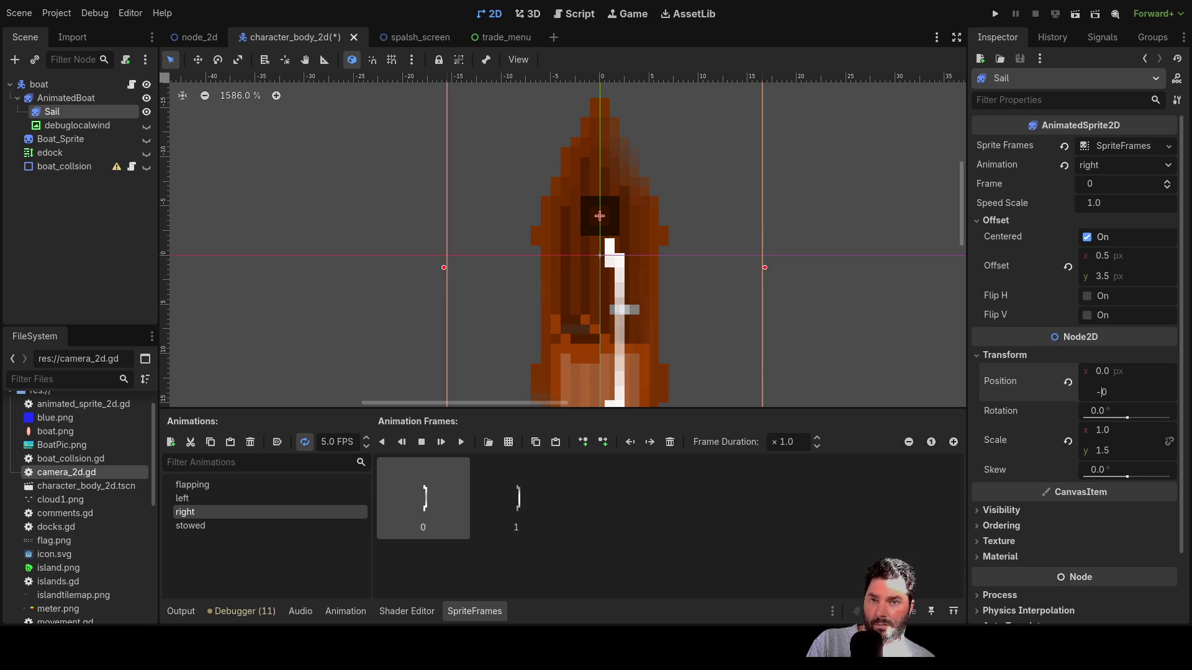
{"action": "type", "text": "0"}
{"action": "key", "text": "Return"}
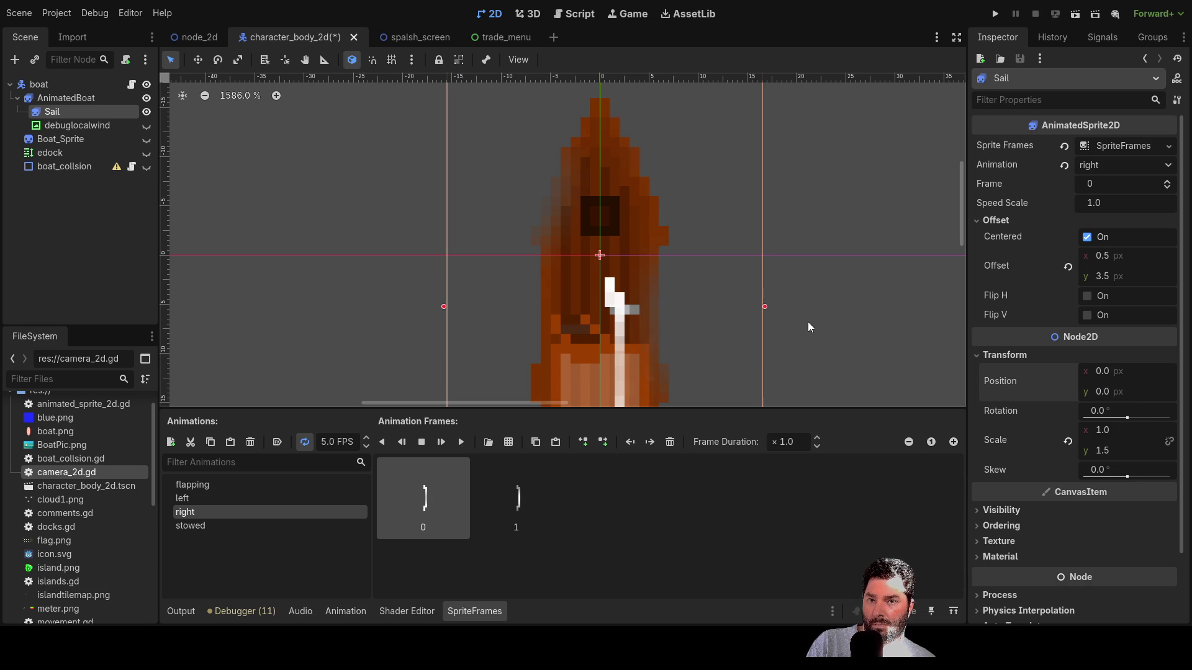
{"action": "scroll", "coordinate": [755, 311], "scroll_direction": "down", "scroll_amount": 2}
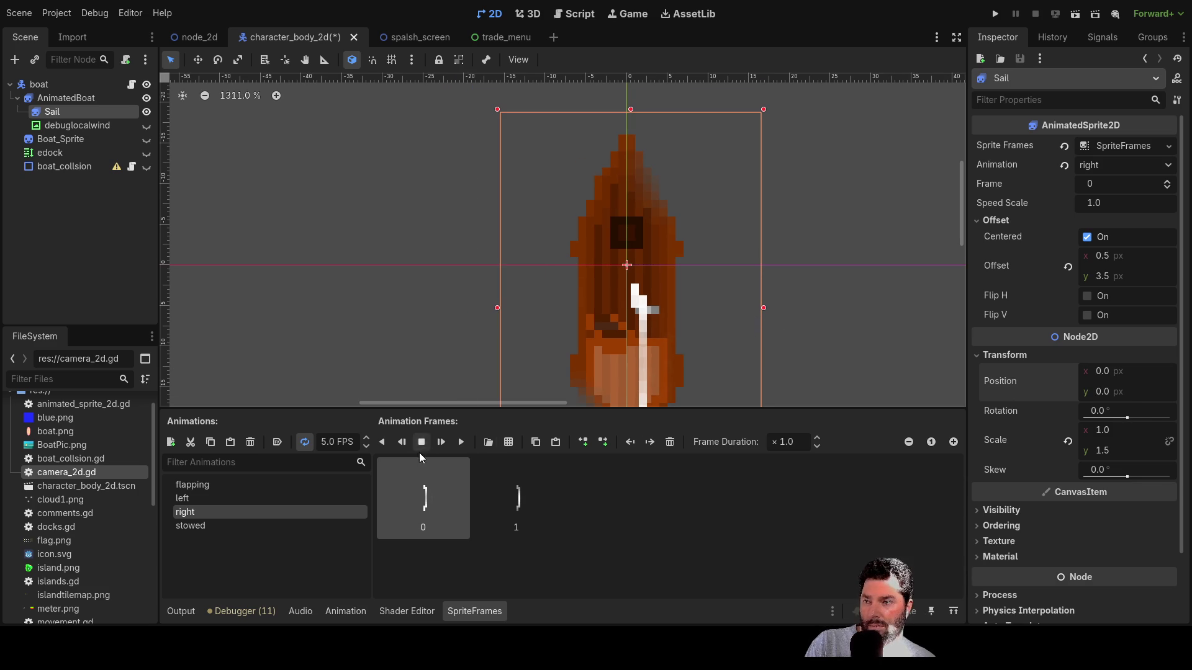
- Select the flapping animation and set the sail's position y back to -4
{"action": "left_click", "coordinate": [196, 485]}
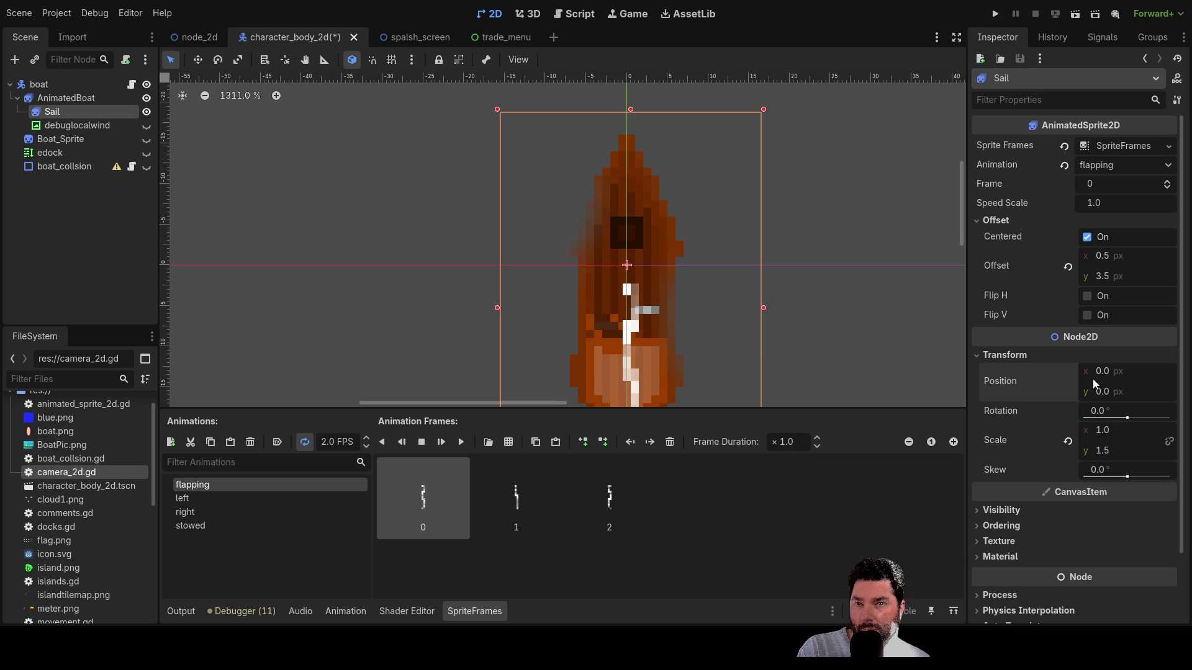
{"action": "left_click_drag", "start_coordinate": [1104, 393], "coordinate": [1097, 397]}
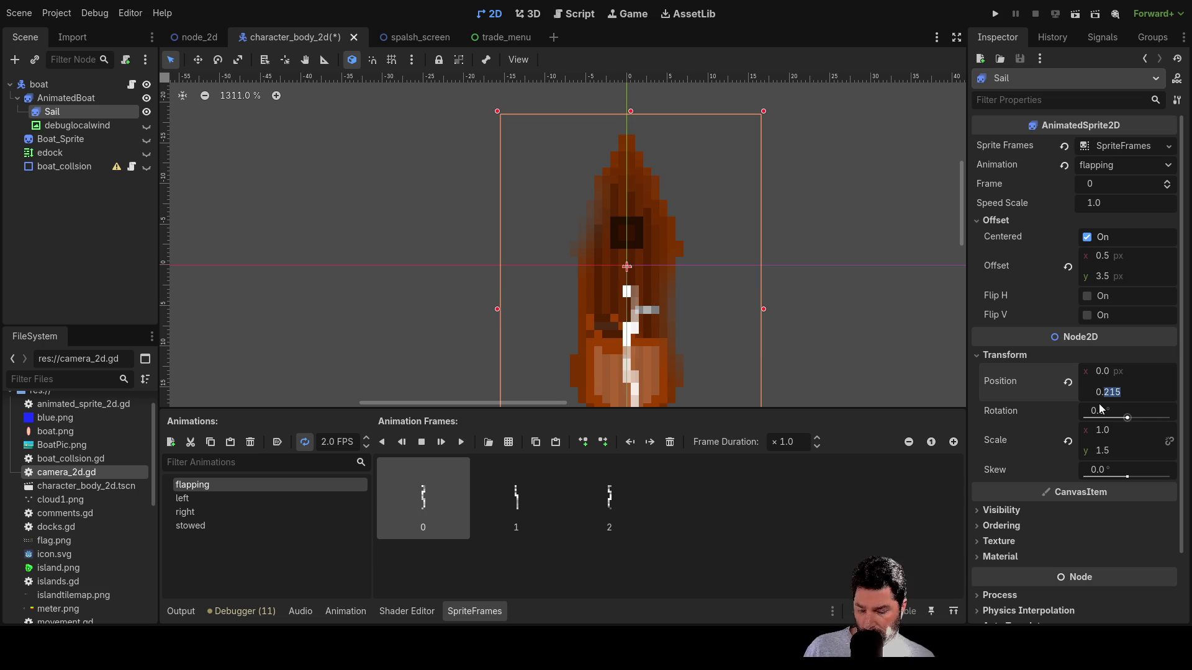
{"action": "type", "text": "4"}
{"action": "key", "text": "Return"}
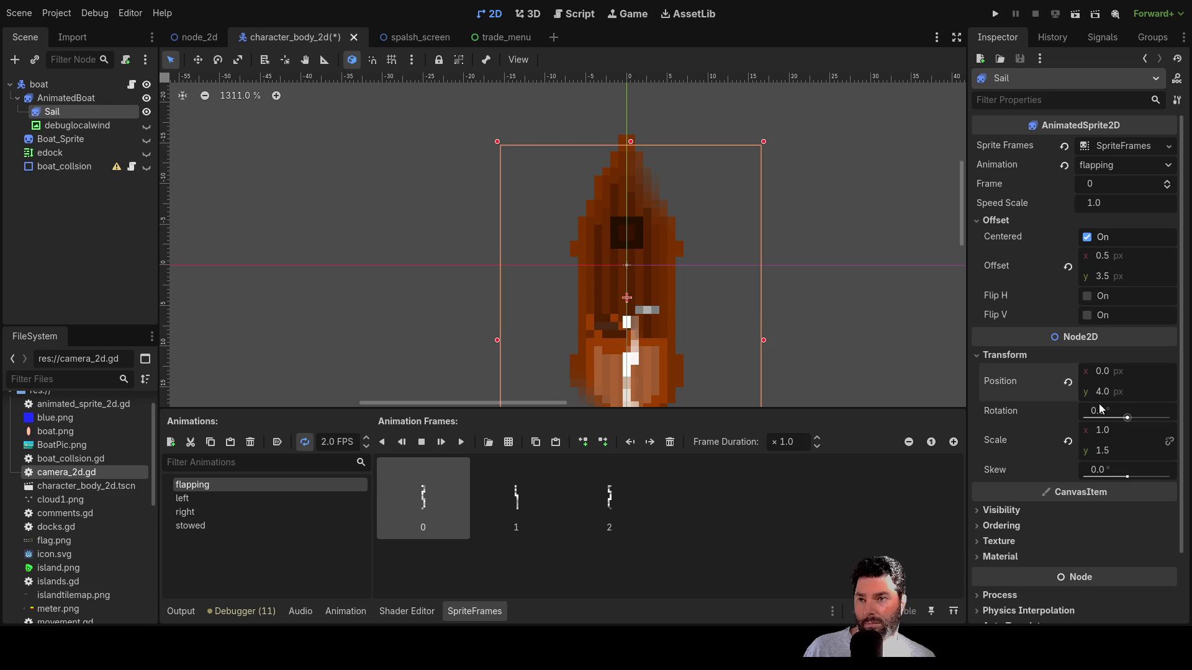
{"action": "key", "text": "Tab"}
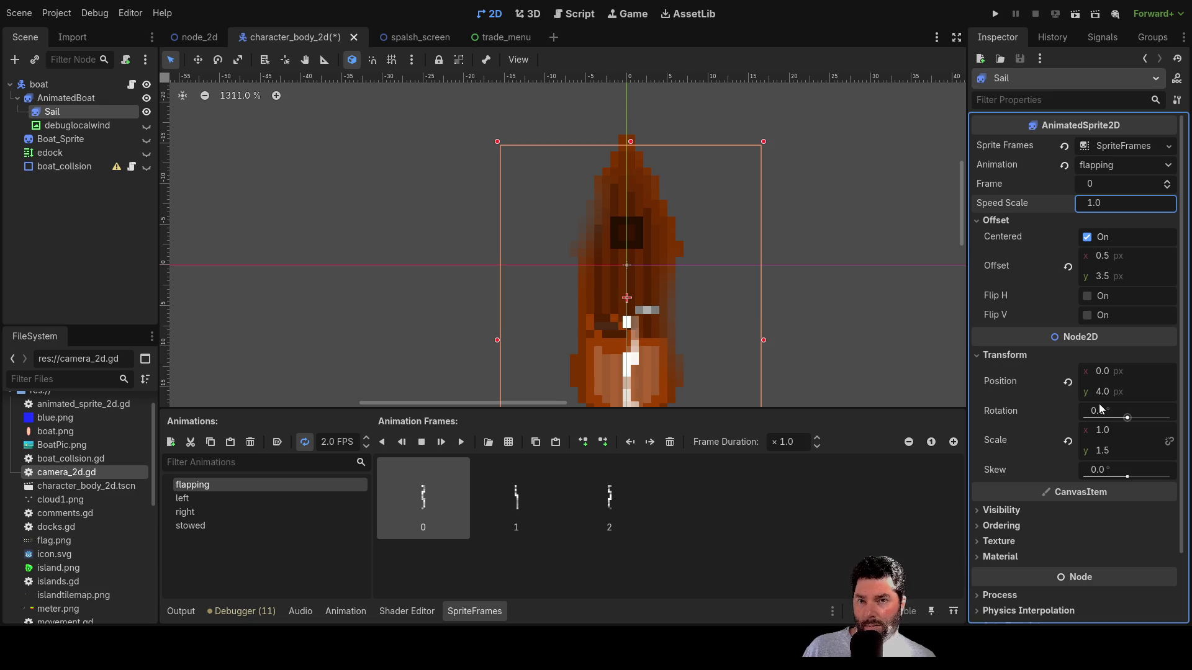
{"action": "left_click", "coordinate": [1100, 393]}
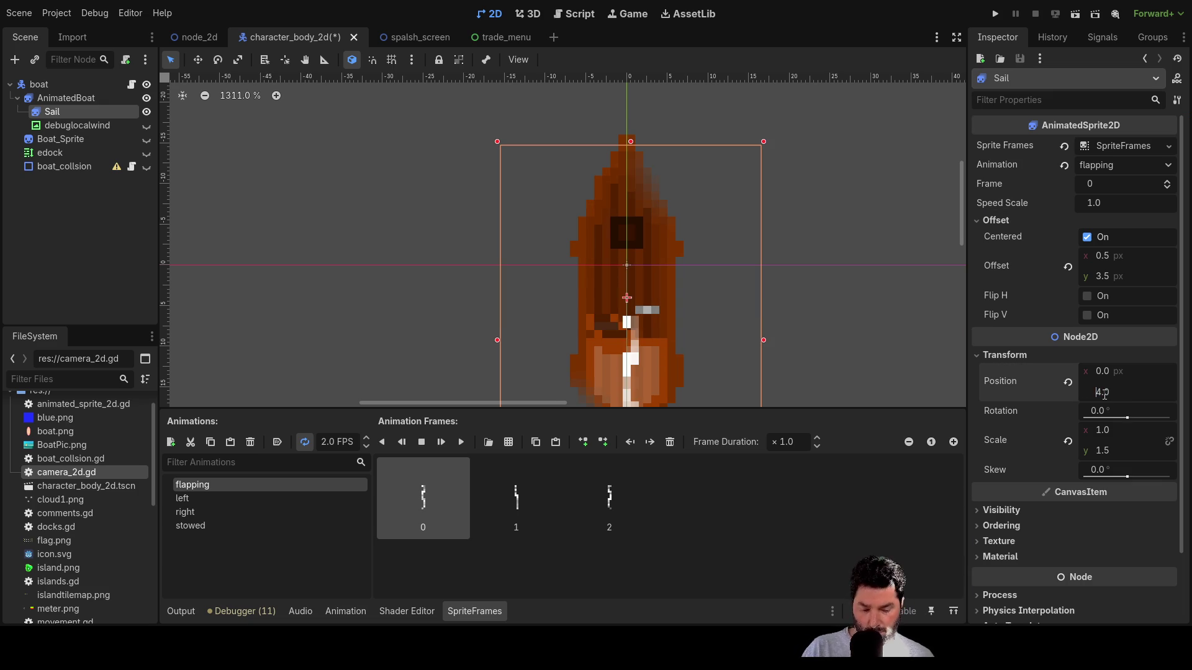
{"action": "type", "text": "-4"}
{"action": "key", "text": "Return"}
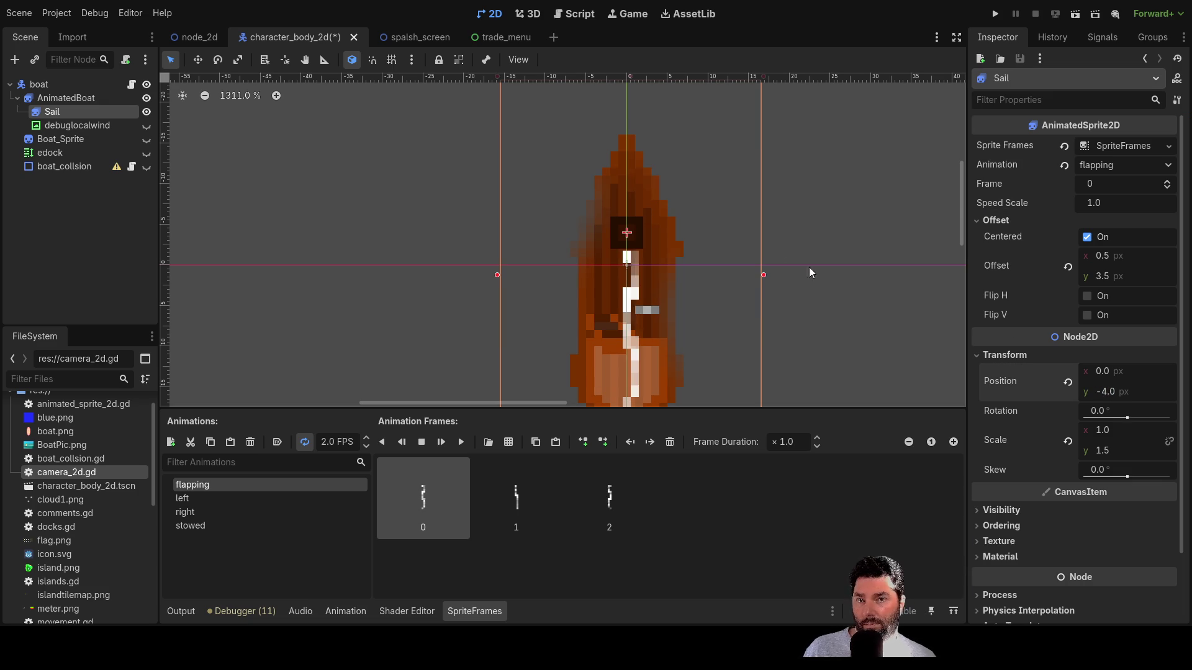
- Reselect the Sail node and try rotating it on the boat
{"action": "left_click", "coordinate": [771, 245]}
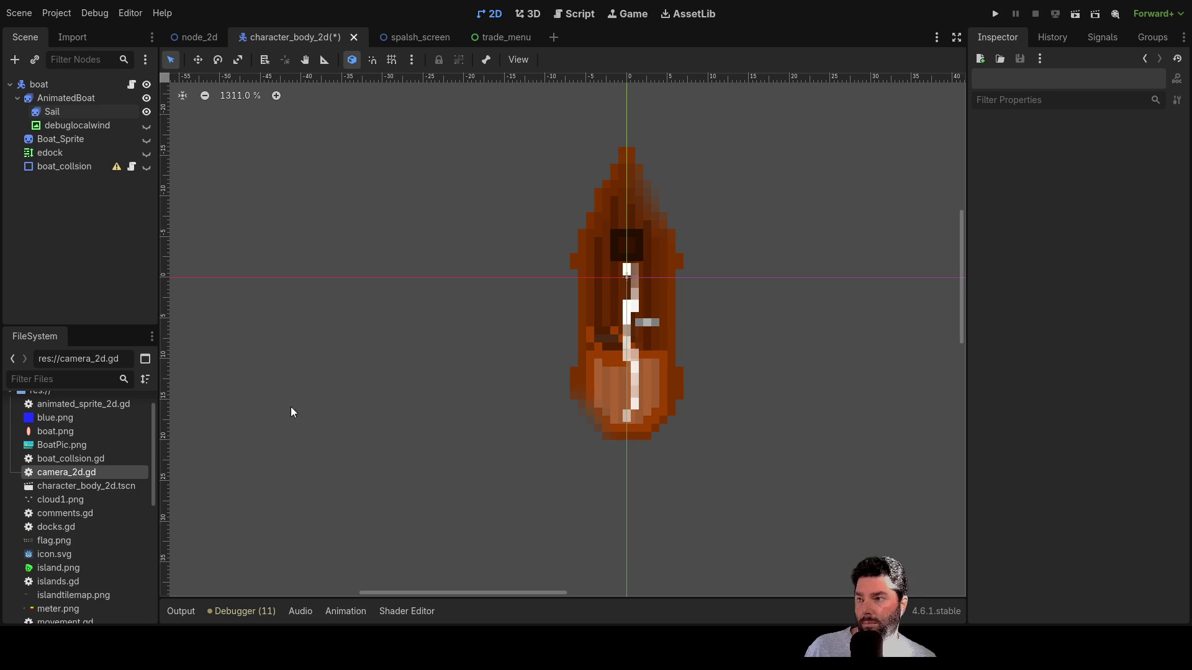
{"action": "left_click", "coordinate": [58, 113]}
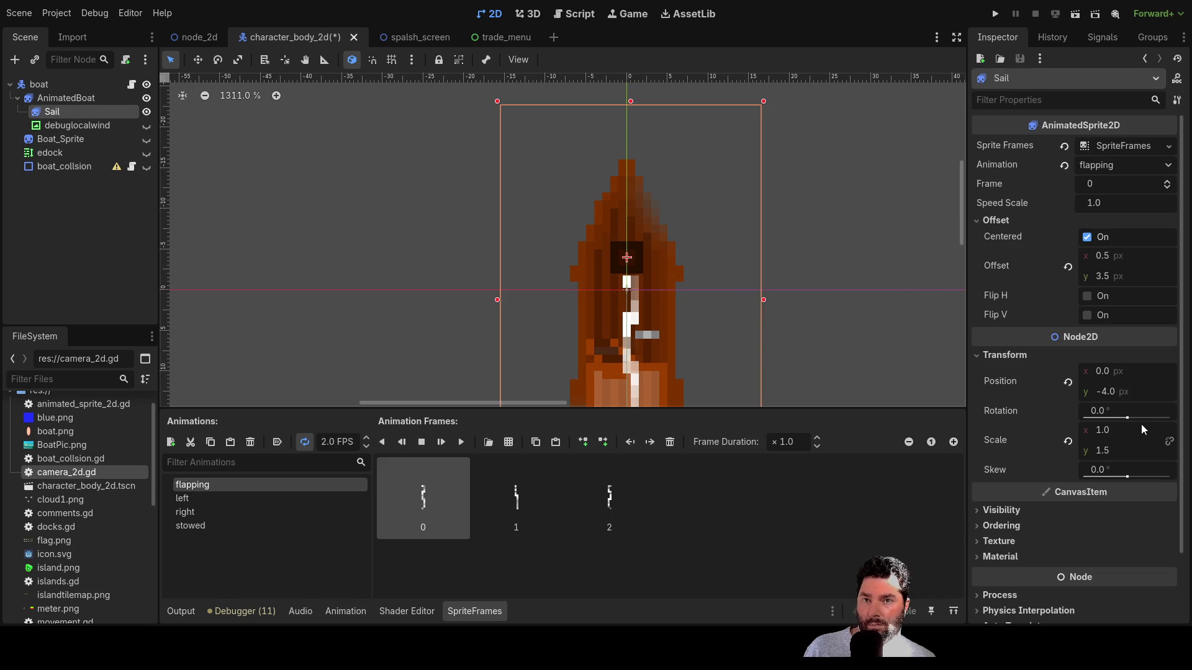
{"action": "mouse_move", "coordinate": [1130, 419]}
{"action": "left_mouse_down"}
{"action": "mouse_move", "coordinate": [1120, 420]}
{"action": "mouse_move", "coordinate": [1130, 419]}
{"action": "left_mouse_up"}
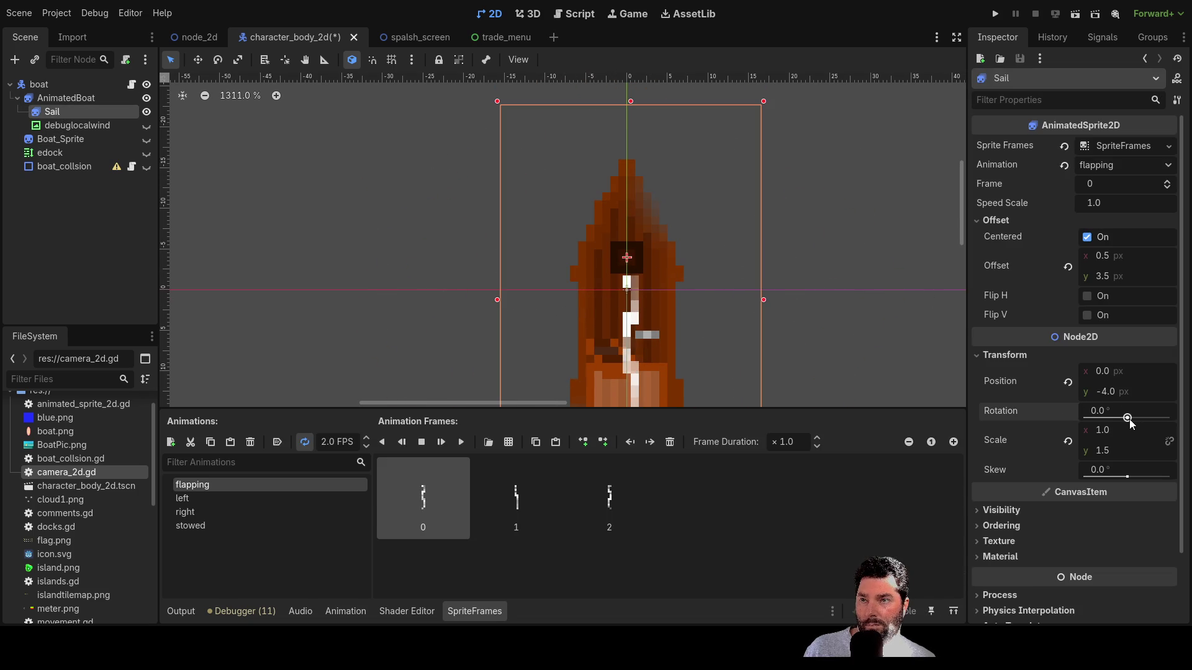
- Select the 'right' animation and play it on the boat
{"action": "scroll", "coordinate": [812, 287], "scroll_direction": "right", "scroll_amount": 3}
{"action": "scroll", "coordinate": [811, 287], "scroll_direction": "down", "scroll_amount": 2}
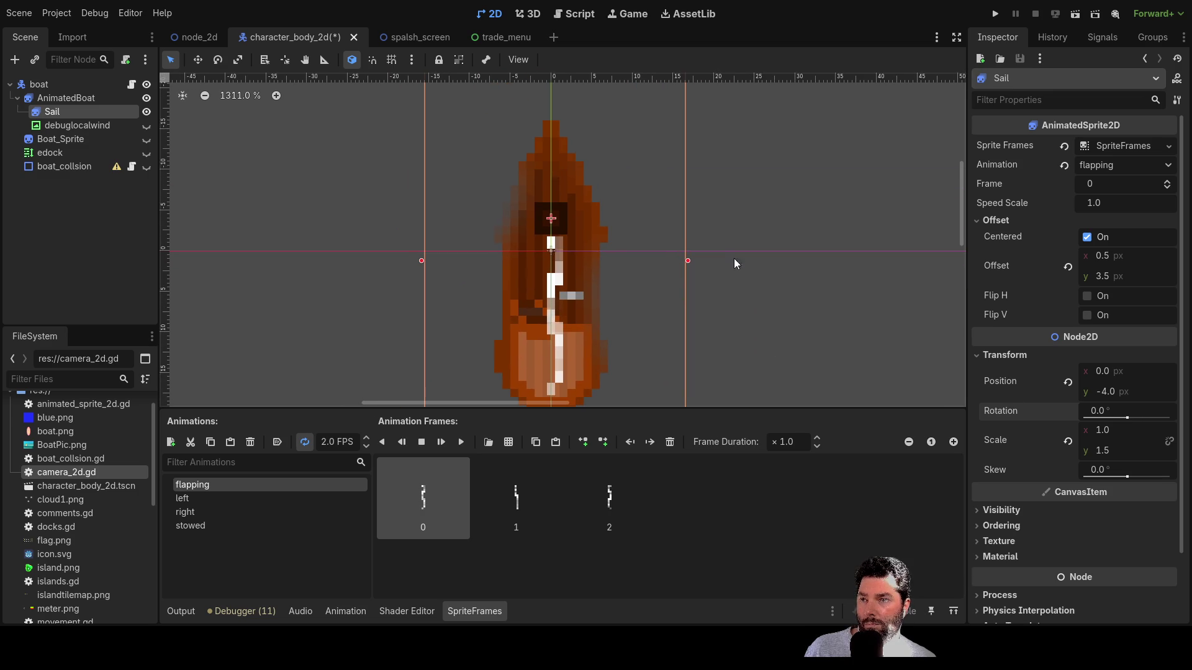
{"action": "left_click", "coordinate": [195, 493]}
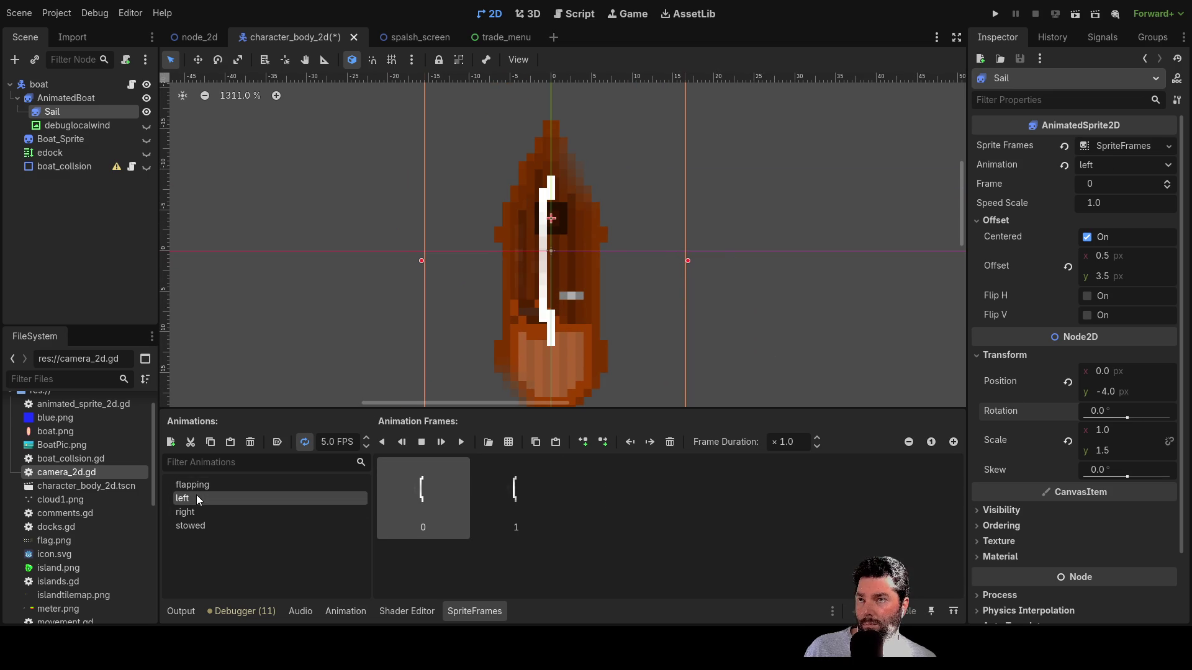
{"action": "left_click", "coordinate": [199, 512]}
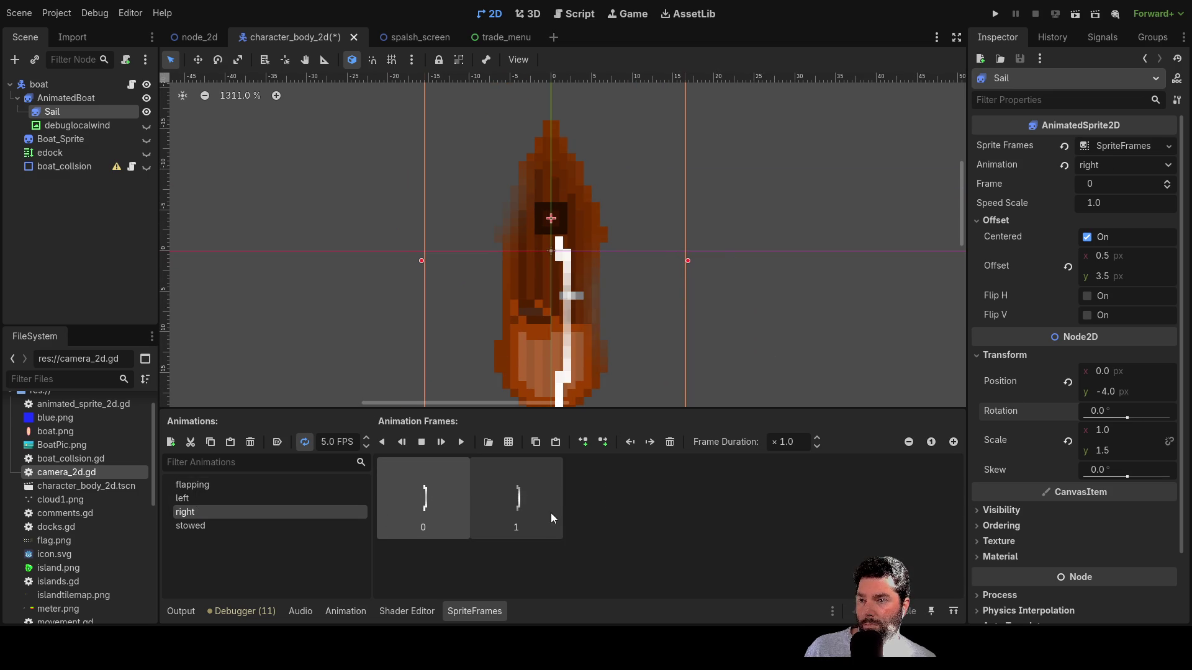
{"action": "left_click", "coordinate": [461, 442]}
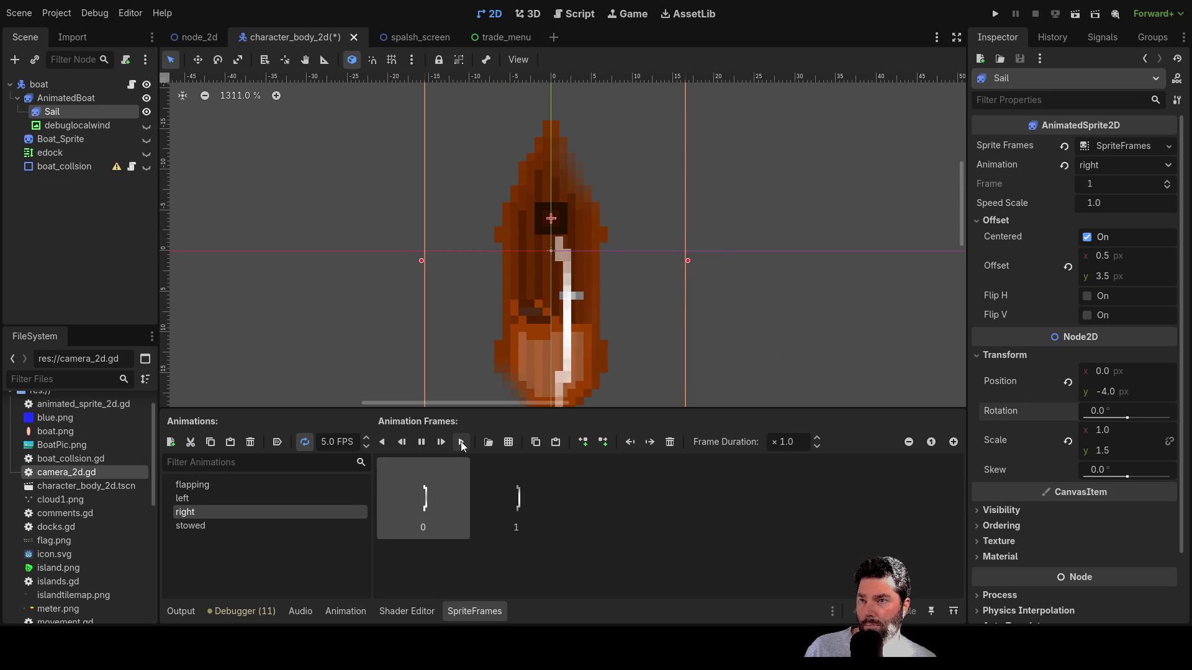
{"action": "mouse_move", "coordinate": [737, 266]}
{"action": "left_mouse_down"}
{"action": "mouse_move", "coordinate": [703, 160]}
{"action": "mouse_move", "coordinate": [695, 224]}
{"action": "left_mouse_up"}
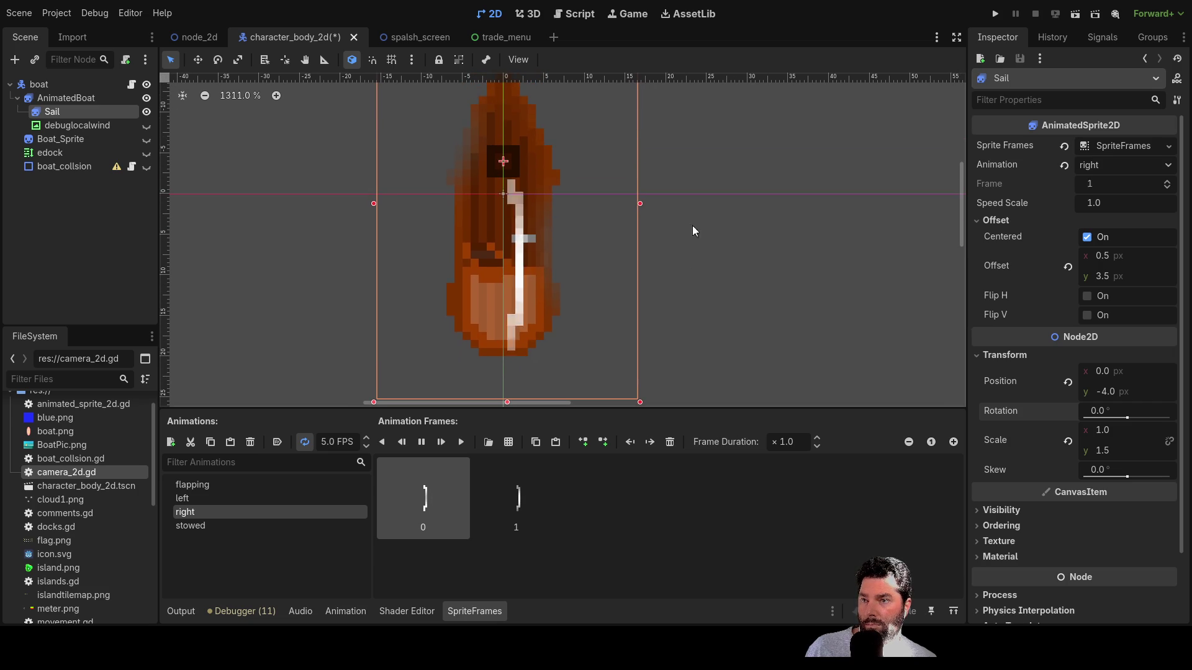
- Tilt the sail to about -51.8° and check the left, stowed and flapping animations
{"action": "mouse_move", "coordinate": [1127, 417]}
{"action": "left_mouse_down"}
{"action": "mouse_move", "coordinate": [1139, 420]}
{"action": "mouse_move", "coordinate": [1125, 418]}
{"action": "left_mouse_up"}
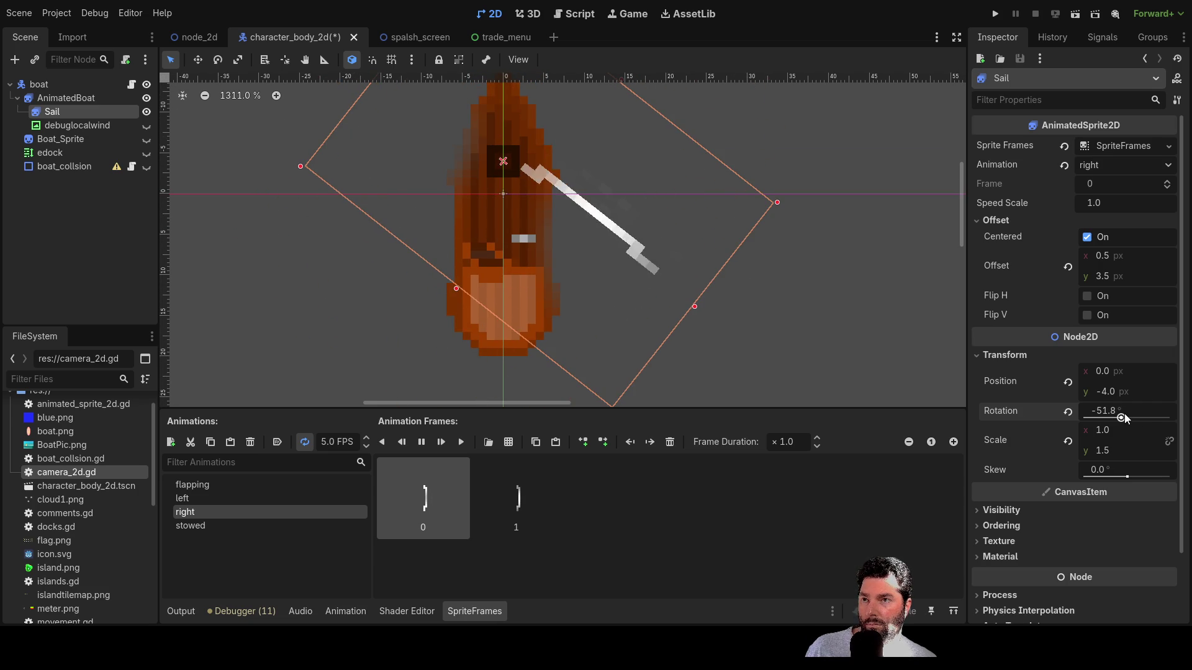
{"action": "mouse_move", "coordinate": [753, 235]}
{"action": "left_mouse_down"}
{"action": "mouse_move", "coordinate": [801, 298]}
{"action": "mouse_move", "coordinate": [749, 243]}
{"action": "left_mouse_up"}
{"action": "left_click", "coordinate": [195, 497]}
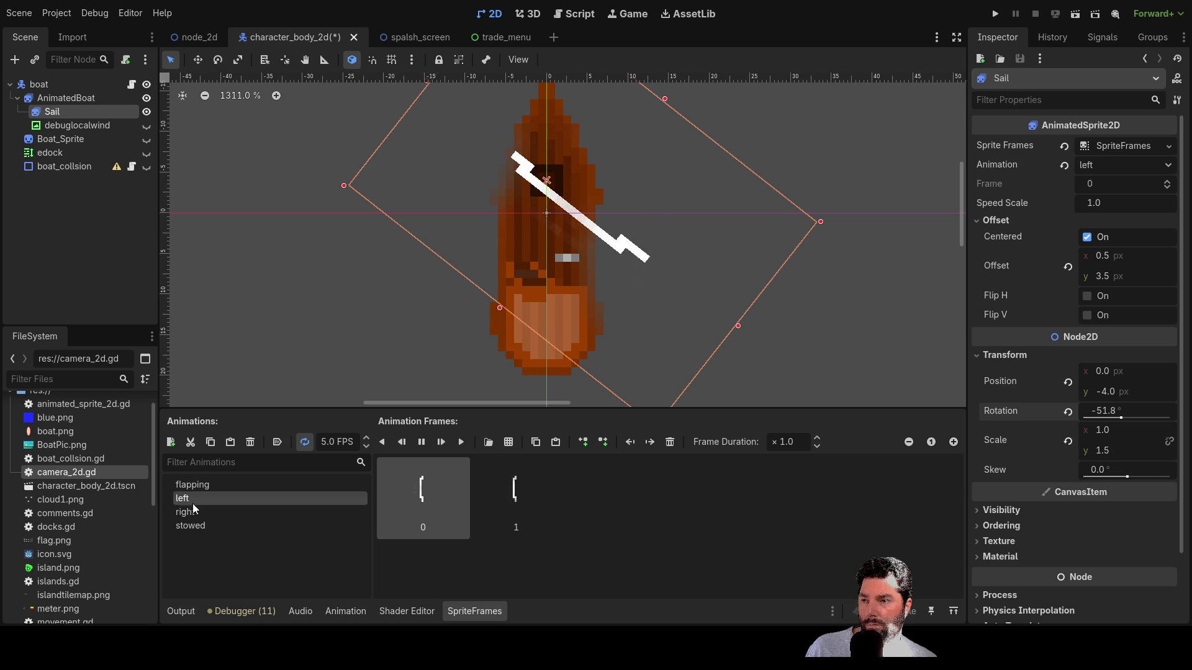
{"action": "left_click", "coordinate": [194, 525]}
{"action": "left_click", "coordinate": [192, 499]}
{"action": "left_click", "coordinate": [192, 487]}
{"action": "left_click", "coordinate": [192, 497]}
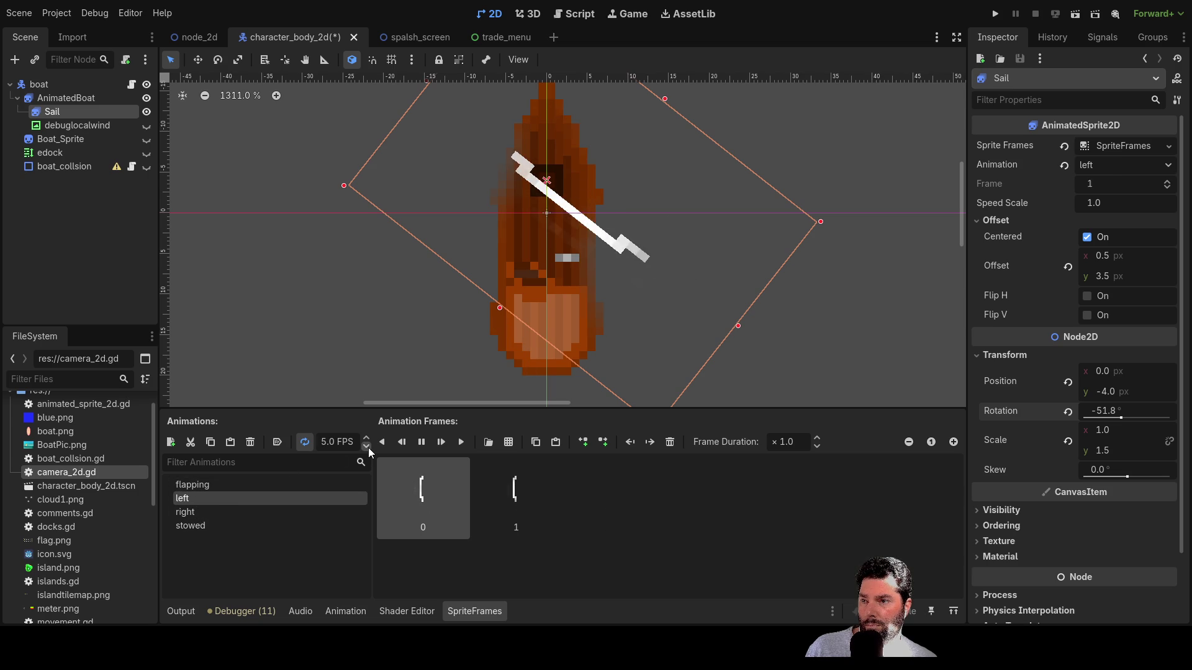
{"action": "type", "text": "3"}
- Preview right, flapping, left and right in turn, ending on the stowed animation
{"action": "left_click", "coordinate": [196, 512]}
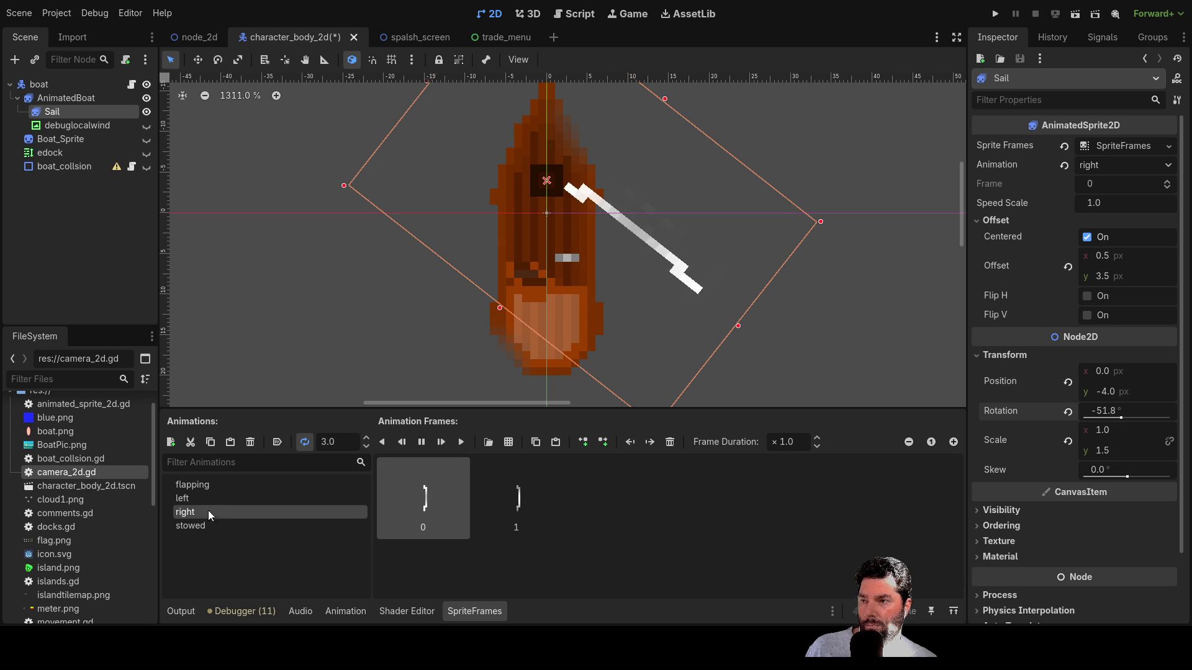
{"action": "left_click", "coordinate": [219, 486]}
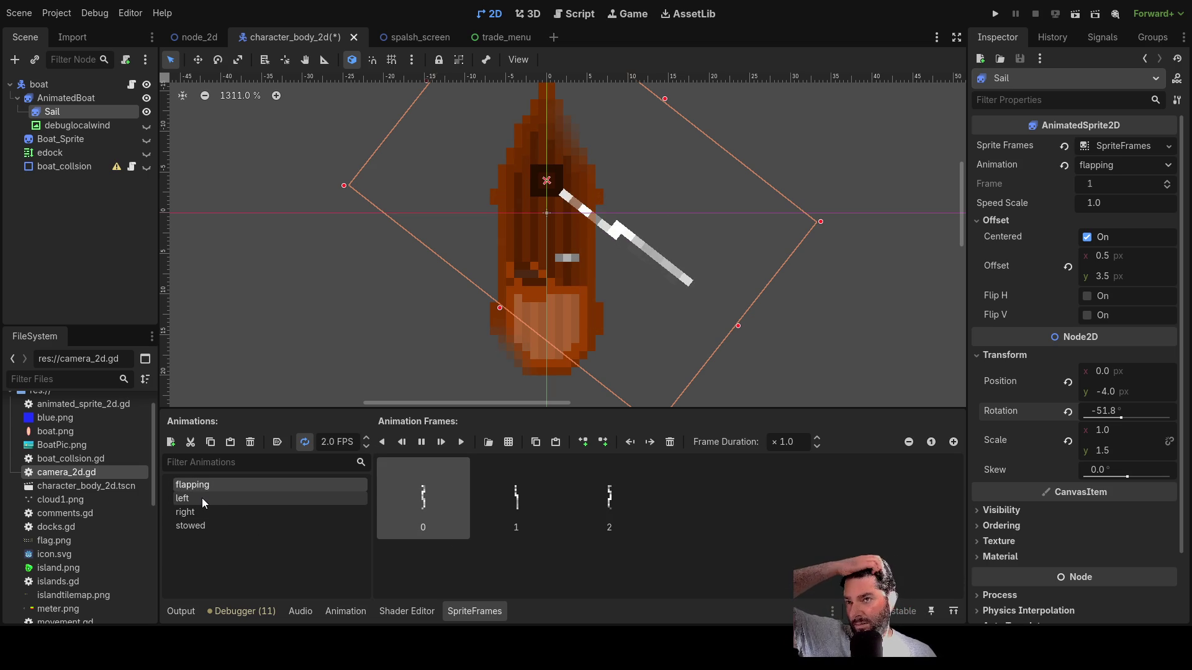
{"action": "left_click", "coordinate": [202, 498]}
{"action": "left_click", "coordinate": [198, 507]}
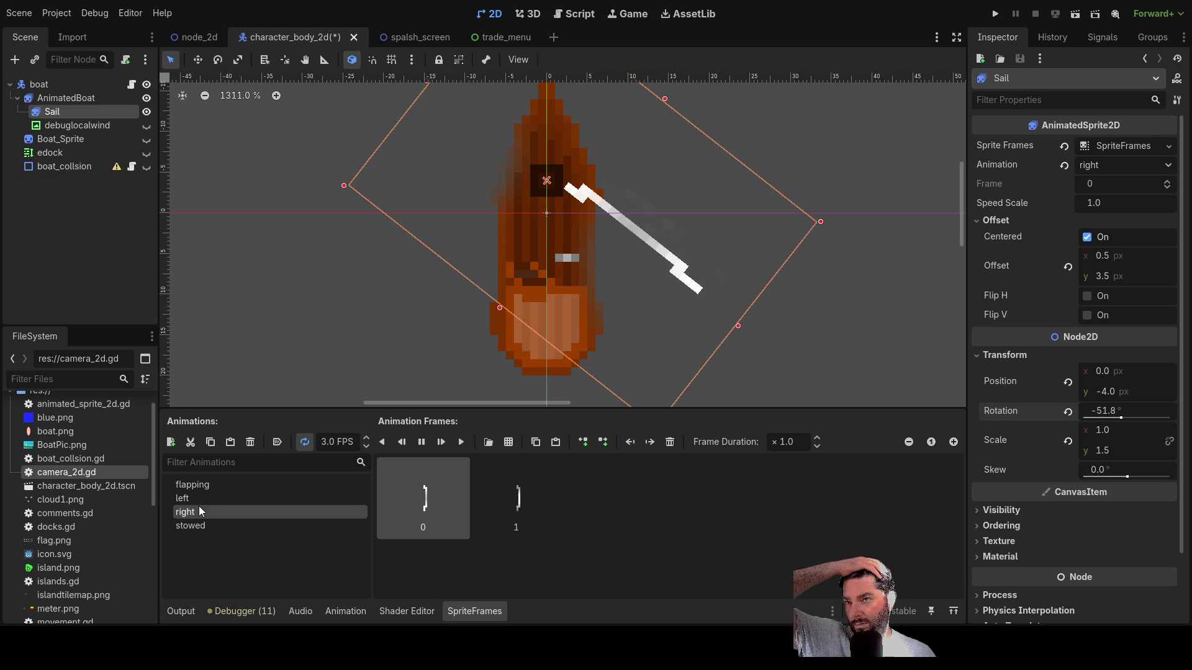
{"action": "left_click", "coordinate": [202, 525]}
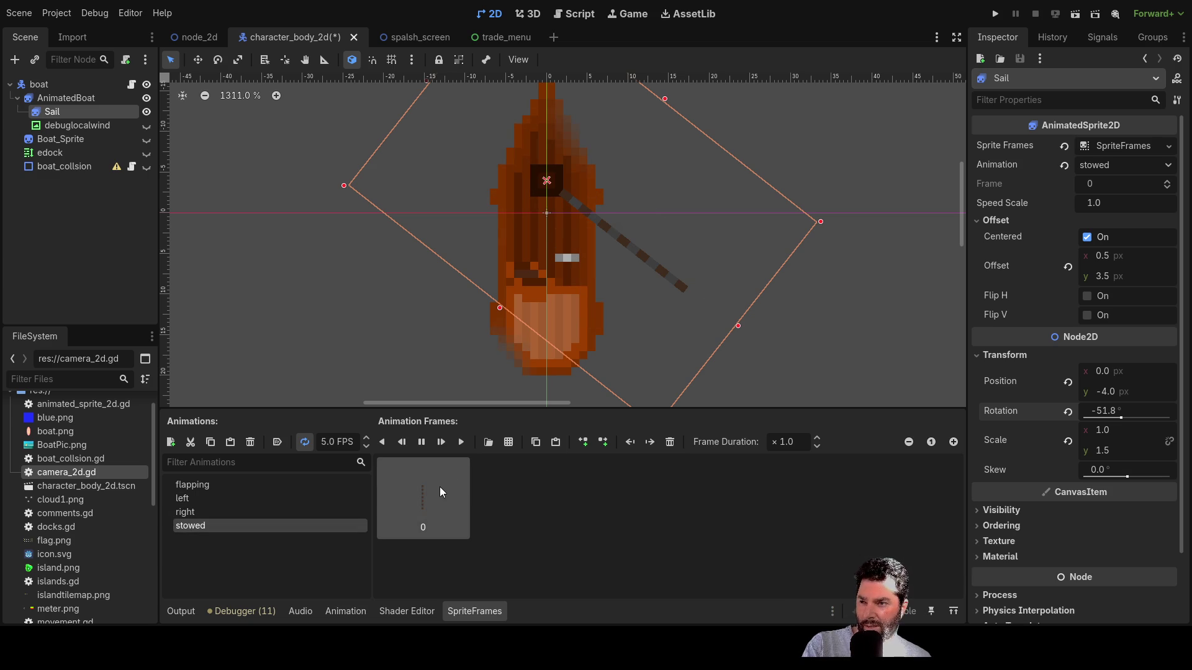
- Delete the stowed frame, undo it, then preview flapping, left and right
{"action": "key", "text": "Delete"}
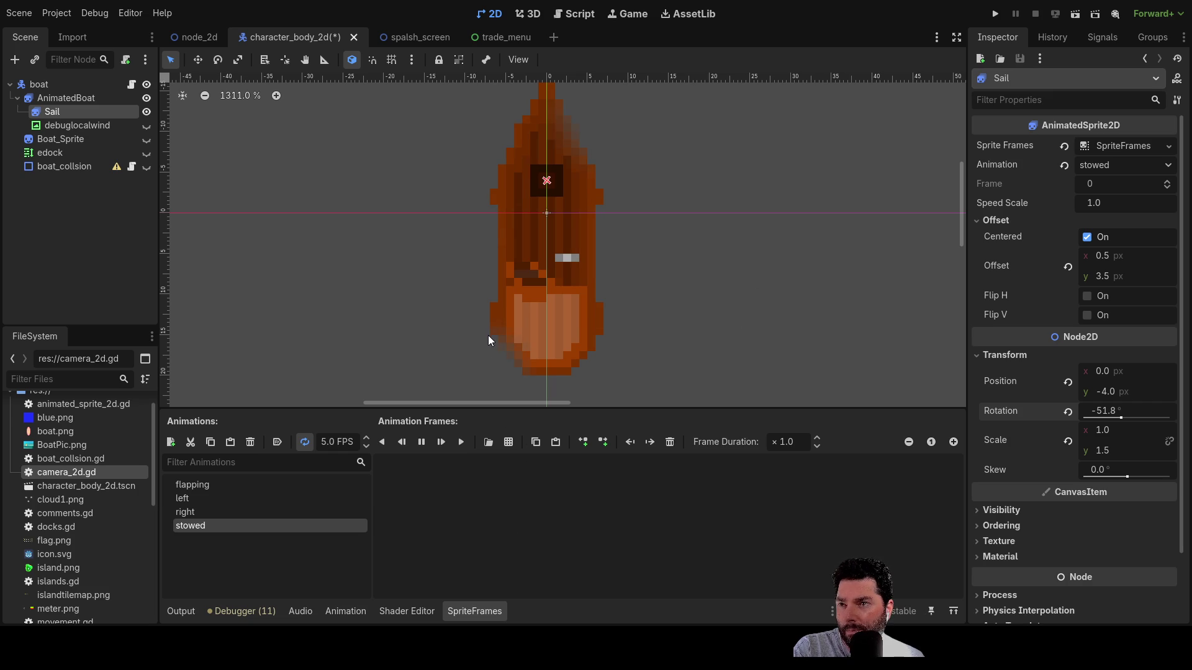
{"action": "key", "text": "ctrl+z"}
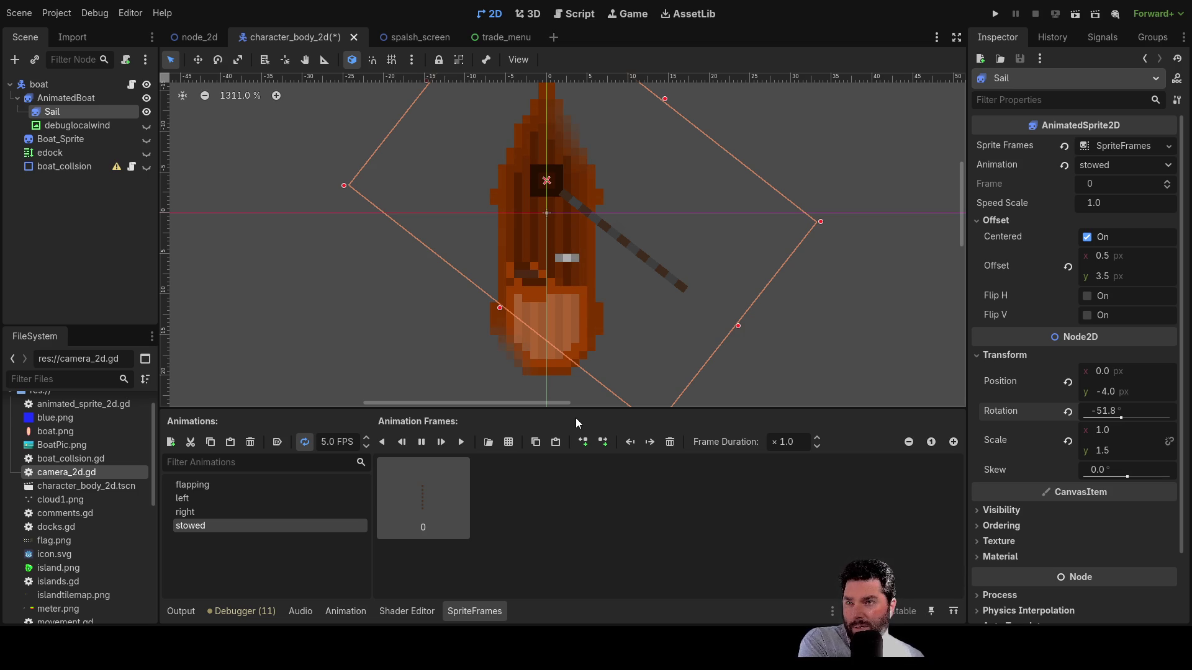
{"action": "left_click", "coordinate": [203, 489]}
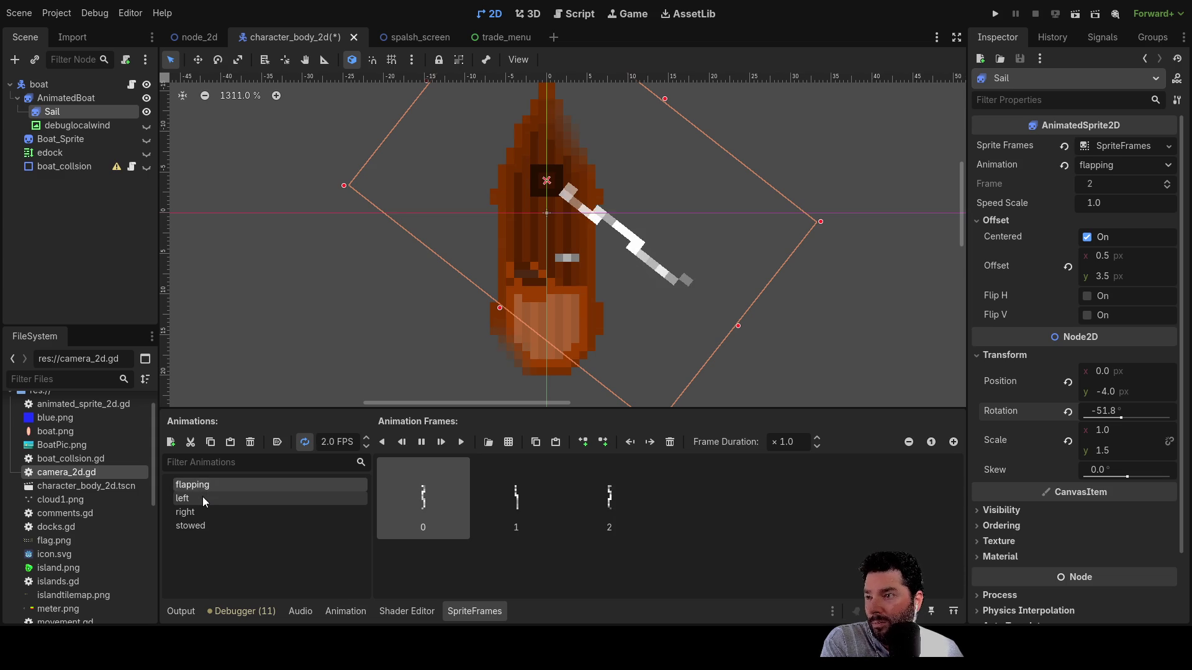
{"action": "left_click", "coordinate": [202, 497]}
{"action": "left_click", "coordinate": [202, 514]}
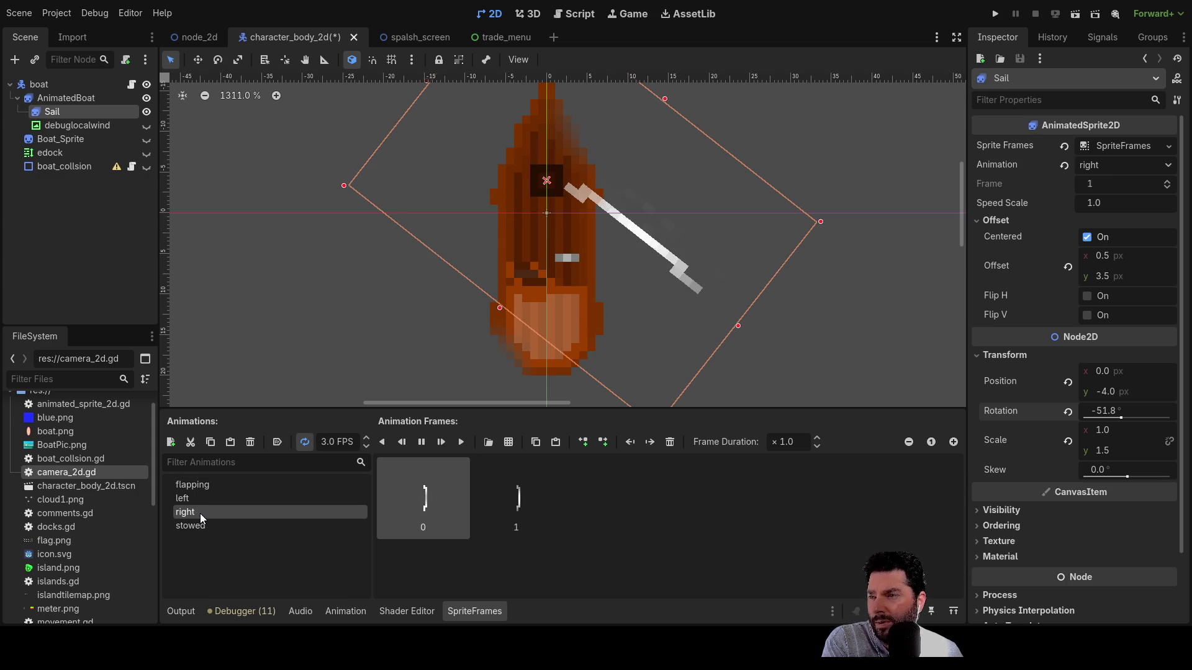
- Cycle through all sail animations again, settle on 'right', then switch to Paint.NET
{"action": "left_click", "coordinate": [200, 490]}
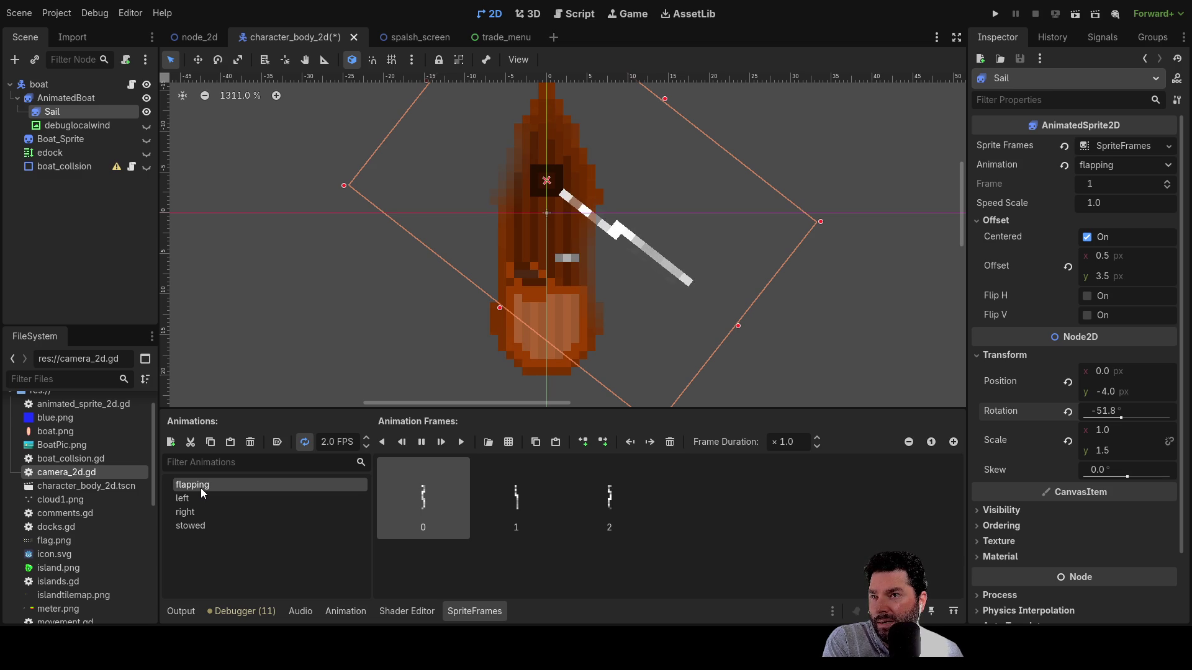
{"action": "left_click", "coordinate": [199, 497]}
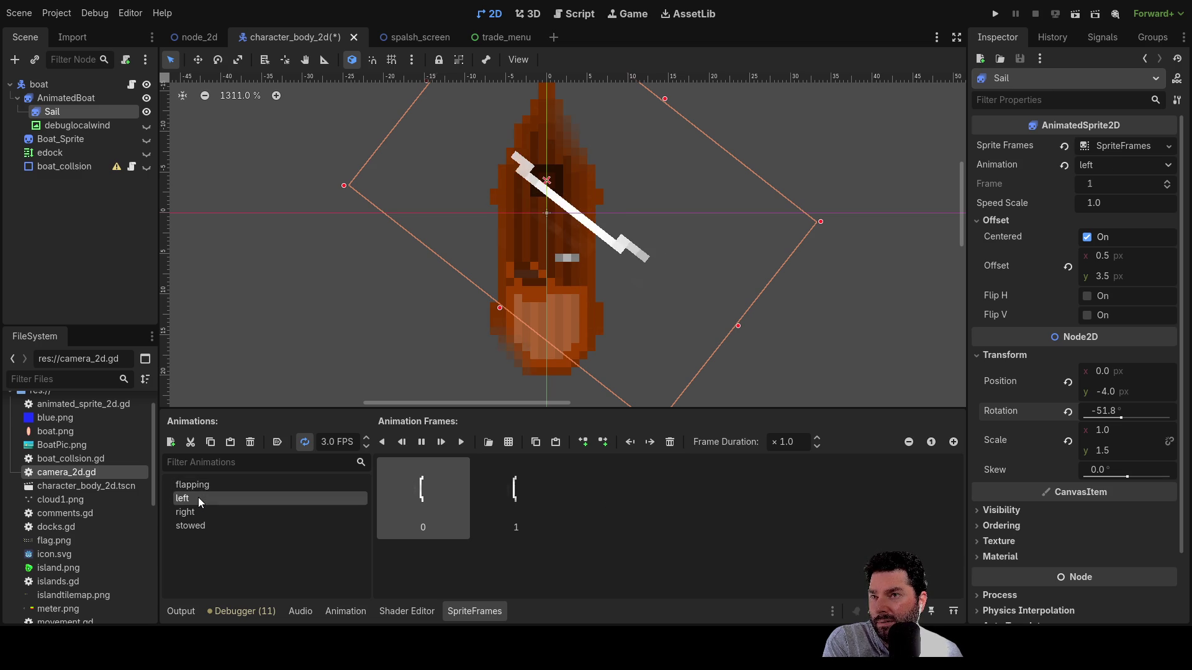
{"action": "left_click", "coordinate": [200, 513]}
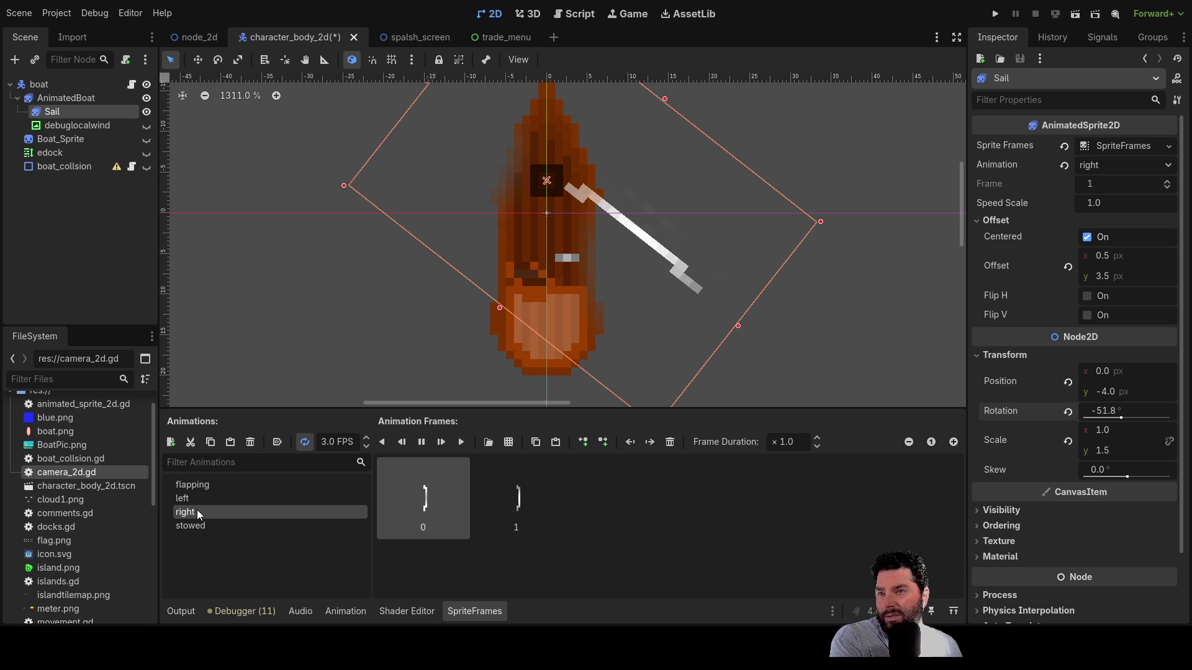
{"action": "left_click", "coordinate": [198, 525]}
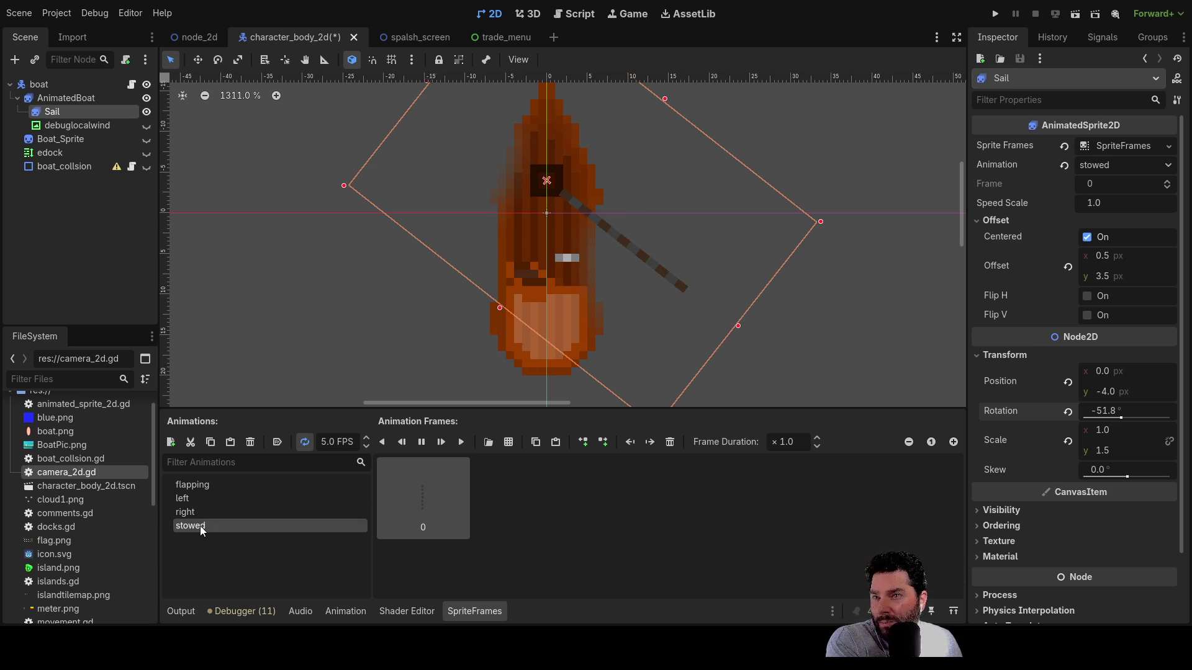
{"action": "left_click", "coordinate": [204, 510]}
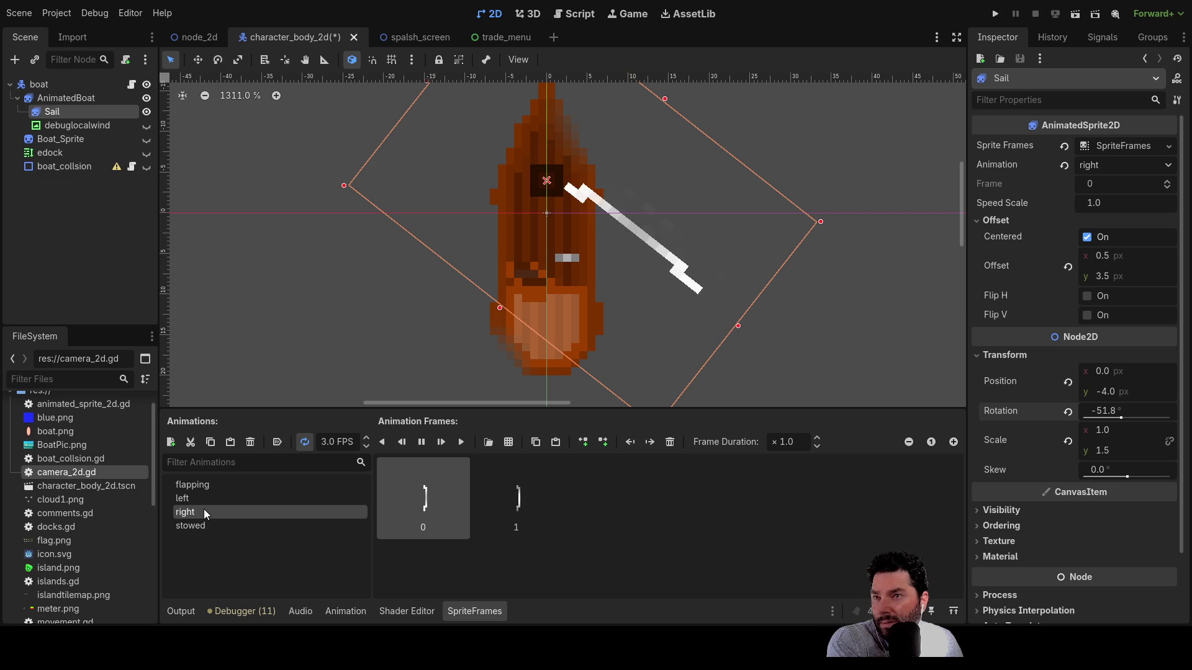
{"action": "left_click", "coordinate": [201, 485]}
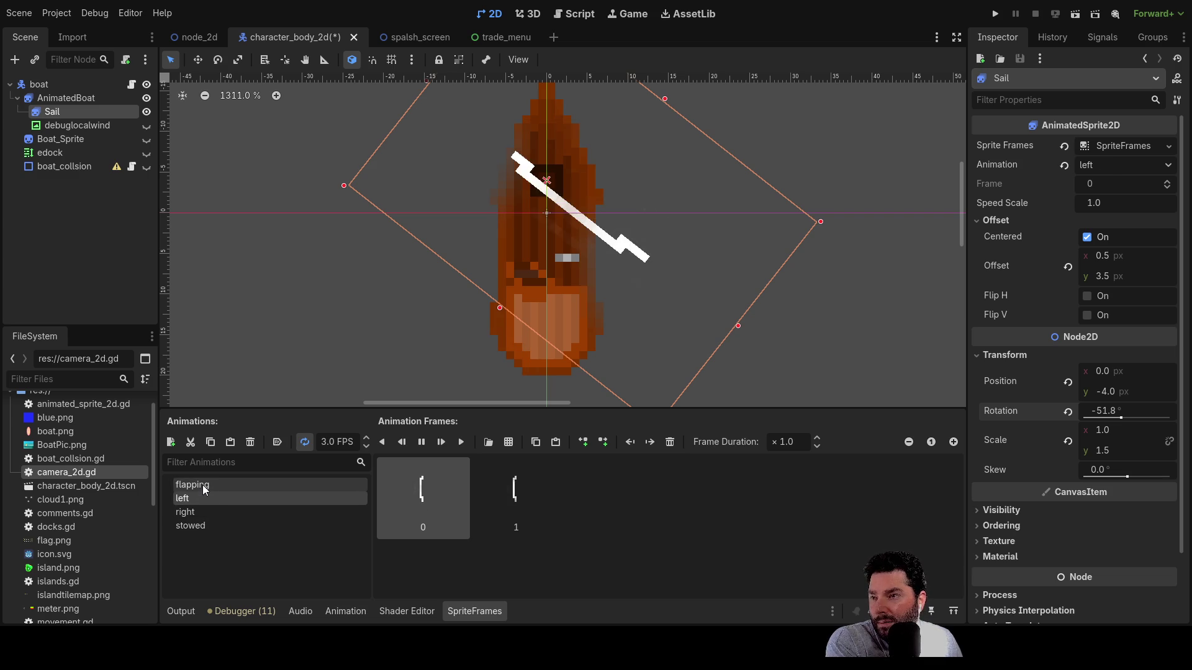
{"action": "left_click", "coordinate": [192, 516]}
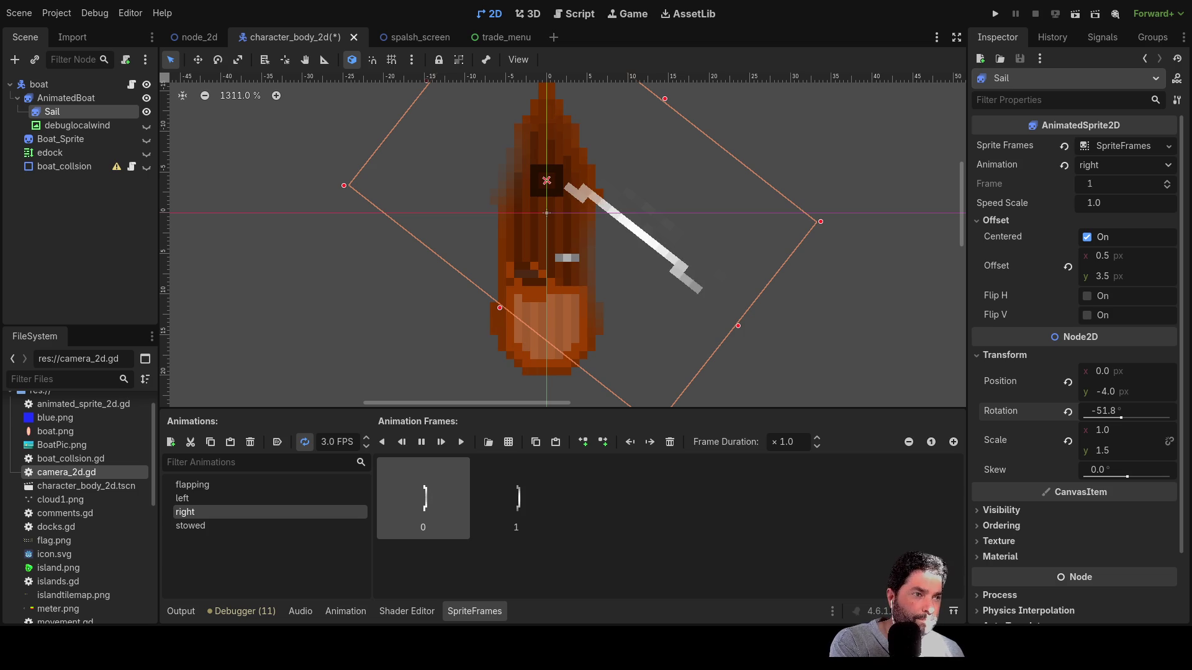
{"action": "key", "text": "alt+Tab"}
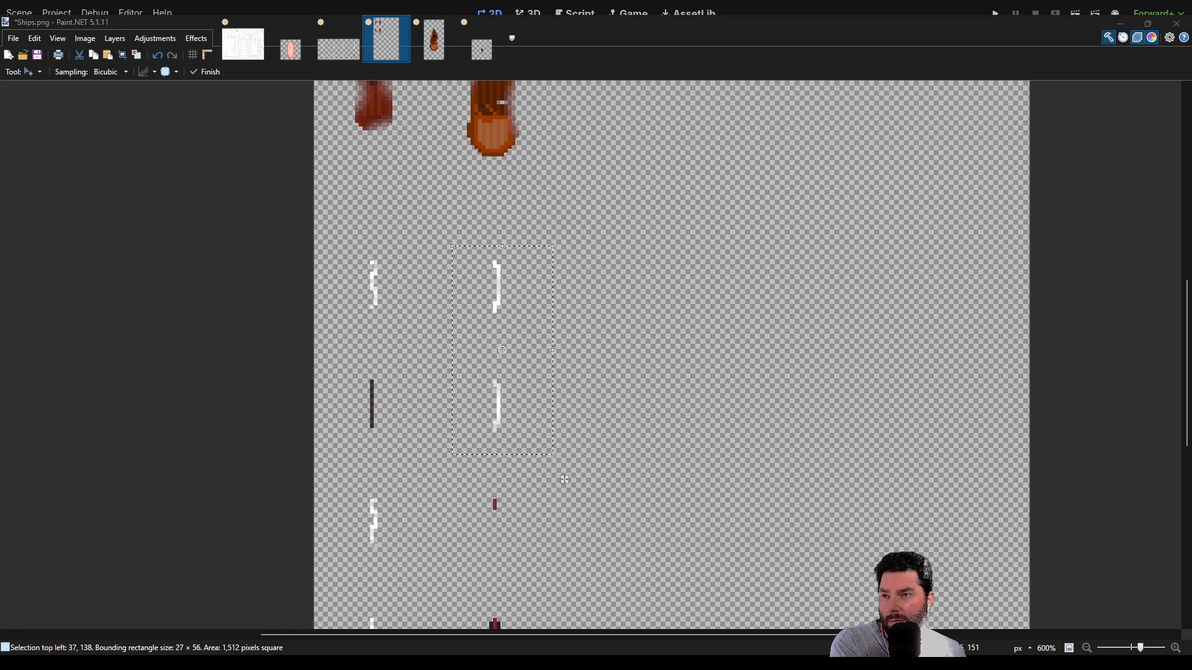
- Nudge the white sail frame in Ships.png one pixel left
{"action": "left_click", "coordinate": [523, 295]}
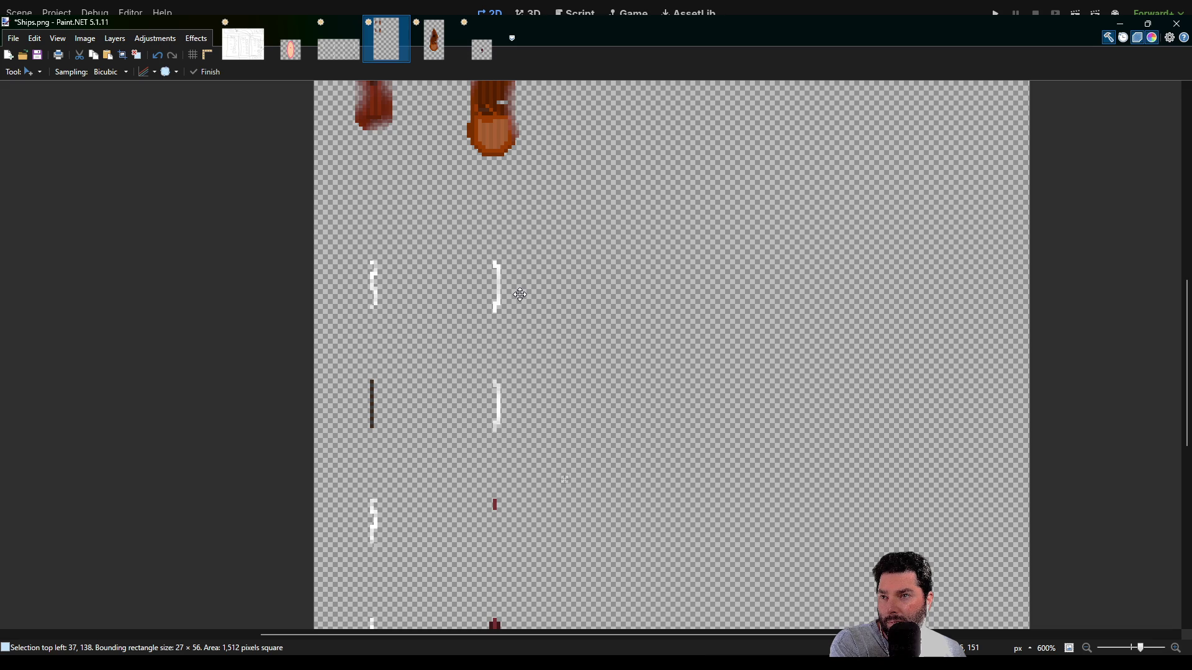
{"action": "key", "text": "Left"}
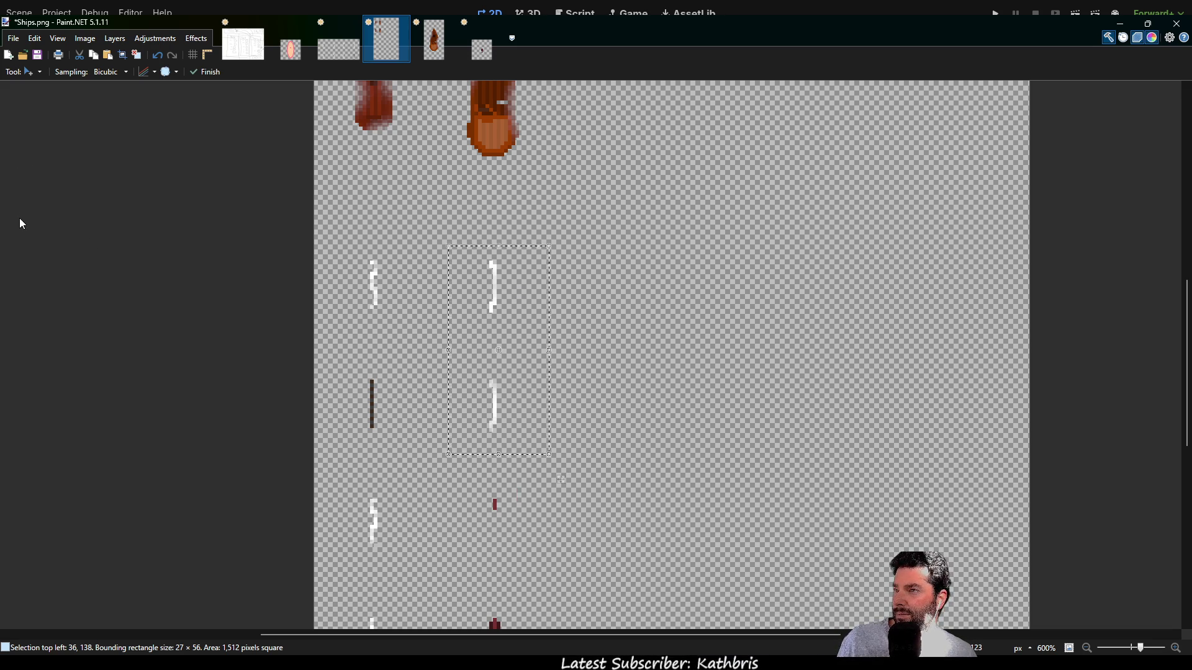
{"action": "key", "text": "s"}
{"action": "scroll", "coordinate": [363, 322], "scroll_direction": "up", "scroll_amount": 4, "text": "ctrl"}
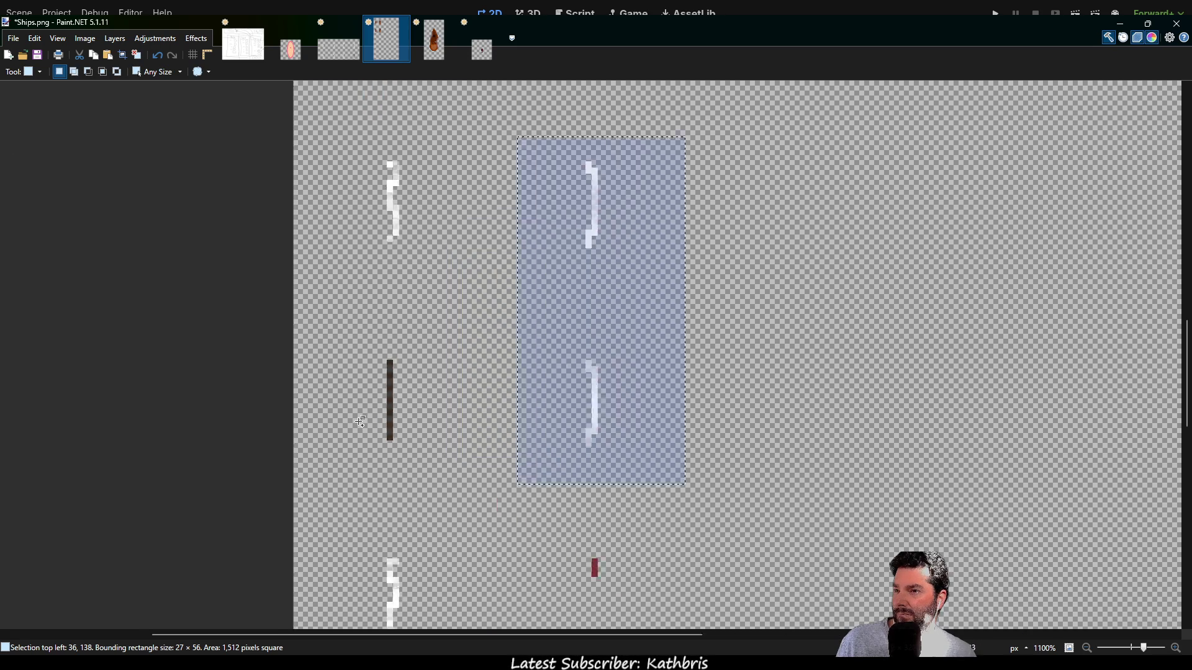
- Select the dark bar on the left and nudge it up one pixel
{"action": "left_click", "coordinate": [363, 321]}
{"action": "left_click_drag", "start_coordinate": [349, 320], "coordinate": [438, 475]}
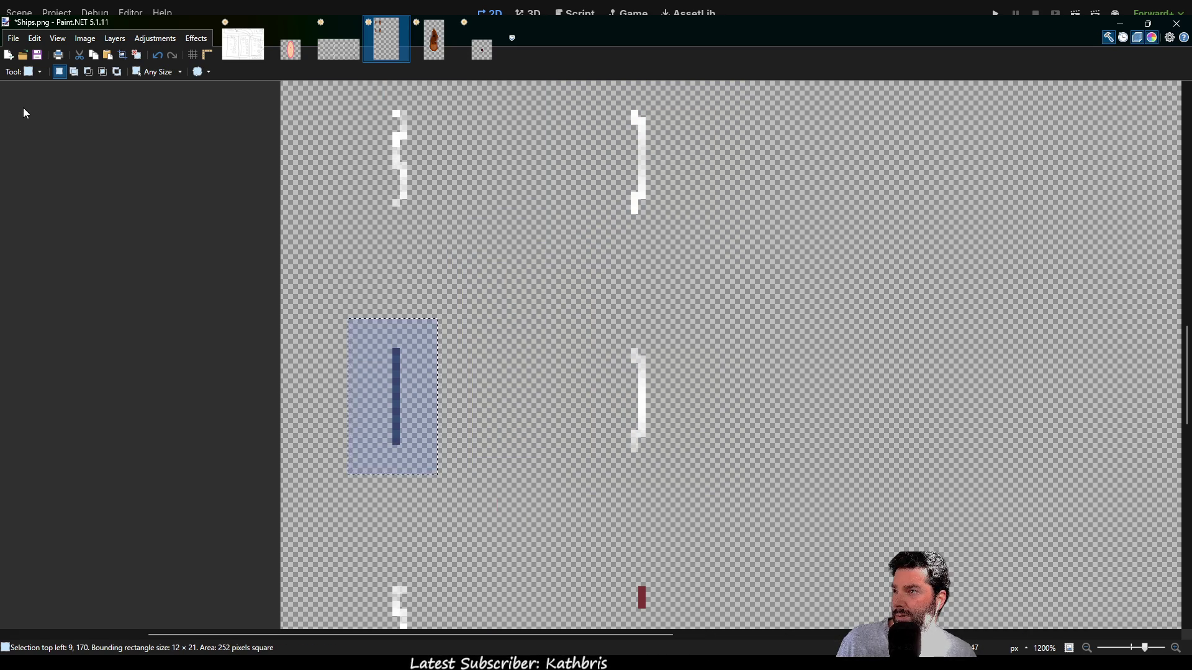
{"action": "key", "text": "m"}
{"action": "key", "text": "Up"}
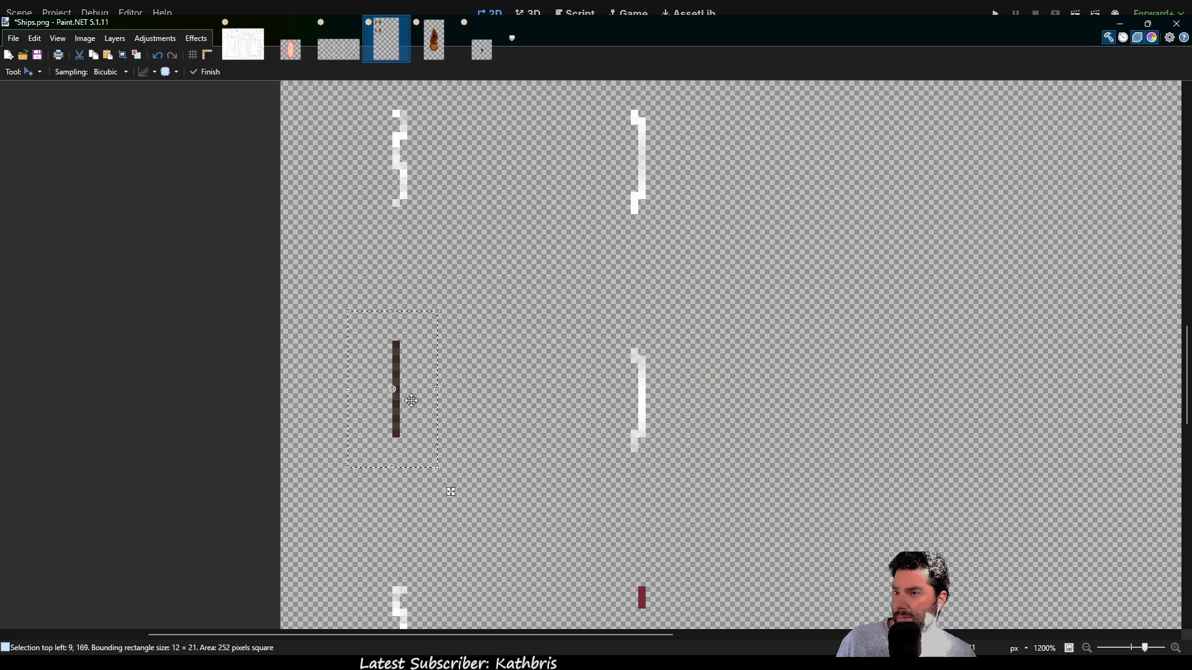
- Clear the selection and switch back to Godot
{"action": "key", "text": "s"}
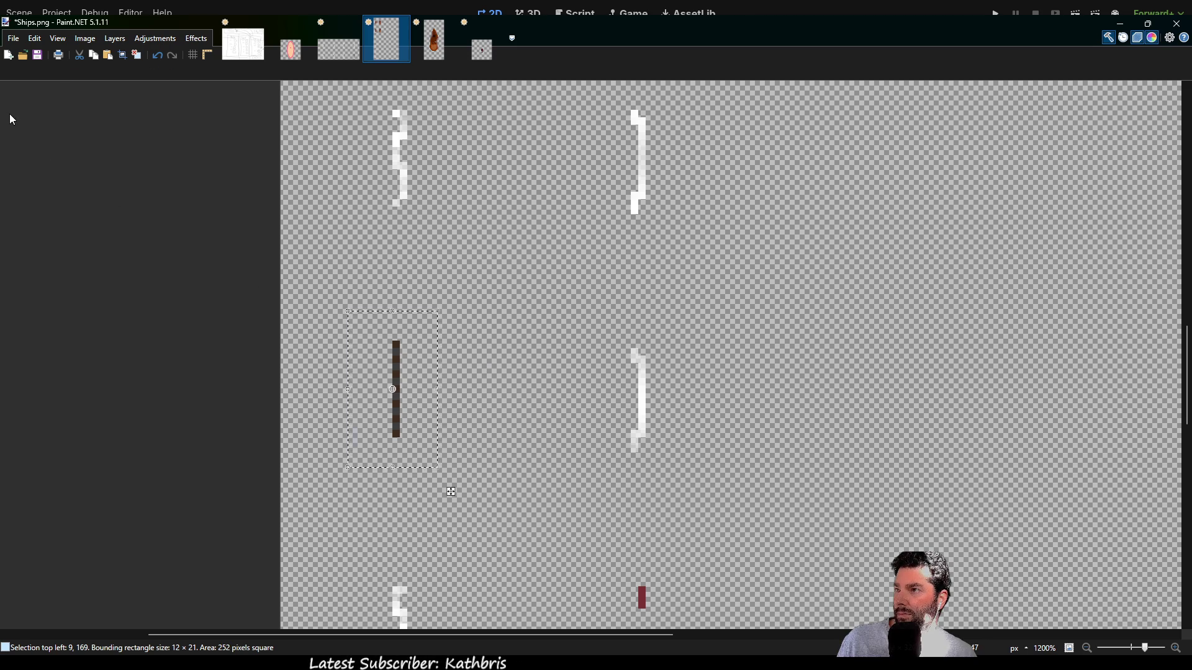
{"action": "scroll", "coordinate": [407, 305], "scroll_direction": "down", "scroll_amount": 1}
{"action": "left_click", "coordinate": [464, 338]}
{"action": "scroll", "coordinate": [464, 338], "scroll_direction": "down", "scroll_amount": 3}
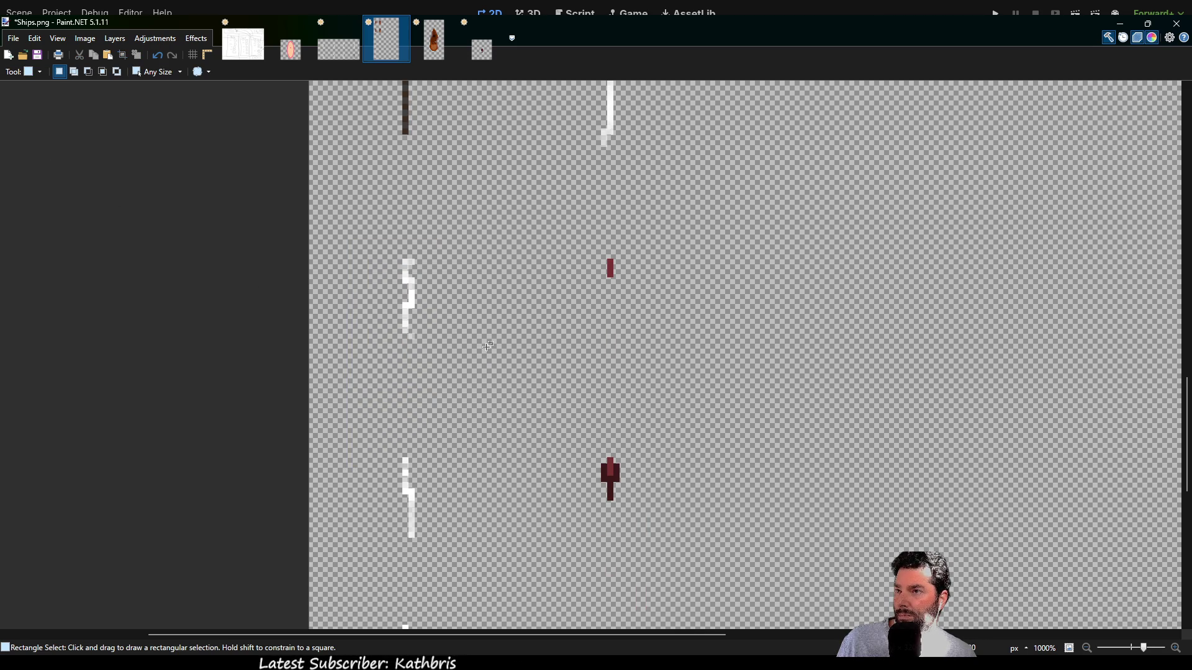
{"action": "scroll", "coordinate": [486, 346], "scroll_direction": "down", "scroll_amount": 2}
{"action": "scroll", "coordinate": [485, 351], "scroll_direction": "down", "scroll_amount": 5}
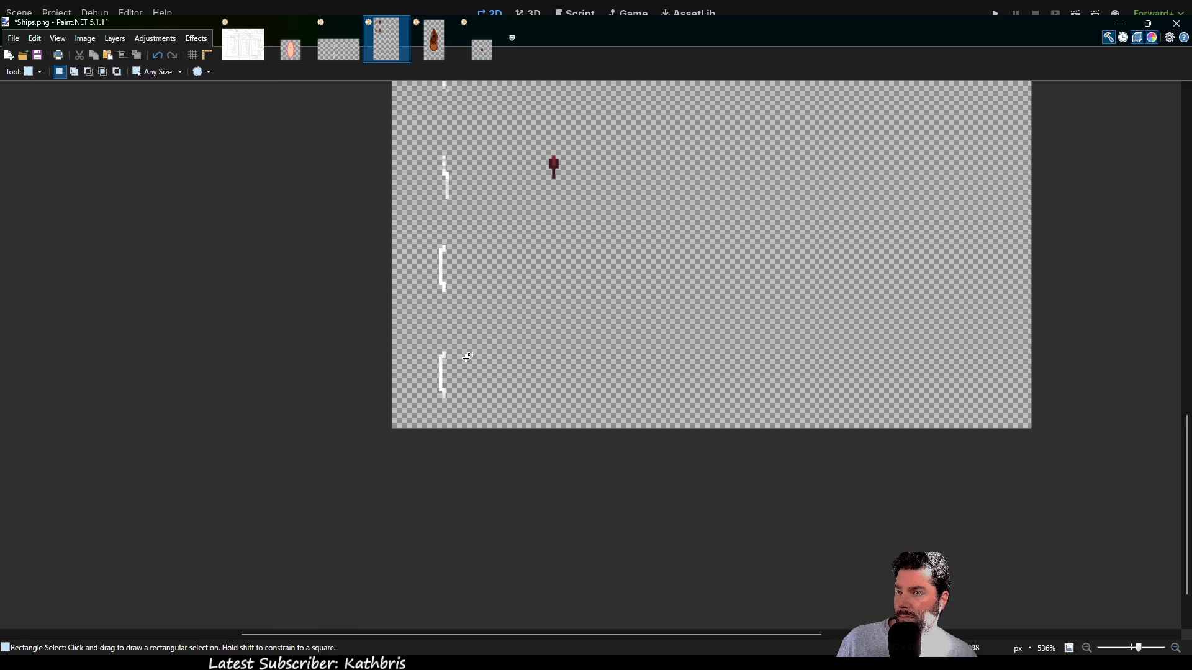
{"action": "scroll", "coordinate": [466, 356], "scroll_direction": "up", "scroll_amount": 1}
{"action": "scroll", "coordinate": [466, 357], "scroll_direction": "up", "scroll_amount": 2}
{"action": "scroll", "coordinate": [472, 363], "scroll_direction": "down", "scroll_amount": 1}
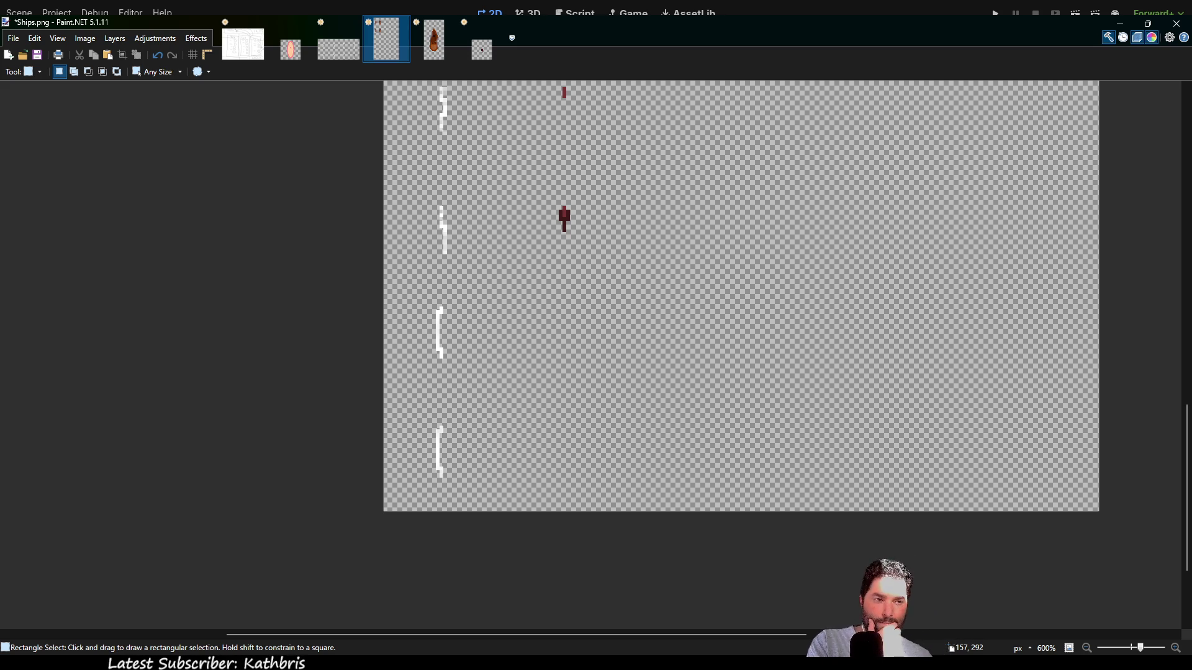
{"action": "key", "text": "alt+Tab"}
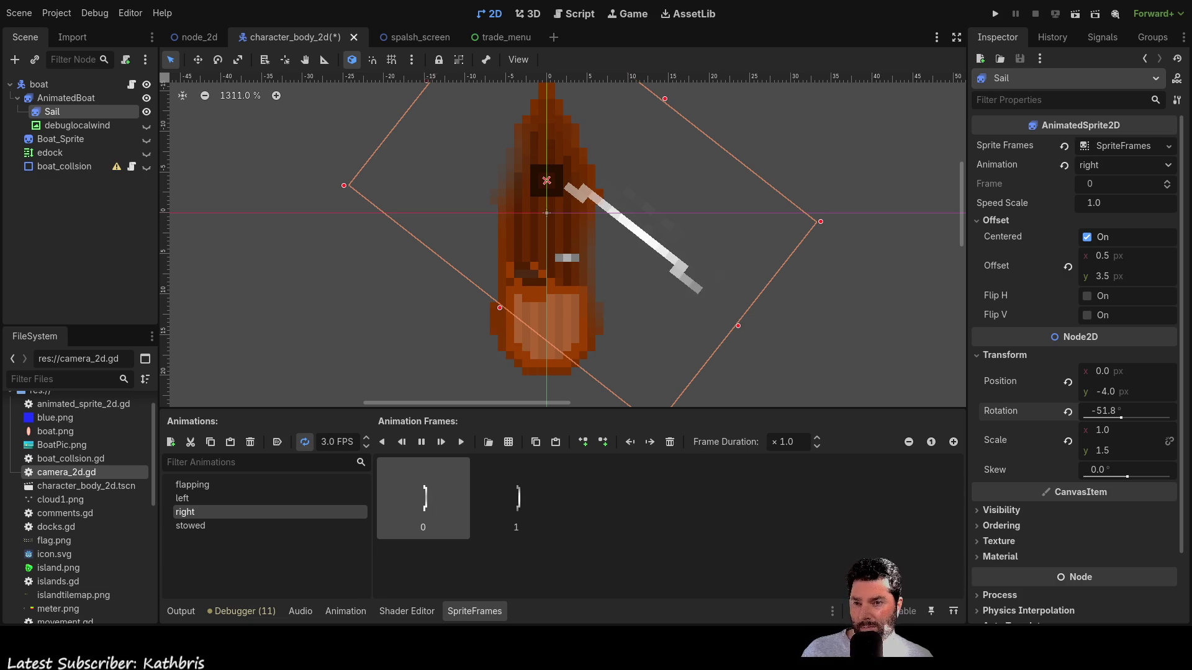
- Delete the stowed and flapping frames, then restore the three flapping frames
{"action": "left_click", "coordinate": [210, 525]}
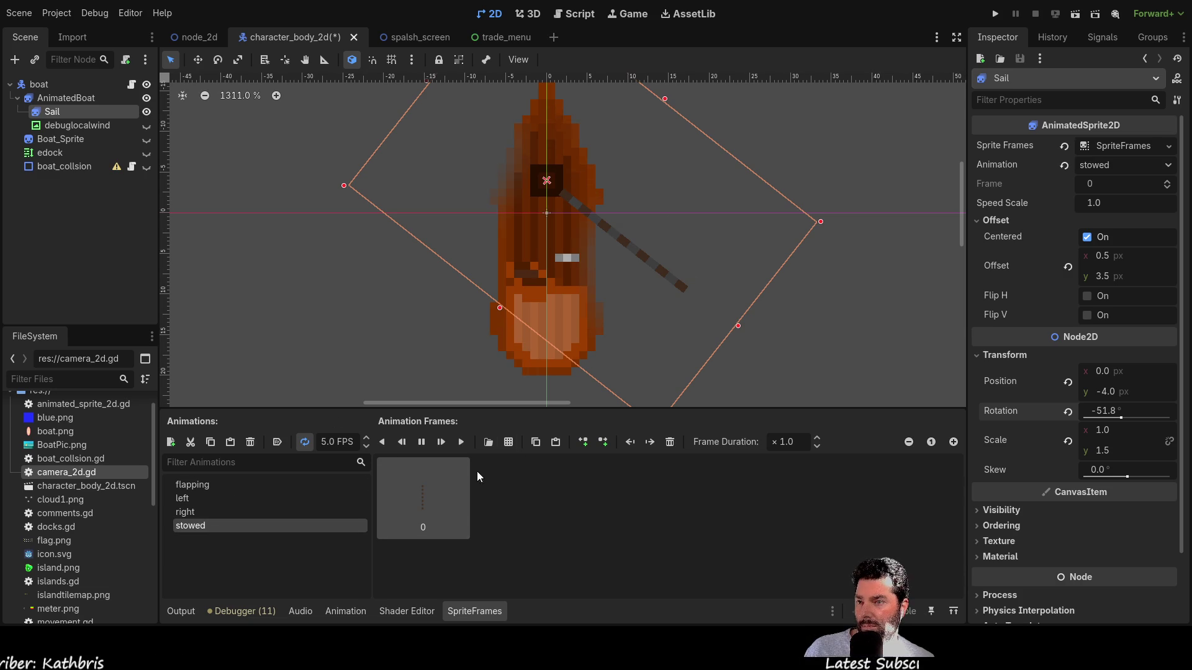
{"action": "key", "text": "Delete"}
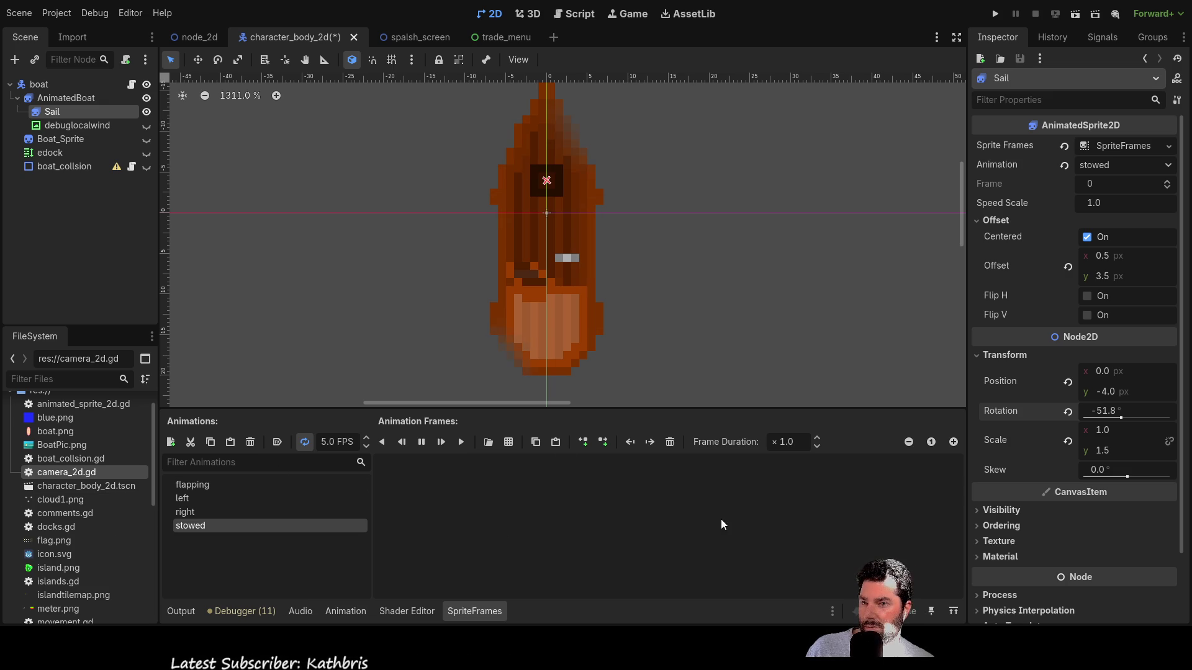
{"action": "left_click", "coordinate": [205, 479]}
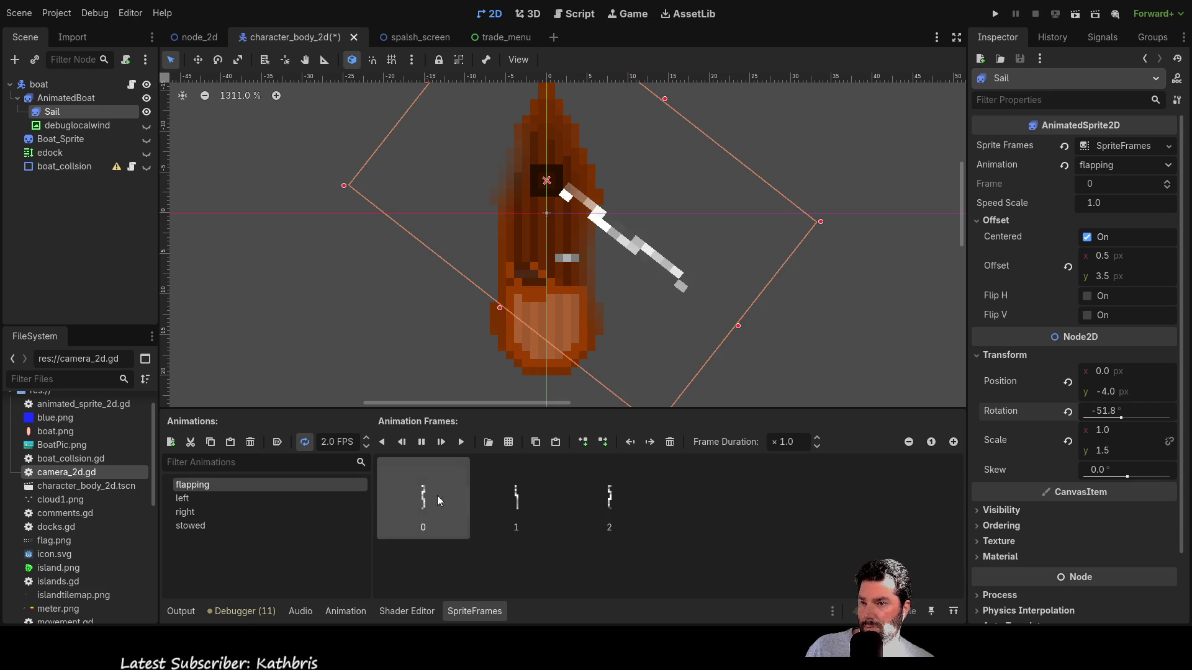
{"action": "key", "text": "Delete"}
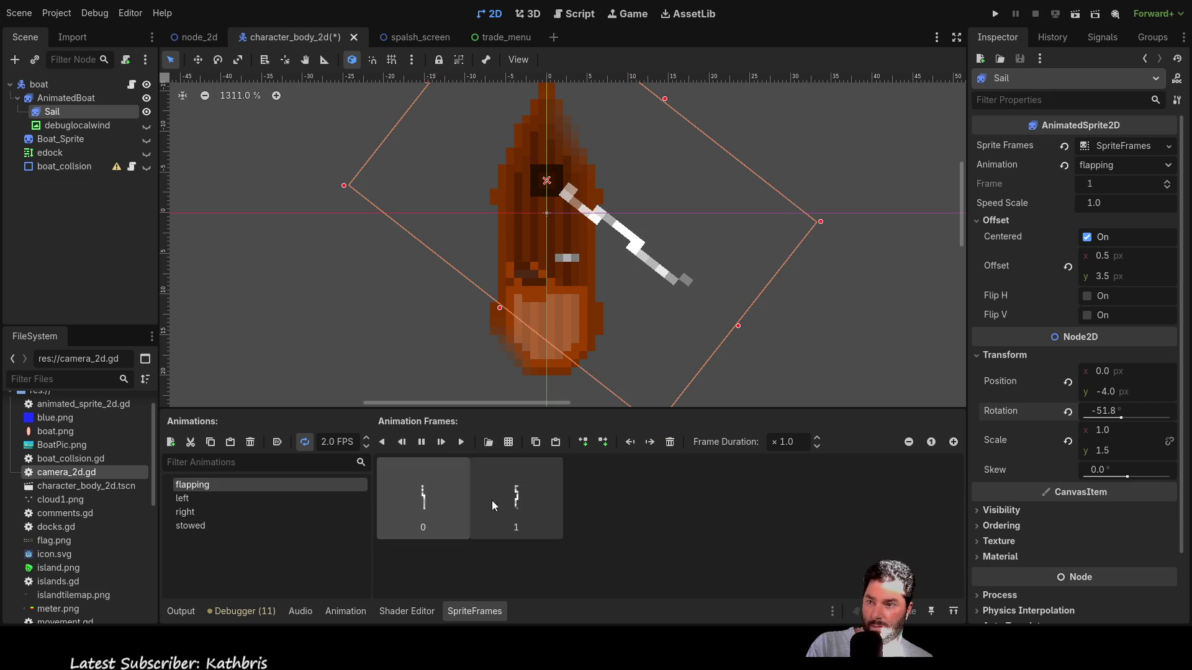
{"action": "key", "text": "Delete"}
{"action": "key", "text": "Delete"}
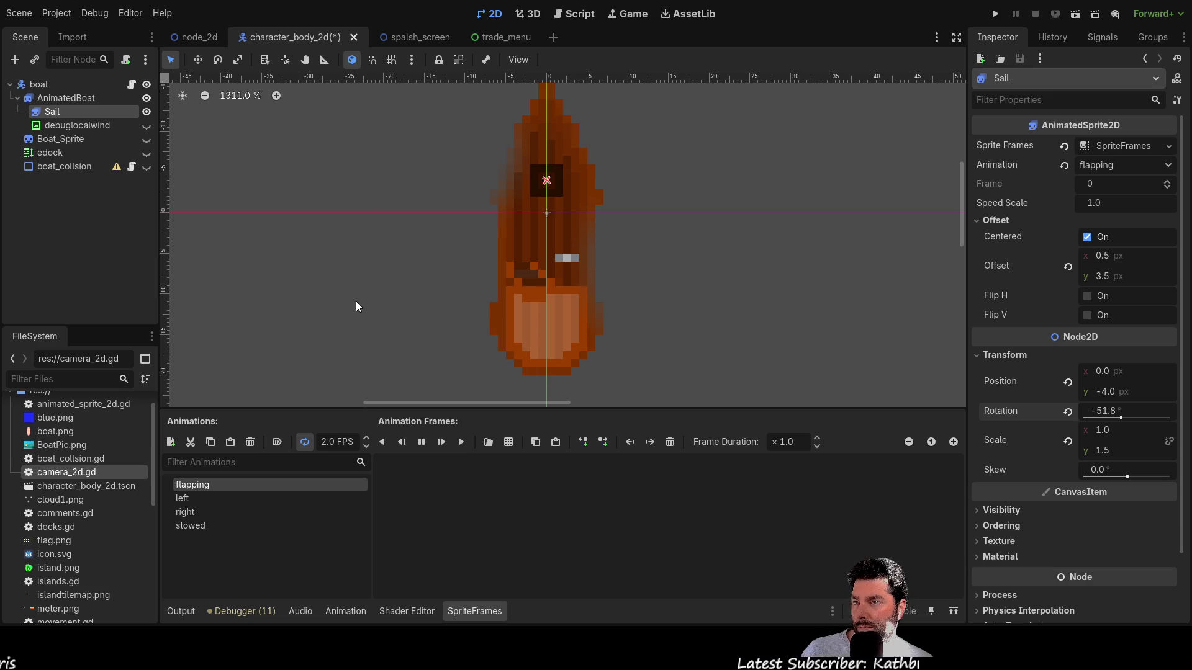
{"action": "left_click", "coordinate": [461, 520]}
{"action": "left_click", "coordinate": [502, 530]}
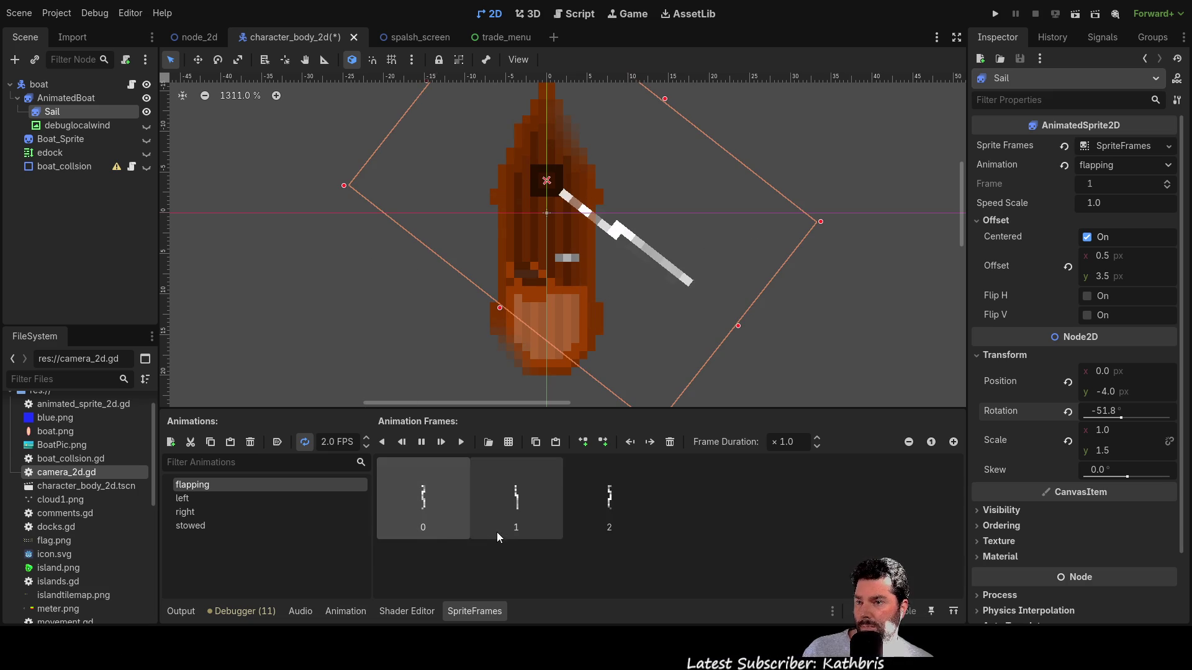
- Remove the left animation's two frames and bring them back with Ctrl+Z
{"action": "left_click", "coordinate": [217, 500]}
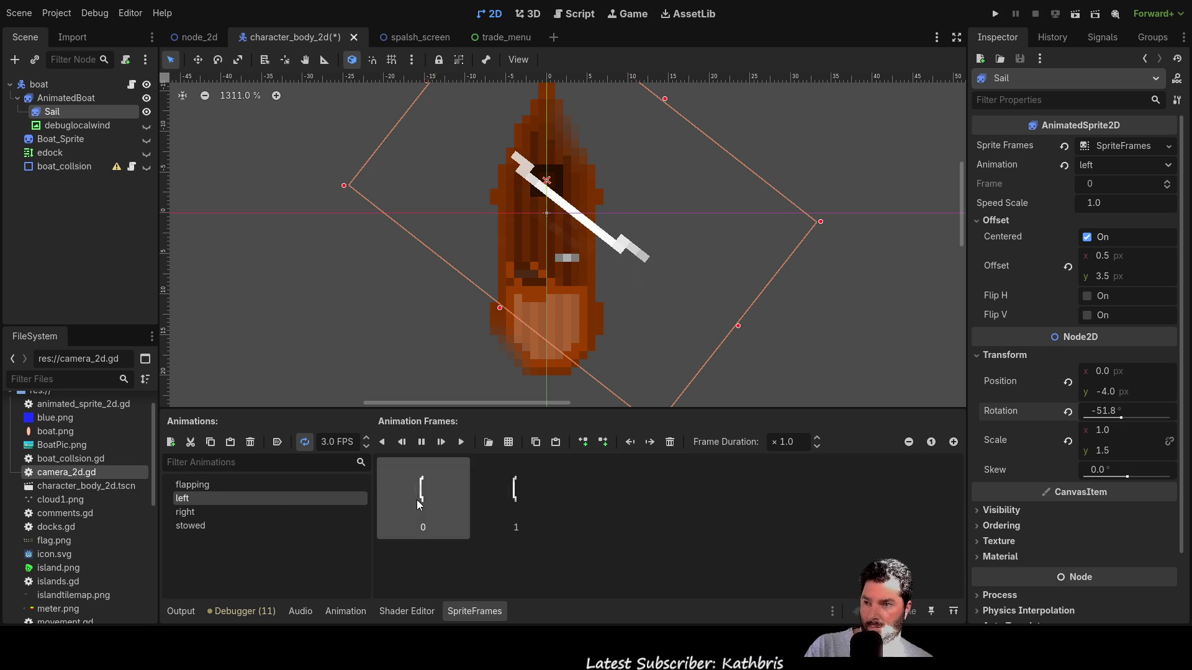
{"action": "key", "text": "Delete"}
{"action": "key", "text": "Delete"}
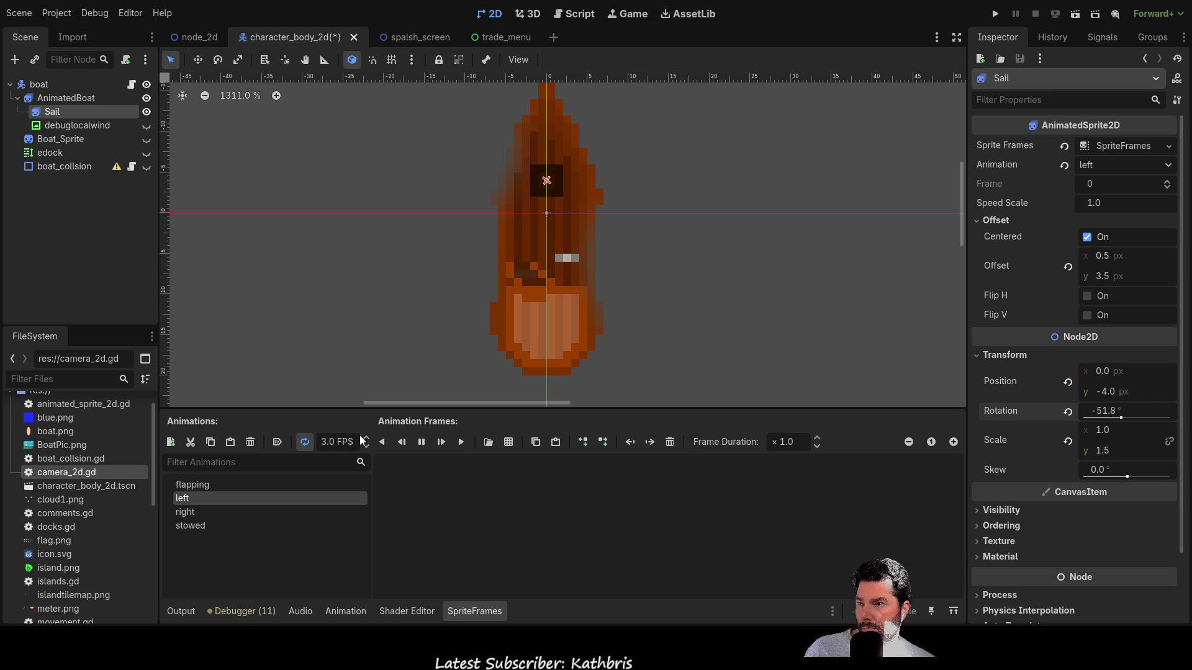
{"action": "key", "text": "ctrl+z"}
{"action": "key", "text": "ctrl+z"}
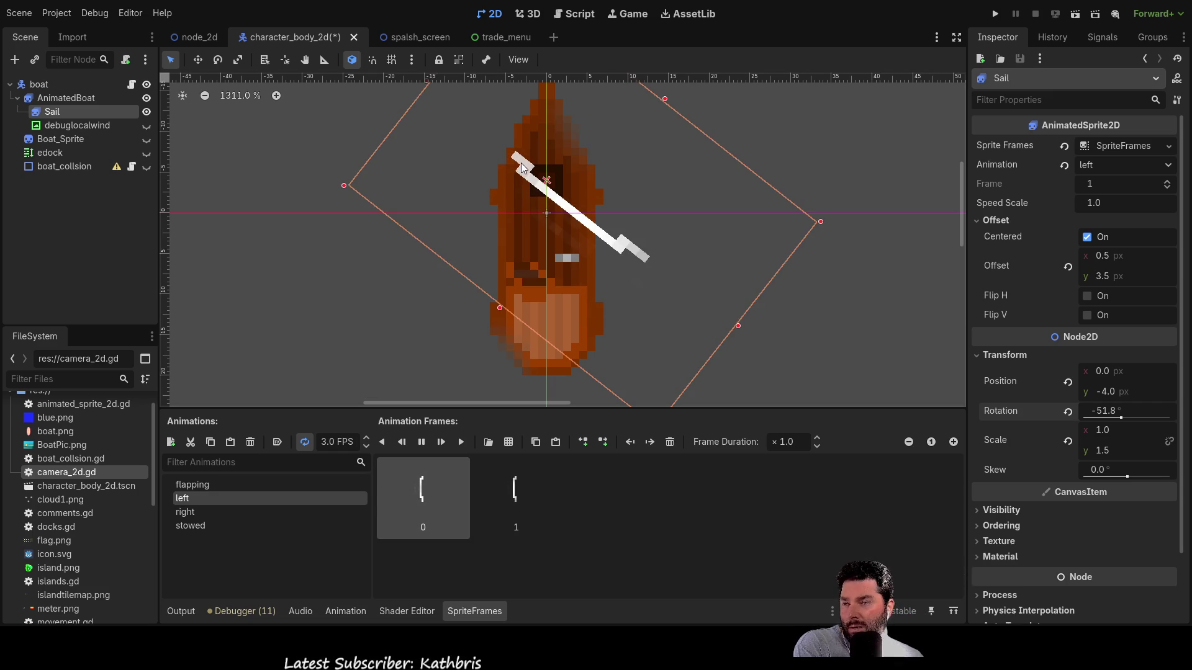
- Set the sail's vertical scale back to 1.0
{"action": "scroll", "coordinate": [538, 180], "scroll_direction": "up", "scroll_amount": 4}
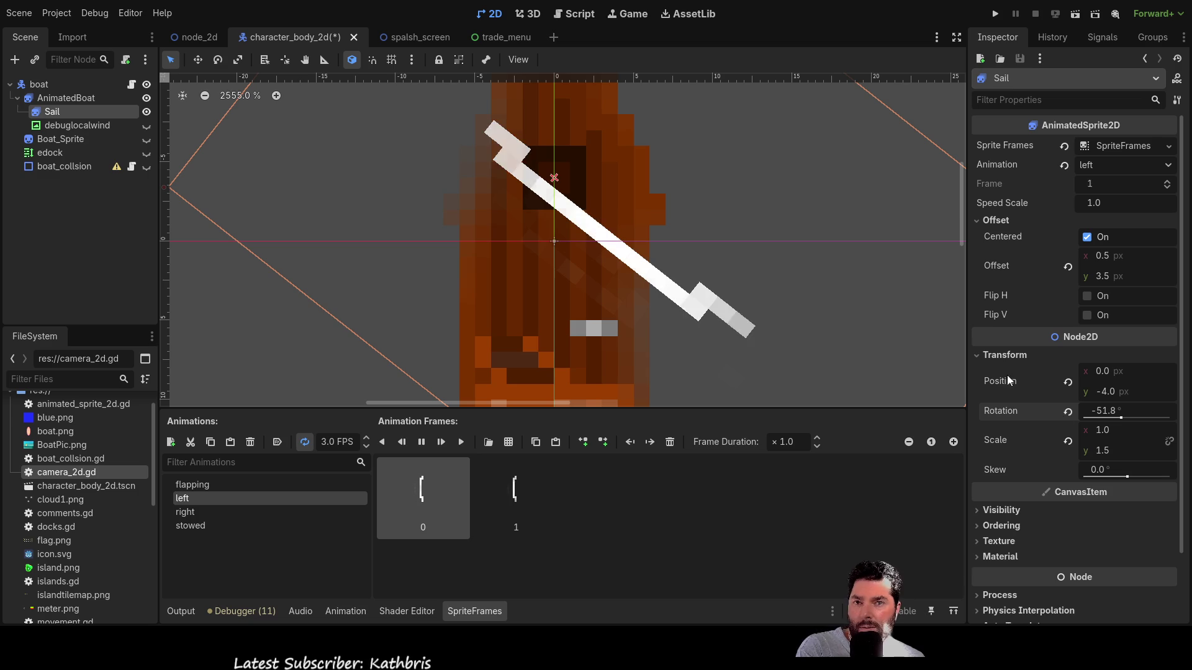
{"action": "double_click", "coordinate": [1105, 451]}
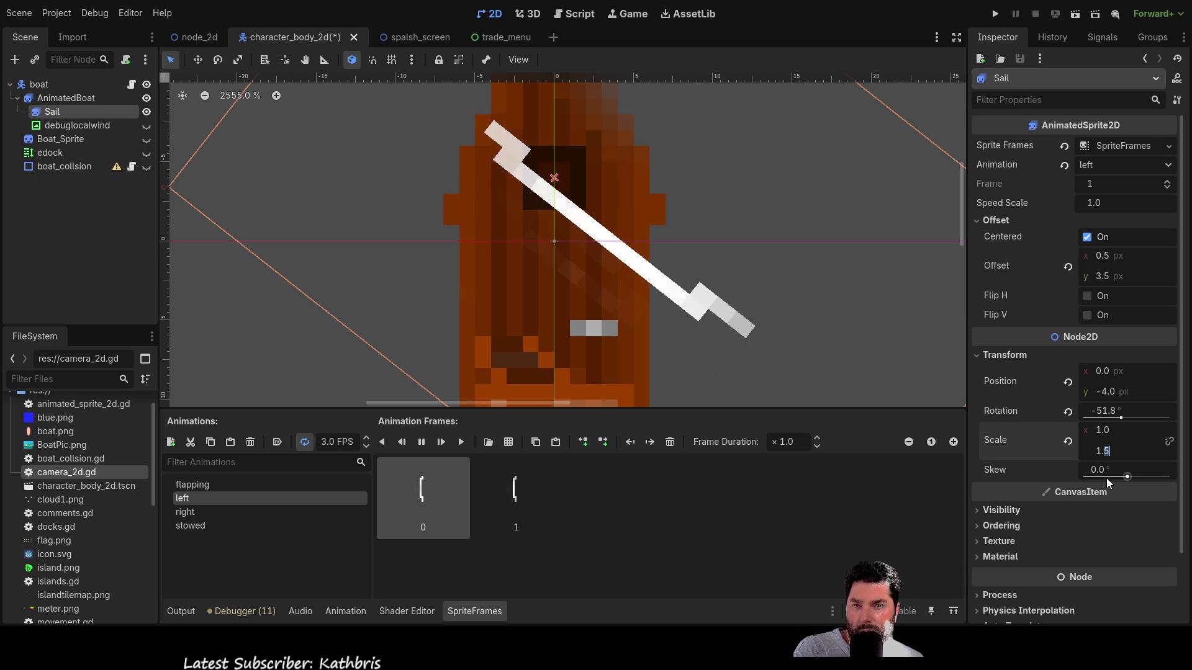
{"action": "type", "text": "0"}
{"action": "key", "text": "Return"}
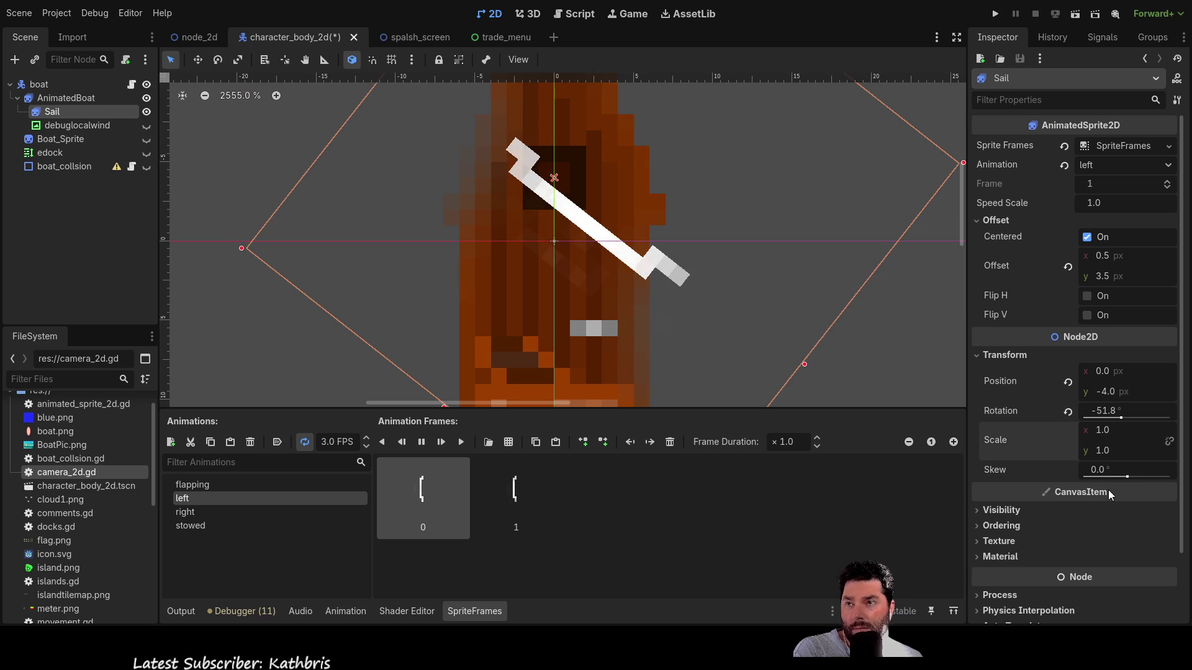
- Set the sail's rotation to 0° and switch to Paint.NET
{"action": "left_click_drag", "start_coordinate": [675, 149], "coordinate": [710, 233]}
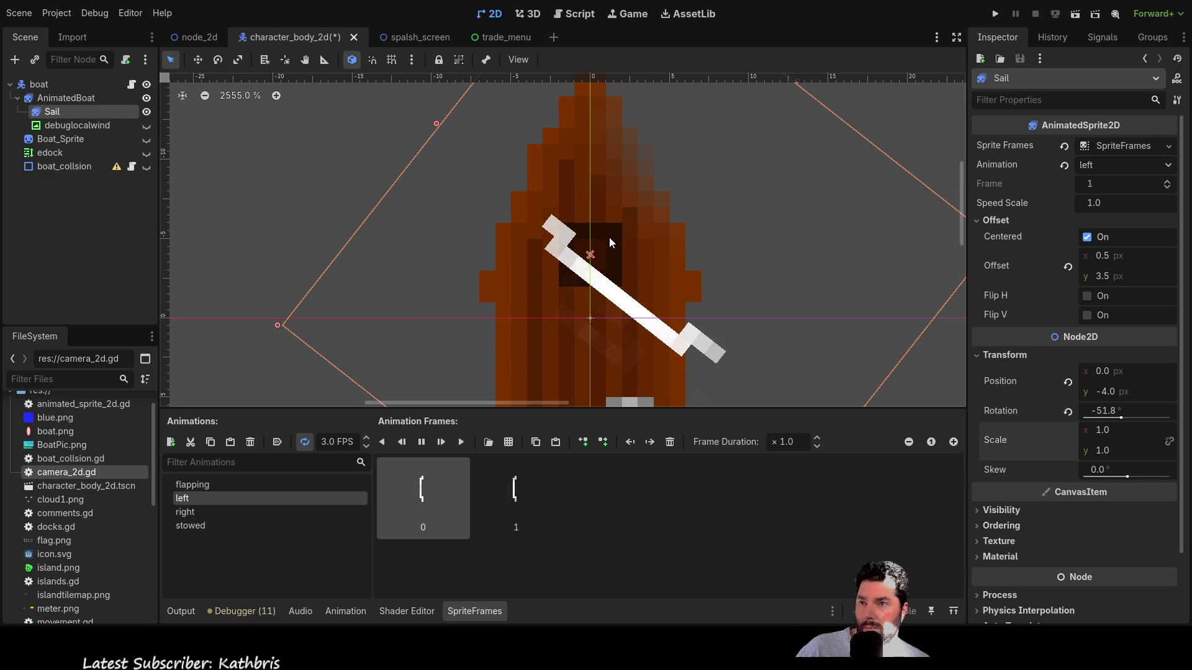
{"action": "double_click", "coordinate": [1104, 412]}
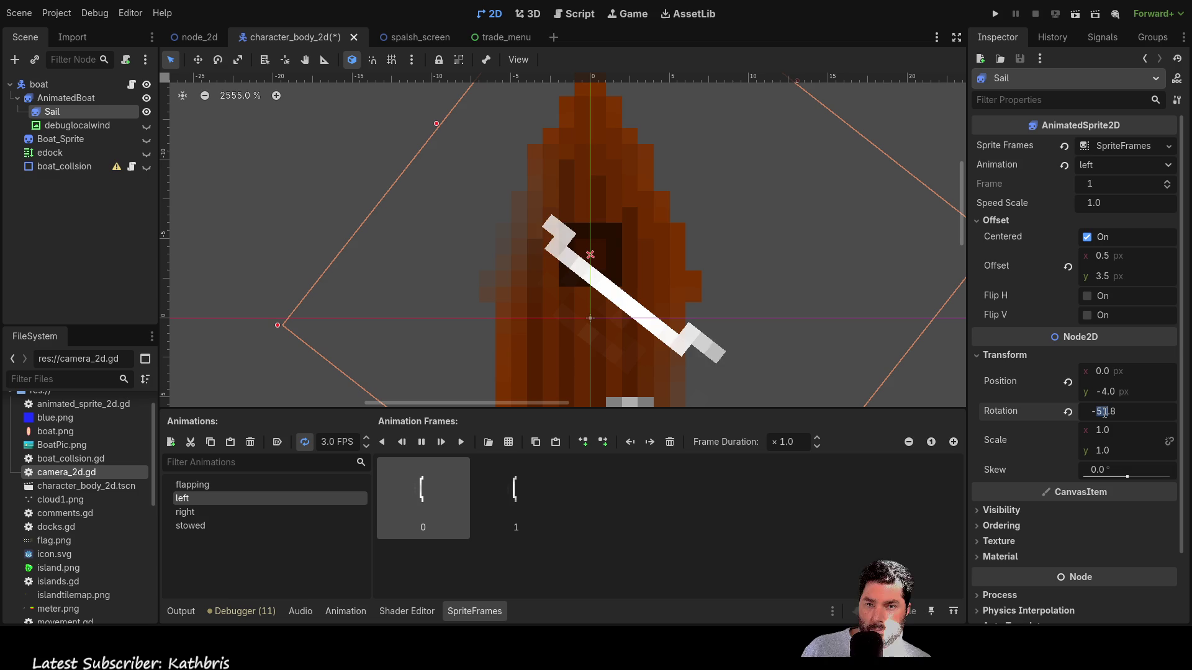
{"action": "type", "text": "0"}
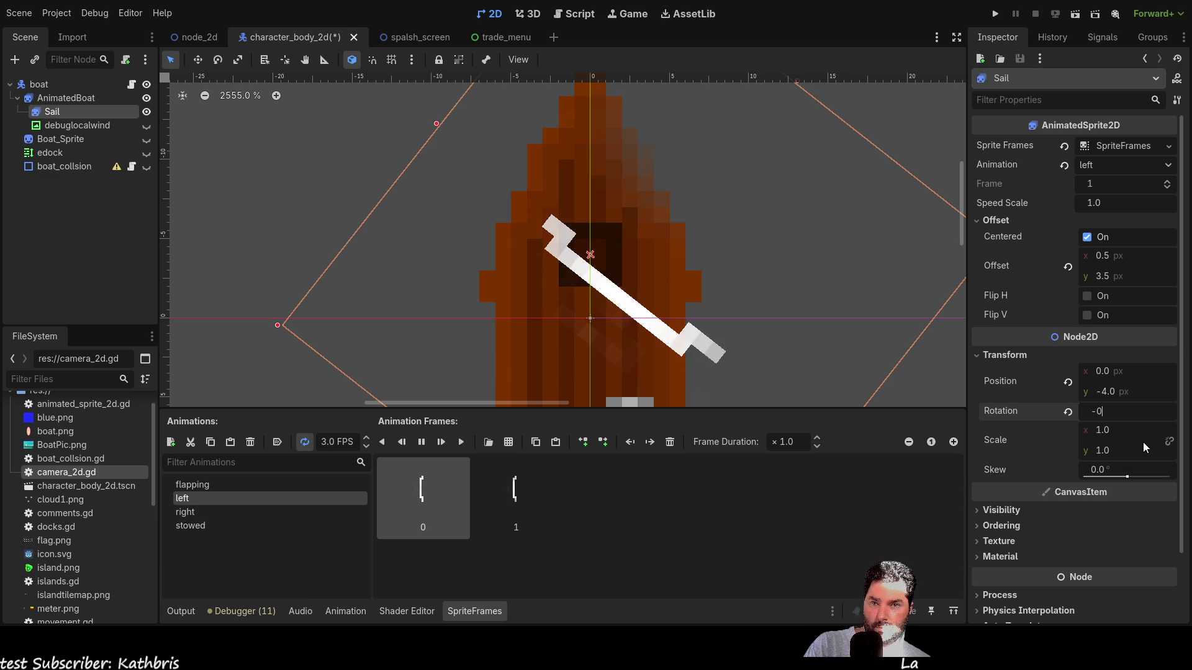
{"action": "key", "text": "Return"}
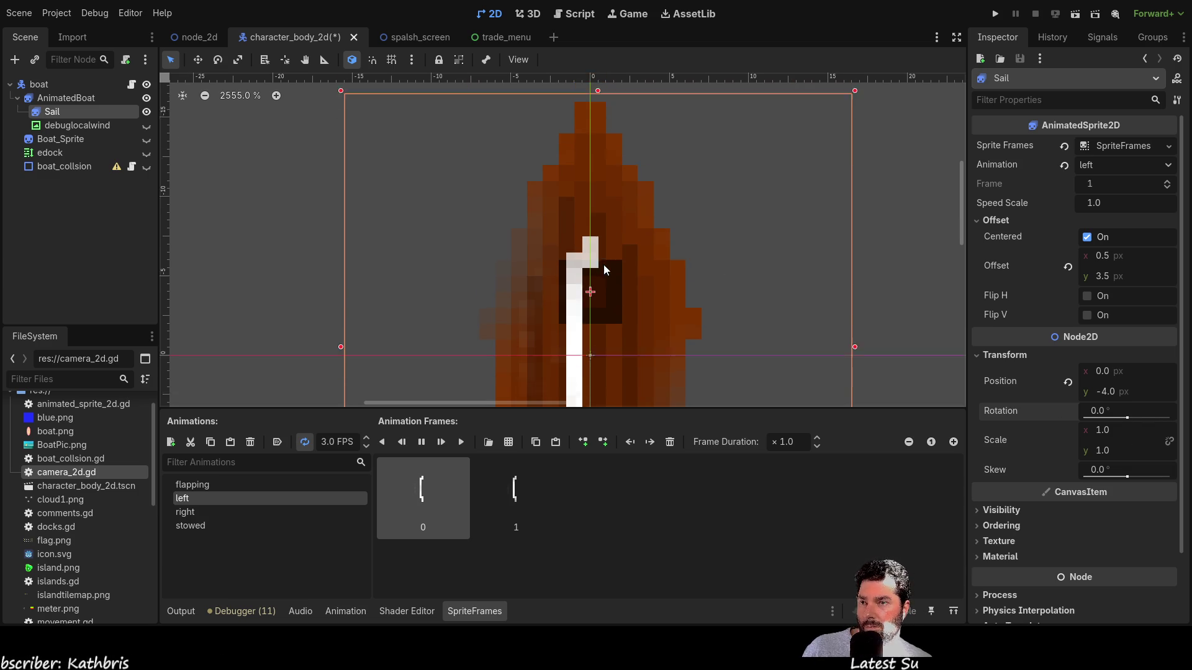
{"action": "scroll", "coordinate": [594, 262], "scroll_direction": "up", "scroll_amount": 3}
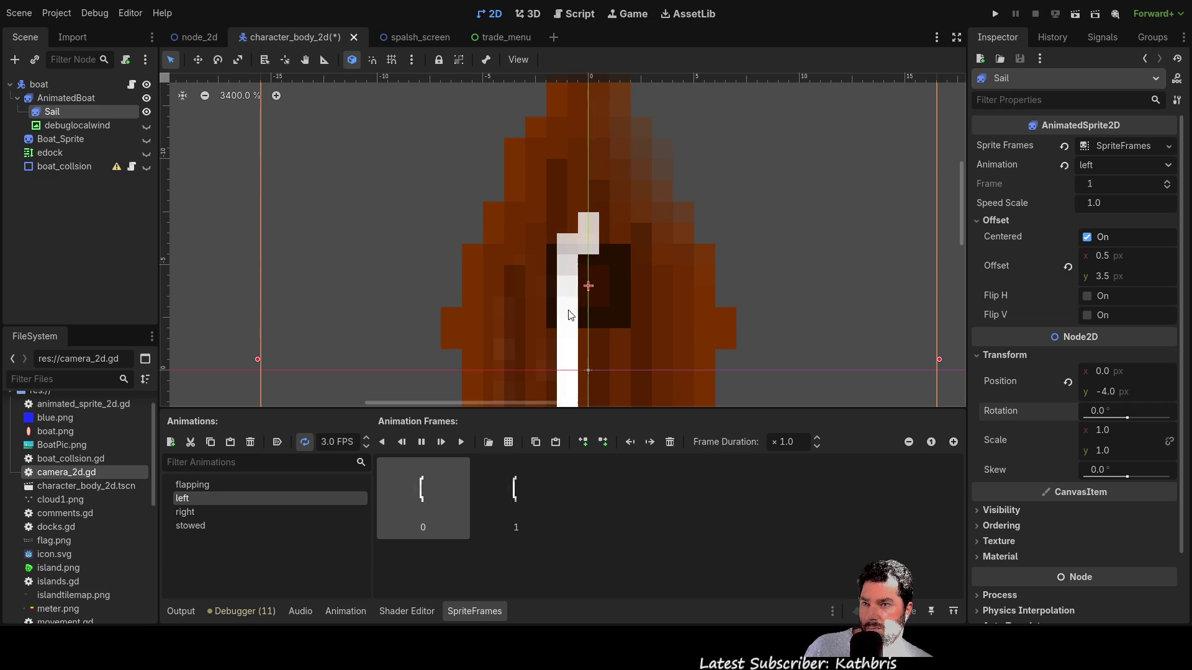
{"action": "scroll", "coordinate": [680, 298], "scroll_direction": "down", "scroll_amount": 7}
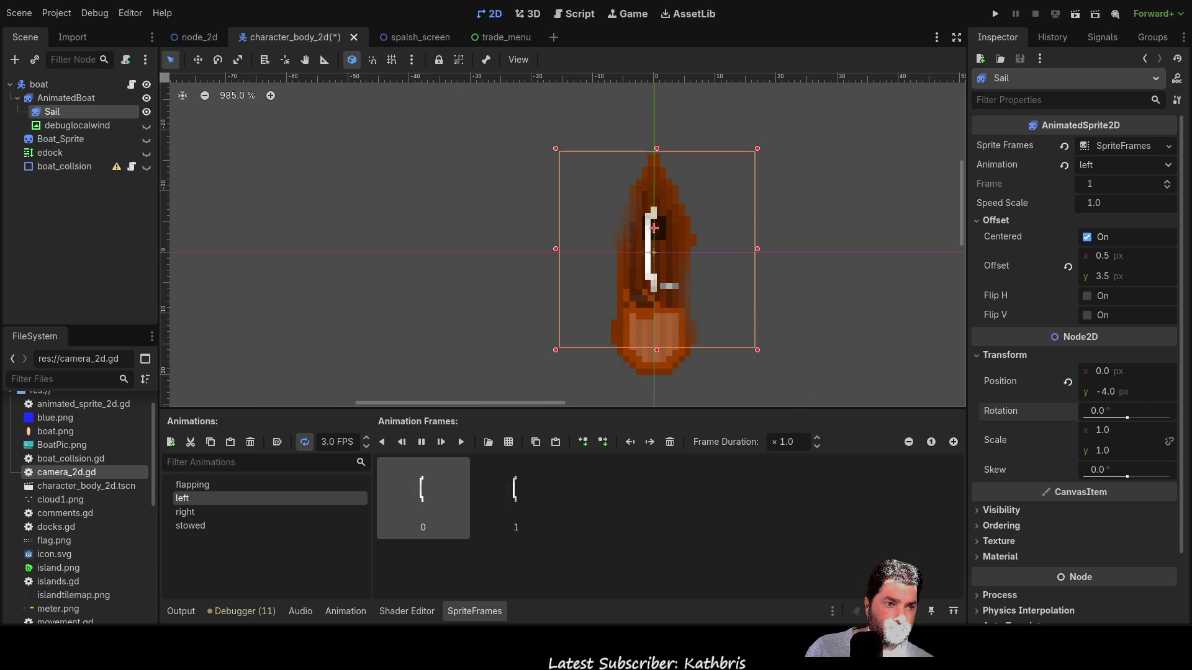
{"action": "key", "text": "alt+Tab"}
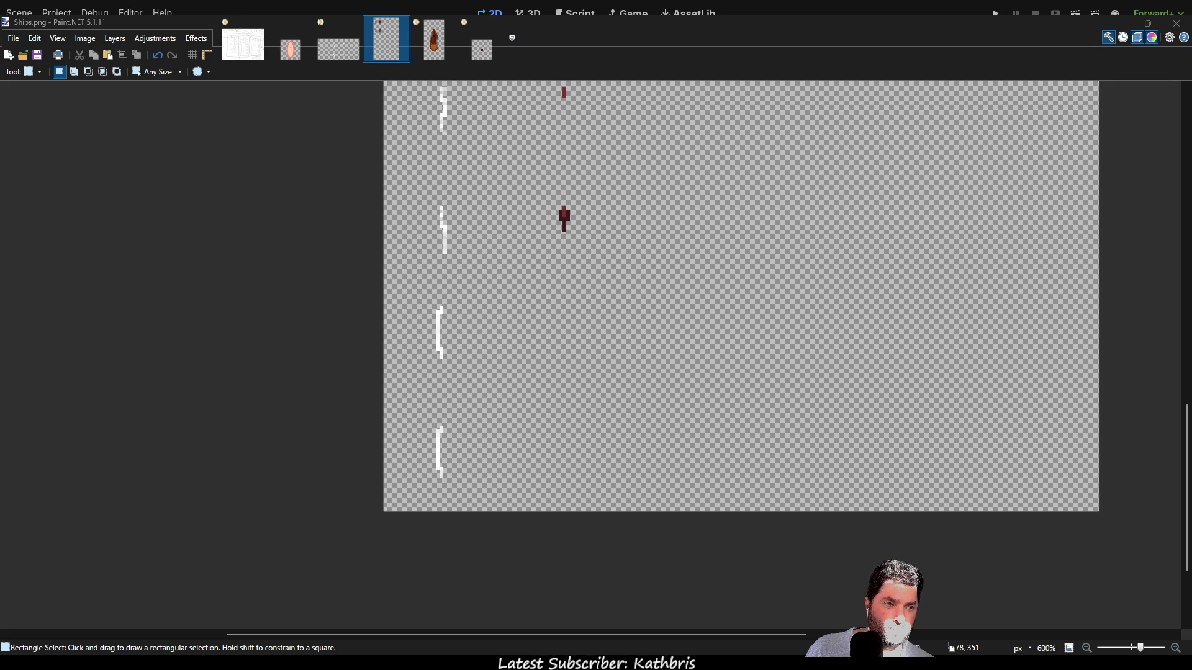
- Move the two bracket sail frames down a few pixels, save Ships.png, and return to Godot
{"action": "scroll", "coordinate": [462, 356], "scroll_direction": "up", "scroll_amount": 3}
{"action": "left_click_drag", "start_coordinate": [478, 375], "coordinate": [557, 311]}
{"action": "left_click_drag", "start_coordinate": [428, 180], "coordinate": [591, 550]}
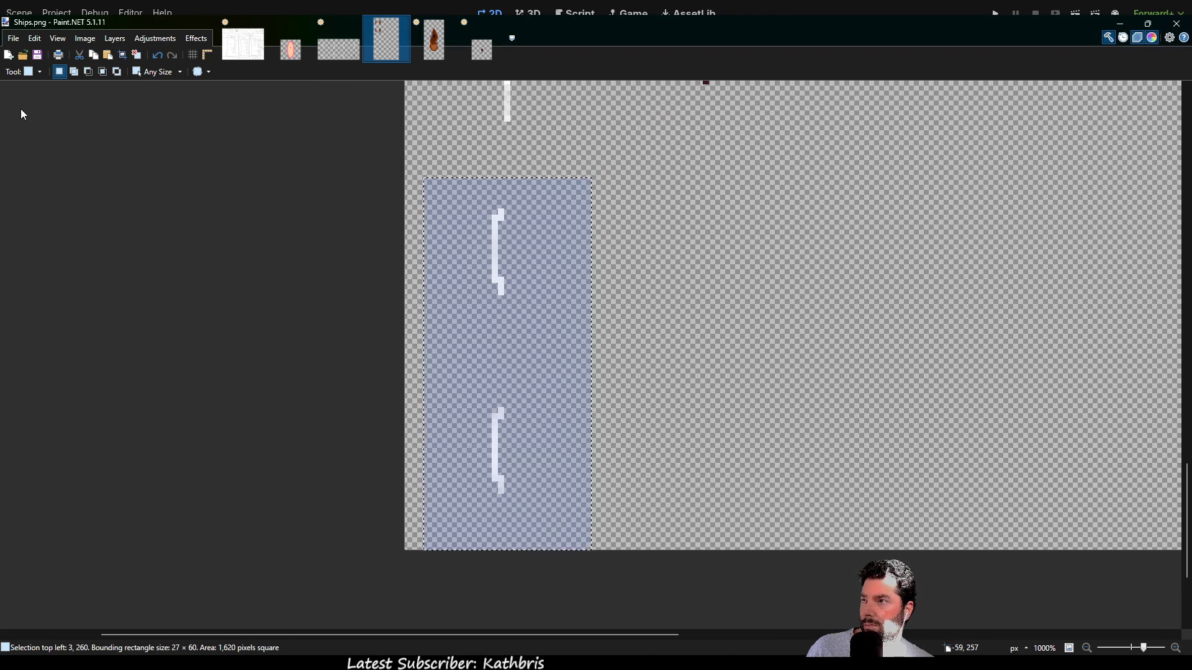
{"action": "key", "text": "m"}
{"action": "left_click", "coordinate": [531, 264]}
{"action": "left_click_drag", "start_coordinate": [531, 264], "coordinate": [531, 293]}
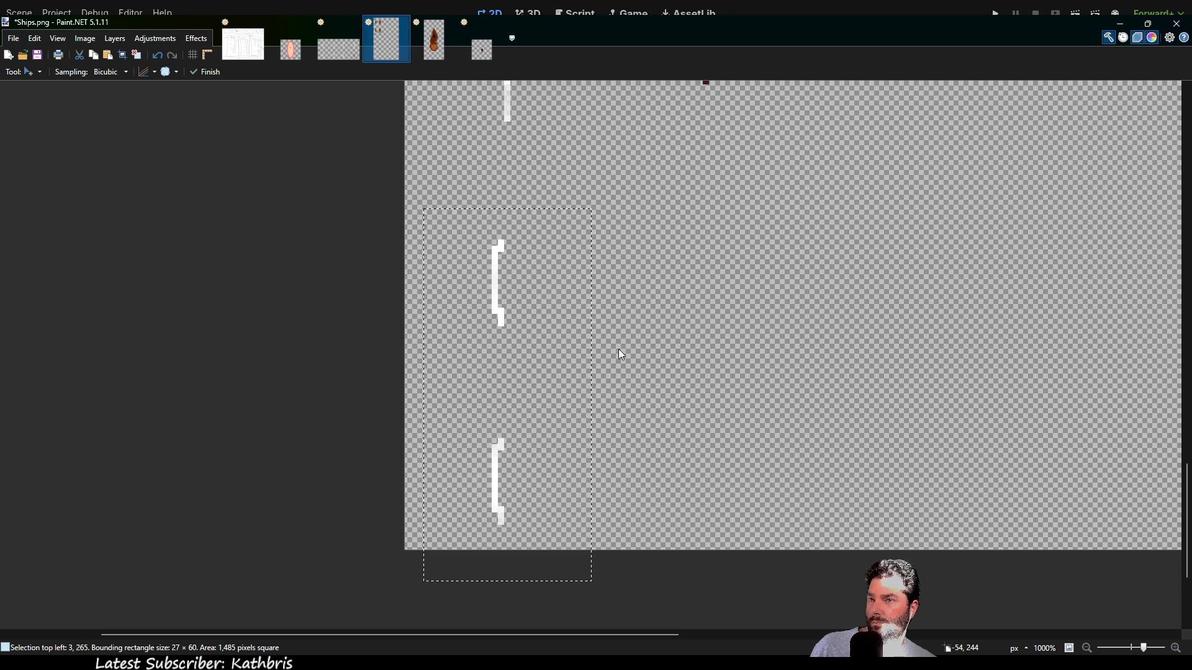
{"action": "key", "text": "ctrl+s"}
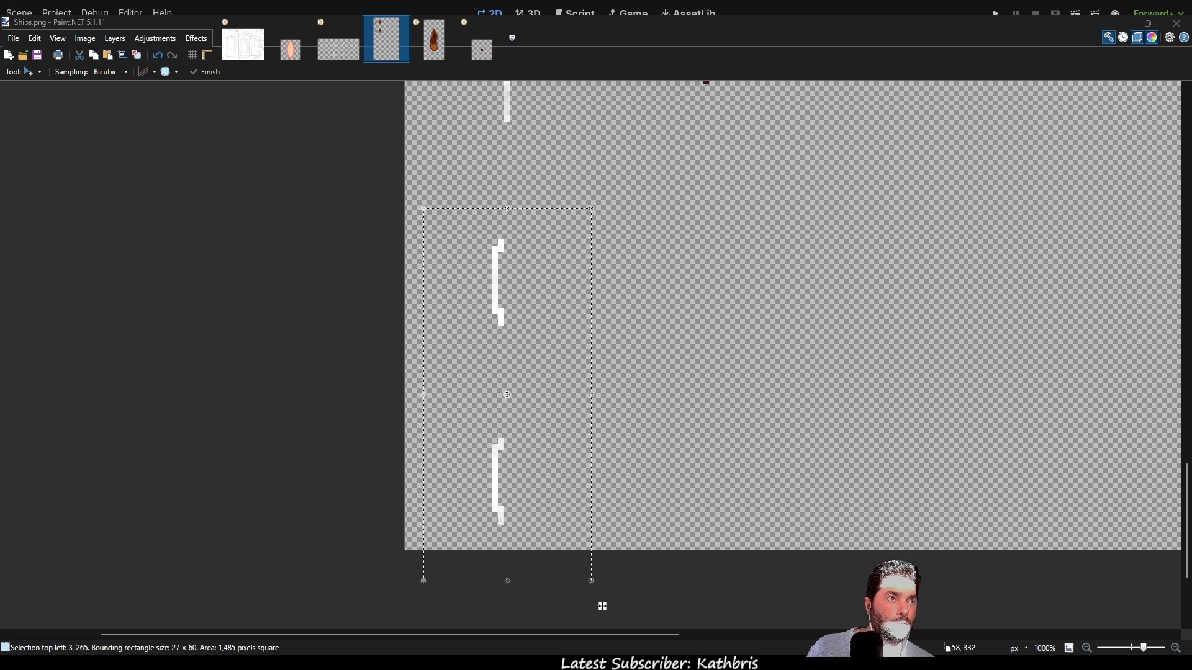
{"action": "key", "text": "alt+Tab"}
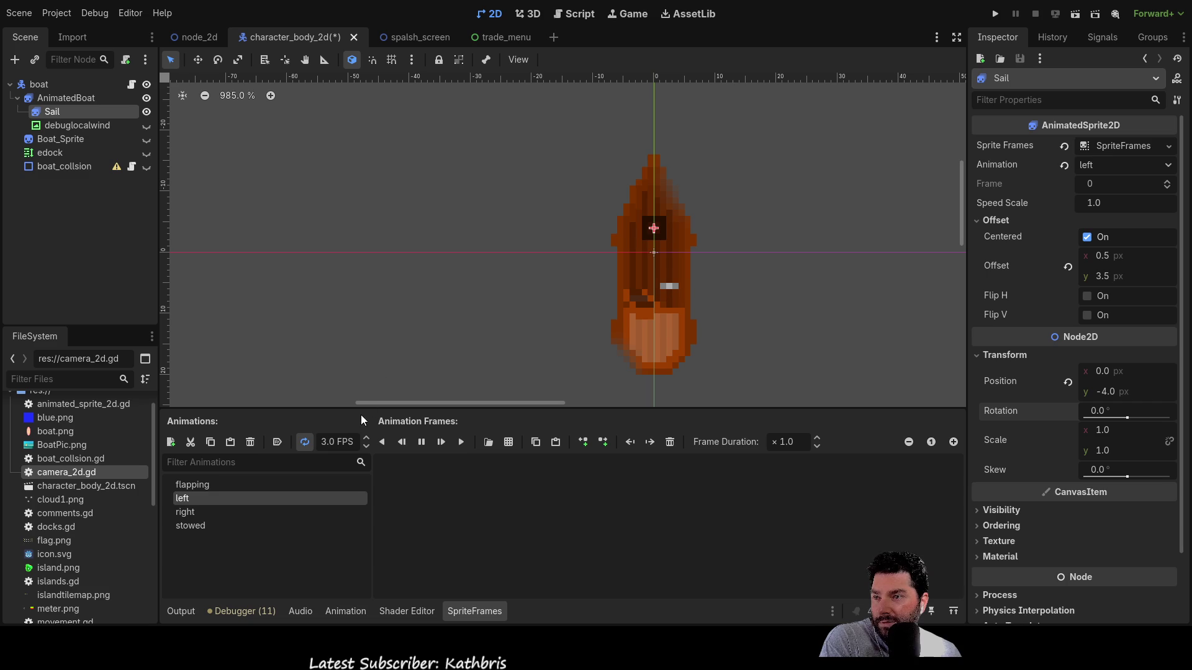
- Restore the left animation's two frames and set the sail's vertical scale to 1.5
{"action": "key", "text": "ctrl+v"}
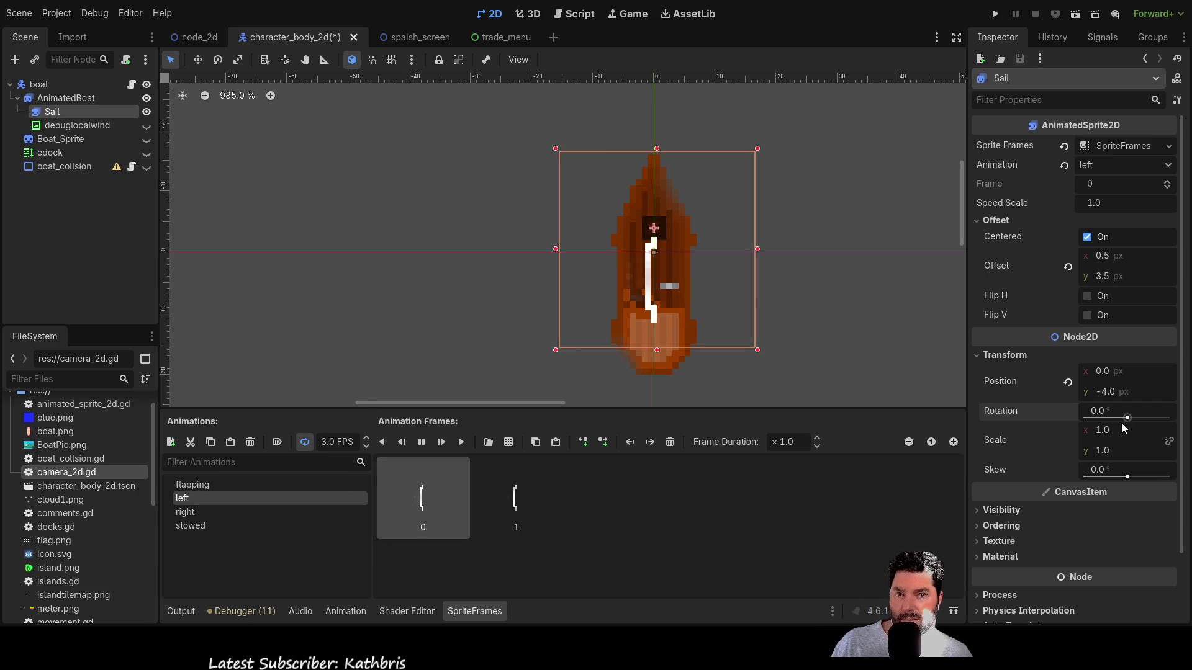
{"action": "left_click", "coordinate": [1116, 459]}
{"action": "type", "text": "1.5"}
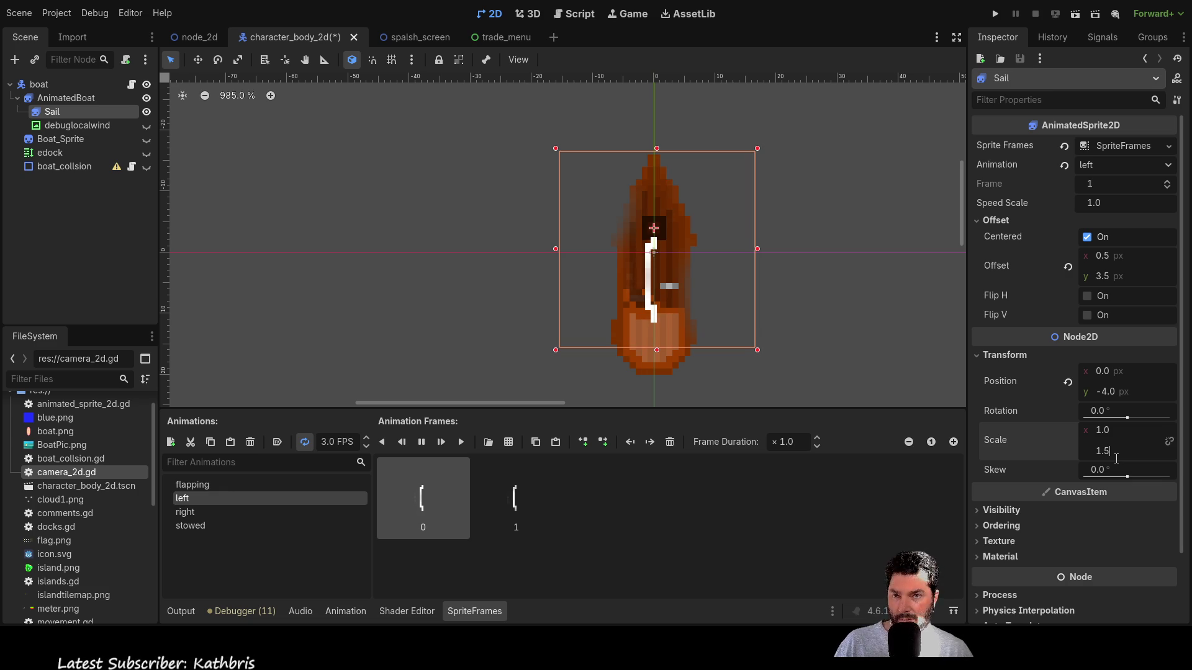
{"action": "key", "text": "Return"}
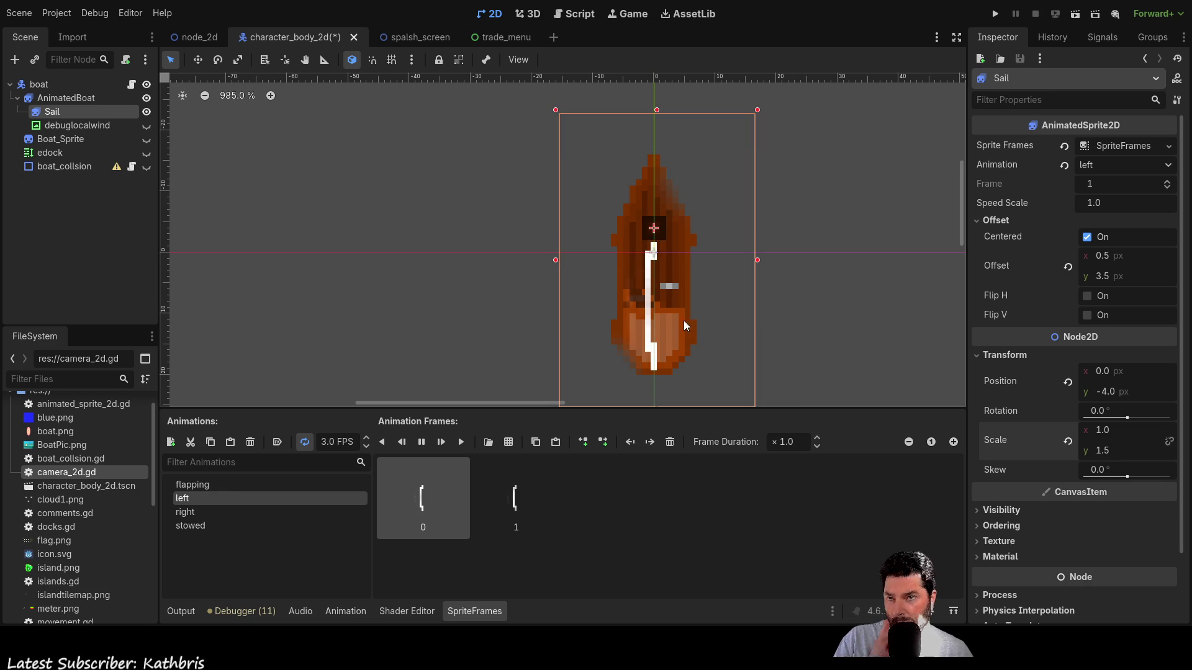
- Rotate the sail to 57° across the boat
{"action": "left_click_drag", "start_coordinate": [1126, 420], "coordinate": [1133, 420]}
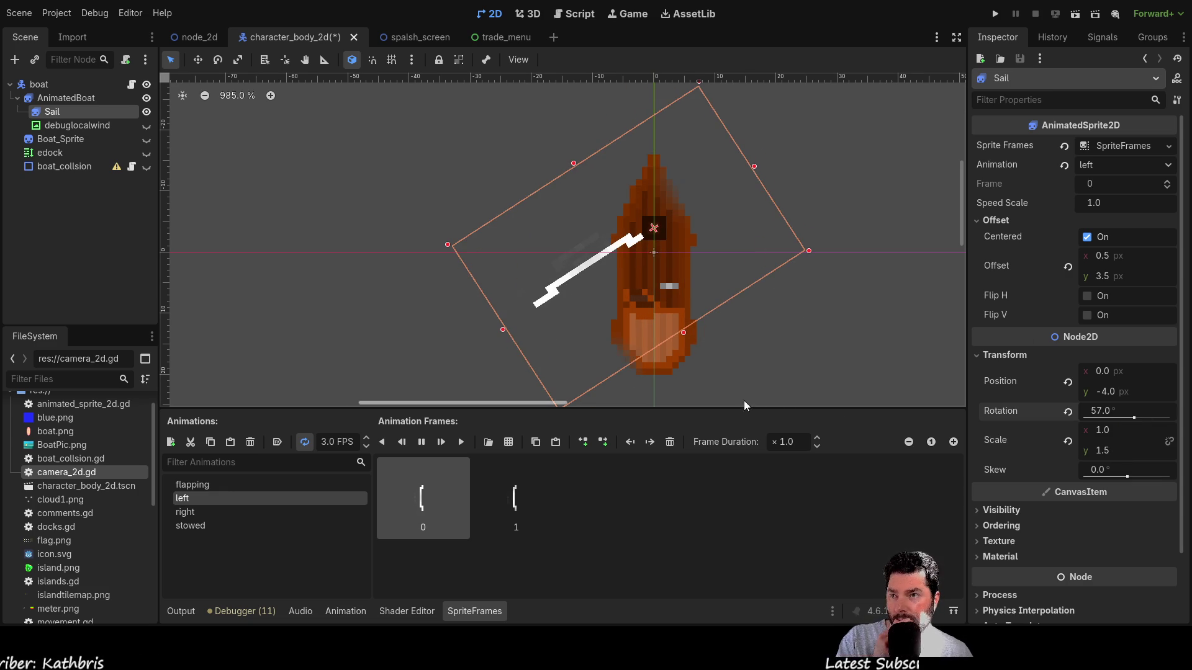
{"action": "scroll", "coordinate": [561, 263], "scroll_direction": "up", "scroll_amount": 8}
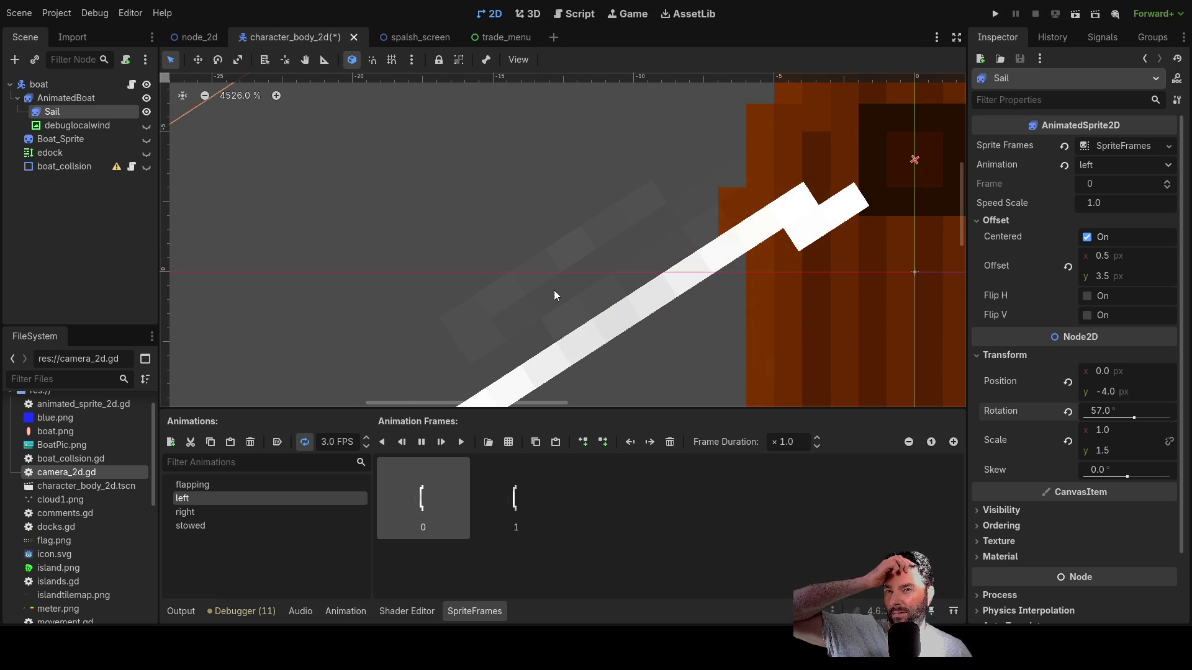
{"action": "scroll", "coordinate": [639, 319], "scroll_direction": "down", "scroll_amount": 1}
{"action": "scroll", "coordinate": [640, 314], "scroll_direction": "down", "scroll_amount": 12}
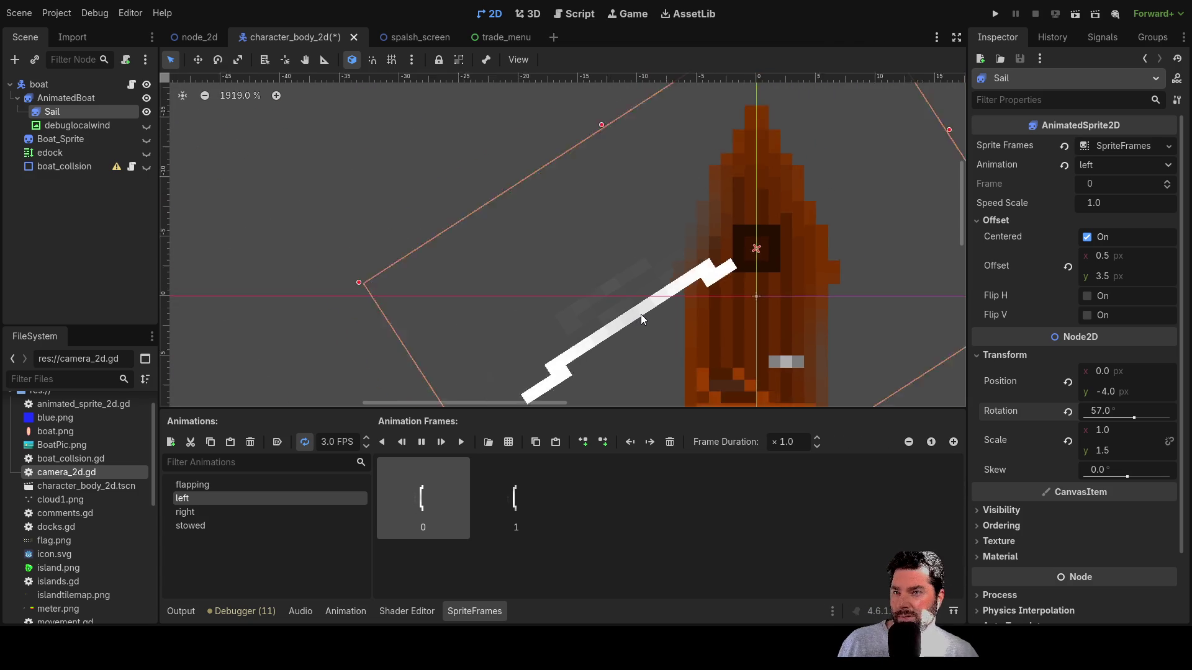
{"action": "left_click_drag", "start_coordinate": [605, 238], "coordinate": [596, 255]}
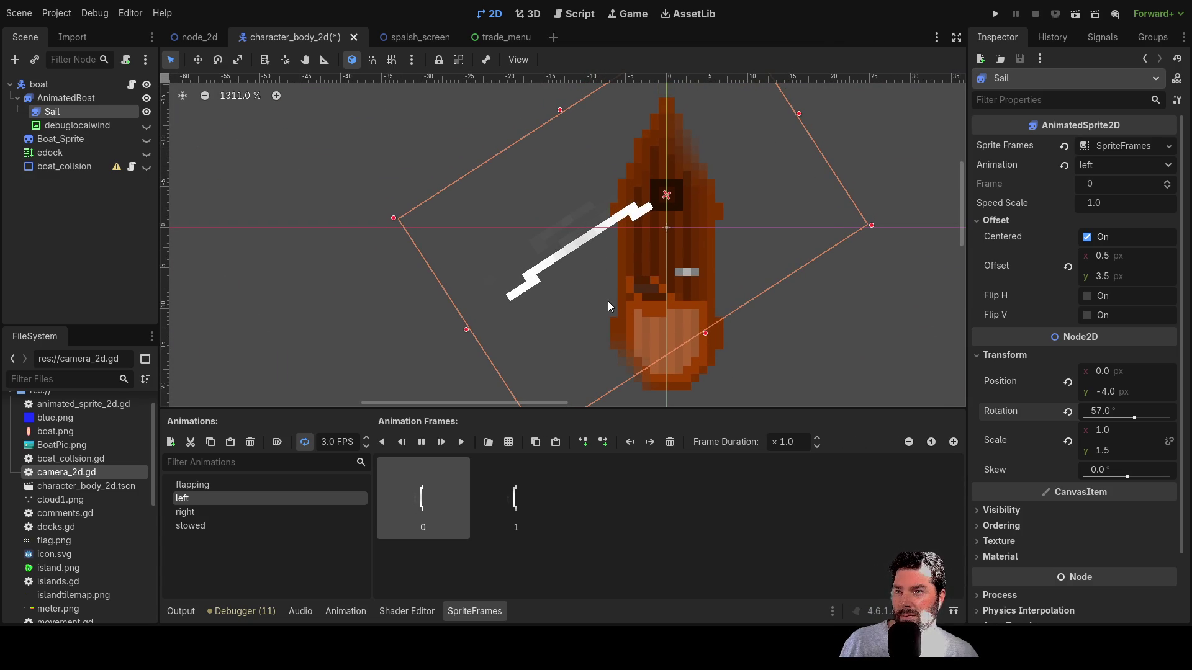
- View the 'right' animation, then paste a frame into the stowed animation
{"action": "left_click", "coordinate": [205, 511]}
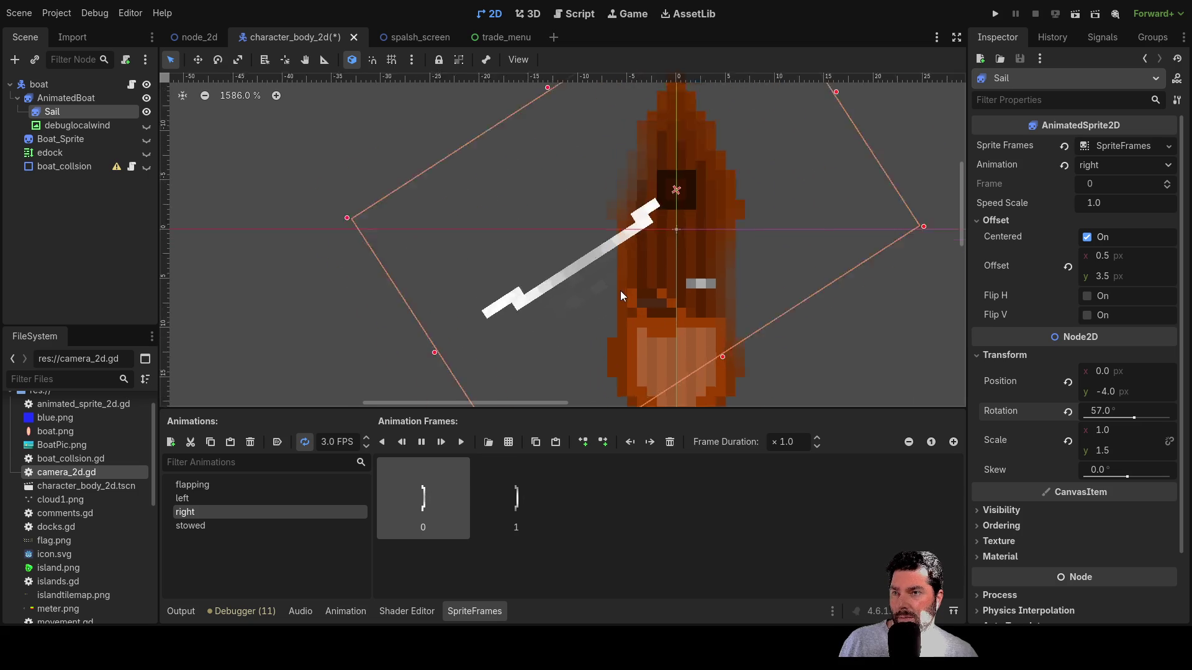
{"action": "scroll", "coordinate": [621, 292], "scroll_direction": "up", "scroll_amount": 5}
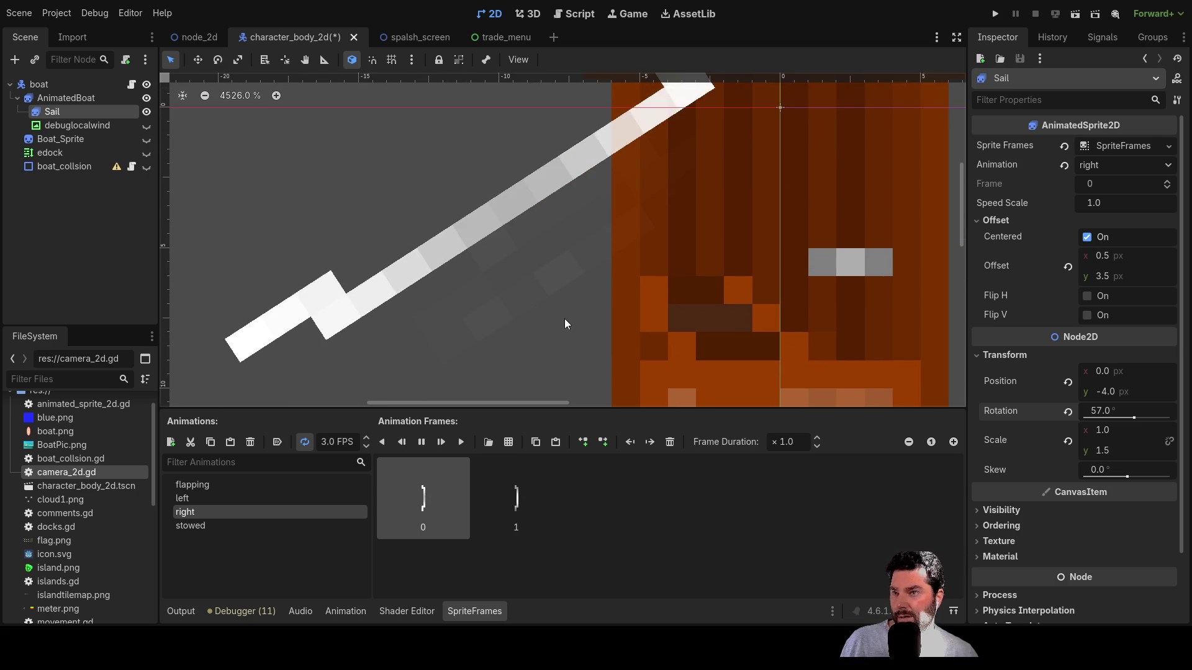
{"action": "scroll", "coordinate": [565, 313], "scroll_direction": "down", "scroll_amount": 3}
{"action": "scroll", "coordinate": [564, 314], "scroll_direction": "down", "scroll_amount": 3}
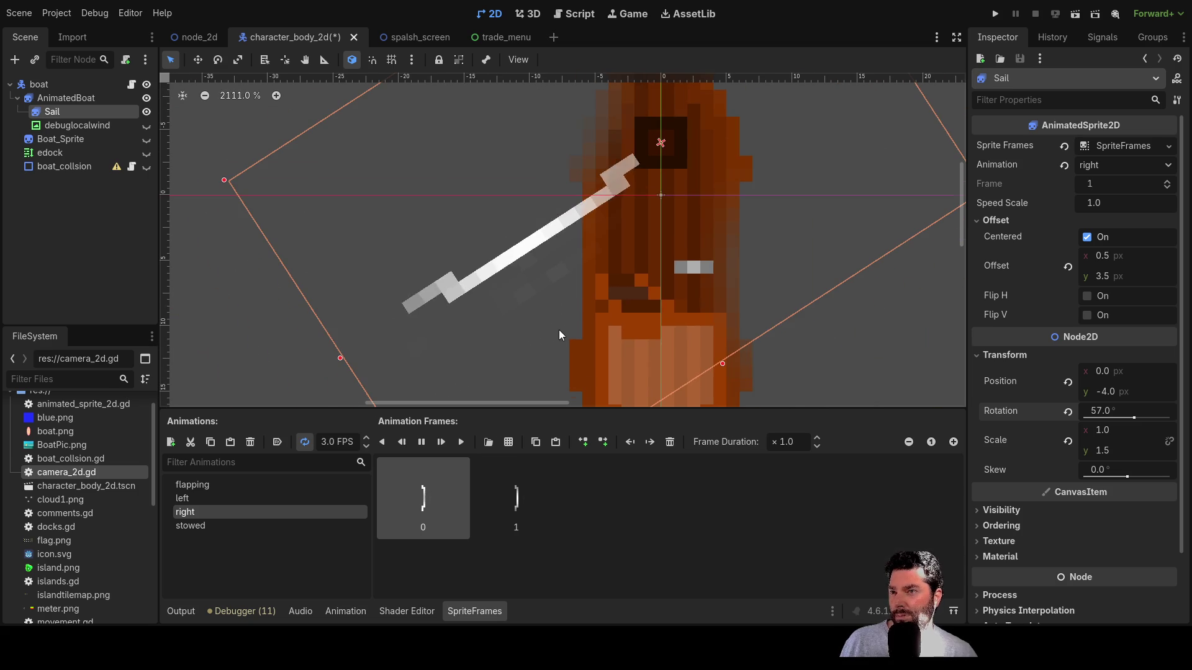
{"action": "left_click", "coordinate": [196, 526]}
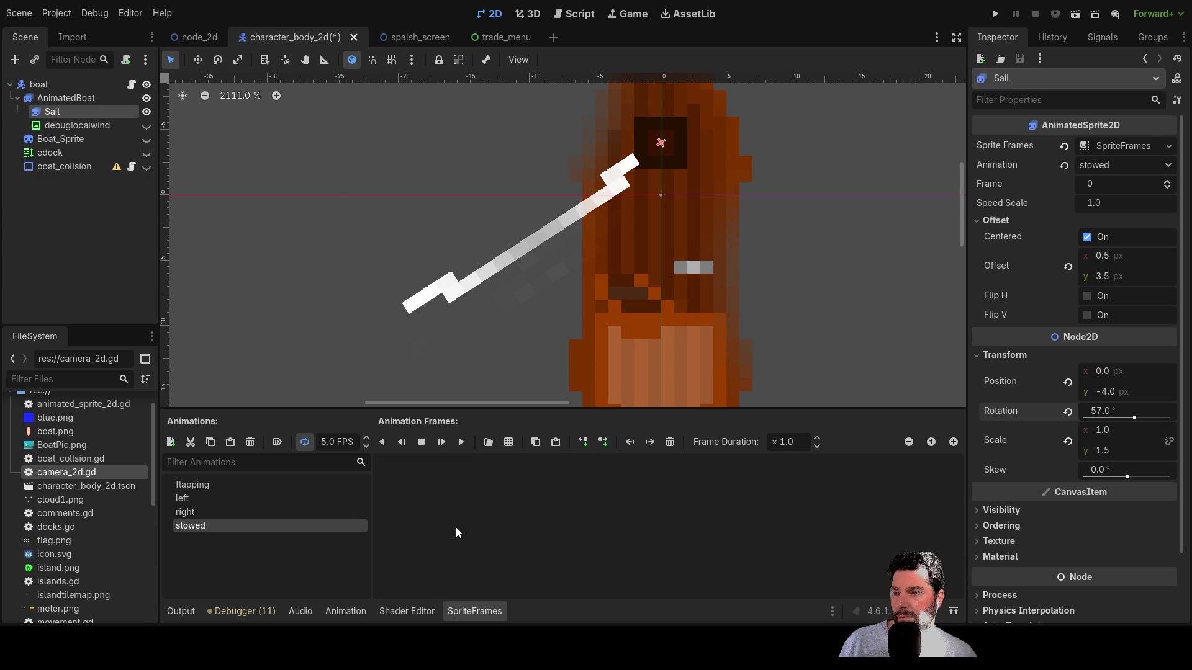
{"action": "key", "text": "ctrl+v"}
{"action": "mouse_move", "coordinate": [459, 195]}
{"action": "left_mouse_down"}
{"action": "mouse_move", "coordinate": [410, 337]}
{"action": "mouse_move", "coordinate": [471, 215]}
{"action": "left_mouse_up"}
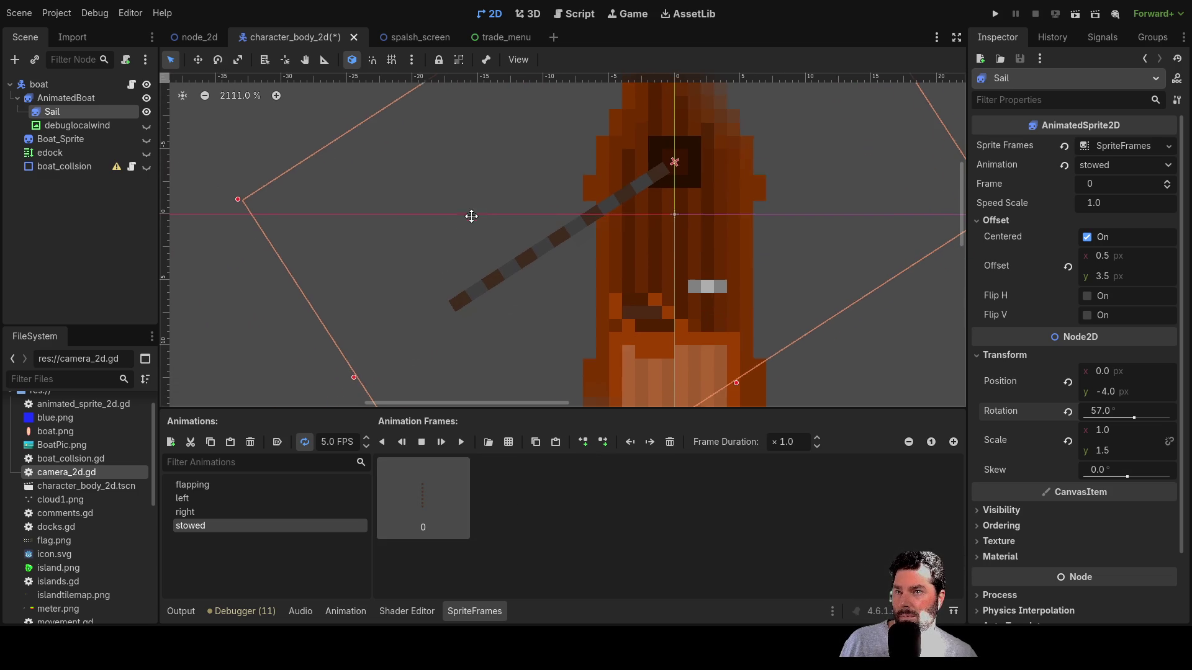
- Play the flapping animation on the boat
{"action": "left_click", "coordinate": [213, 488]}
{"action": "scroll", "coordinate": [555, 268], "scroll_direction": "up", "scroll_amount": 2}
{"action": "scroll", "coordinate": [555, 273], "scroll_direction": "down", "scroll_amount": 2}
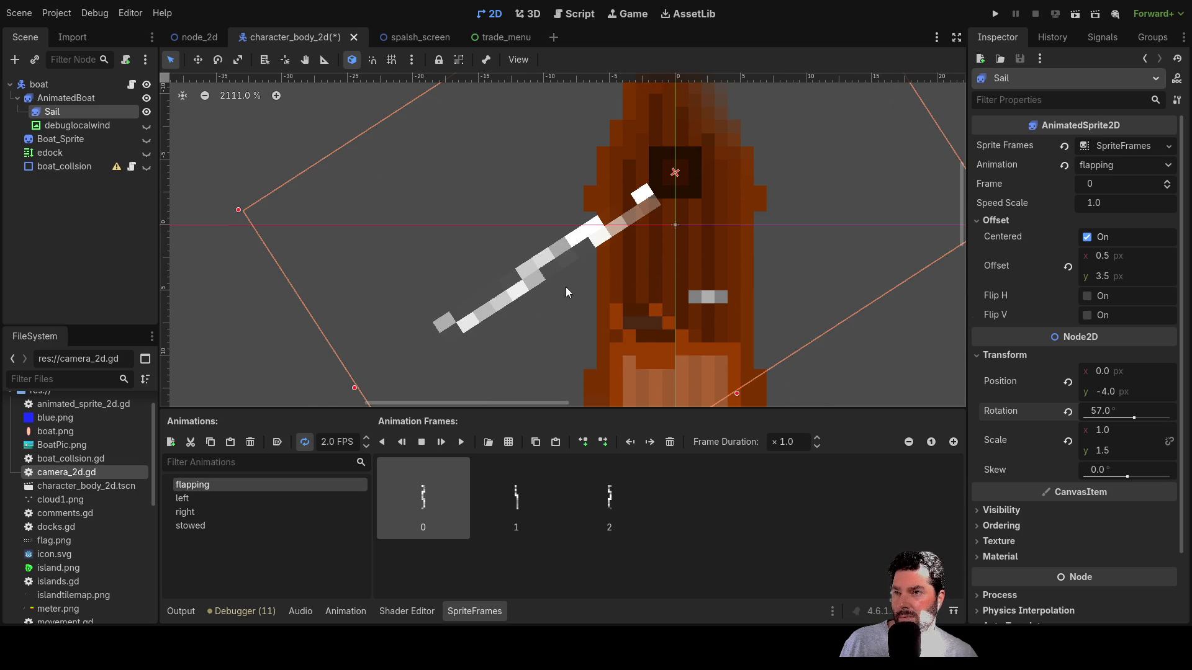
{"action": "left_click", "coordinate": [459, 442]}
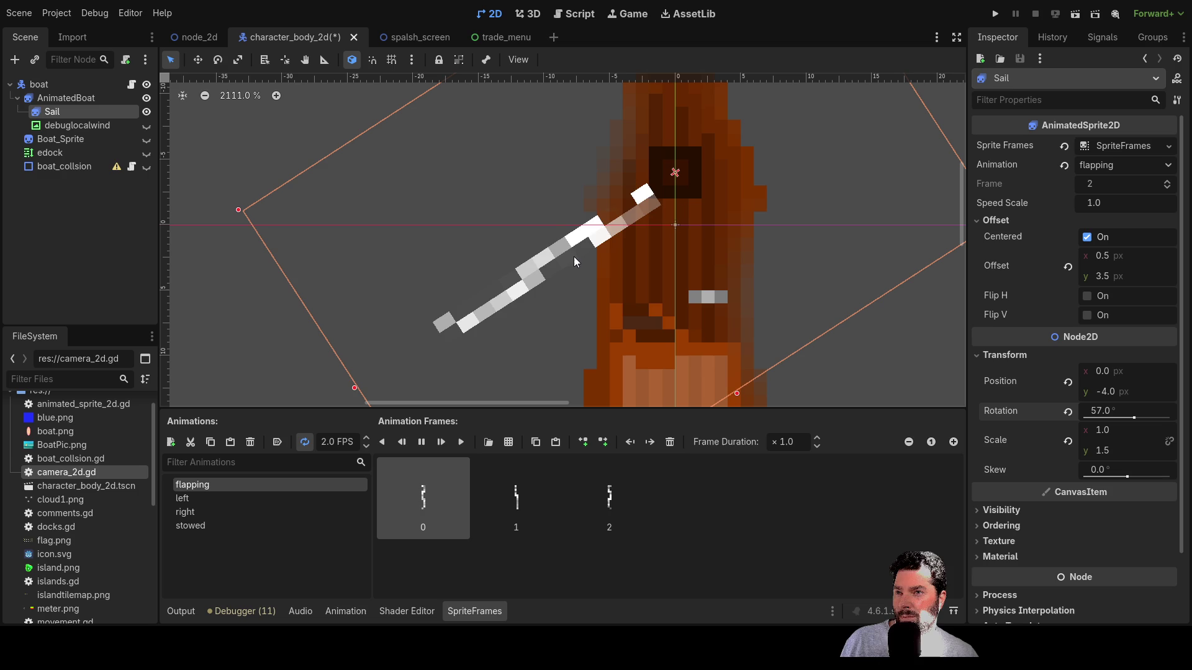
{"action": "scroll", "coordinate": [567, 277], "scroll_direction": "down", "scroll_amount": 3}
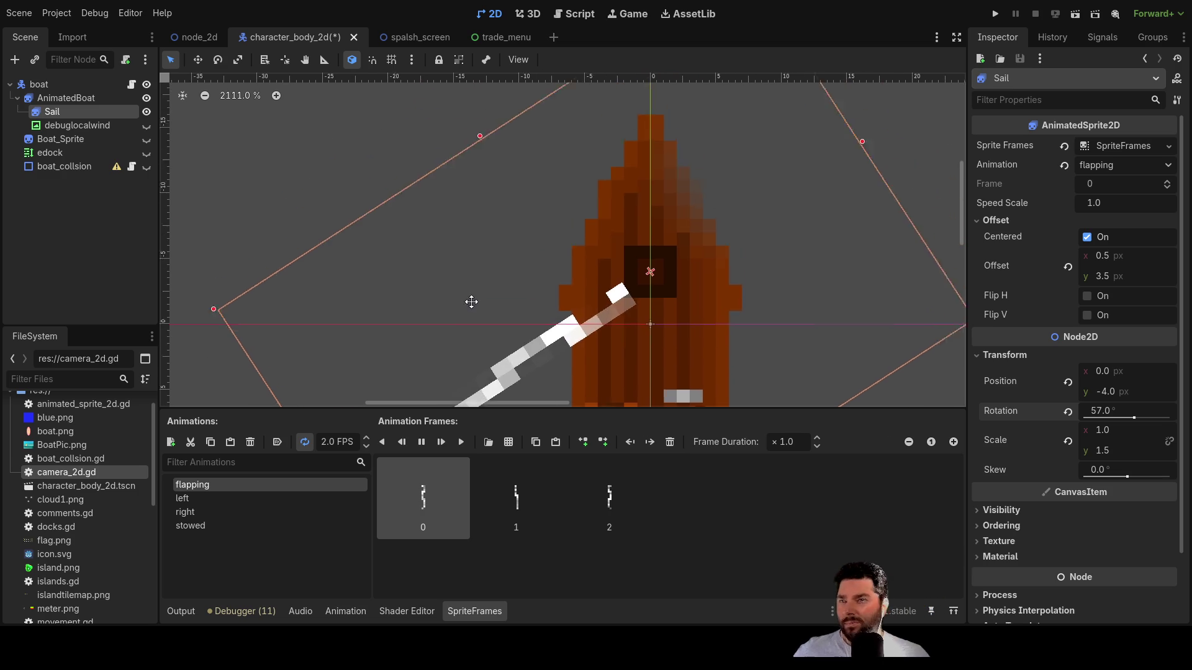
{"action": "scroll", "coordinate": [476, 155], "scroll_direction": "up", "scroll_amount": 3}
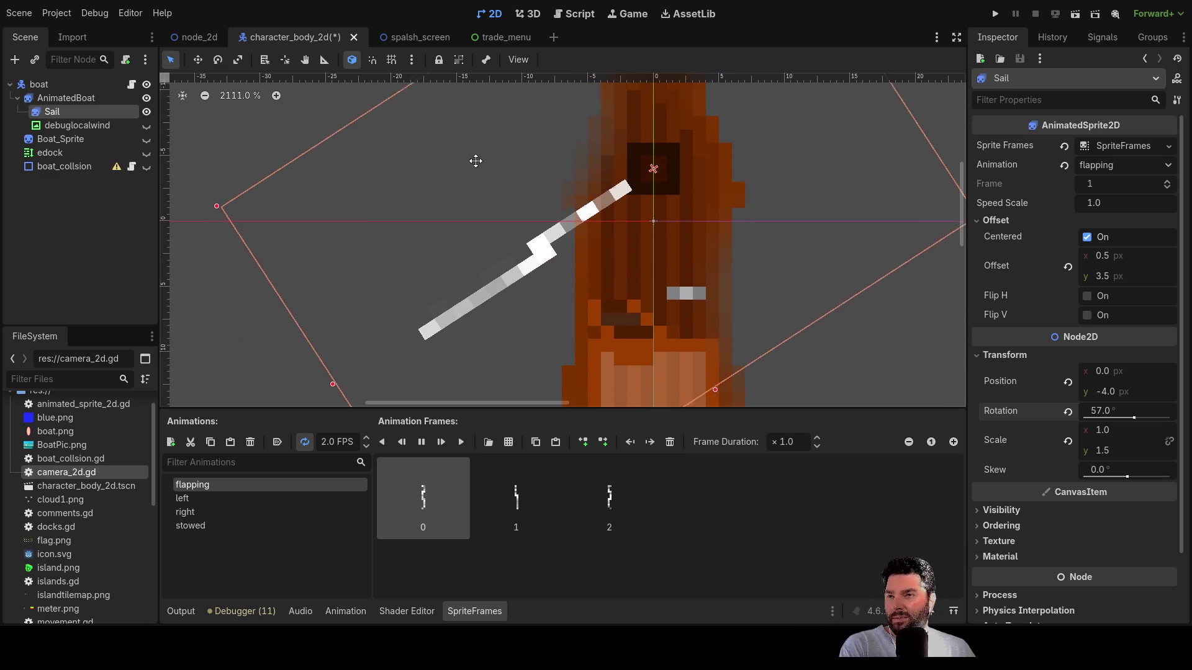
{"action": "scroll", "coordinate": [333, 258], "scroll_direction": "right", "scroll_amount": 3}
{"action": "scroll", "coordinate": [425, 265], "scroll_direction": "down", "scroll_amount": 2}
{"action": "scroll", "coordinate": [426, 265], "scroll_direction": "left", "scroll_amount": 2}
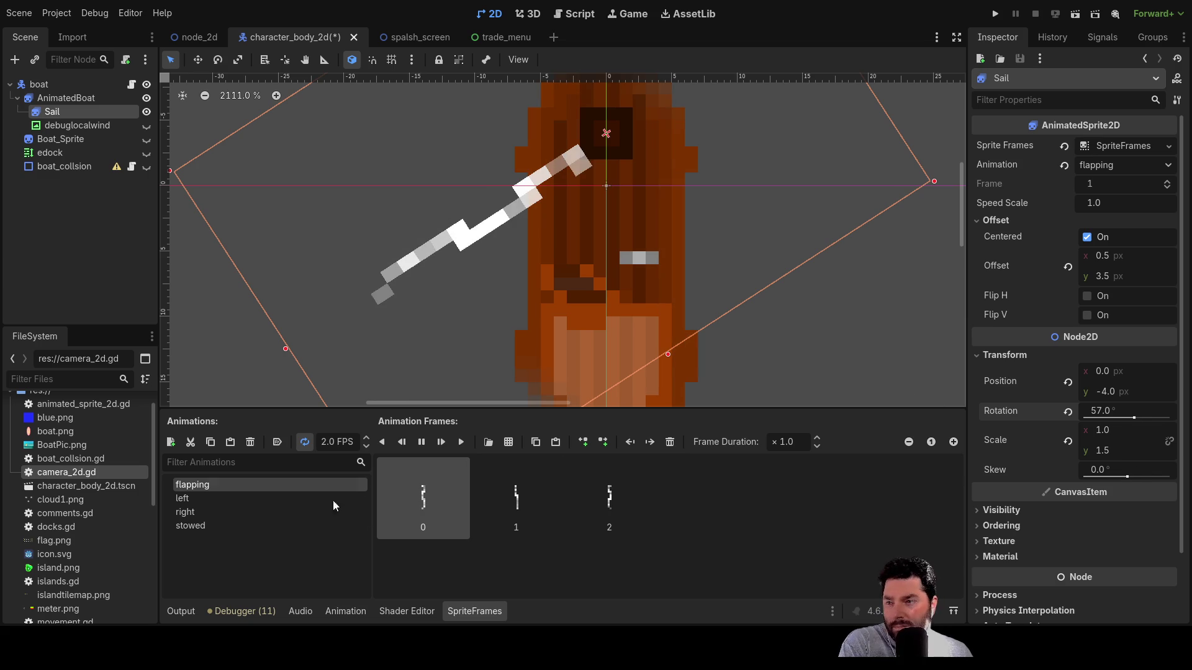
- Preview left, right and stowed, end on left, and switch to Ships.png in Paint.NET
{"action": "left_click", "coordinate": [202, 498]}
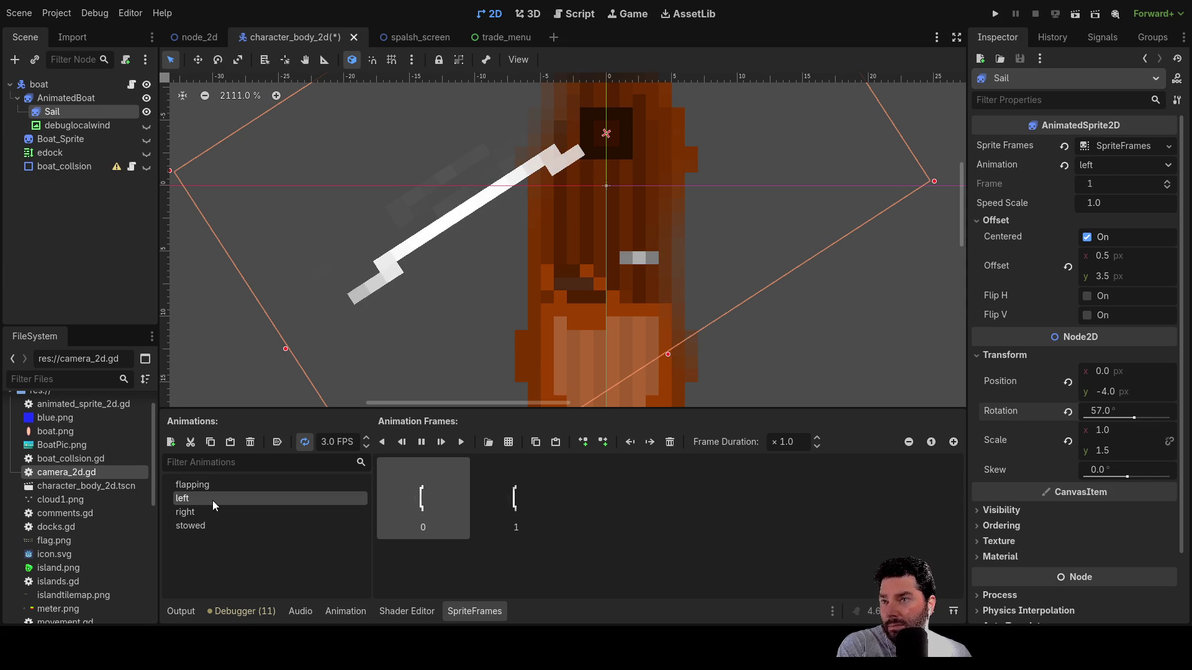
{"action": "left_click", "coordinate": [204, 510]}
{"action": "left_click", "coordinate": [199, 524]}
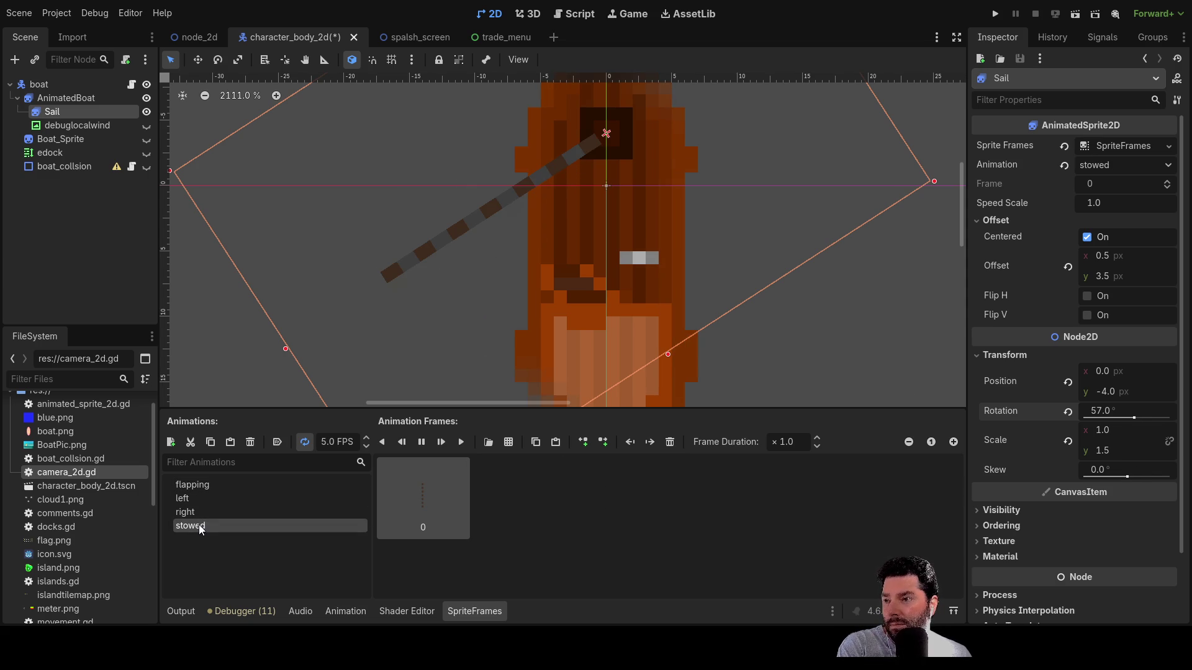
{"action": "left_click", "coordinate": [190, 501]}
{"action": "key", "text": "alt+Tab"}
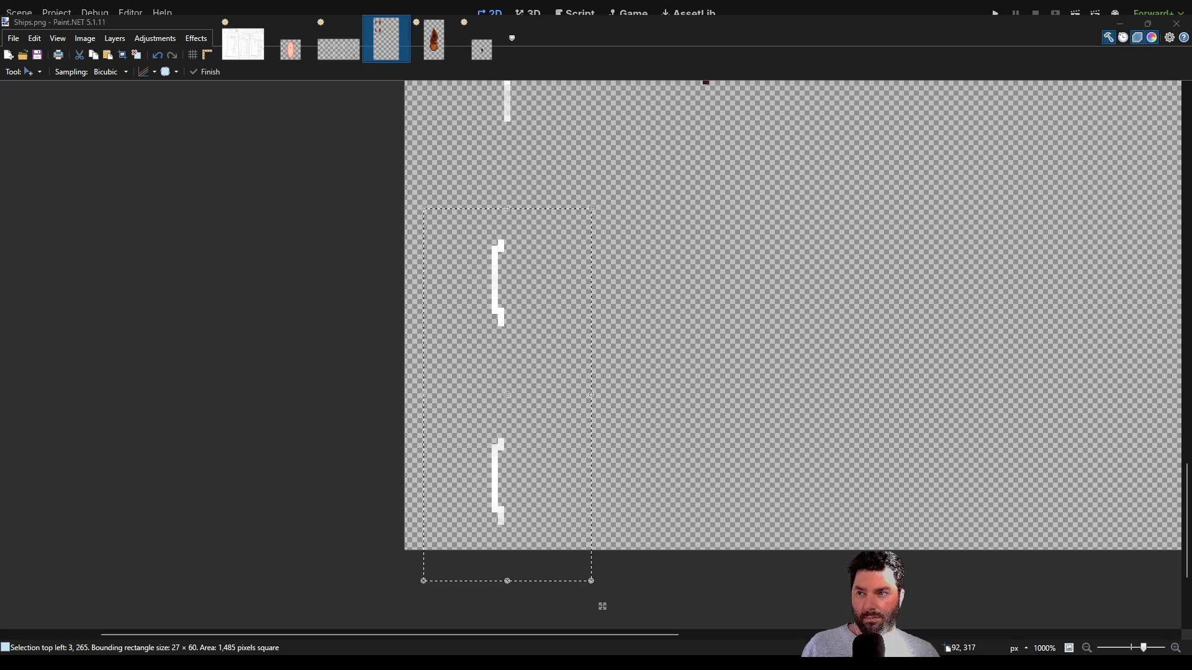
- Clear the selection on Ships.png and flood-fill its transparent background with solid blue
{"action": "left_click", "coordinate": [1075, 463]}
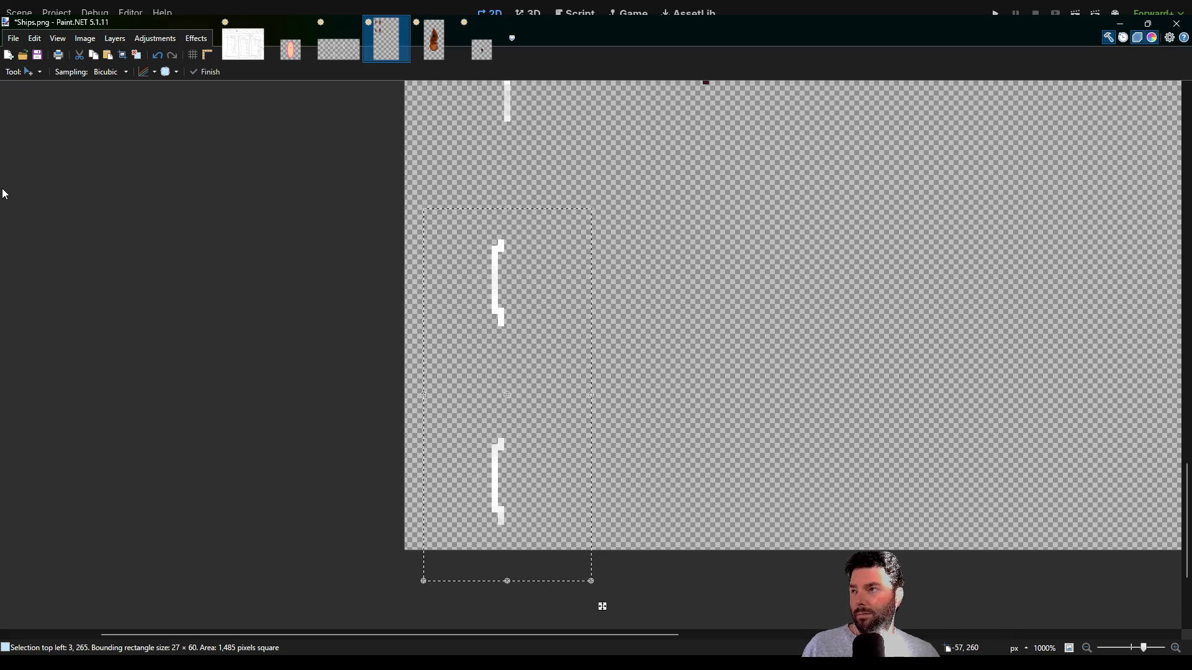
{"action": "key", "text": "f"}
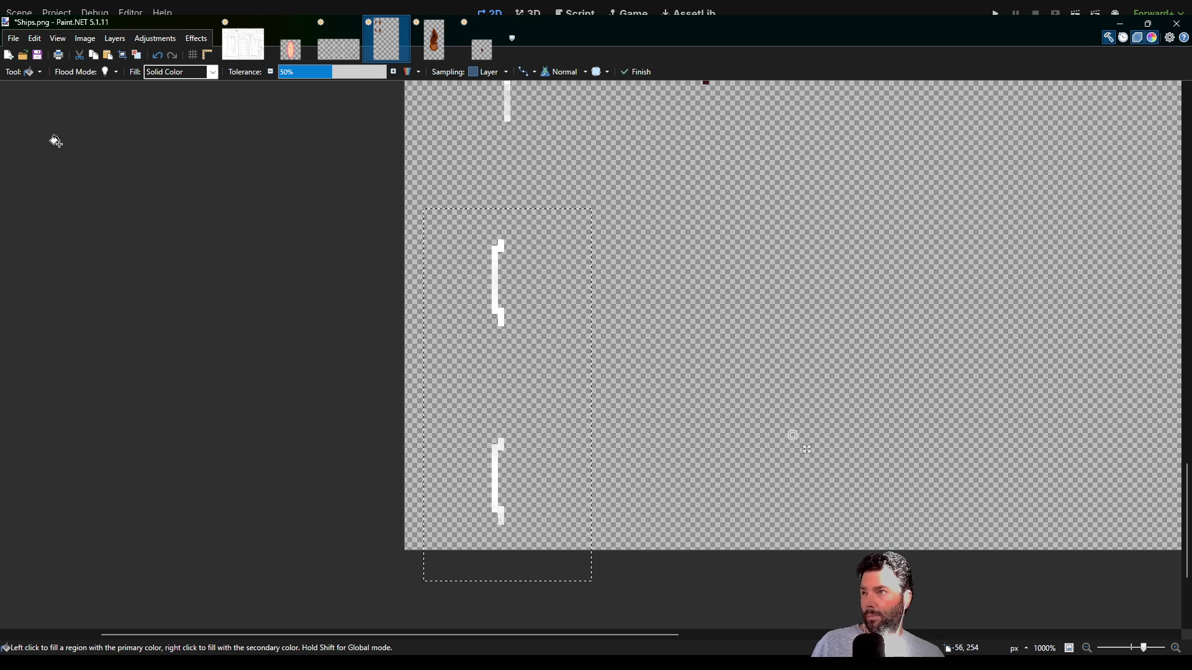
{"action": "key", "text": "s"}
{"action": "left_click", "coordinate": [401, 275]}
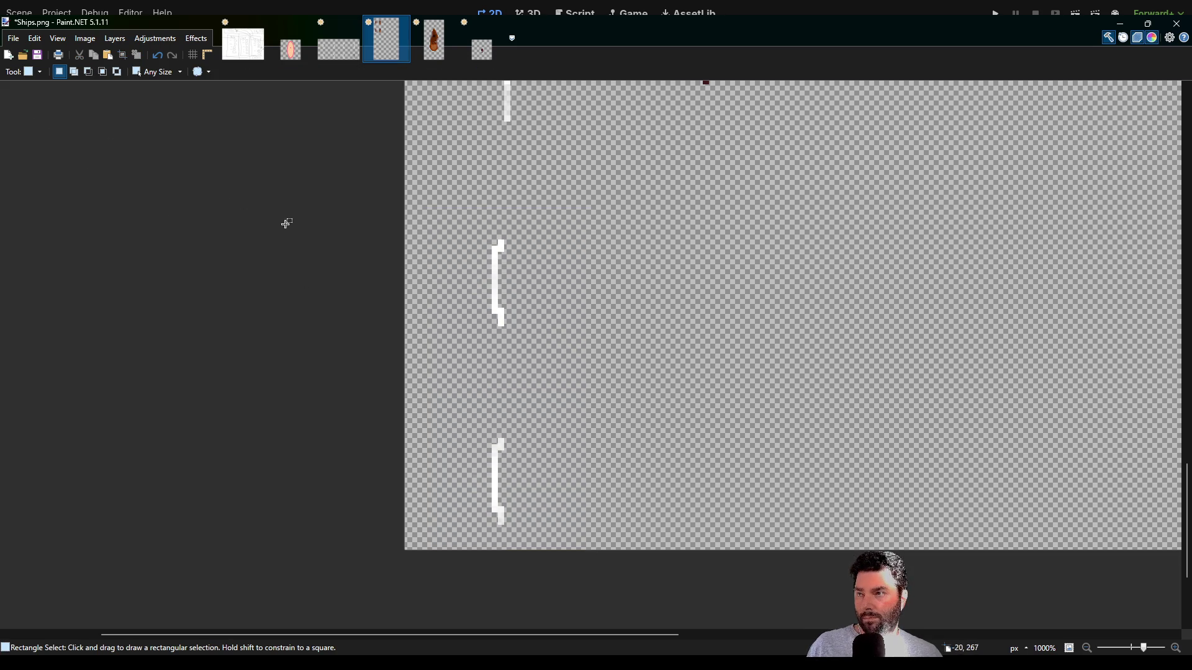
{"action": "key", "text": "f"}
{"action": "left_click", "coordinate": [708, 363]}
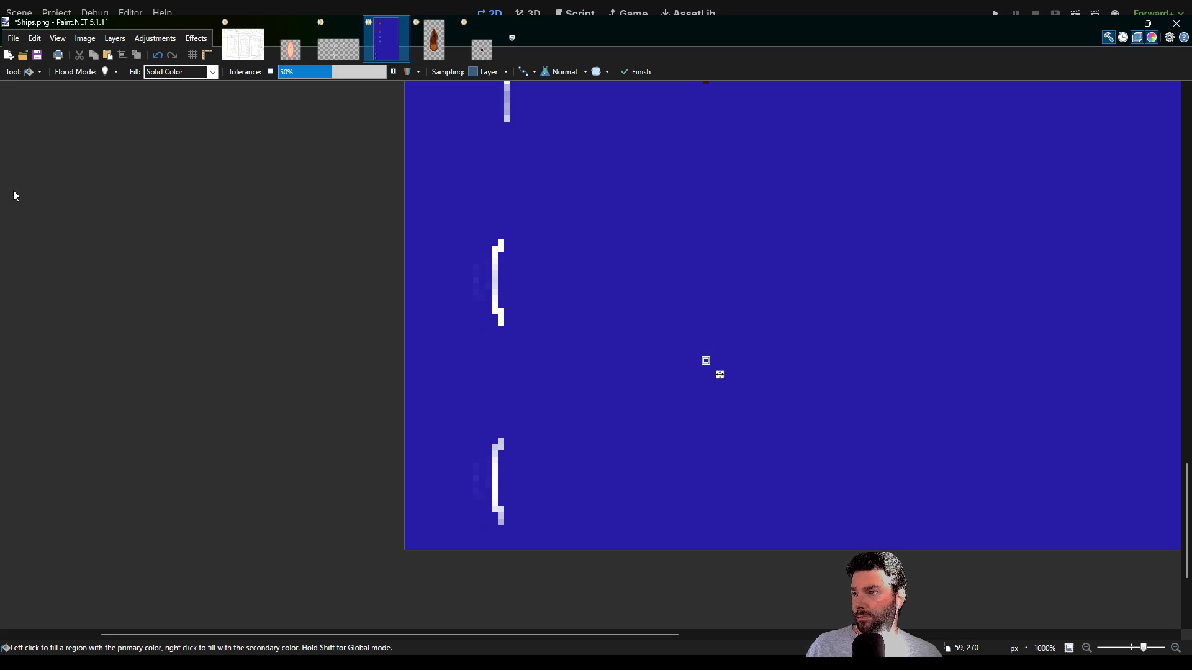
{"action": "key", "text": "e"}
{"action": "scroll", "coordinate": [452, 389], "scroll_direction": "up", "scroll_amount": 5}
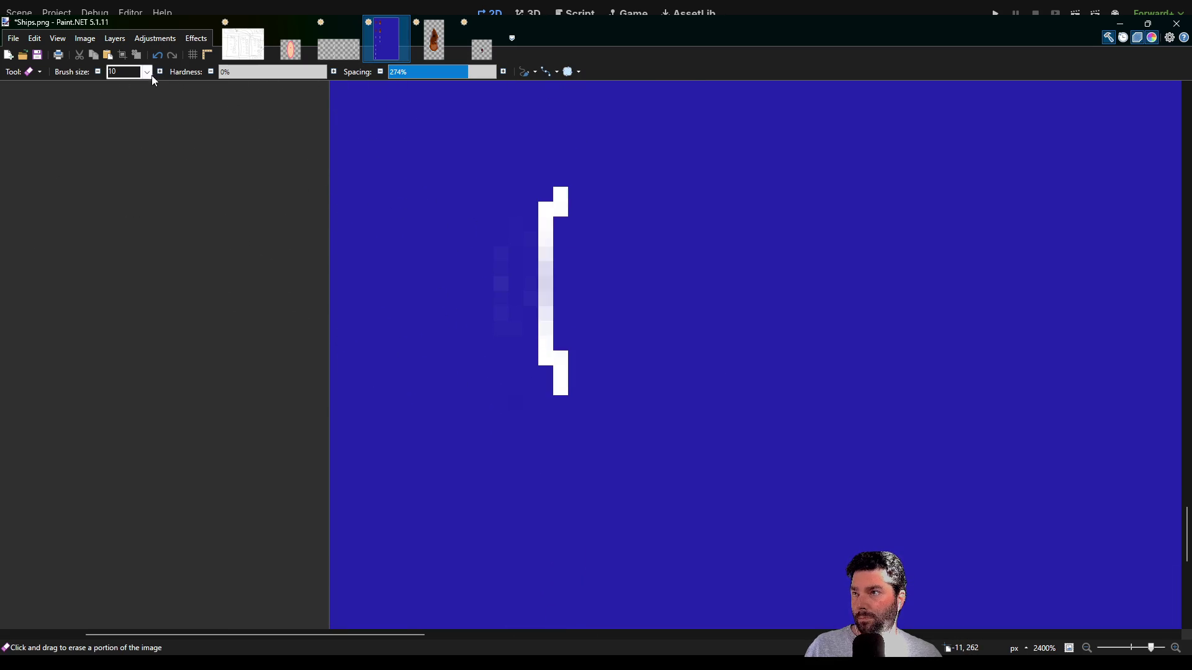
- Set the eraser to brush size 1 and 100% hardness, then zoom in on the sail frames
{"action": "type", "text": "1"}
{"action": "left_click_drag", "start_coordinate": [240, 73], "coordinate": [327, 74]}
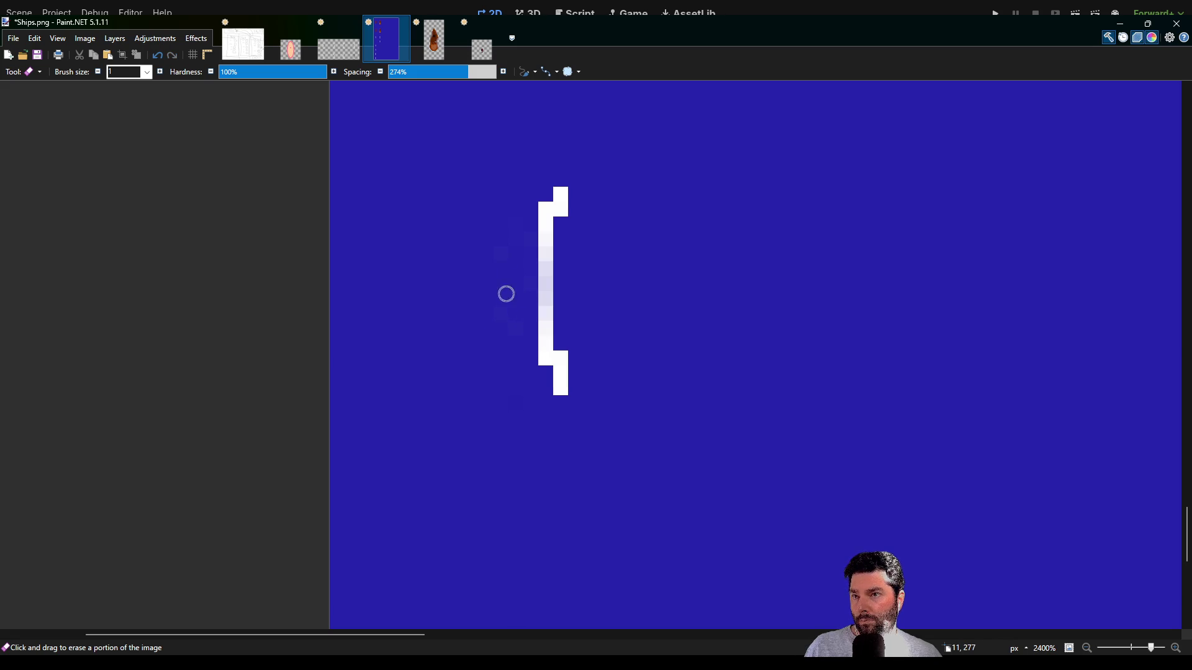
{"action": "scroll", "coordinate": [511, 318], "scroll_direction": "up", "scroll_amount": 5}
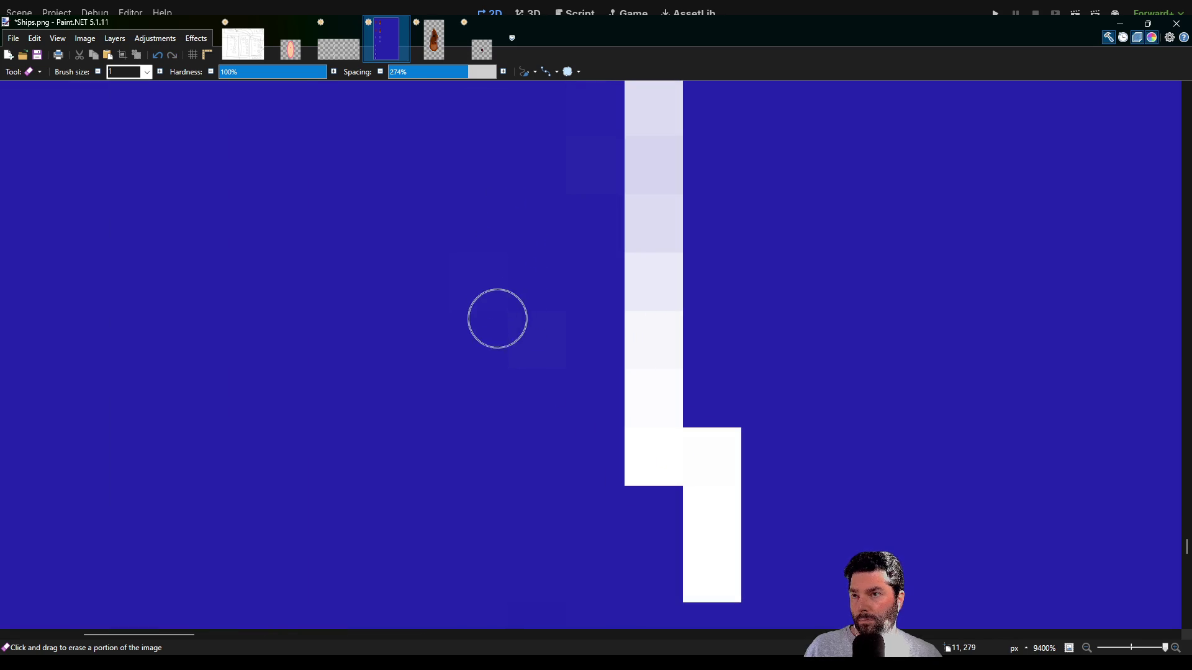
{"action": "scroll", "coordinate": [521, 360], "scroll_direction": "up", "scroll_amount": 3}
{"action": "scroll", "coordinate": [503, 385], "scroll_direction": "down", "scroll_amount": 1}
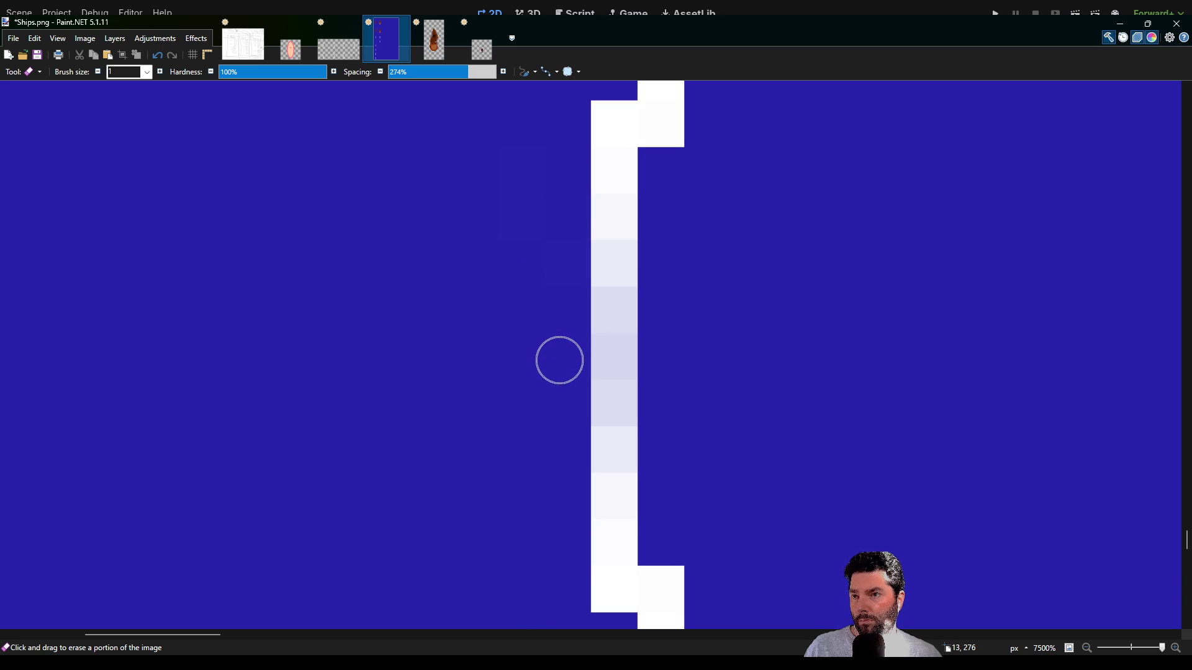
{"action": "scroll", "coordinate": [549, 359], "scroll_direction": "down", "scroll_amount": 3}
{"action": "scroll", "coordinate": [530, 373], "scroll_direction": "down", "scroll_amount": 1}
{"action": "scroll", "coordinate": [493, 450], "scroll_direction": "up", "scroll_amount": 2}
{"action": "scroll", "coordinate": [506, 409], "scroll_direction": "up", "scroll_amount": 2}
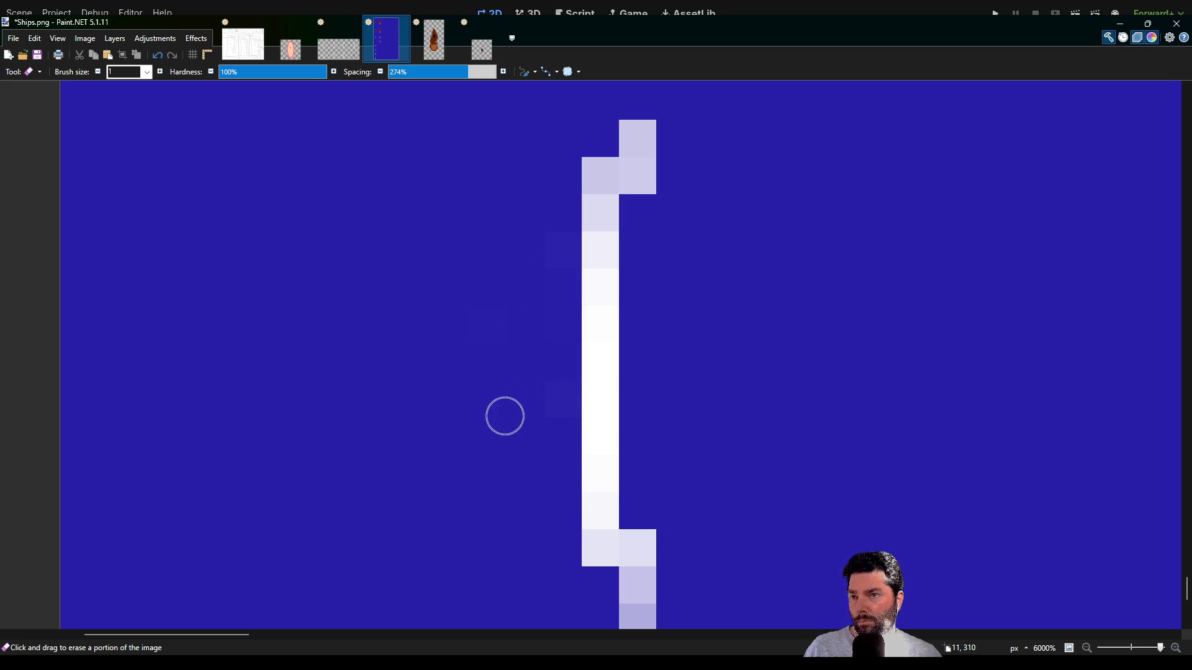
{"action": "scroll", "coordinate": [564, 306], "scroll_direction": "up", "scroll_amount": 3}
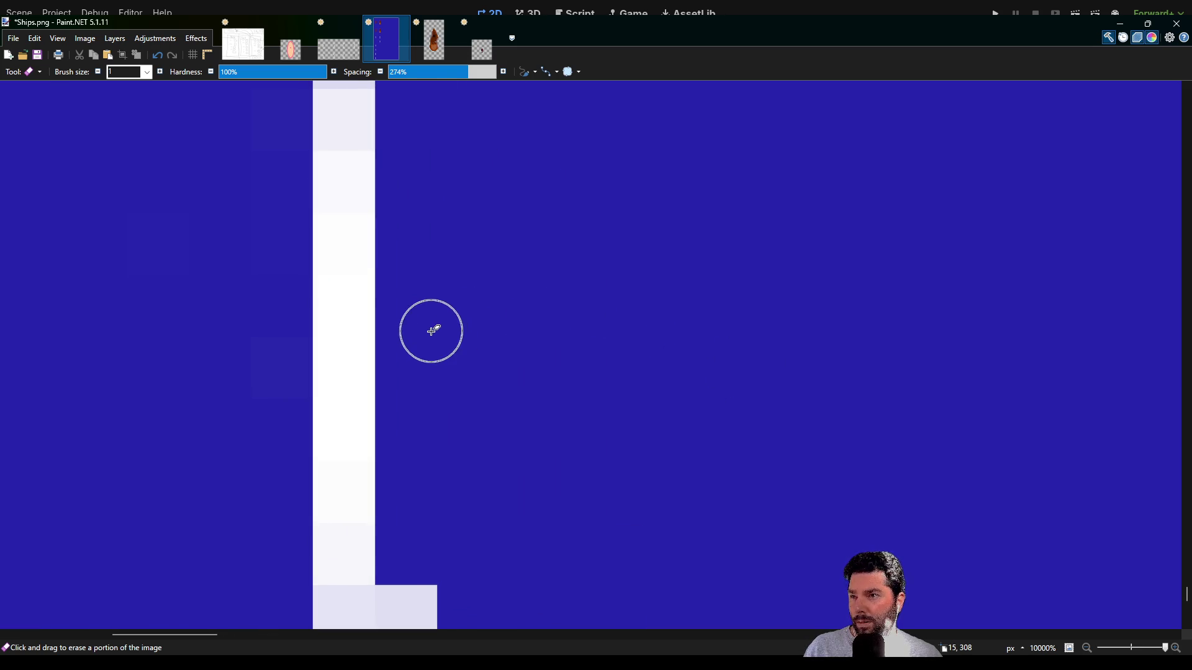
- Check each sail frame closely for stray pixels, then undo the temporary blue background fill
{"action": "scroll", "coordinate": [454, 450], "scroll_direction": "down", "scroll_amount": 8}
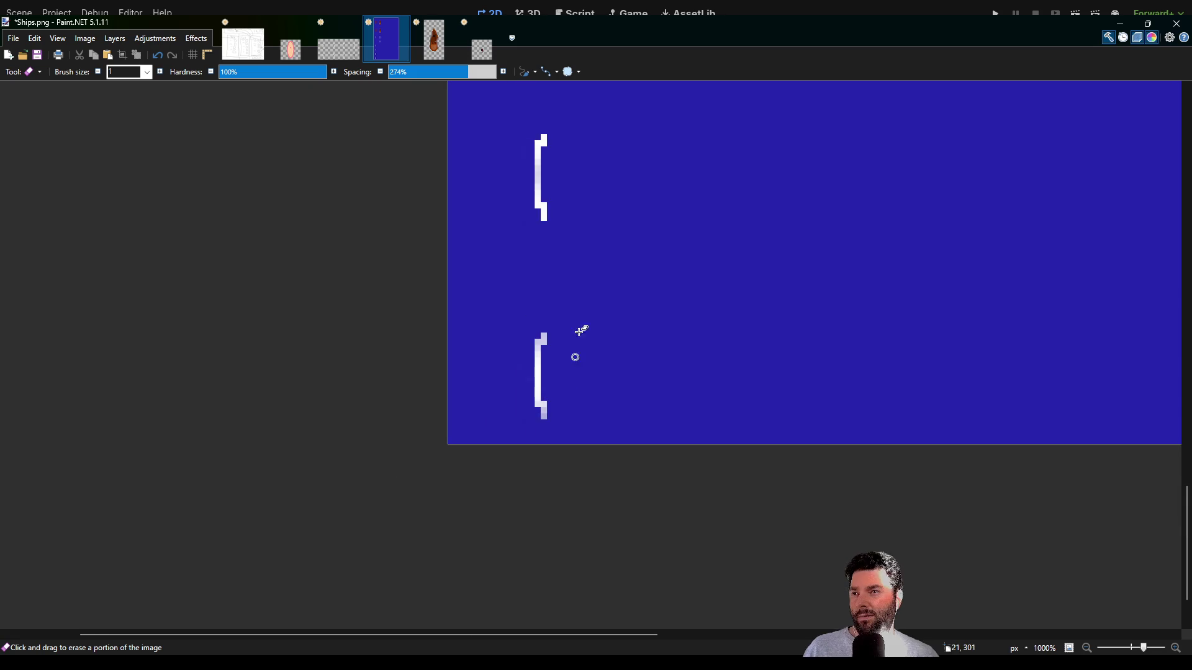
{"action": "scroll", "coordinate": [547, 329], "scroll_direction": "up", "scroll_amount": 8}
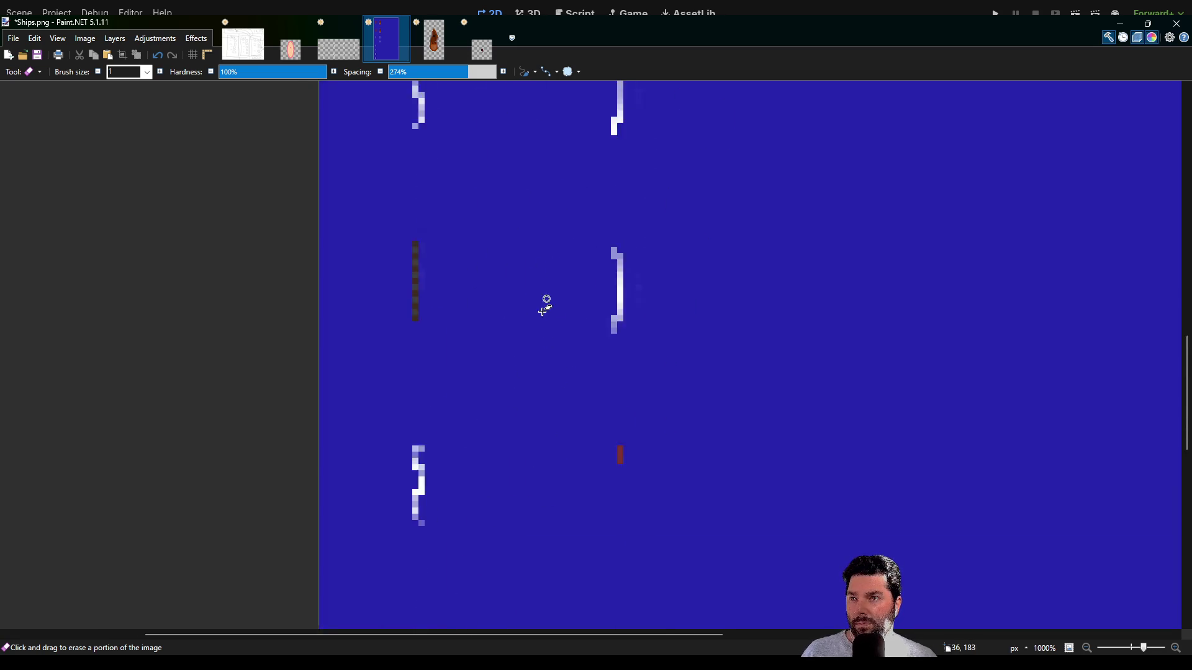
{"action": "scroll", "coordinate": [617, 331], "scroll_direction": "up", "scroll_amount": 2}
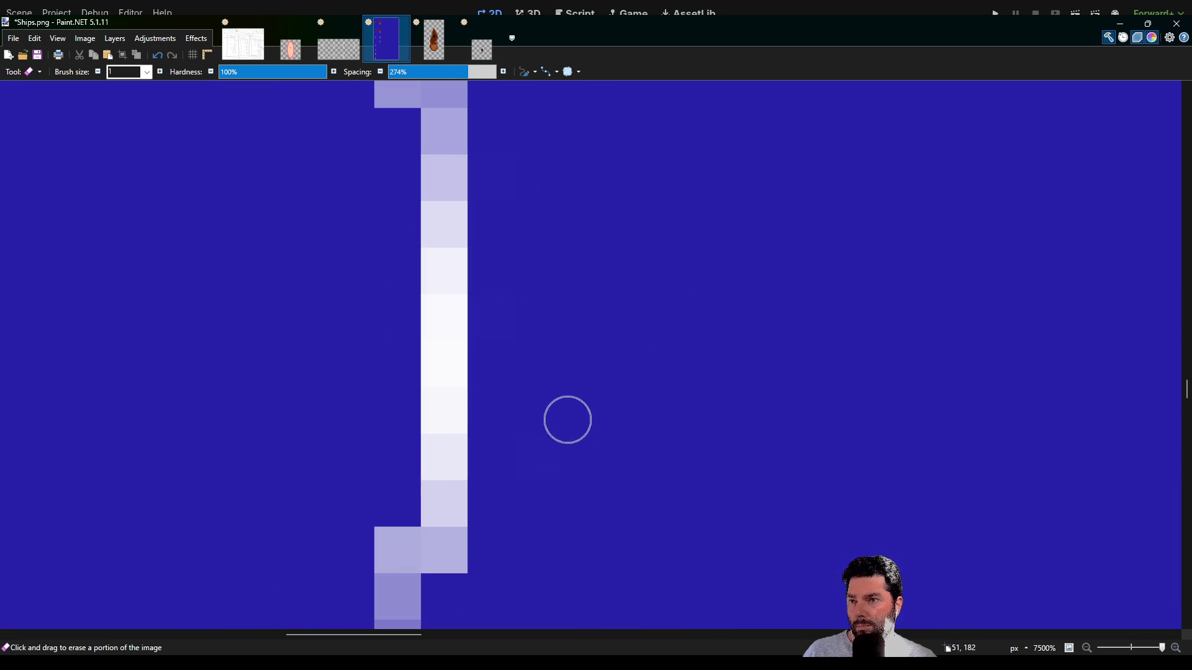
{"action": "scroll", "coordinate": [503, 202], "scroll_direction": "down", "scroll_amount": 4}
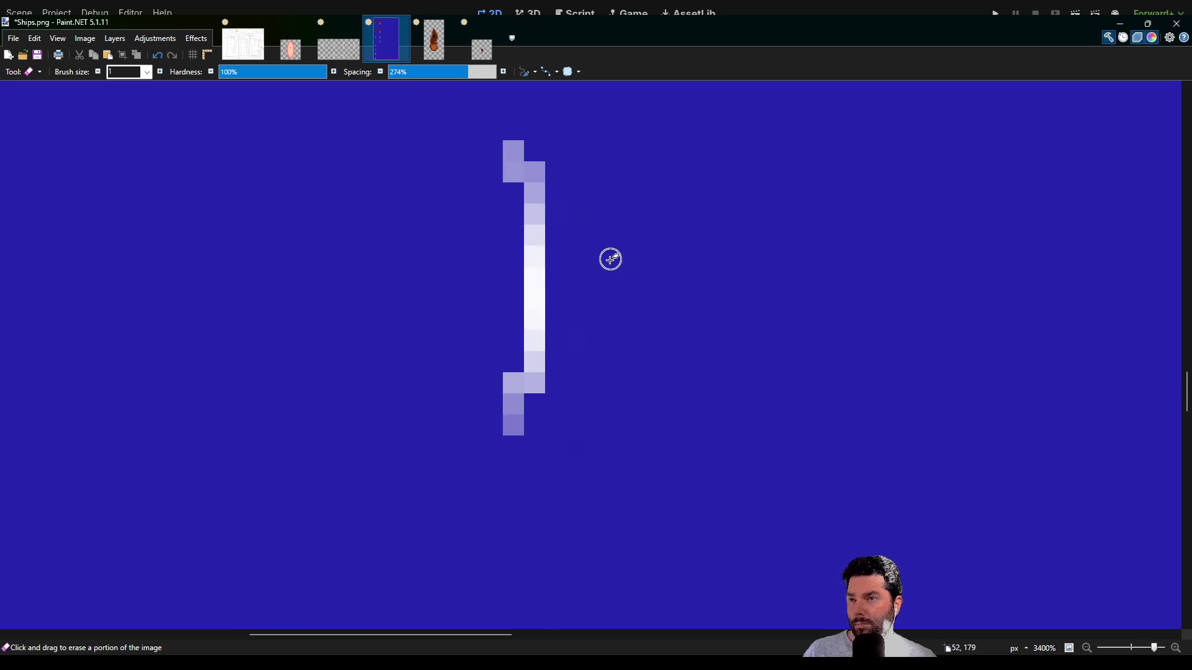
{"action": "scroll", "coordinate": [559, 313], "scroll_direction": "up", "scroll_amount": 5}
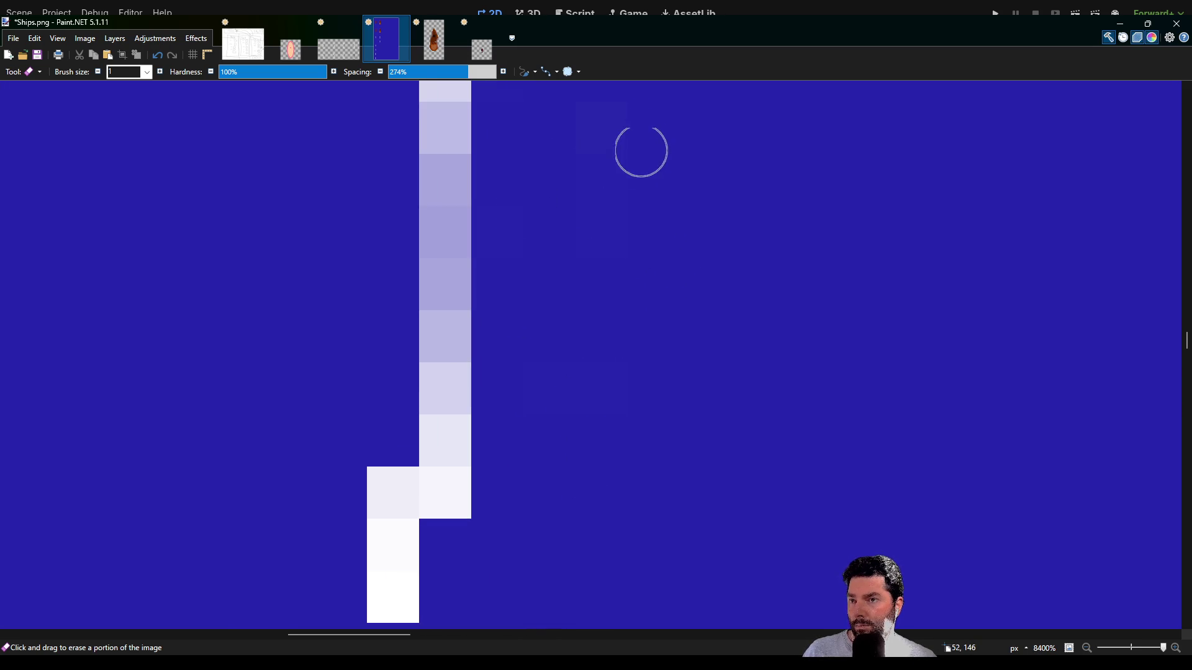
{"action": "scroll", "coordinate": [652, 248], "scroll_direction": "down", "scroll_amount": 3}
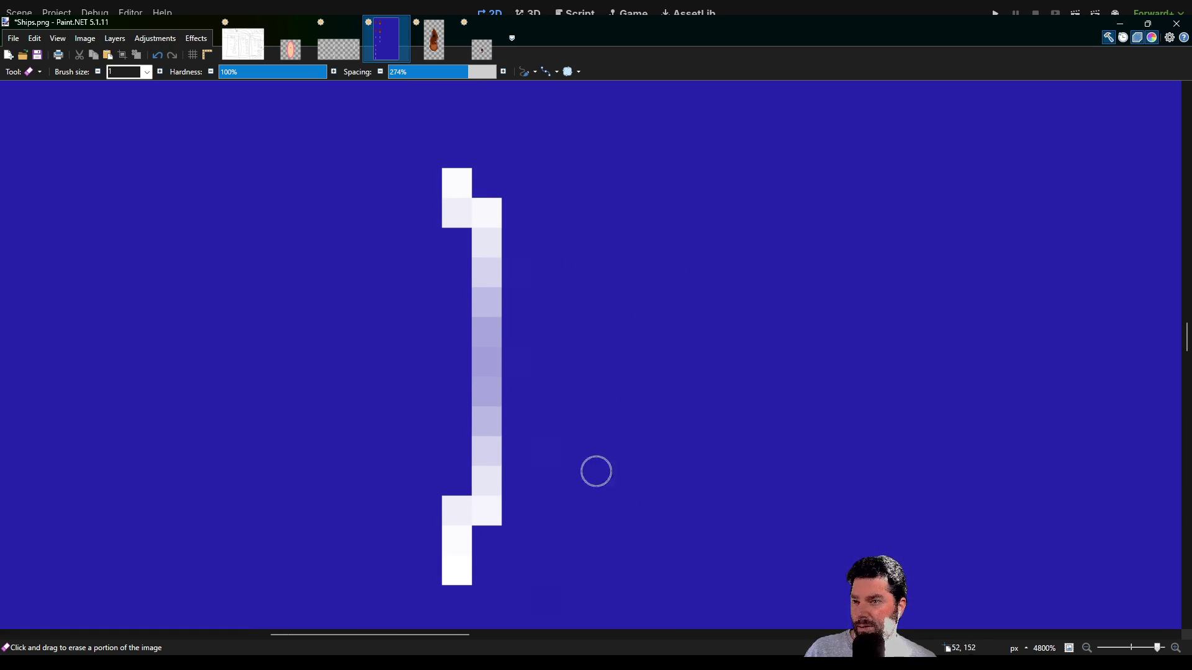
{"action": "scroll", "coordinate": [660, 312], "scroll_direction": "down", "scroll_amount": 5}
{"action": "scroll", "coordinate": [618, 333], "scroll_direction": "down", "scroll_amount": 5}
{"action": "scroll", "coordinate": [537, 287], "scroll_direction": "down", "scroll_amount": 5}
{"action": "scroll", "coordinate": [399, 282], "scroll_direction": "up", "scroll_amount": 5}
{"action": "scroll", "coordinate": [535, 186], "scroll_direction": "down", "scroll_amount": 3}
{"action": "scroll", "coordinate": [542, 337], "scroll_direction": "down", "scroll_amount": 6}
{"action": "scroll", "coordinate": [624, 389], "scroll_direction": "down", "scroll_amount": 5}
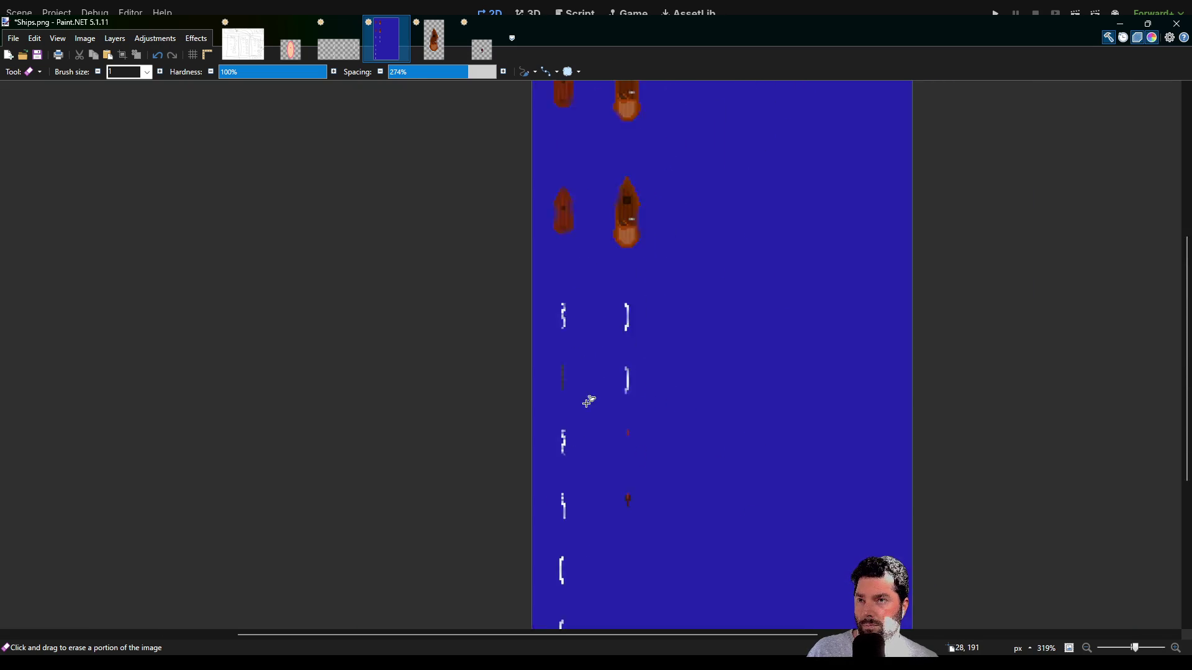
{"action": "scroll", "coordinate": [559, 406], "scroll_direction": "right", "scroll_amount": 2}
{"action": "key", "text": "ctrl+z"}
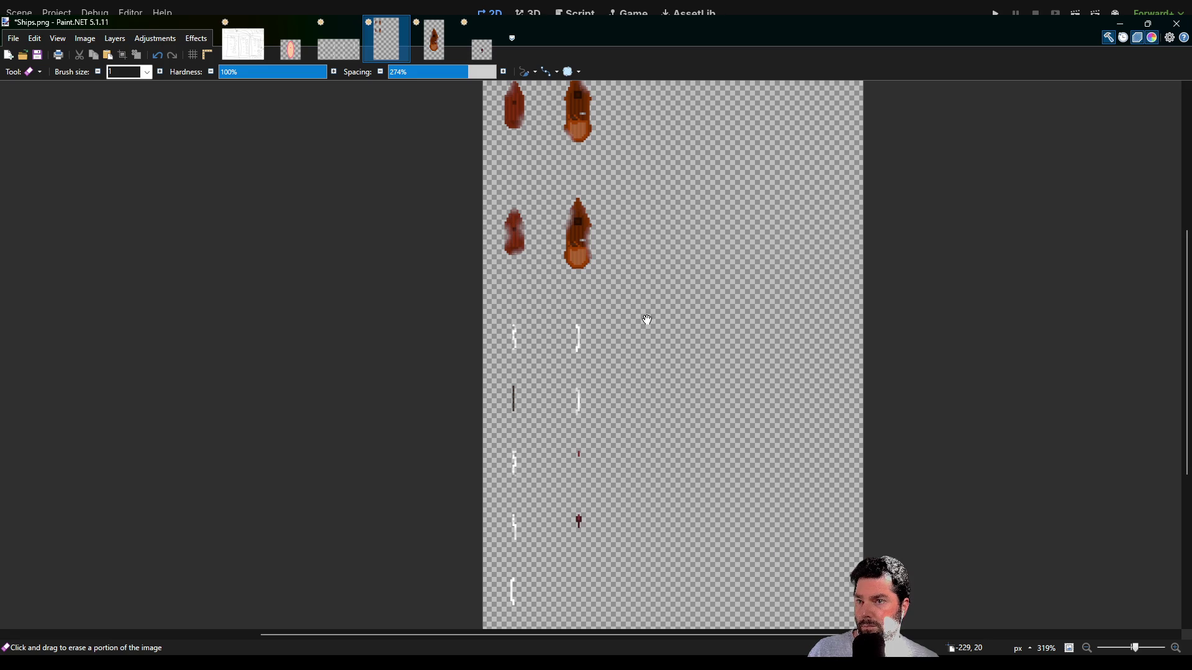
- Save the cleaned Ships.png and return to the Godot editor
{"action": "key", "text": "ctrl+s"}
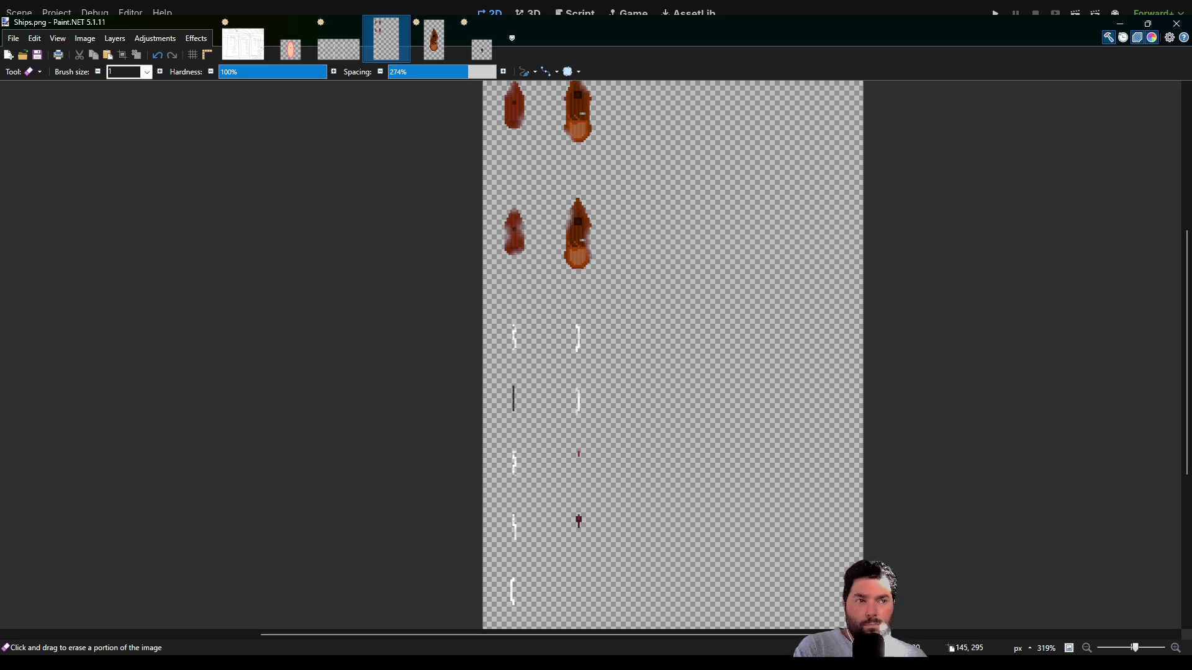
{"action": "key", "text": "alt+Tab"}
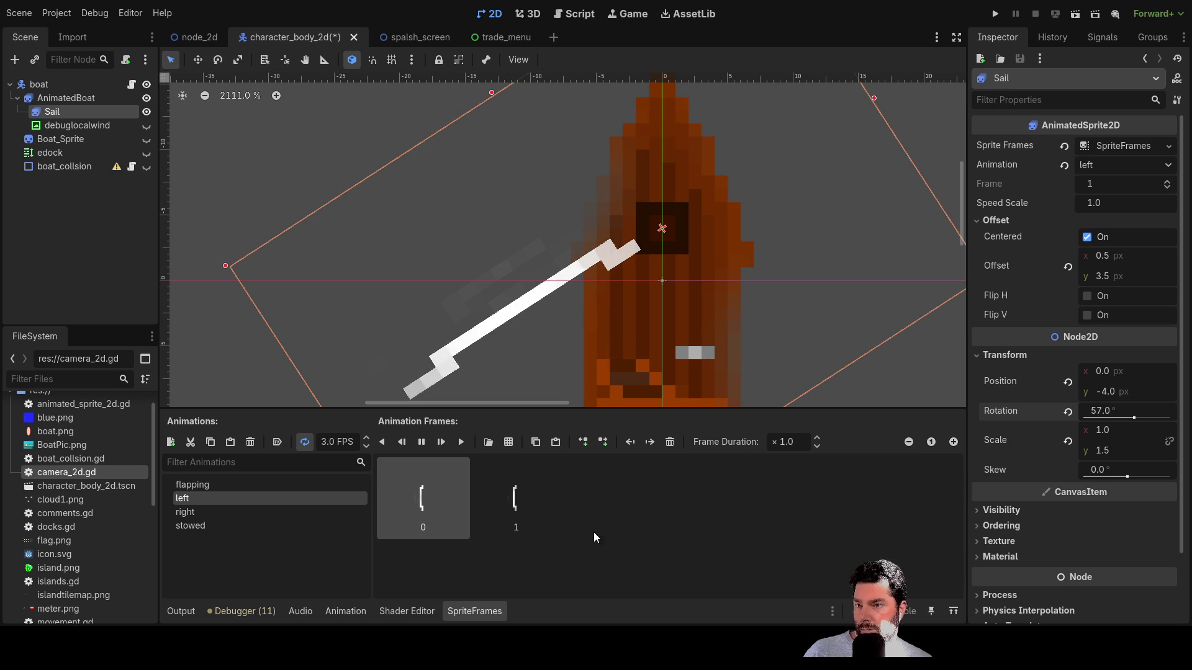
- Delete frame 1 from the Sail's "left" animation
{"action": "key", "text": "Delete"}
{"action": "key", "text": "Delete"}
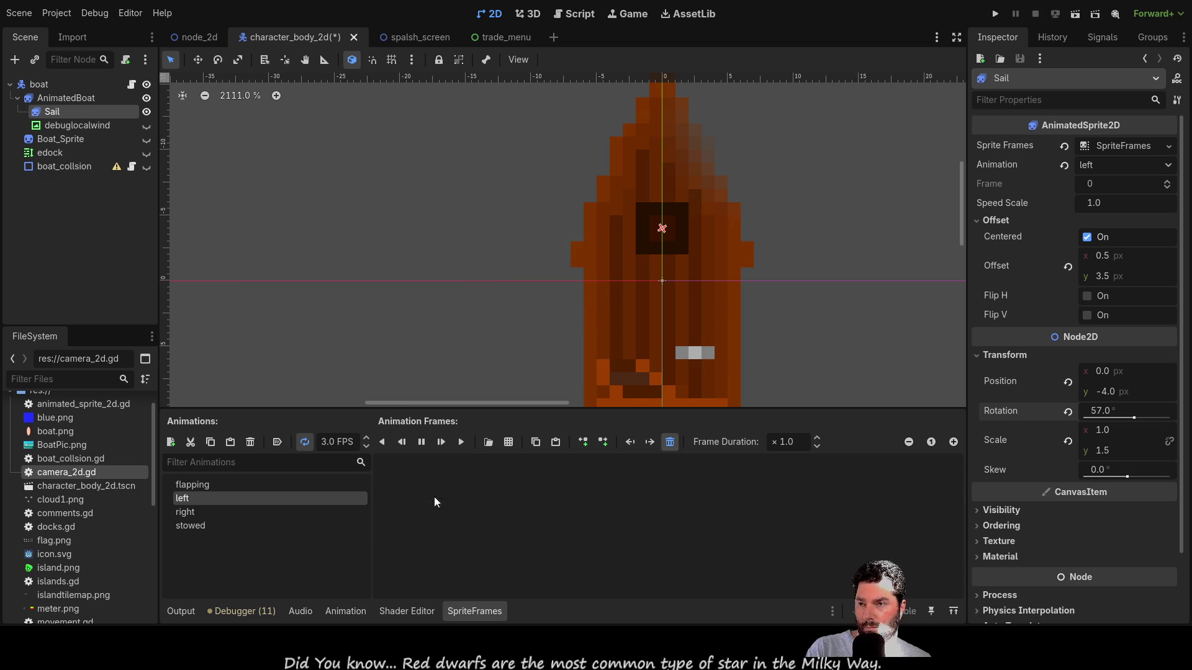
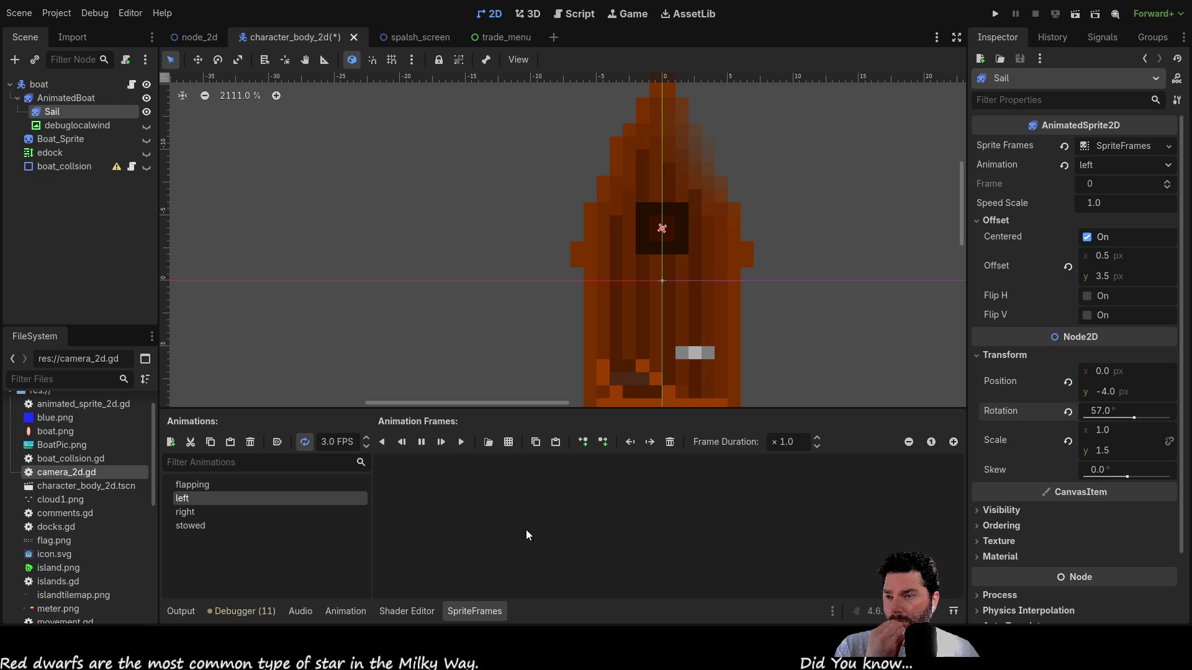
- Inspect the left sail animation's frames, delete two of them, then undo the deletion
{"action": "left_click", "coordinate": [545, 483]}
{"action": "scroll", "coordinate": [586, 389], "scroll_direction": "down", "scroll_amount": 1}
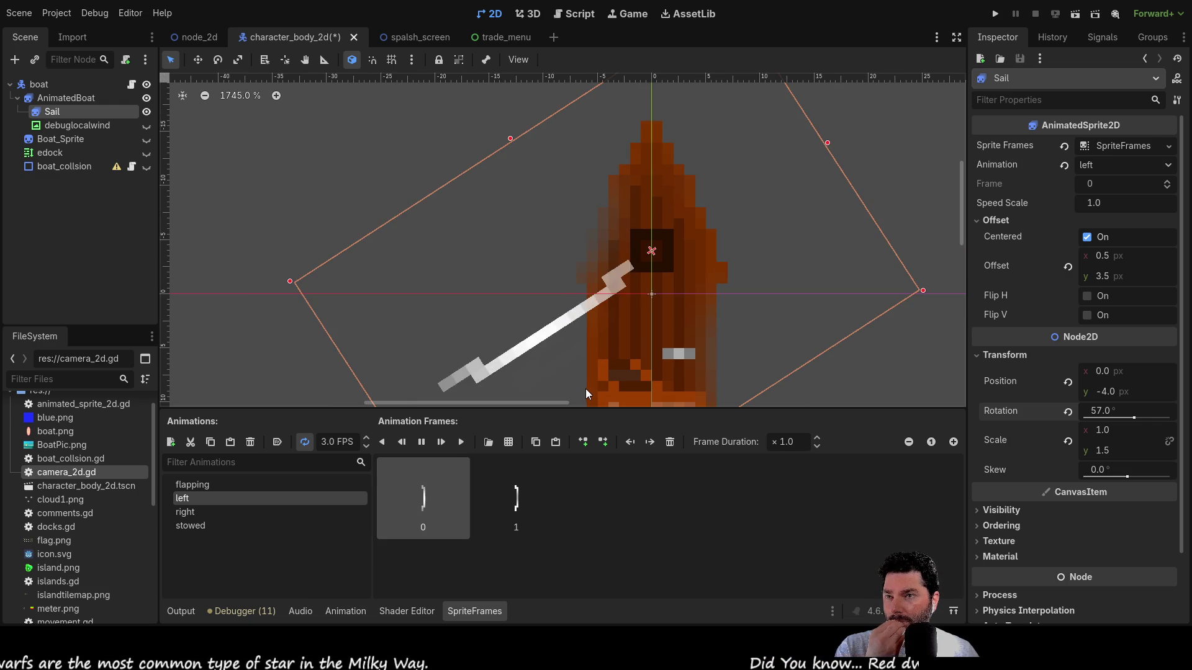
{"action": "scroll", "coordinate": [586, 389], "scroll_direction": "left", "scroll_amount": 5}
{"action": "scroll", "coordinate": [565, 397], "scroll_direction": "down", "scroll_amount": 1}
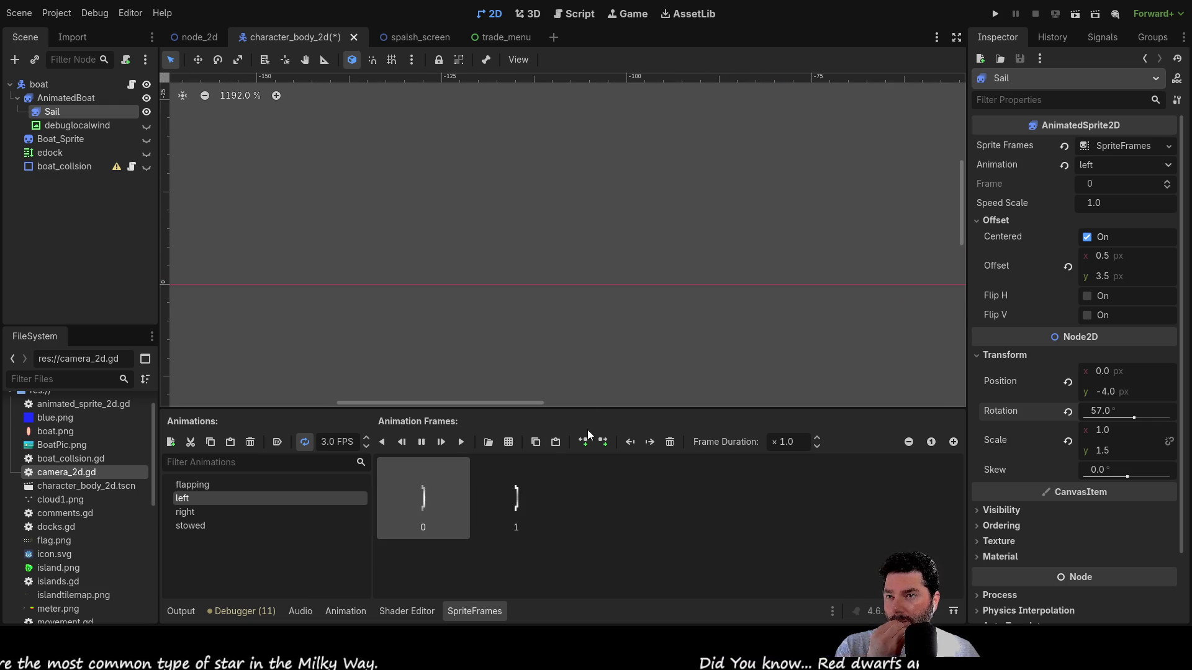
{"action": "scroll", "coordinate": [595, 326], "scroll_direction": "down", "scroll_amount": 12}
{"action": "scroll", "coordinate": [672, 295], "scroll_direction": "right", "scroll_amount": 10}
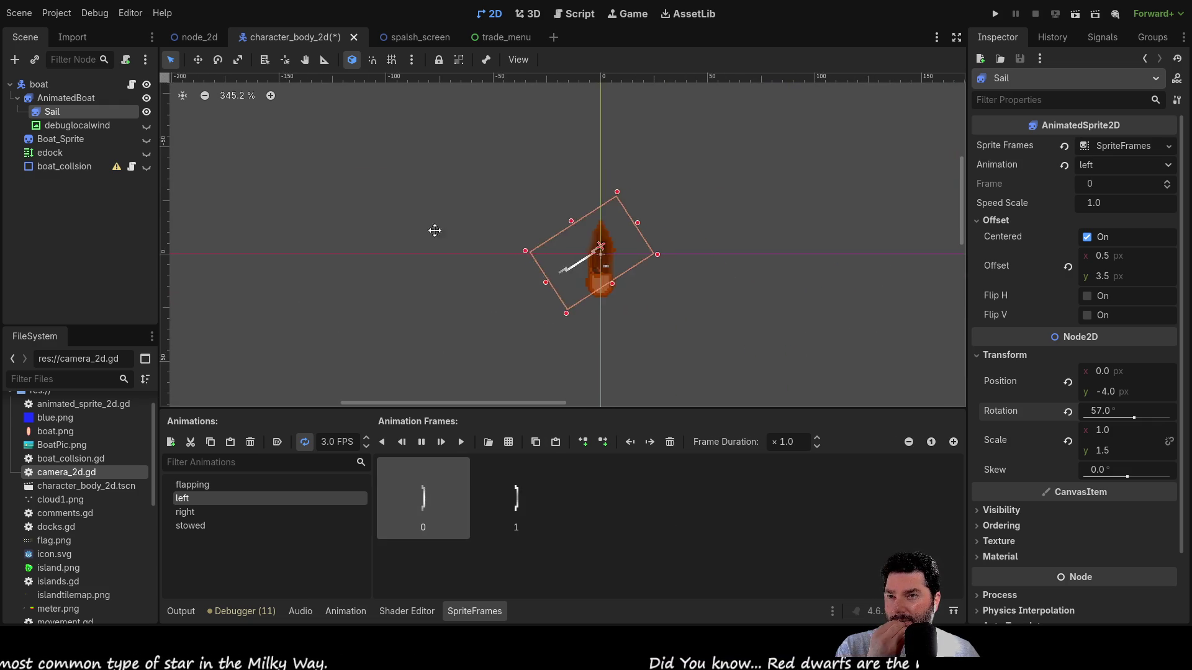
{"action": "scroll", "coordinate": [544, 287], "scroll_direction": "up", "scroll_amount": 9}
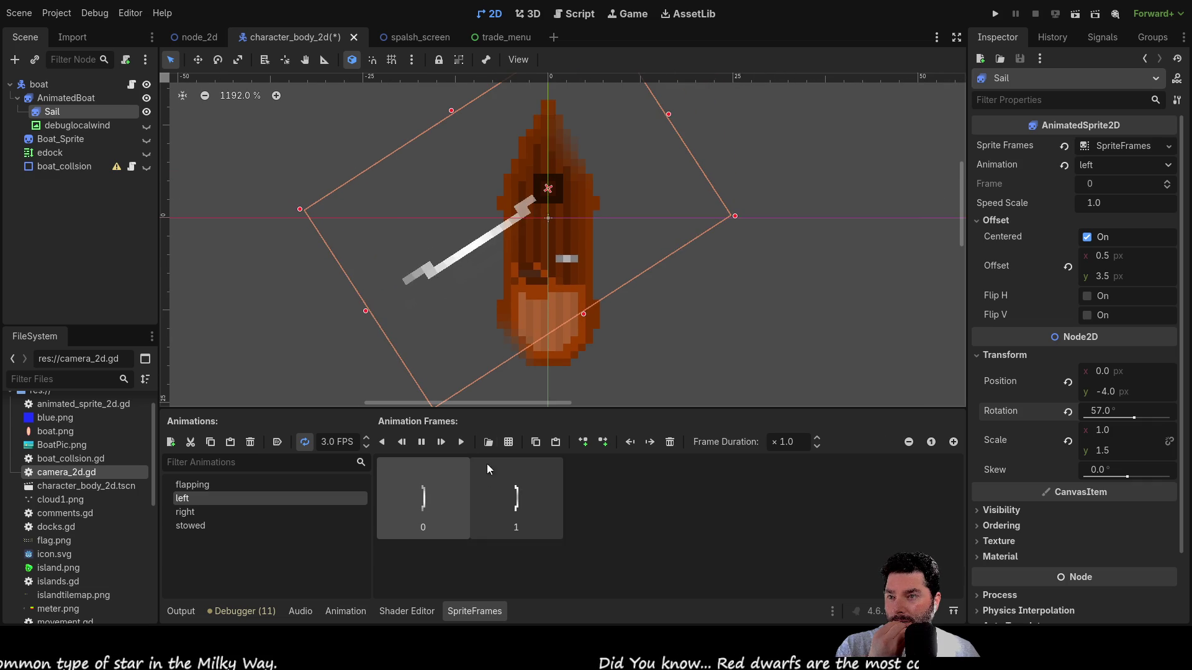
{"action": "left_click", "coordinate": [527, 501]}
{"action": "key", "text": "Delete"}
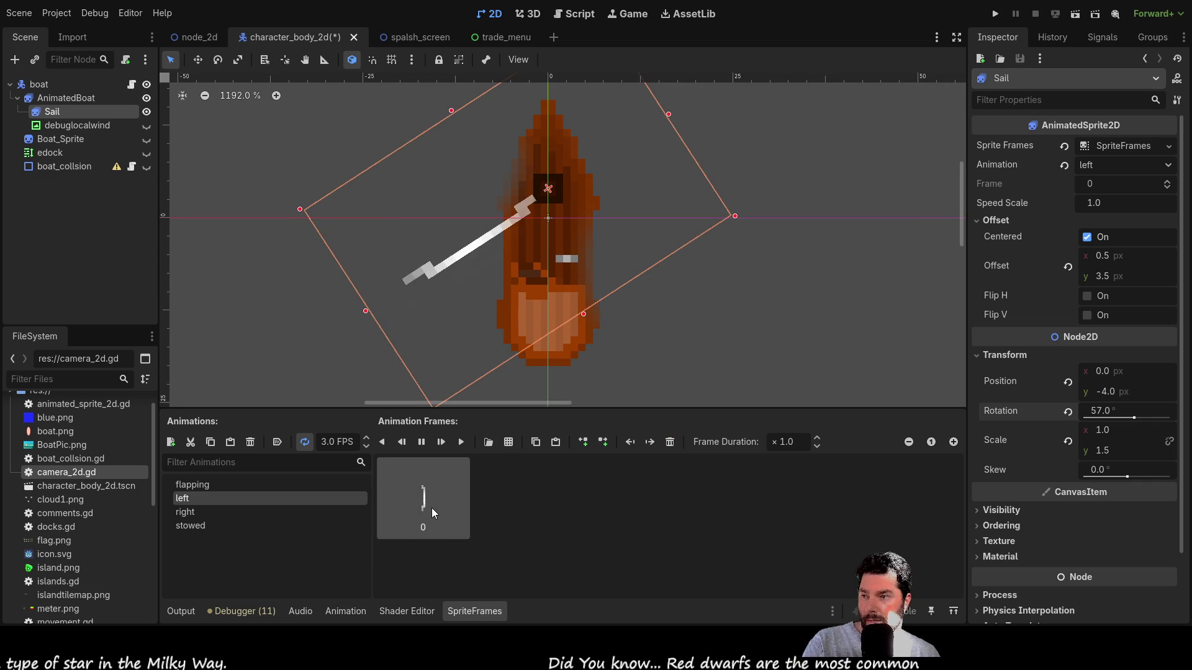
{"action": "key", "text": "Delete"}
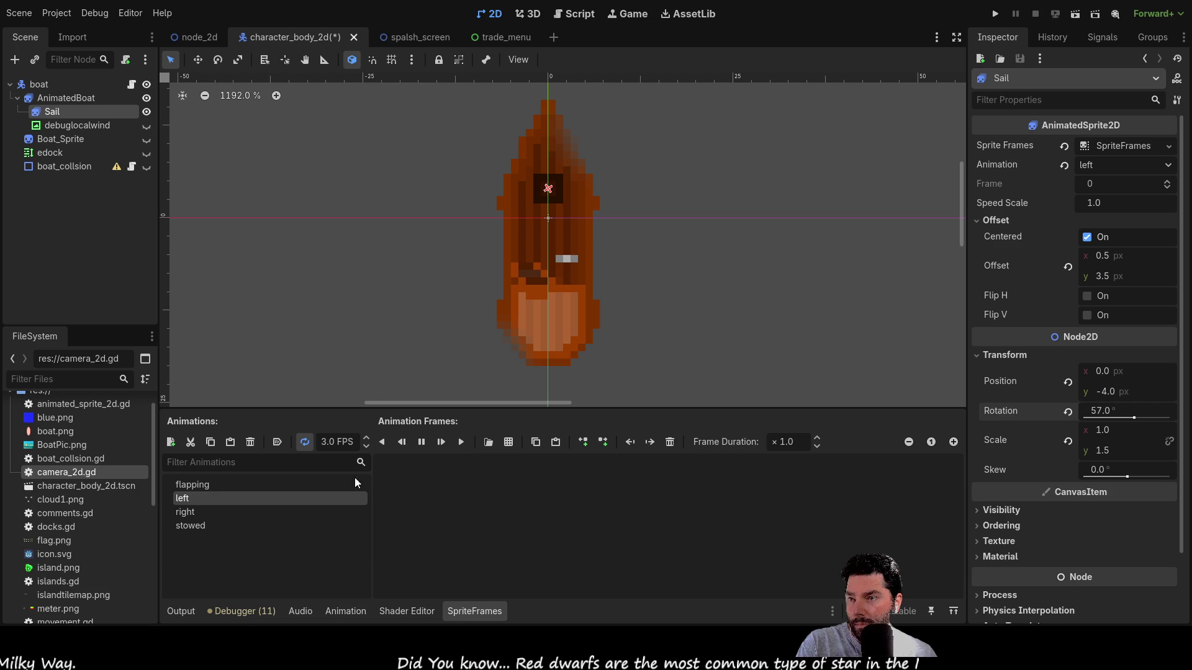
{"action": "key", "text": "ctrl+z"}
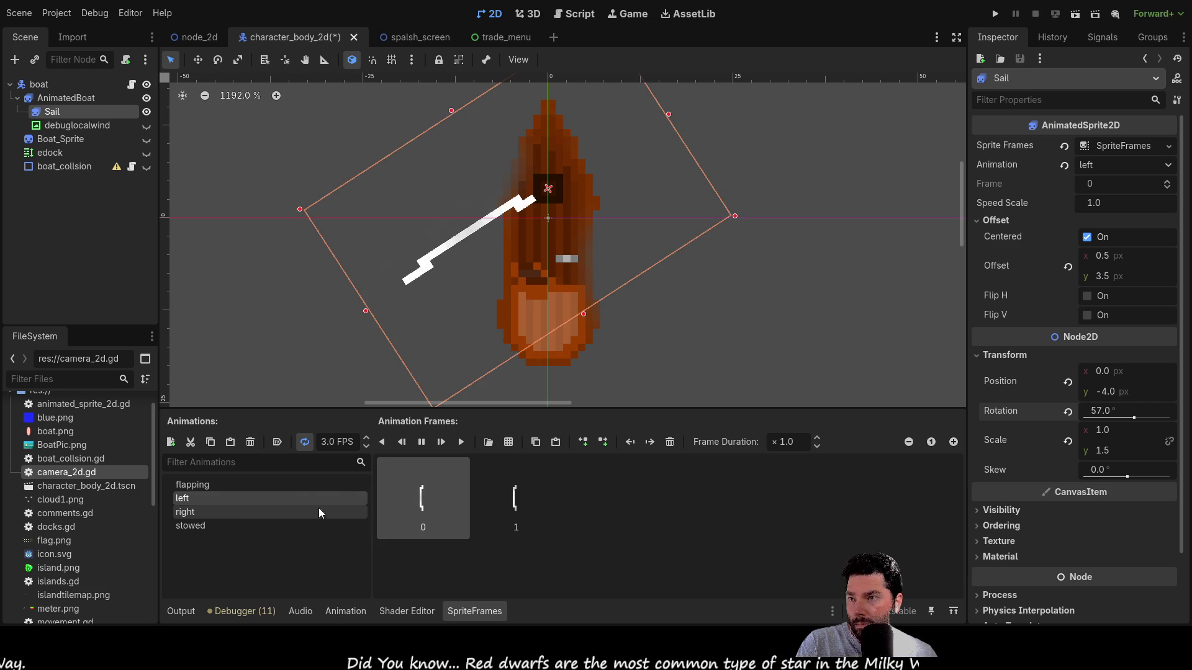
- Zoom in on the sail and preview its right and left animations
{"action": "left_click", "coordinate": [214, 512]}
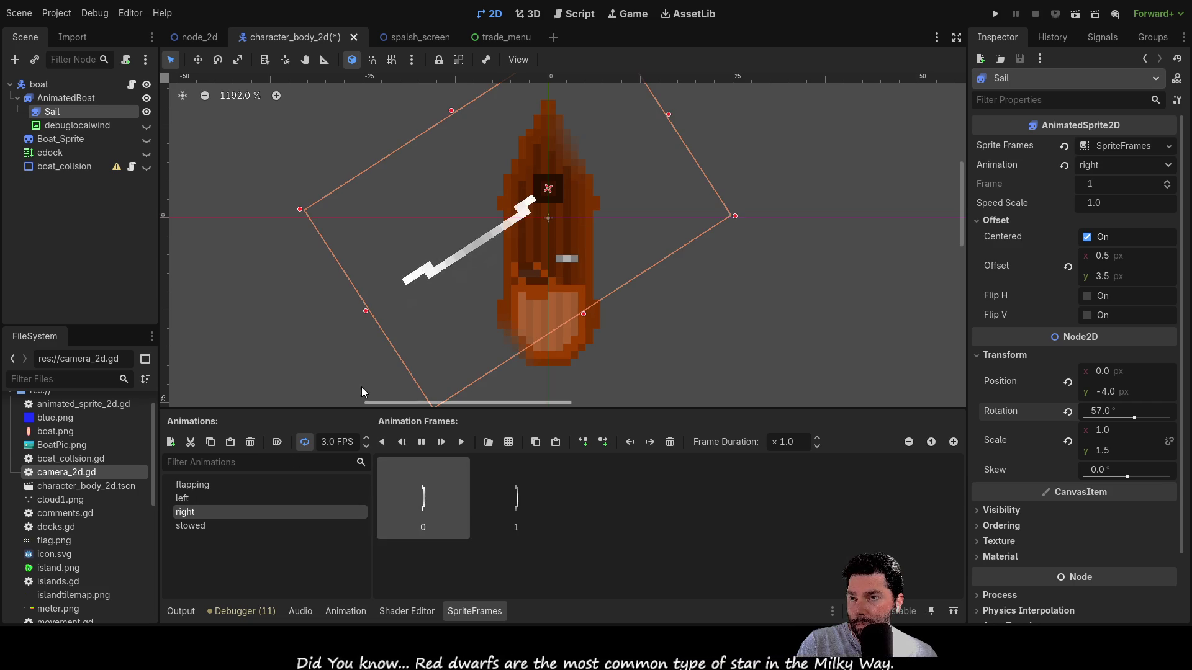
{"action": "scroll", "coordinate": [490, 277], "scroll_direction": "up", "scroll_amount": 3}
{"action": "scroll", "coordinate": [490, 277], "scroll_direction": "up", "scroll_amount": 10}
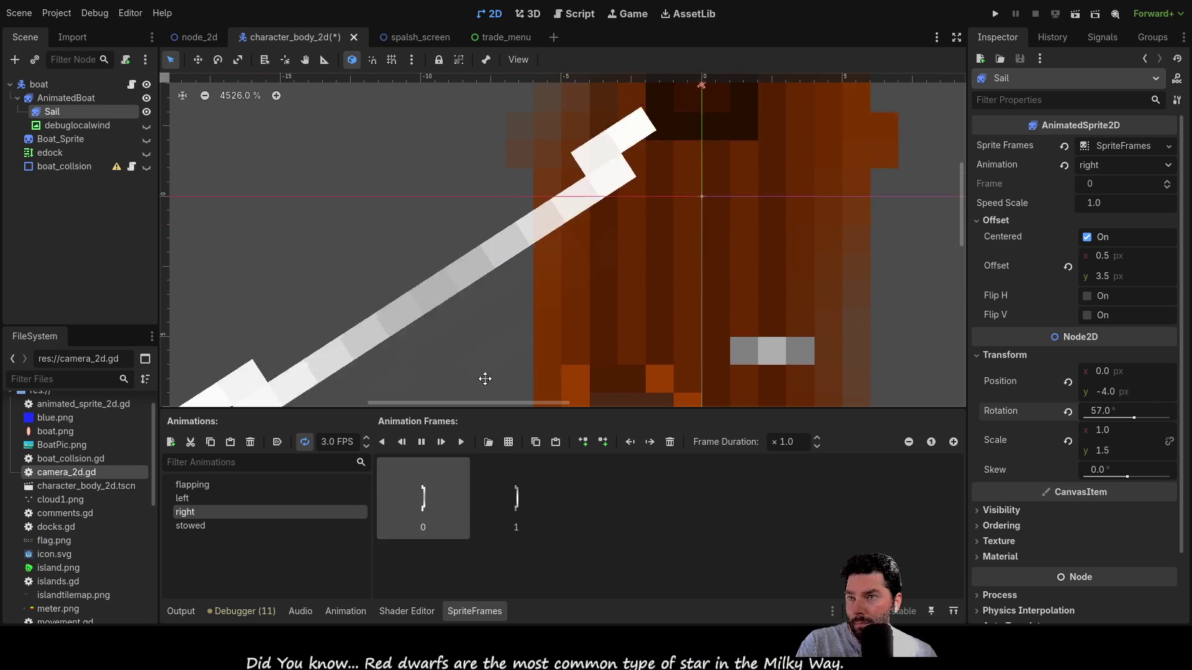
{"action": "left_click_drag", "start_coordinate": [504, 327], "coordinate": [543, 242]}
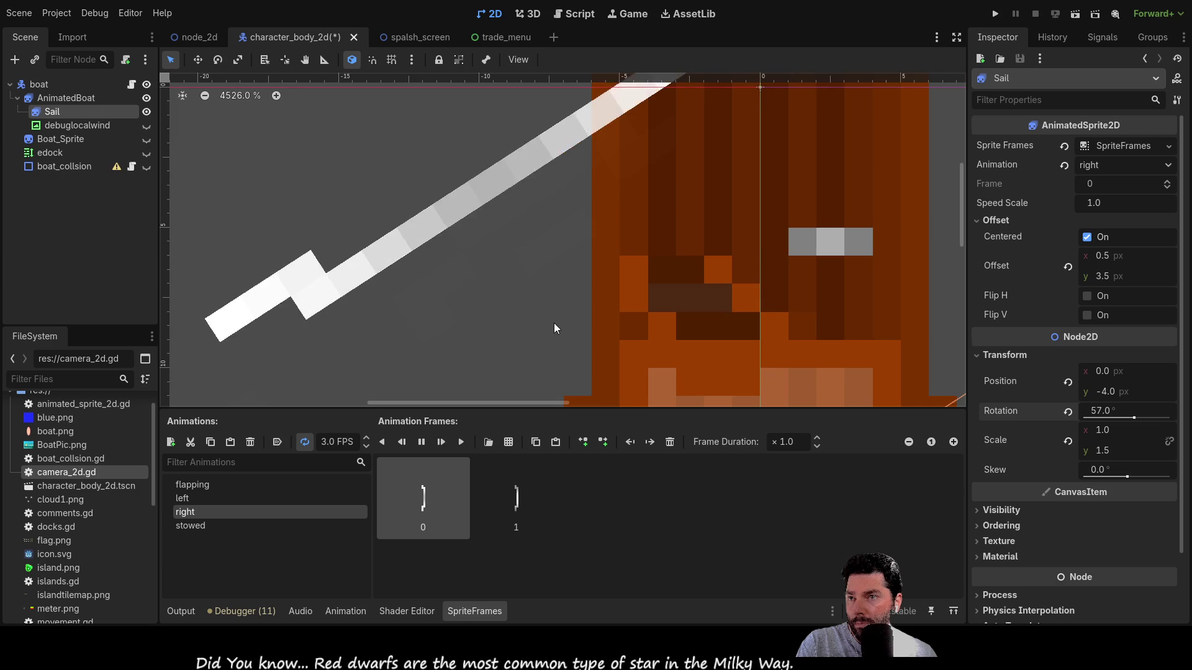
{"action": "scroll", "coordinate": [520, 289], "scroll_direction": "up", "scroll_amount": 3}
{"action": "scroll", "coordinate": [520, 283], "scroll_direction": "down", "scroll_amount": 4}
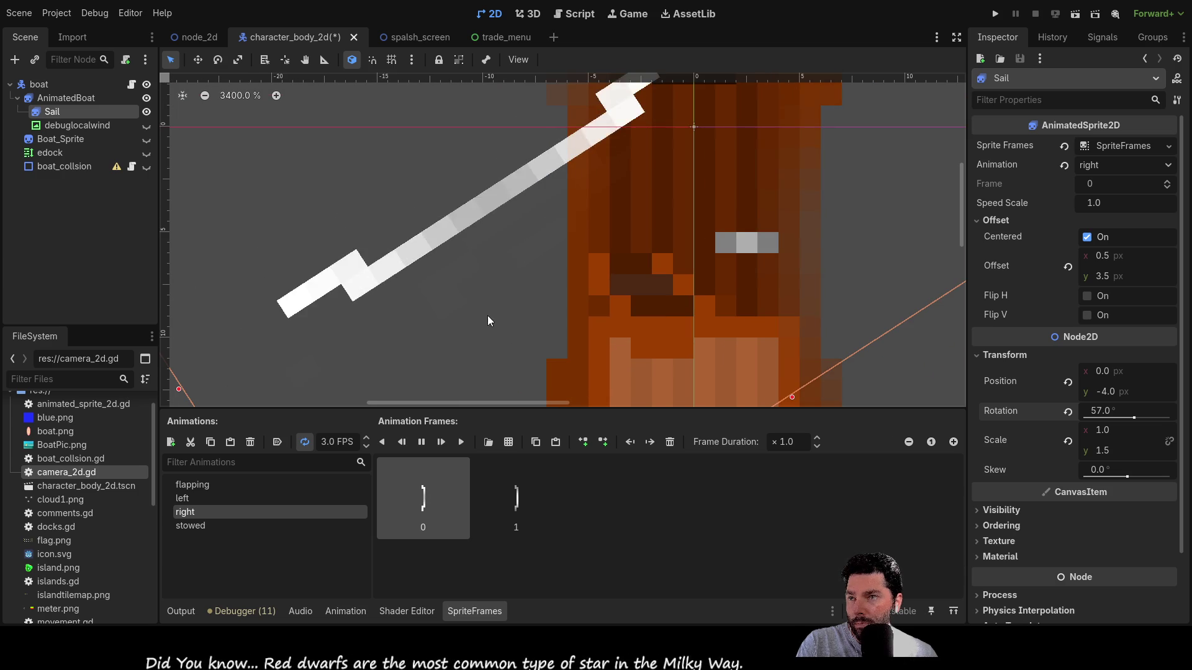
{"action": "scroll", "coordinate": [476, 335], "scroll_direction": "down", "scroll_amount": 2}
{"action": "left_click", "coordinate": [182, 498]}
{"action": "scroll", "coordinate": [489, 359], "scroll_direction": "up", "scroll_amount": 3}
{"action": "scroll", "coordinate": [489, 359], "scroll_direction": "down", "scroll_amount": 1}
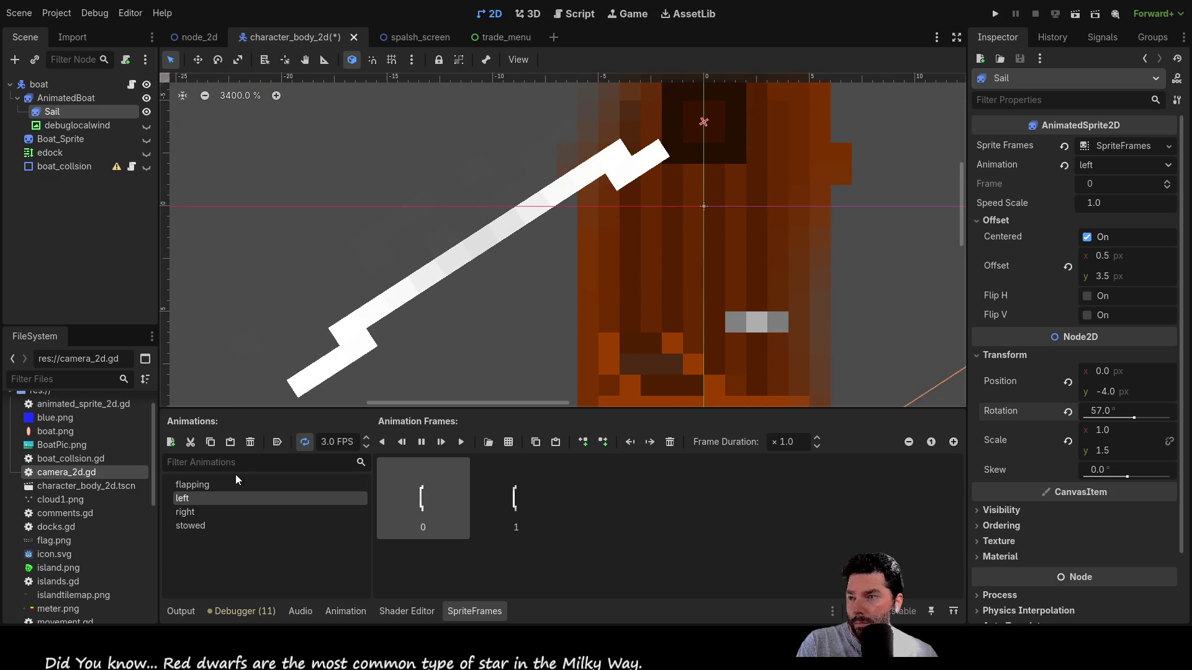
{"action": "left_click", "coordinate": [196, 512]}
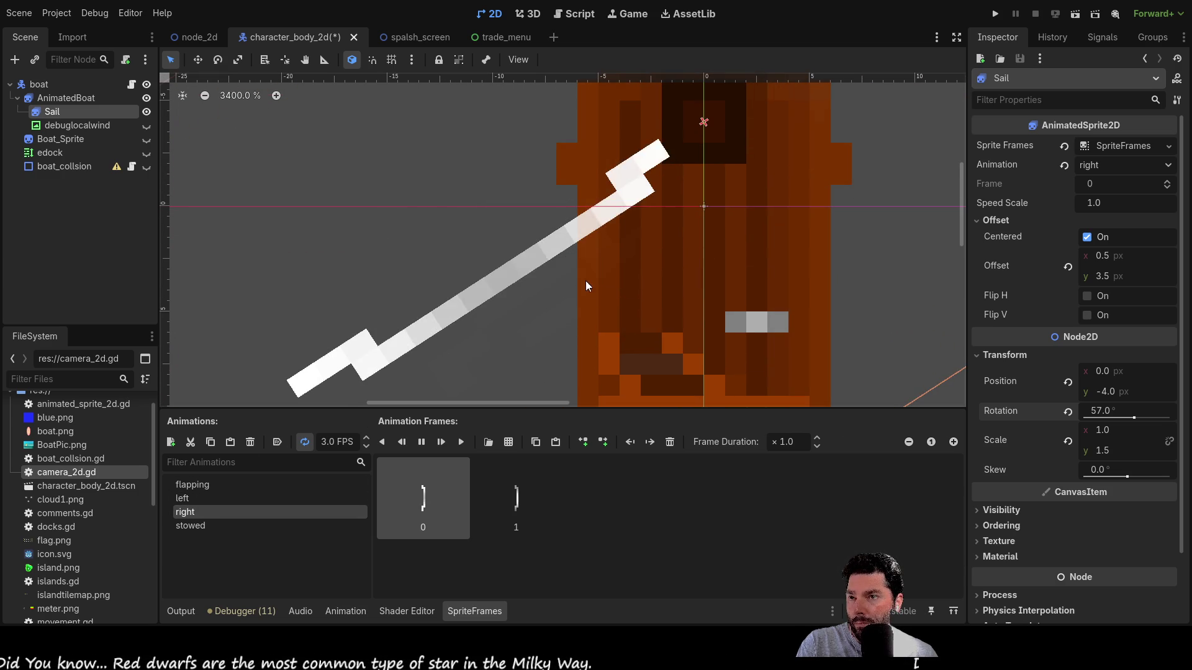
- Preview the stowed, flapping, left and right sail animations on the boat
{"action": "left_click", "coordinate": [206, 525]}
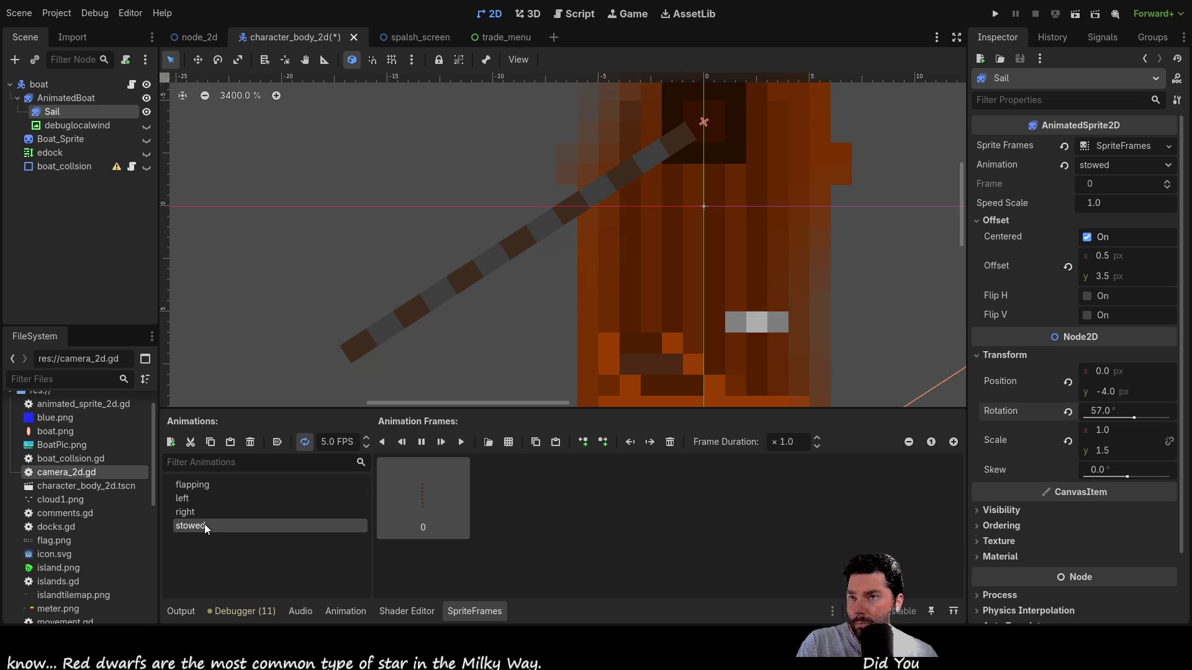
{"action": "left_click", "coordinate": [195, 488]}
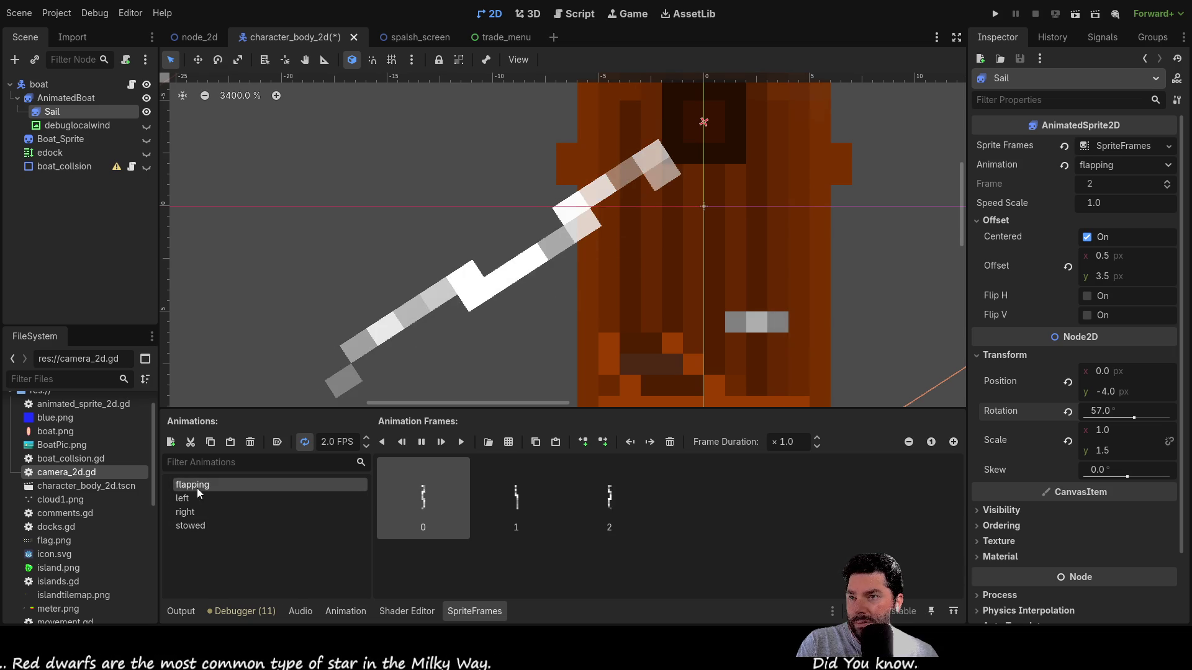
{"action": "left_click", "coordinate": [198, 499]}
{"action": "left_click", "coordinate": [193, 514]}
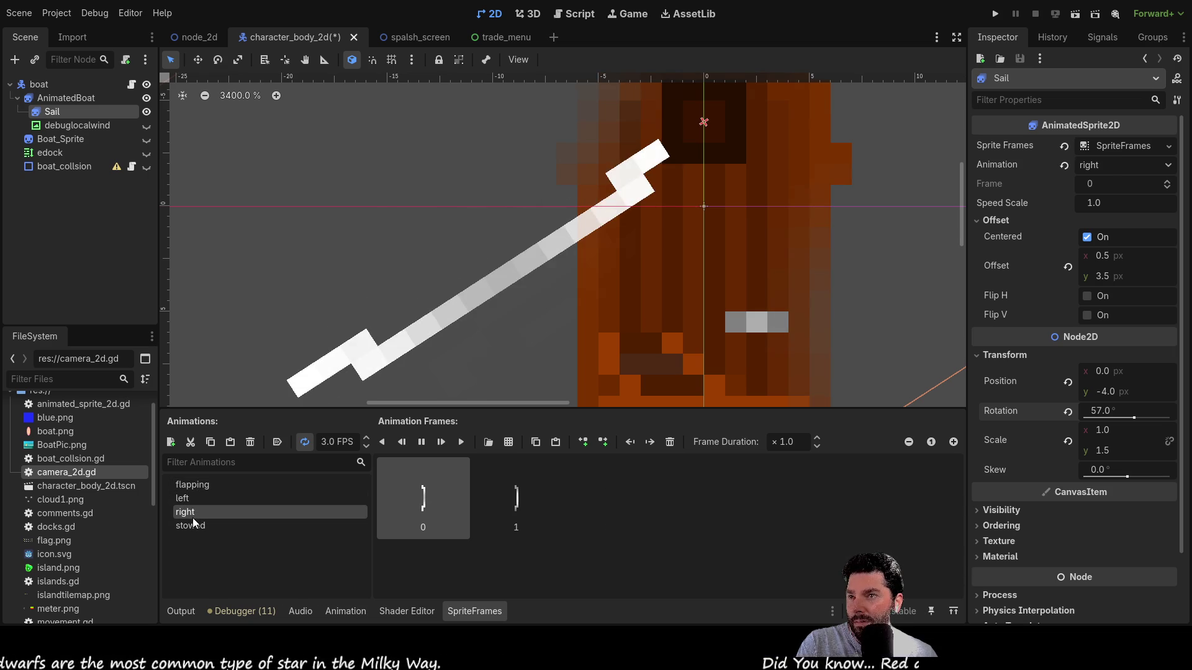
{"action": "scroll", "coordinate": [578, 292], "scroll_direction": "down", "scroll_amount": 5}
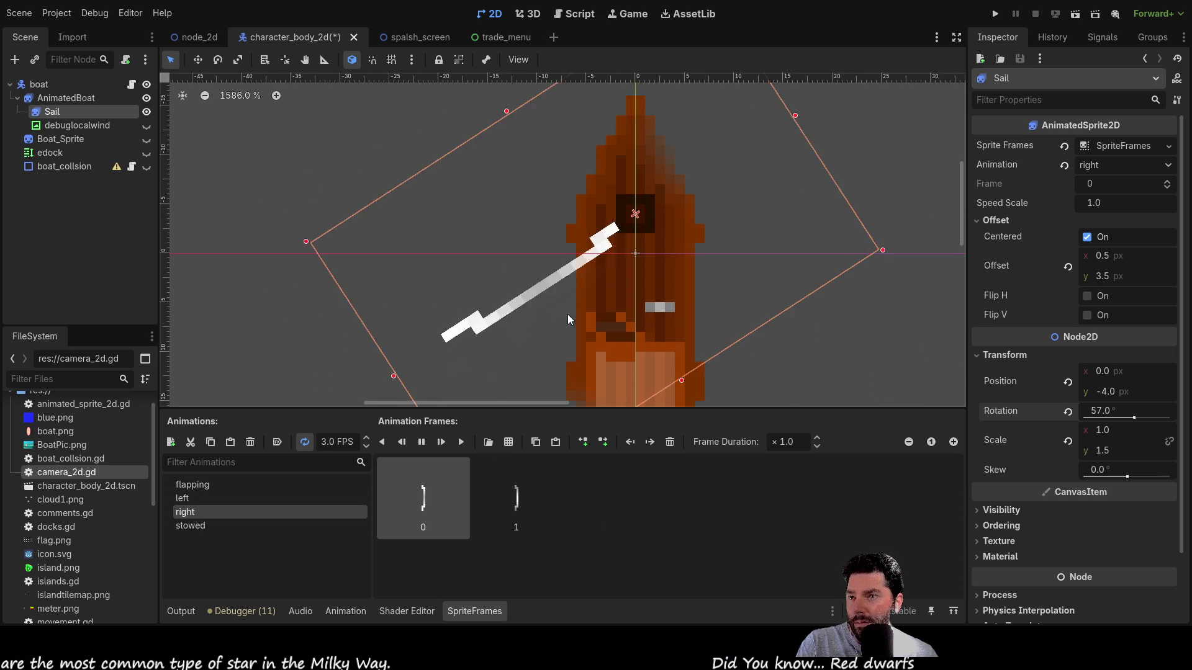
{"action": "scroll", "coordinate": [640, 362], "scroll_direction": "down", "scroll_amount": 2}
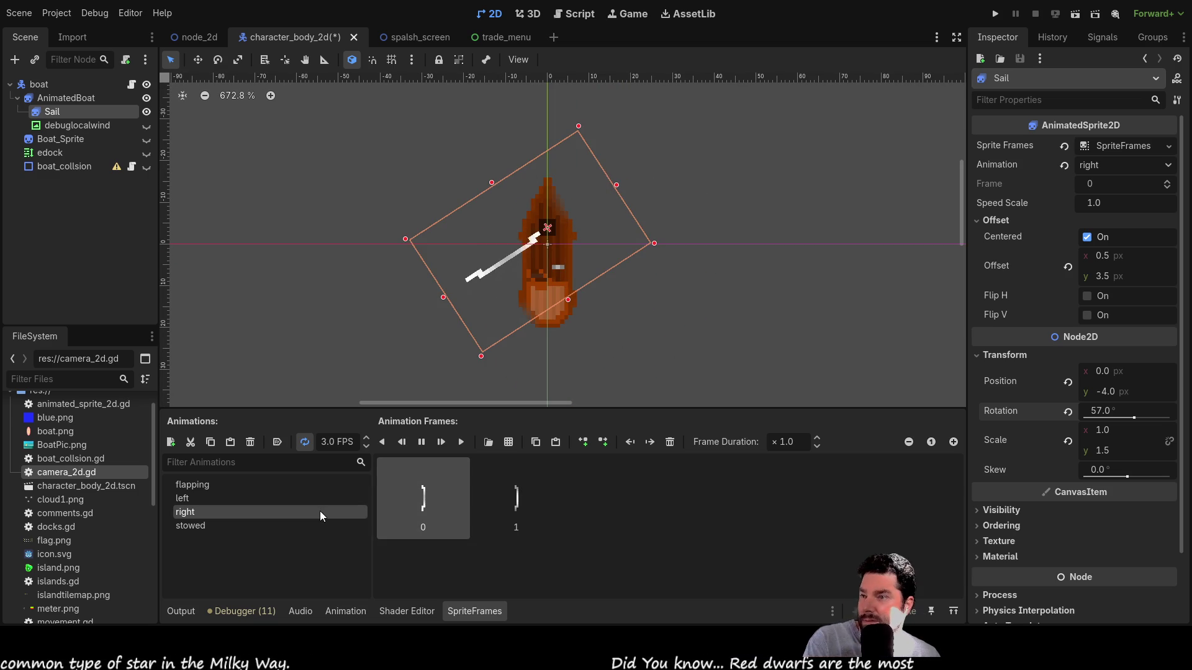
- Compare the animations once more, leave the Sail on flapping, and deselect the Sail node
{"action": "left_click", "coordinate": [213, 488]}
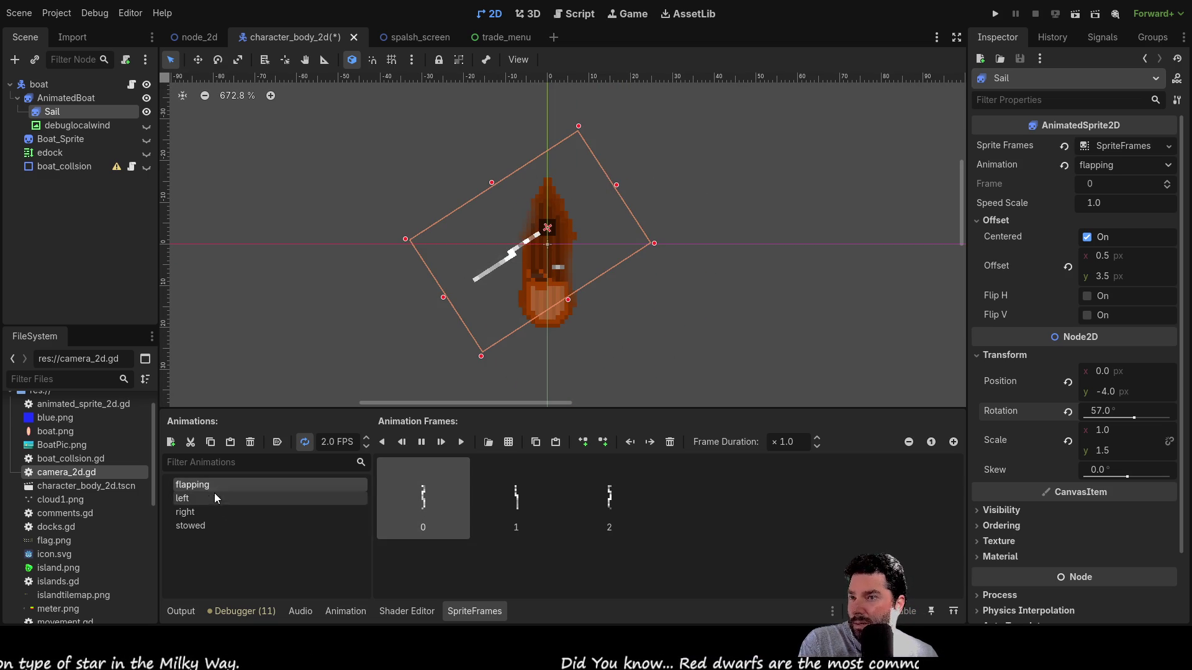
{"action": "left_click", "coordinate": [203, 515]}
{"action": "left_click", "coordinate": [202, 524]}
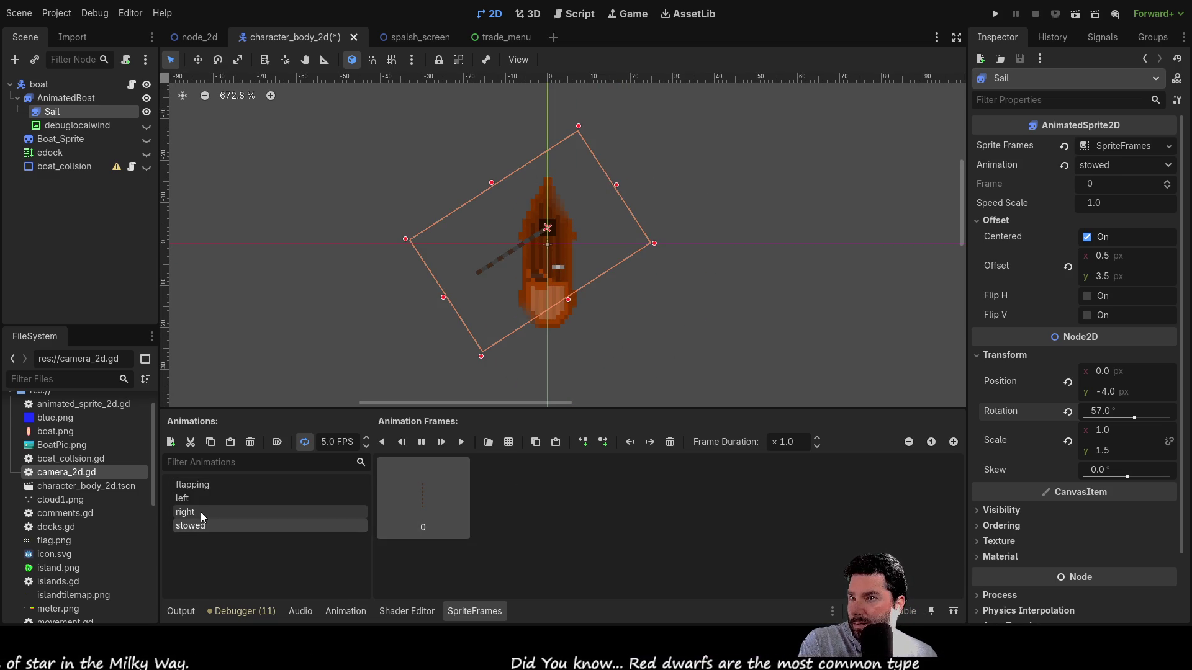
{"action": "left_click", "coordinate": [200, 510]}
{"action": "left_click", "coordinate": [201, 486]}
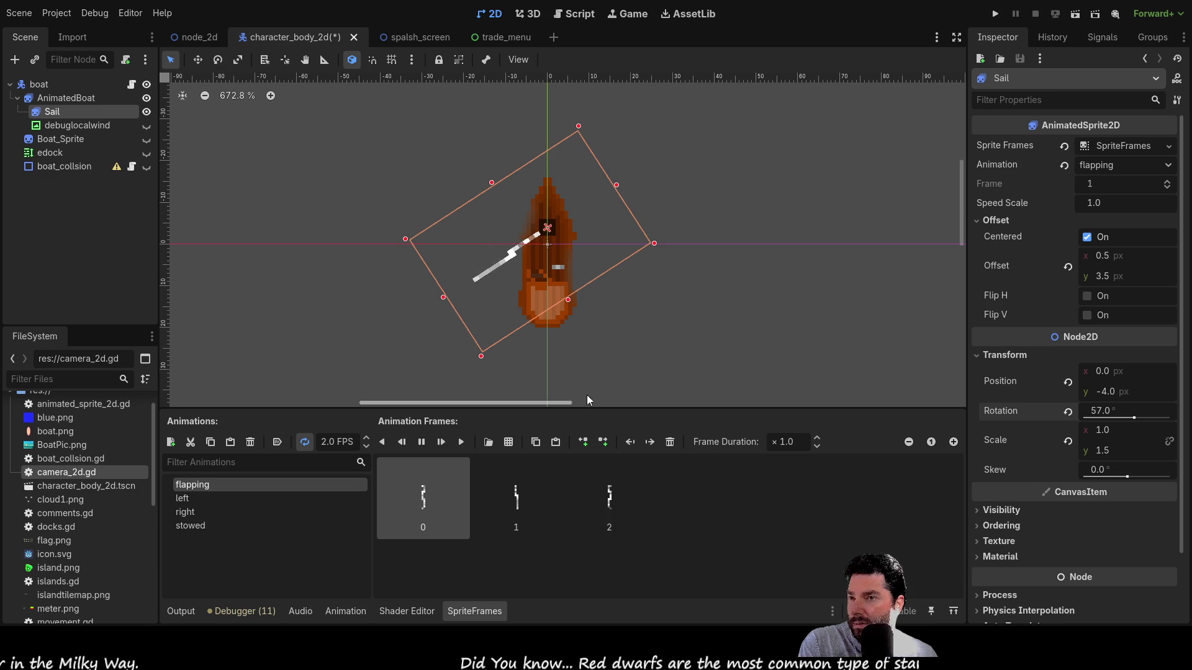
{"action": "left_click", "coordinate": [662, 314]}
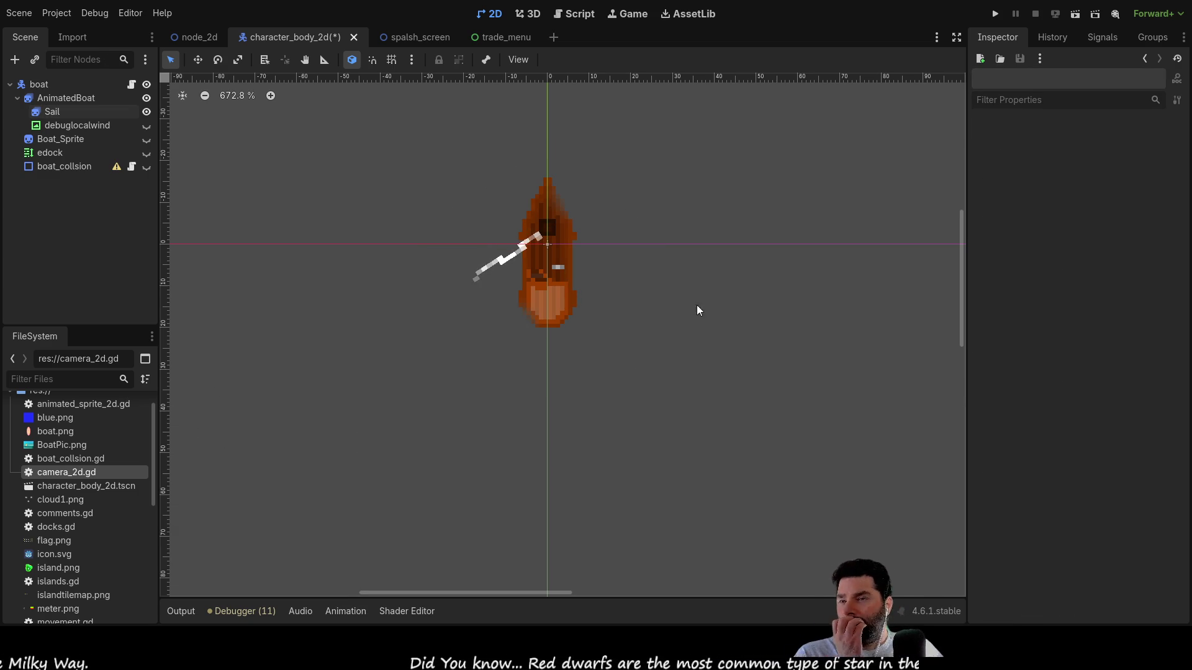
{"action": "scroll", "coordinate": [603, 344], "scroll_direction": "down", "scroll_amount": 3}
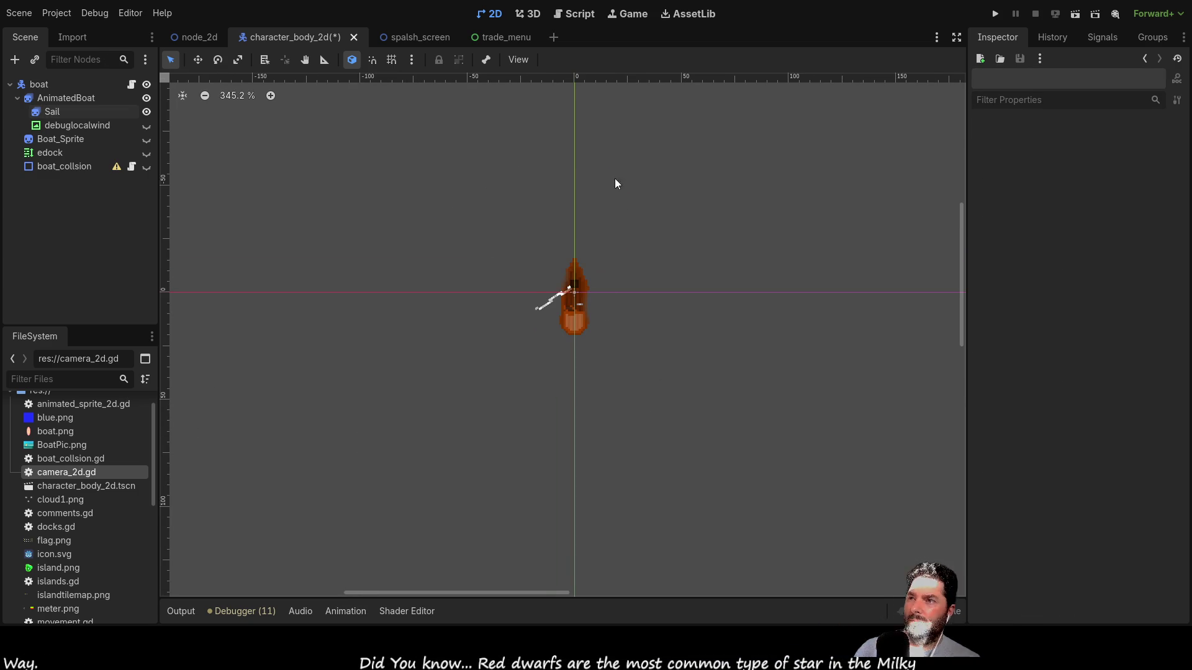
- Run the project, start sailing from the start menu, and test the camera zoom
{"action": "left_click", "coordinate": [995, 14]}
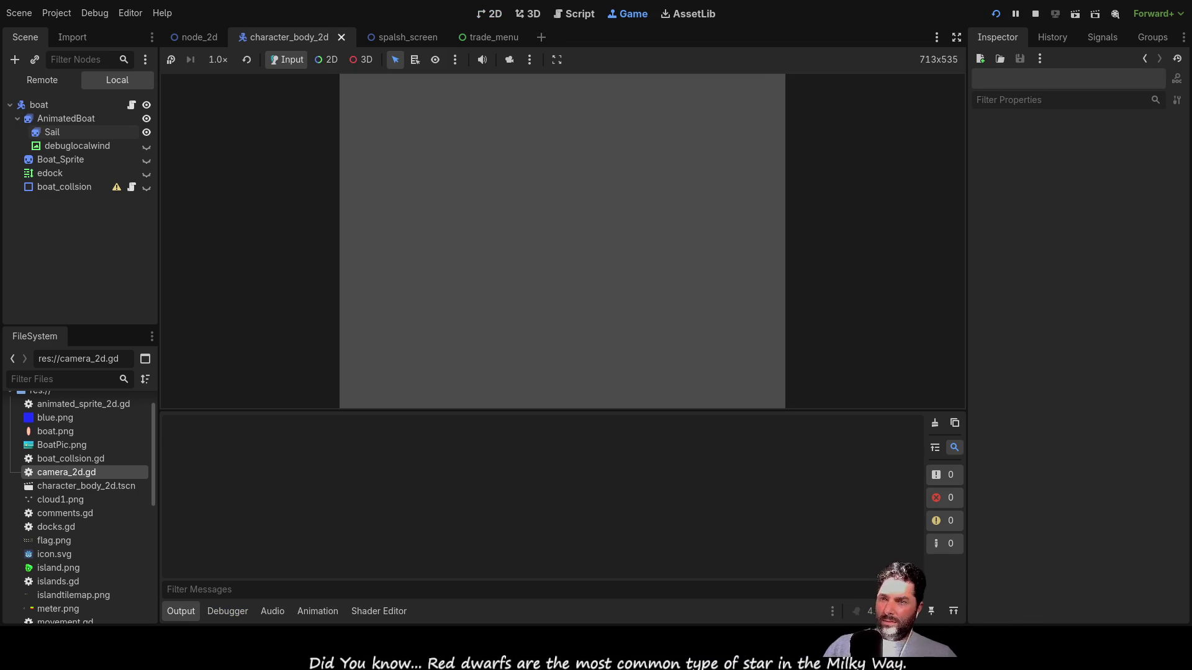
{"action": "left_click", "coordinate": [412, 99]}
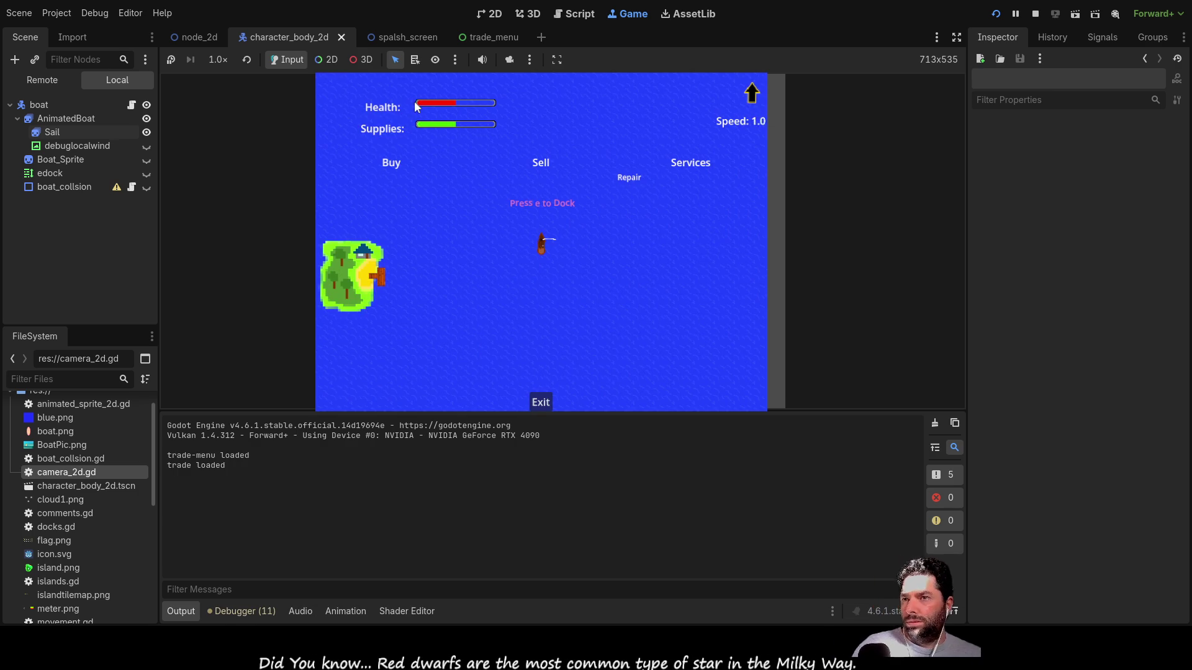
{"action": "scroll", "coordinate": [591, 288], "scroll_direction": "up", "scroll_amount": 5}
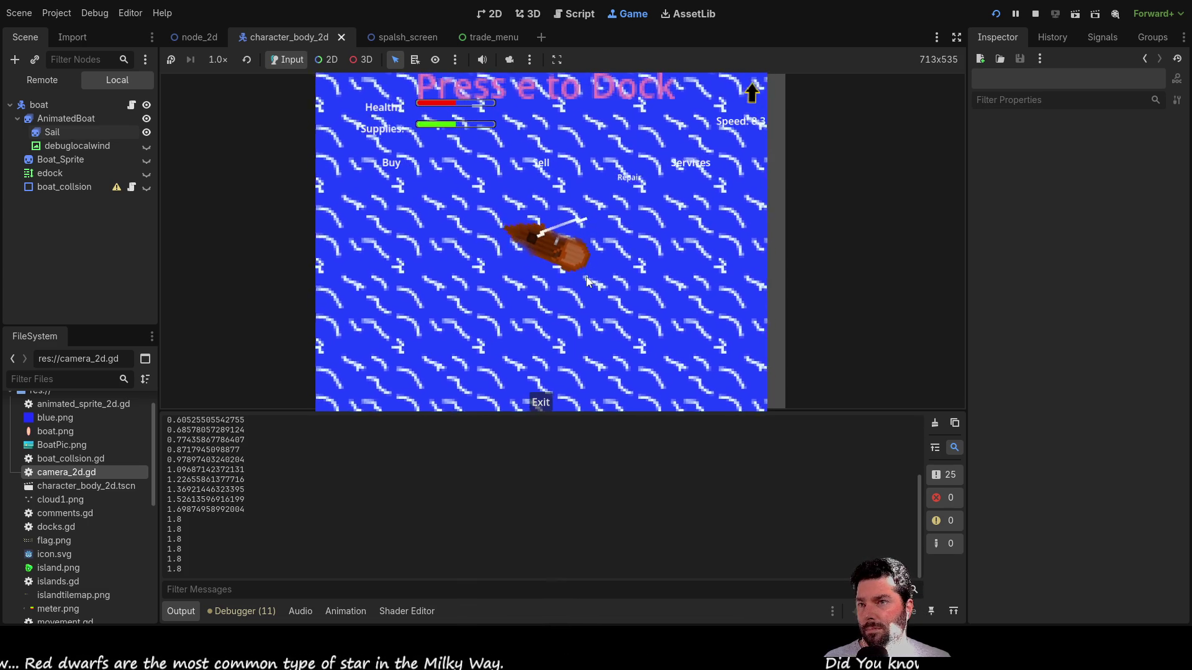
{"action": "scroll", "coordinate": [575, 276], "scroll_direction": "down", "scroll_amount": 10}
{"action": "scroll", "coordinate": [558, 304], "scroll_direction": "up", "scroll_amount": 5}
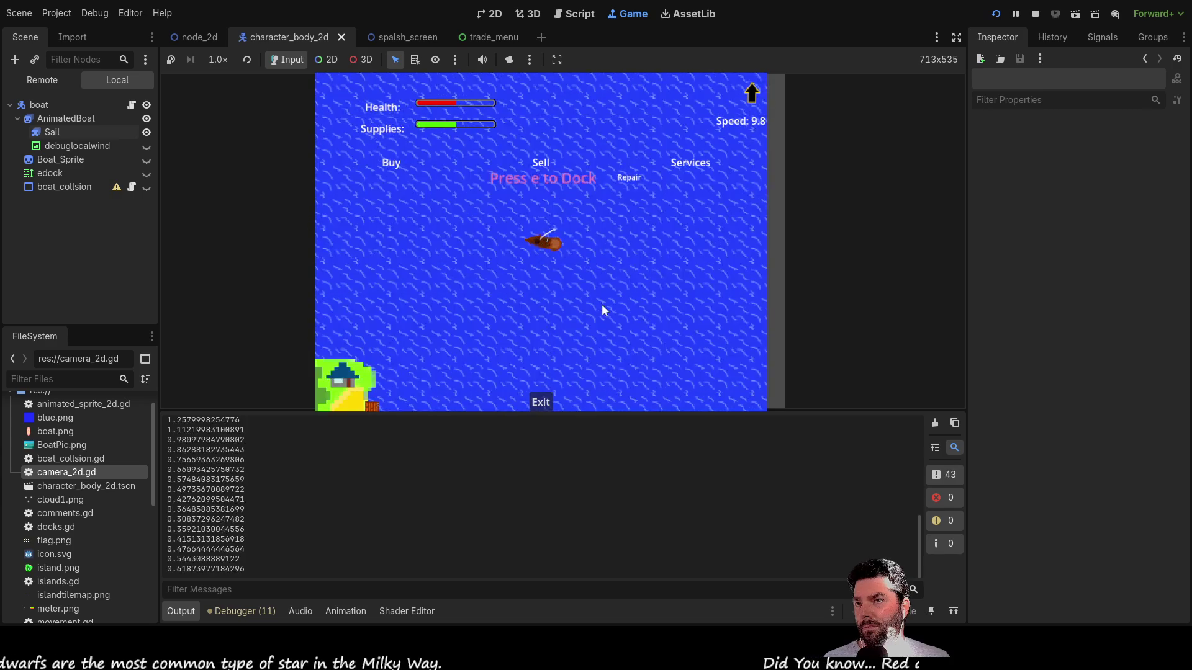
{"action": "scroll", "coordinate": [601, 309], "scroll_direction": "up", "scroll_amount": 8}
{"action": "scroll", "coordinate": [599, 310], "scroll_direction": "down", "scroll_amount": 8}
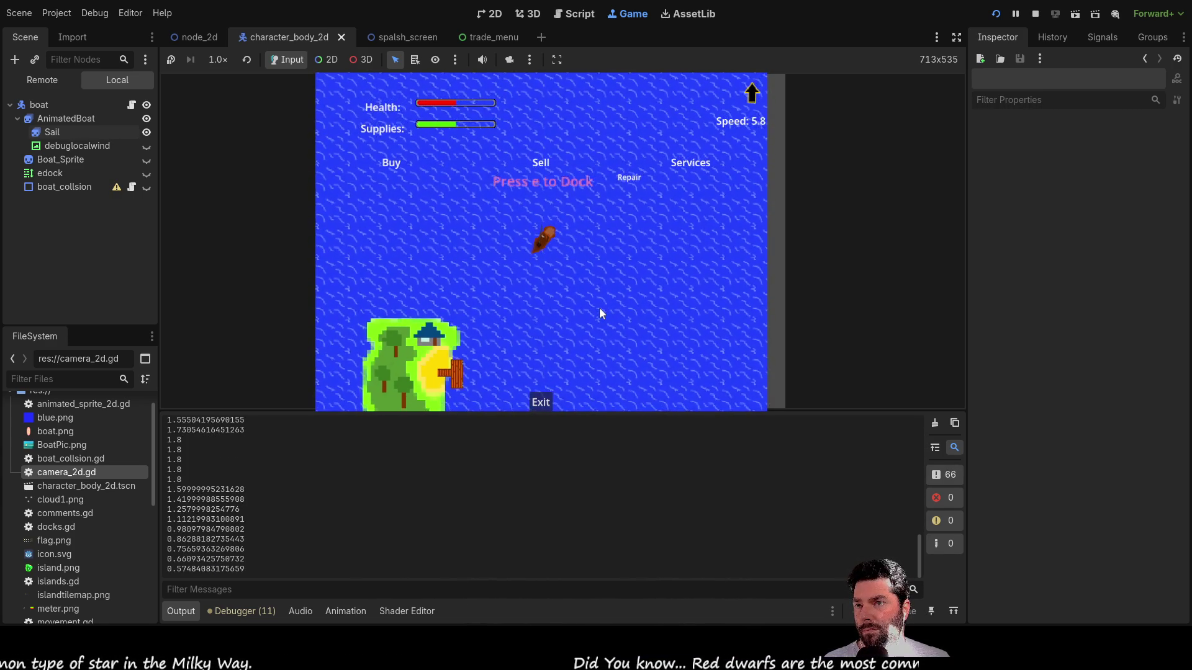
- Speed the boat up with W, slow it with S, speed up again, and zoom the camera
{"action": "key", "text": "w"}
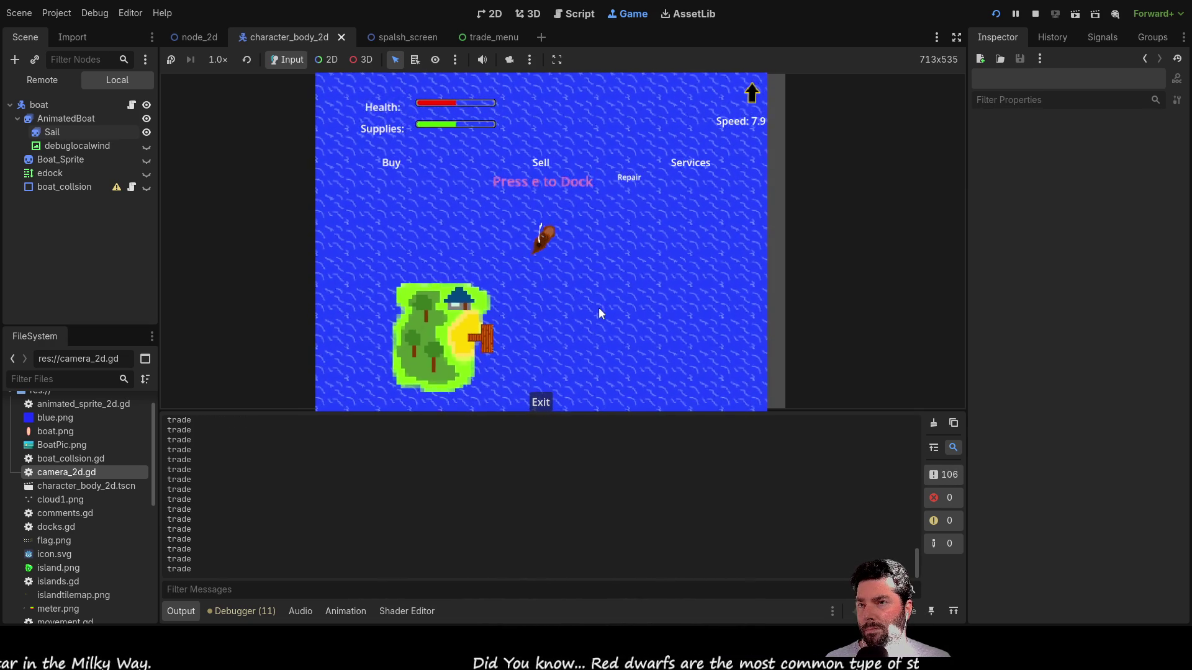
{"action": "key", "text": "s"}
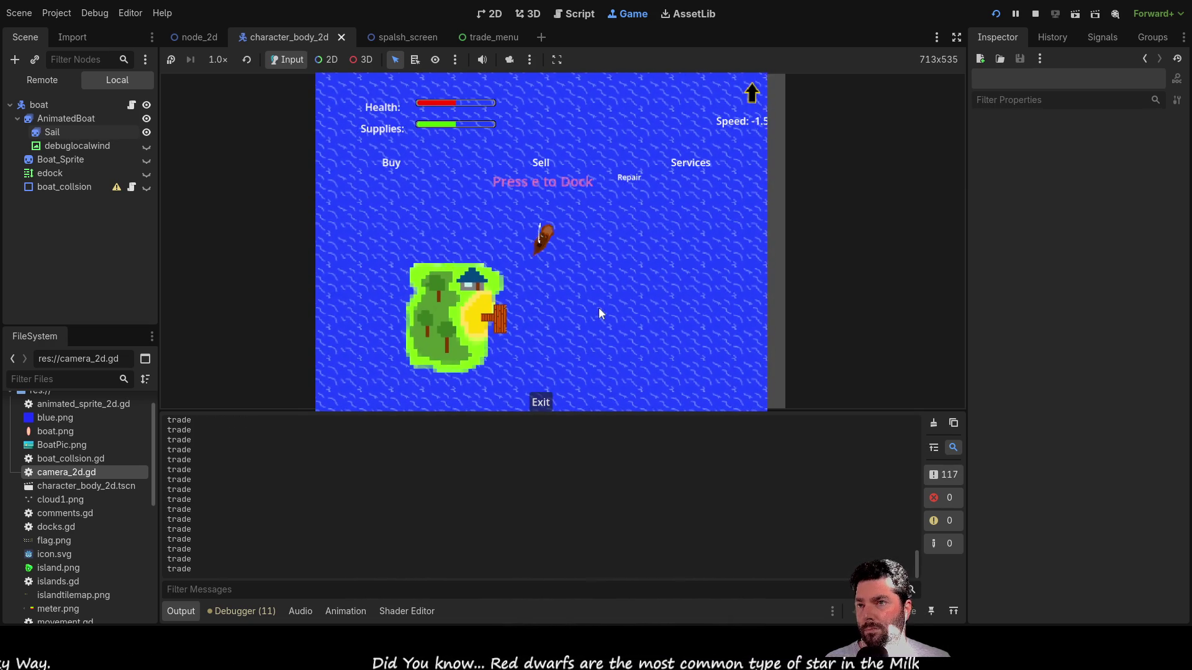
{"action": "key", "text": "w"}
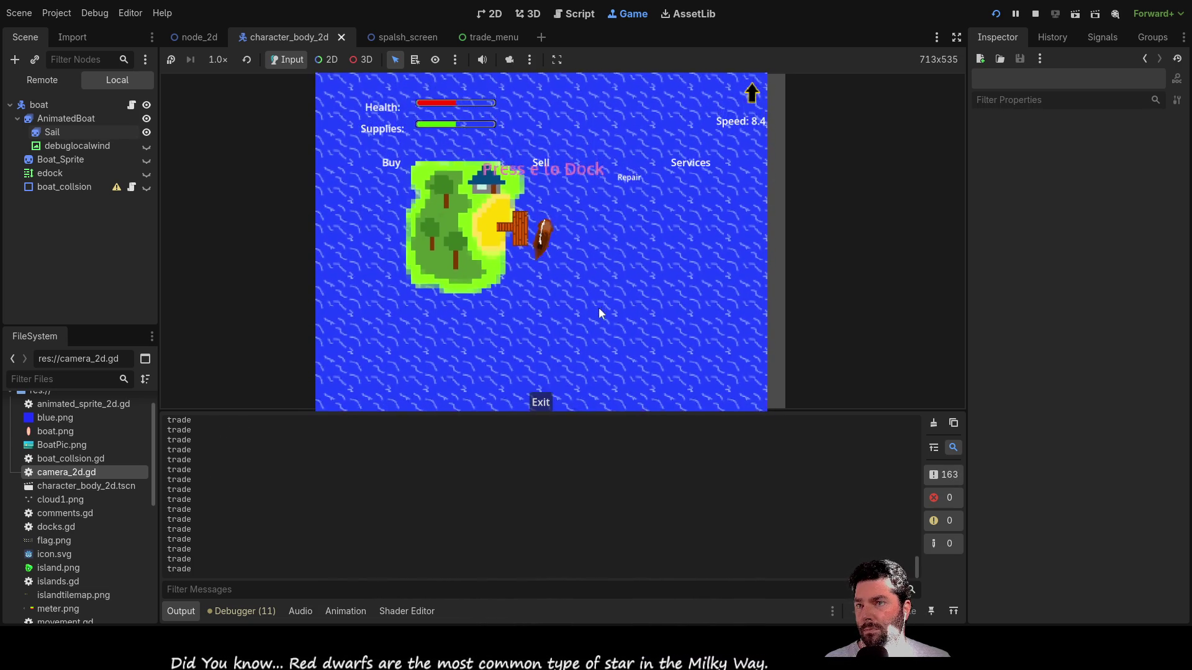
{"action": "scroll", "coordinate": [599, 307], "scroll_direction": "up", "scroll_amount": 5}
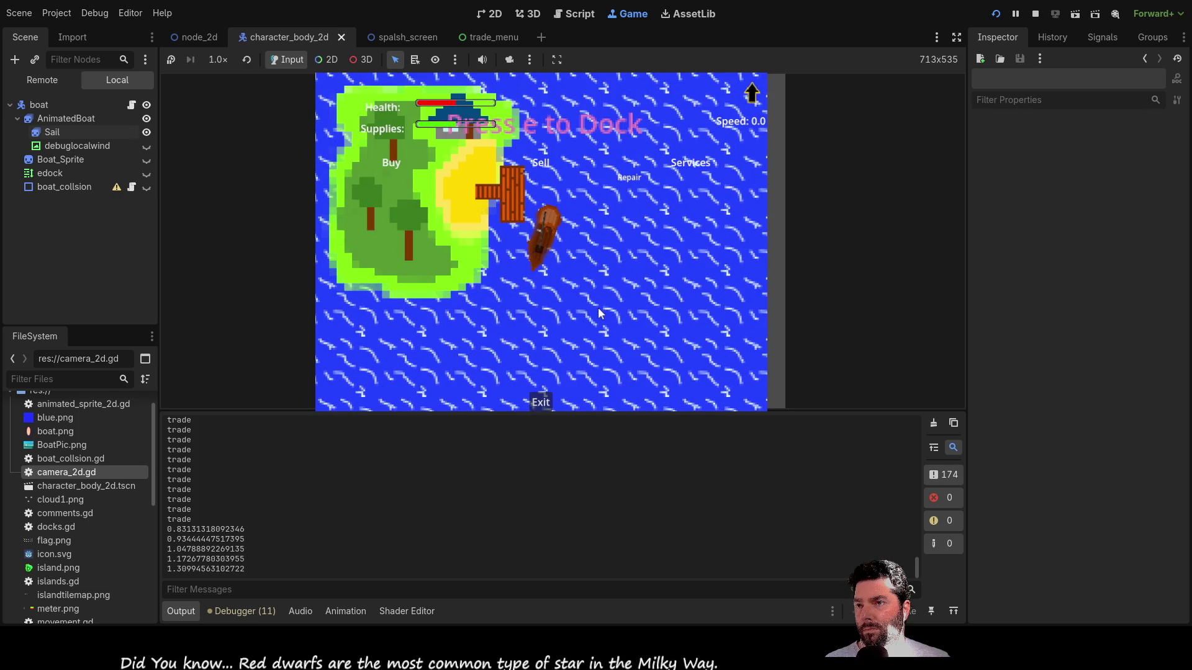
{"action": "scroll", "coordinate": [614, 267], "scroll_direction": "down", "scroll_amount": 4}
{"action": "scroll", "coordinate": [608, 255], "scroll_direction": "up", "scroll_amount": 2}
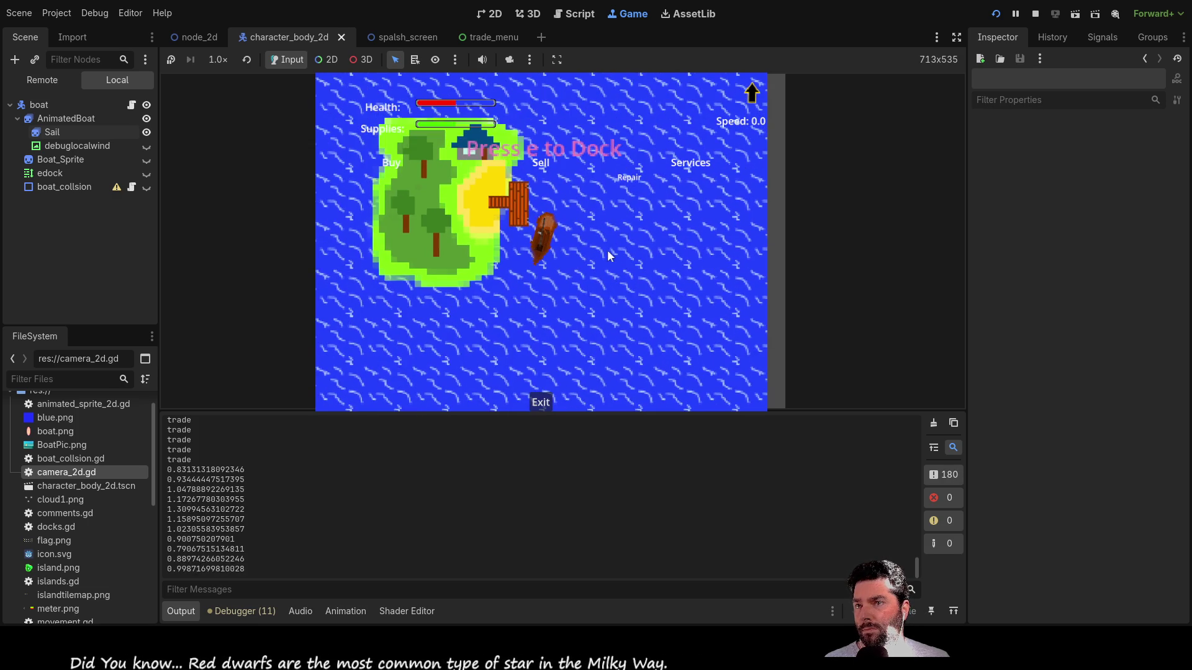
{"action": "scroll", "coordinate": [586, 332], "scroll_direction": "down", "scroll_amount": 1}
{"action": "scroll", "coordinate": [607, 276], "scroll_direction": "down", "scroll_amount": 6}
{"action": "scroll", "coordinate": [607, 277], "scroll_direction": "up", "scroll_amount": 6}
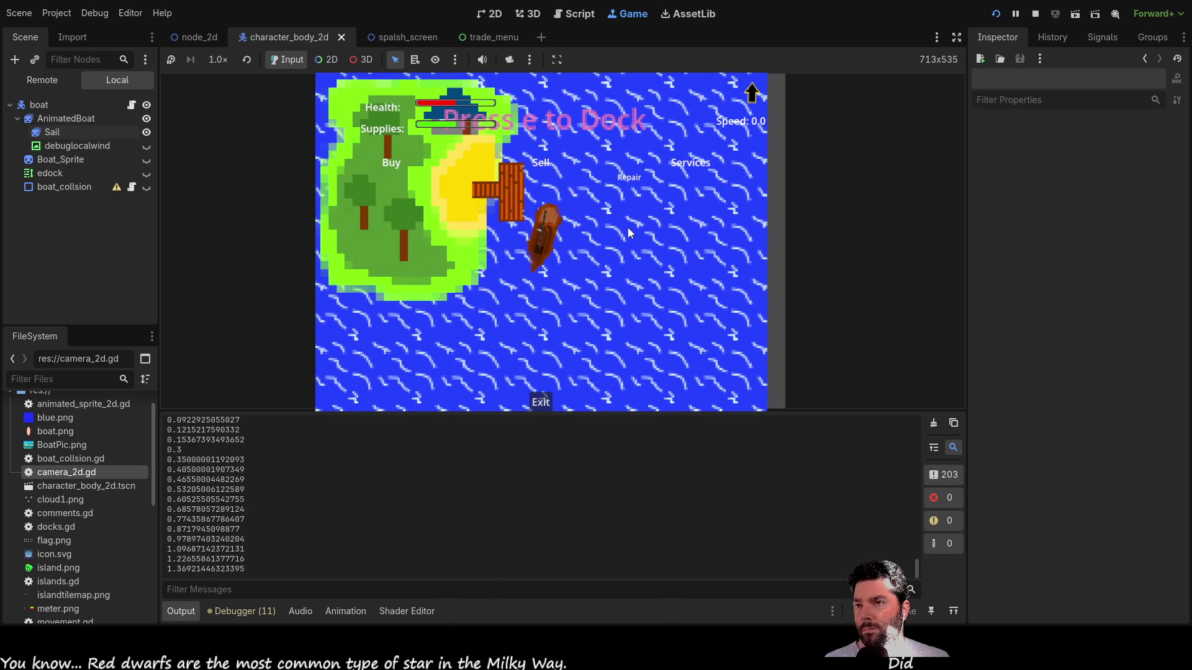
- Try docking at the island with E, then stop the game and open movement.gd
{"action": "key", "text": "e"}
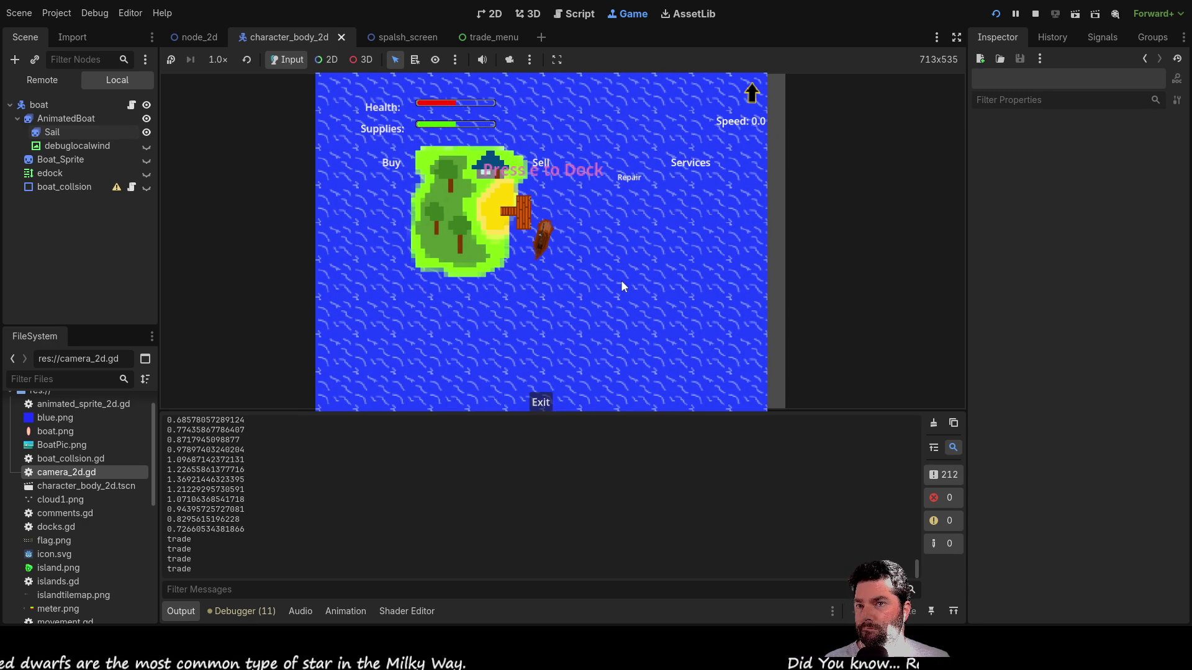
{"action": "left_click", "coordinate": [1035, 14]}
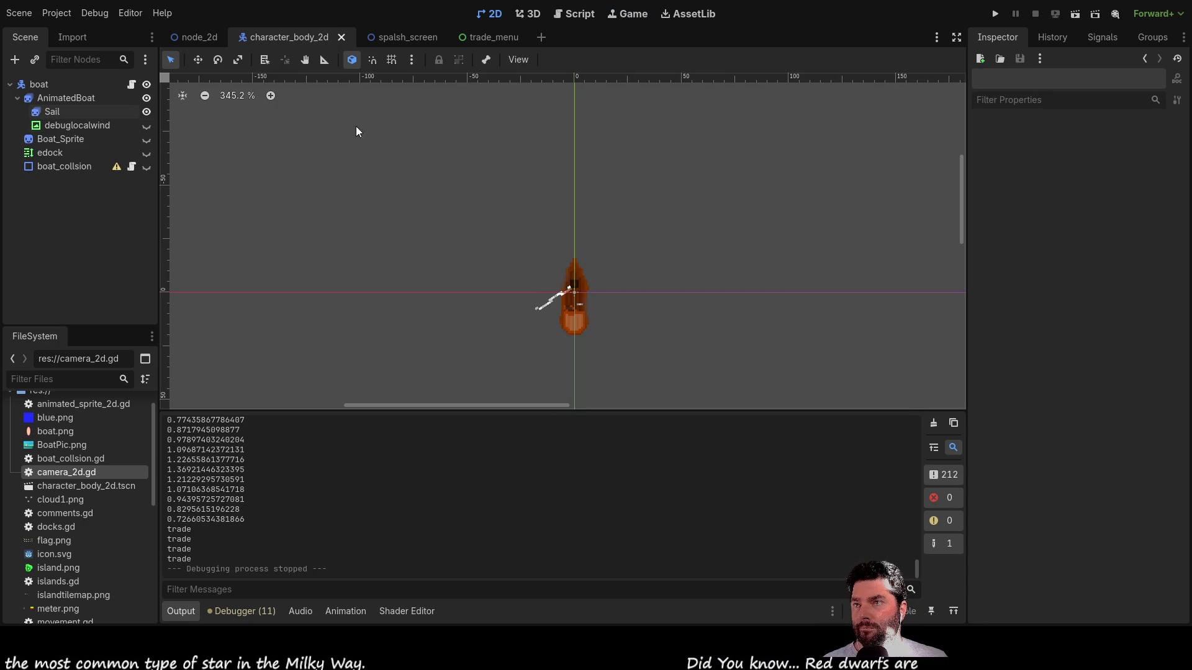
{"action": "left_click", "coordinate": [585, 15]}
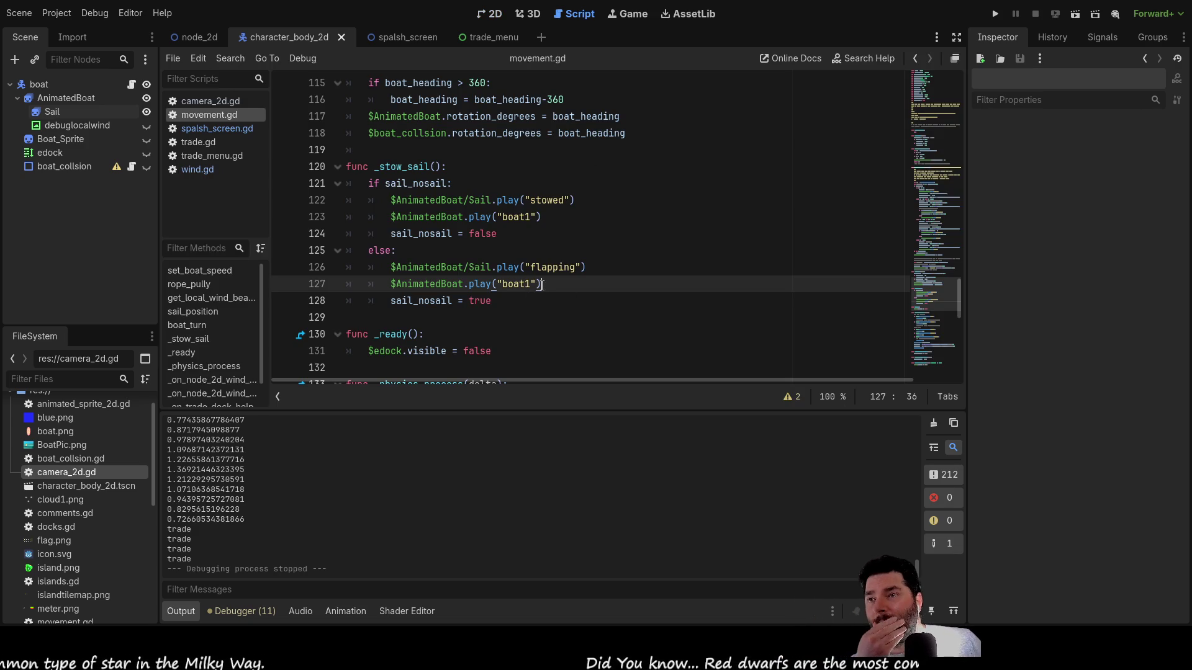
- Delete the boat1 animation calls on lines 123 and 127 and their leftover empty lines
{"action": "left_click_drag", "start_coordinate": [542, 285], "coordinate": [385, 288]}
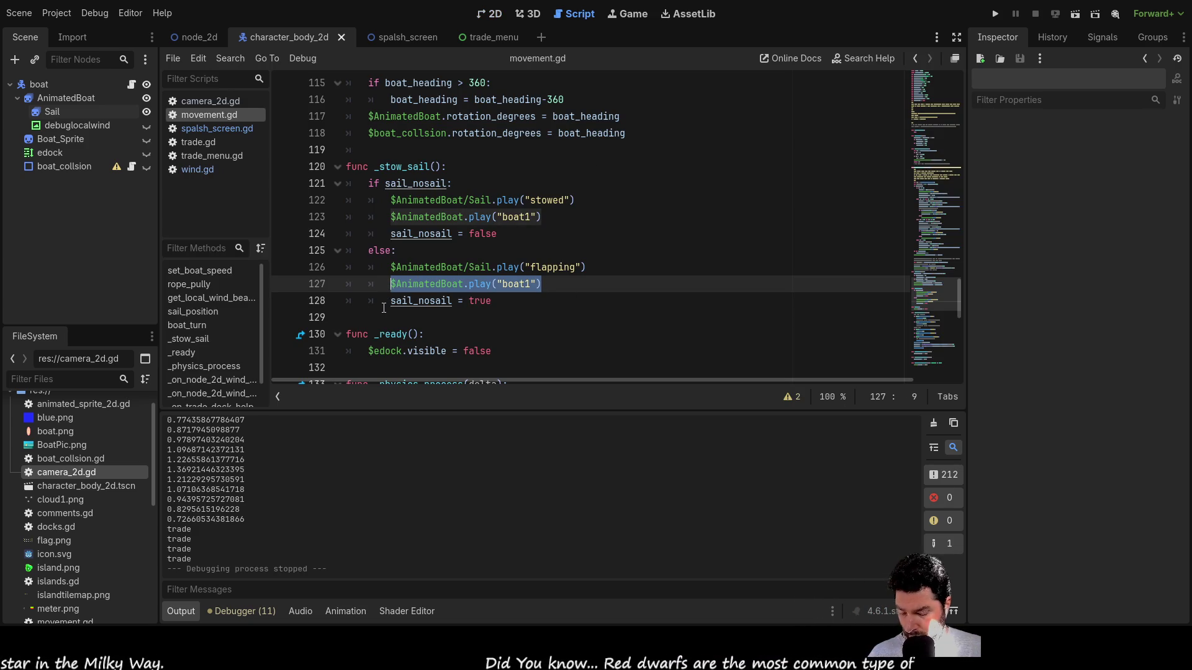
{"action": "key", "text": "BackSpace"}
{"action": "left_click_drag", "start_coordinate": [553, 220], "coordinate": [384, 219]}
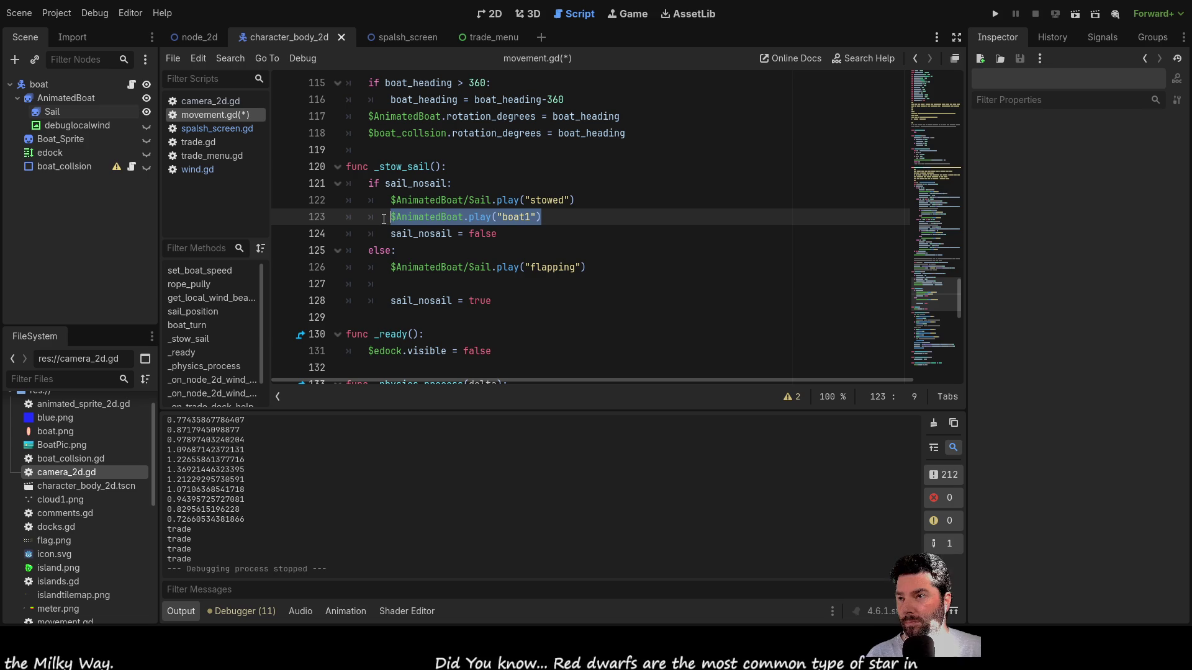
{"action": "key", "text": "BackSpace"}
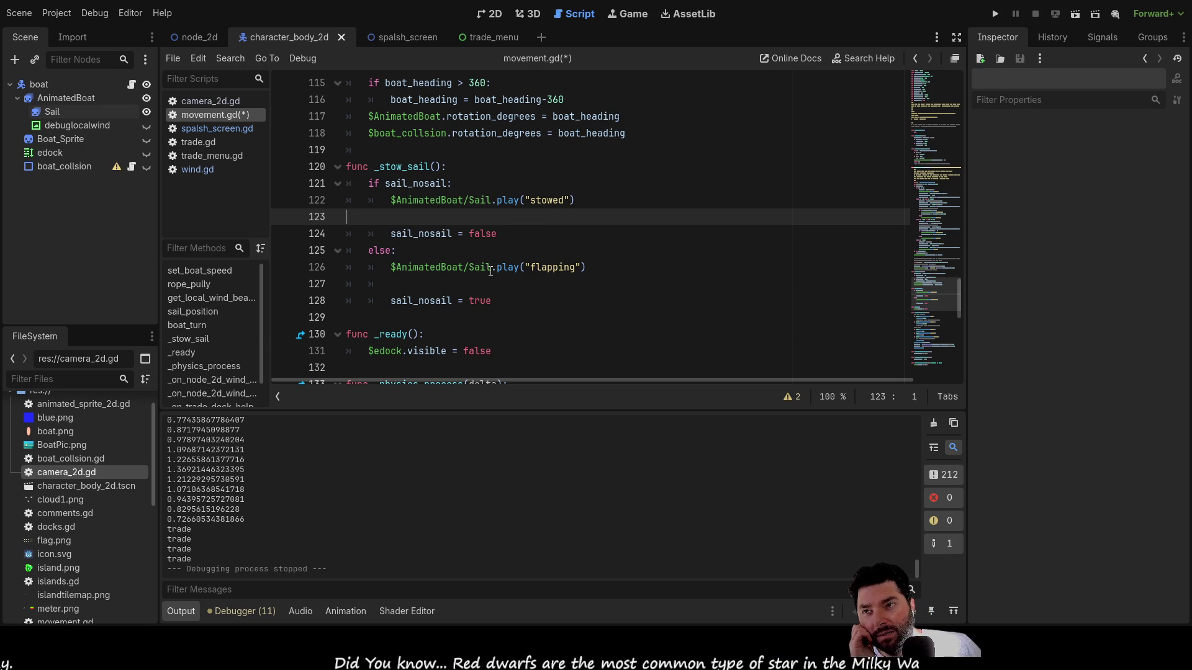
{"action": "key", "text": "BackSpace"}
{"action": "left_click", "coordinate": [490, 271]}
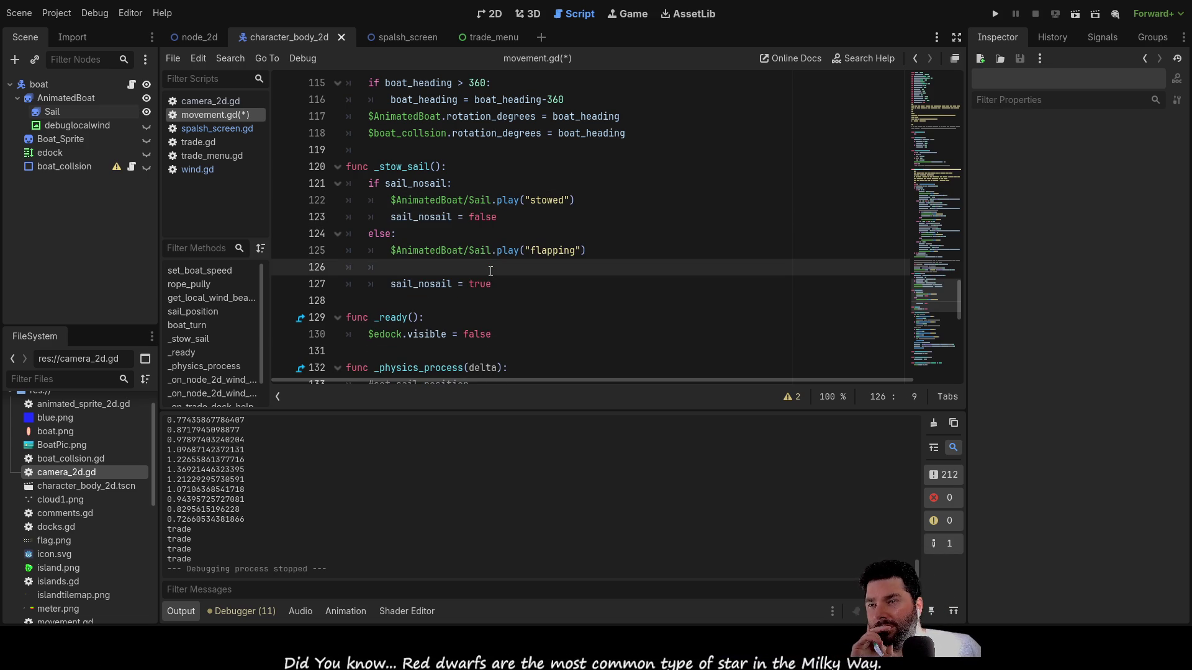
{"action": "key", "text": "BackSpace"}
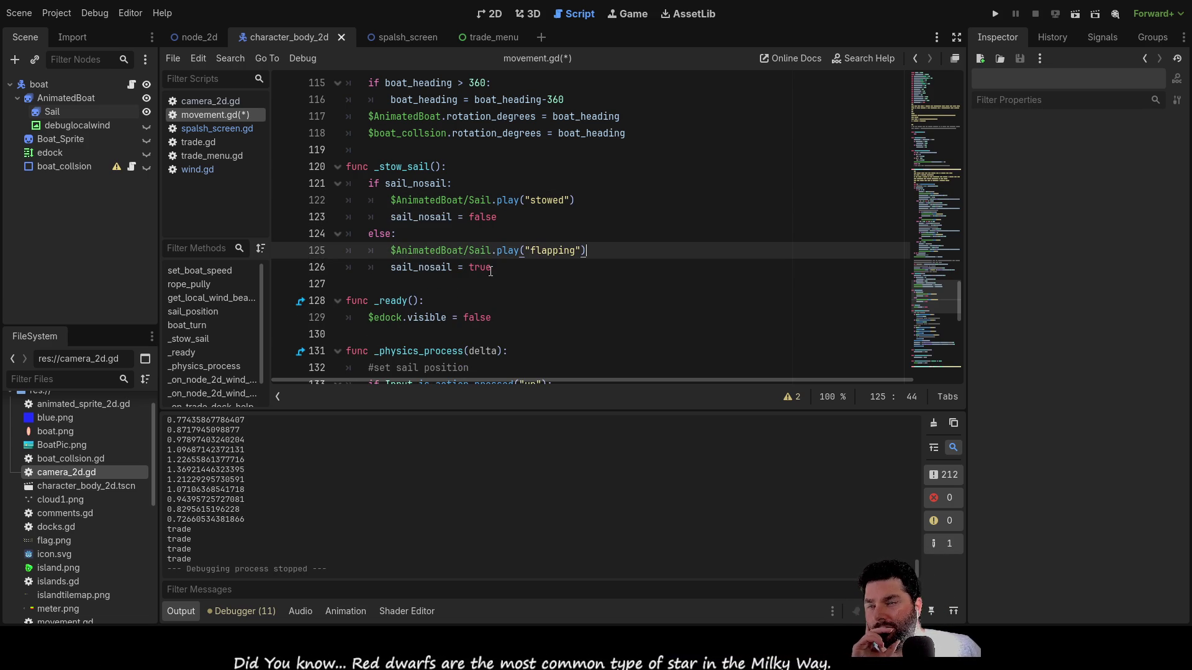
- Scroll through movement.gd, placing the caret in the wind strength line
{"action": "scroll", "coordinate": [497, 272], "scroll_direction": "up", "scroll_amount": 14}
{"action": "scroll", "coordinate": [504, 274], "scroll_direction": "up", "scroll_amount": 10}
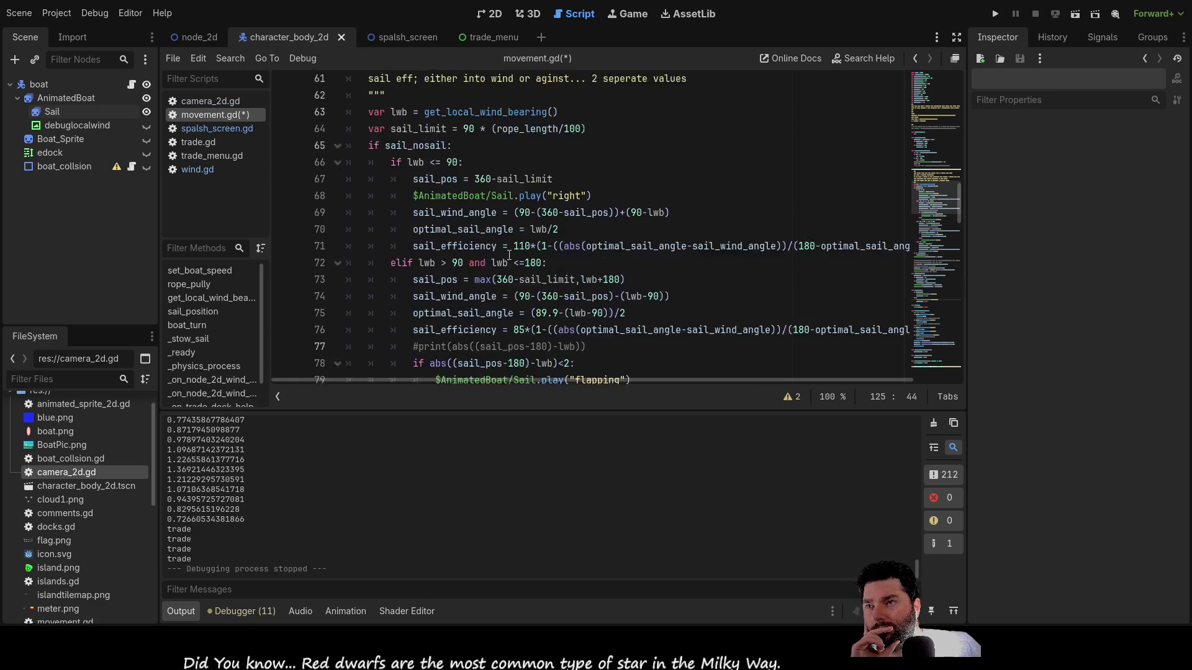
{"action": "scroll", "coordinate": [520, 267], "scroll_direction": "up", "scroll_amount": 3}
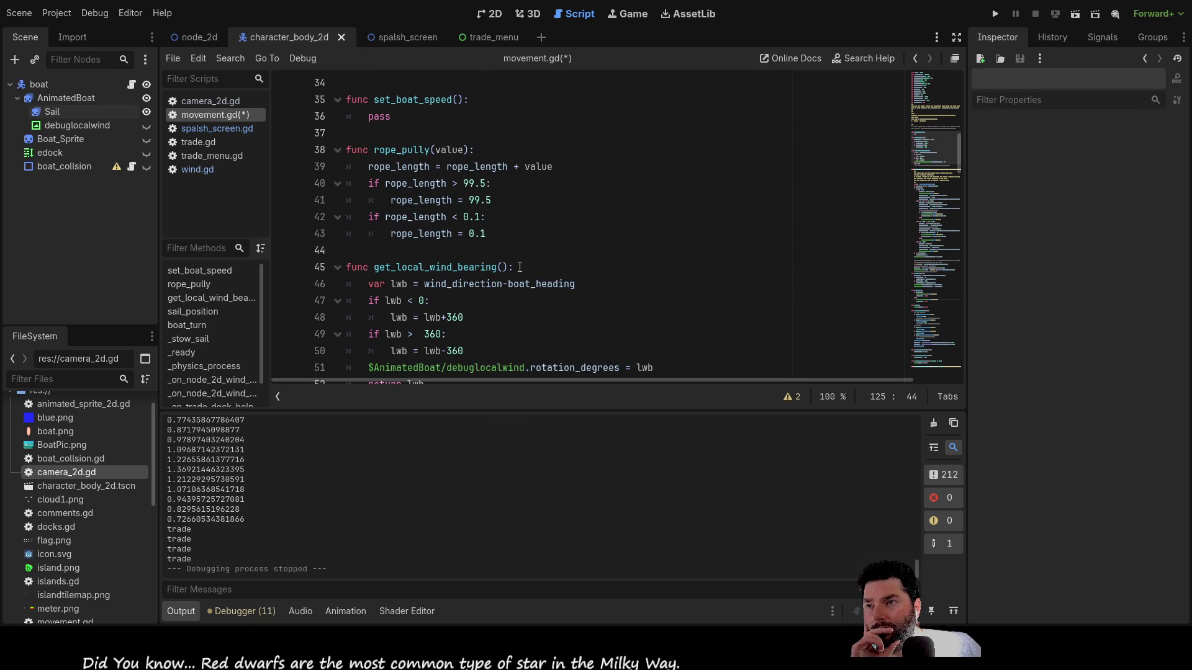
{"action": "scroll", "coordinate": [520, 267], "scroll_direction": "up", "scroll_amount": 9}
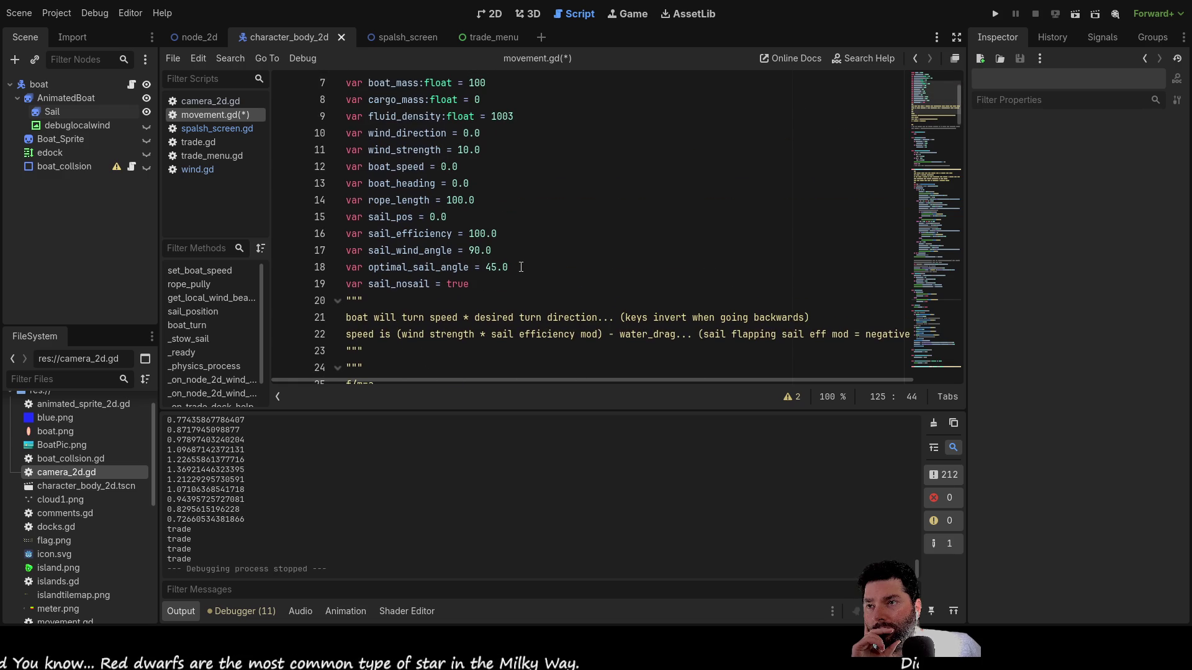
{"action": "scroll", "coordinate": [521, 267], "scroll_direction": "down", "scroll_amount": 20}
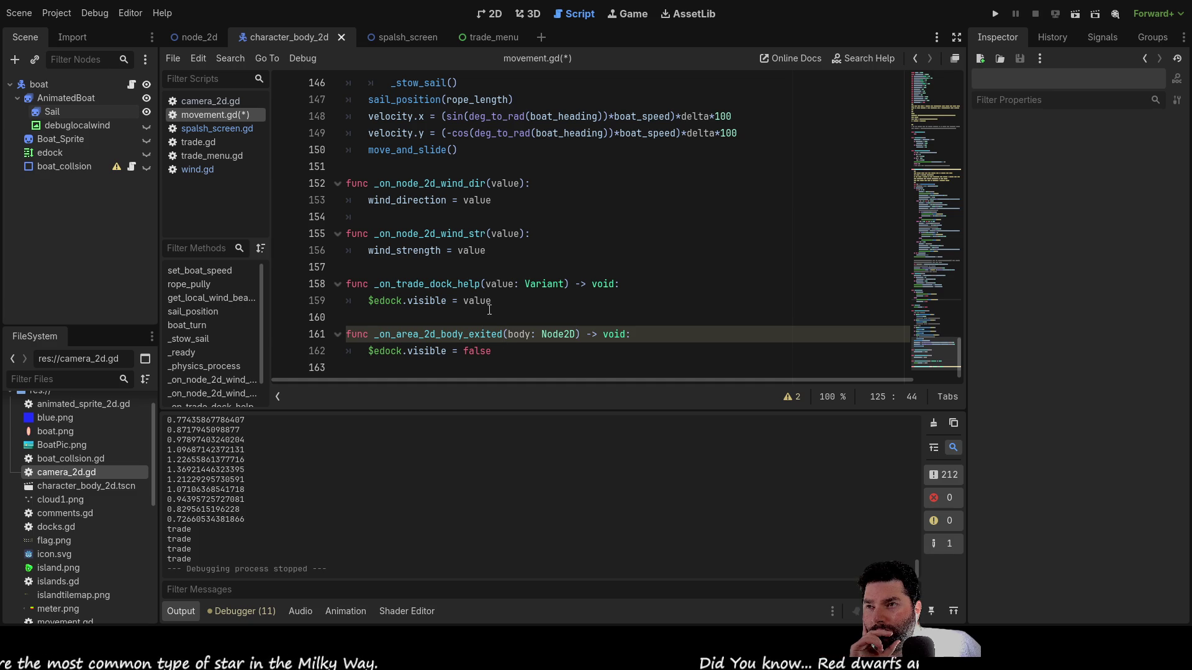
{"action": "left_click", "coordinate": [389, 251]}
{"action": "scroll", "coordinate": [521, 278], "scroll_direction": "up", "scroll_amount": 5}
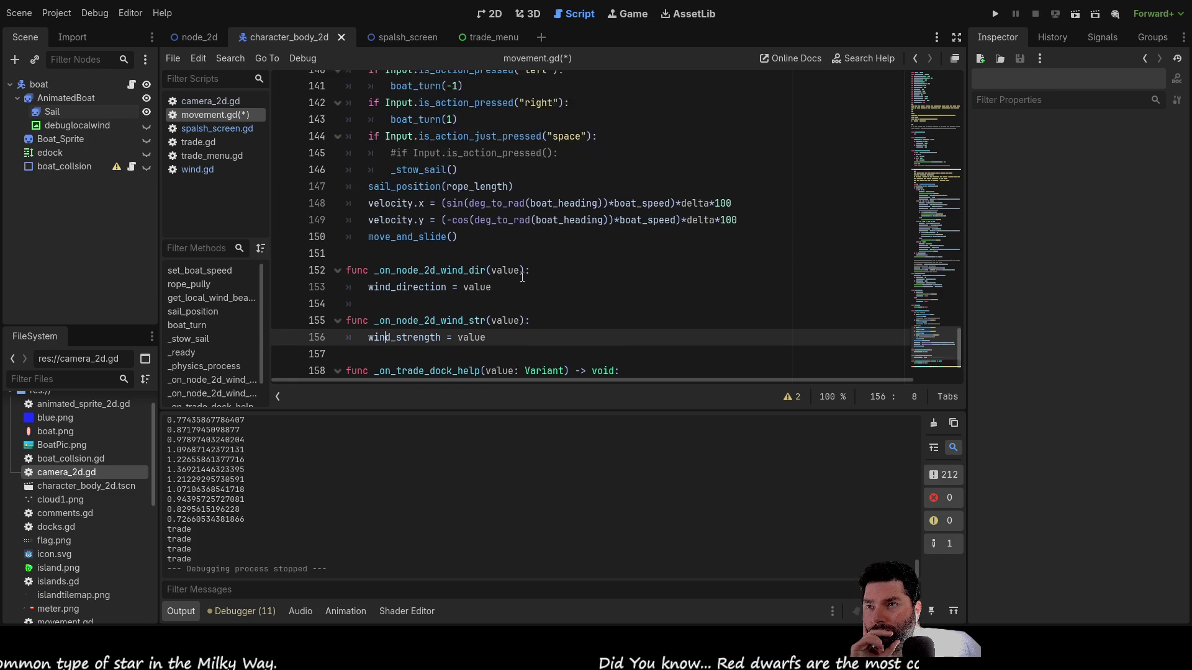
{"action": "scroll", "coordinate": [526, 283], "scroll_direction": "up", "scroll_amount": 6}
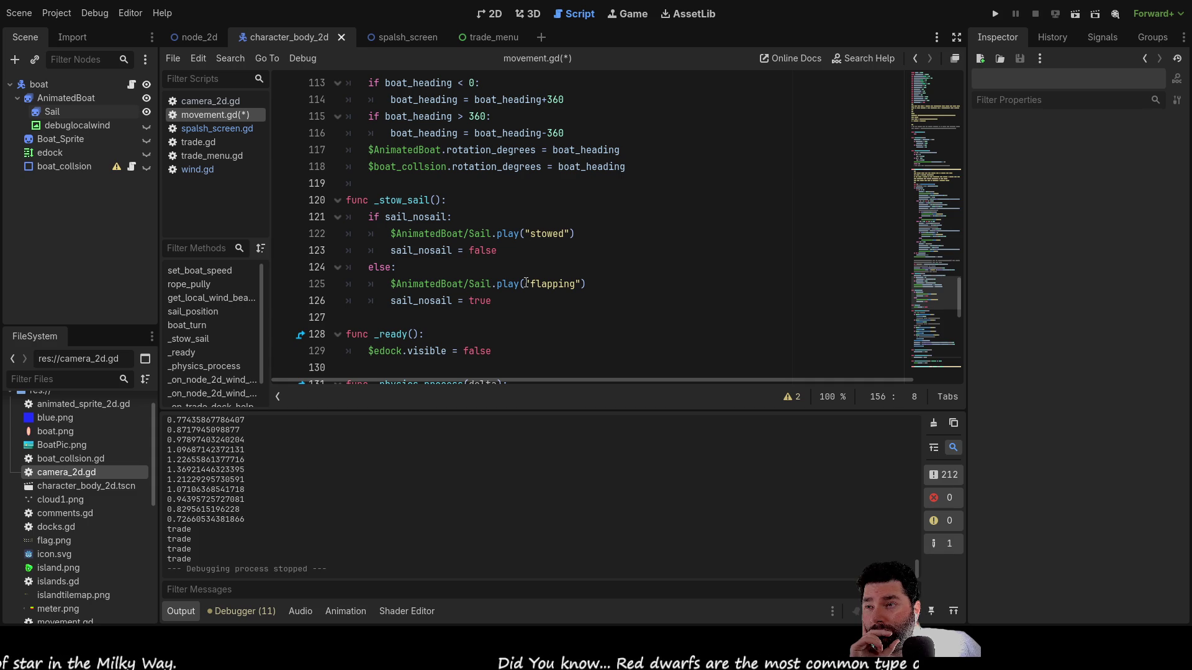
{"action": "scroll", "coordinate": [526, 283], "scroll_direction": "up", "scroll_amount": 6}
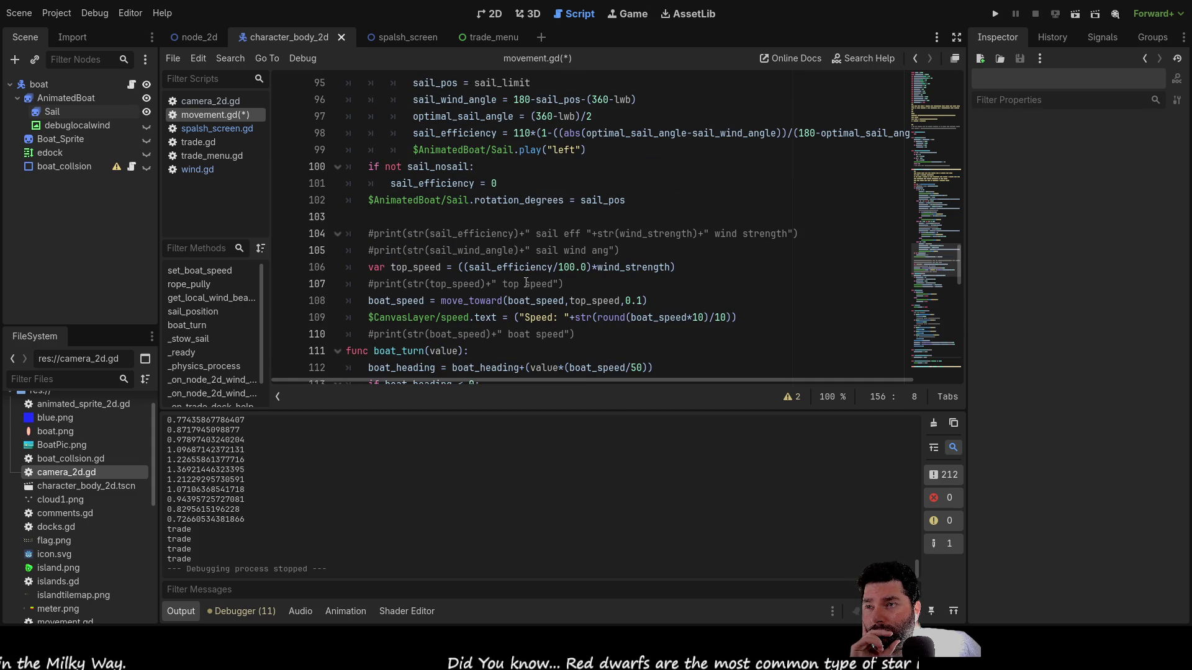
{"action": "scroll", "coordinate": [526, 283], "scroll_direction": "up", "scroll_amount": 3}
{"action": "scroll", "coordinate": [526, 283], "scroll_direction": "up", "scroll_amount": 16}
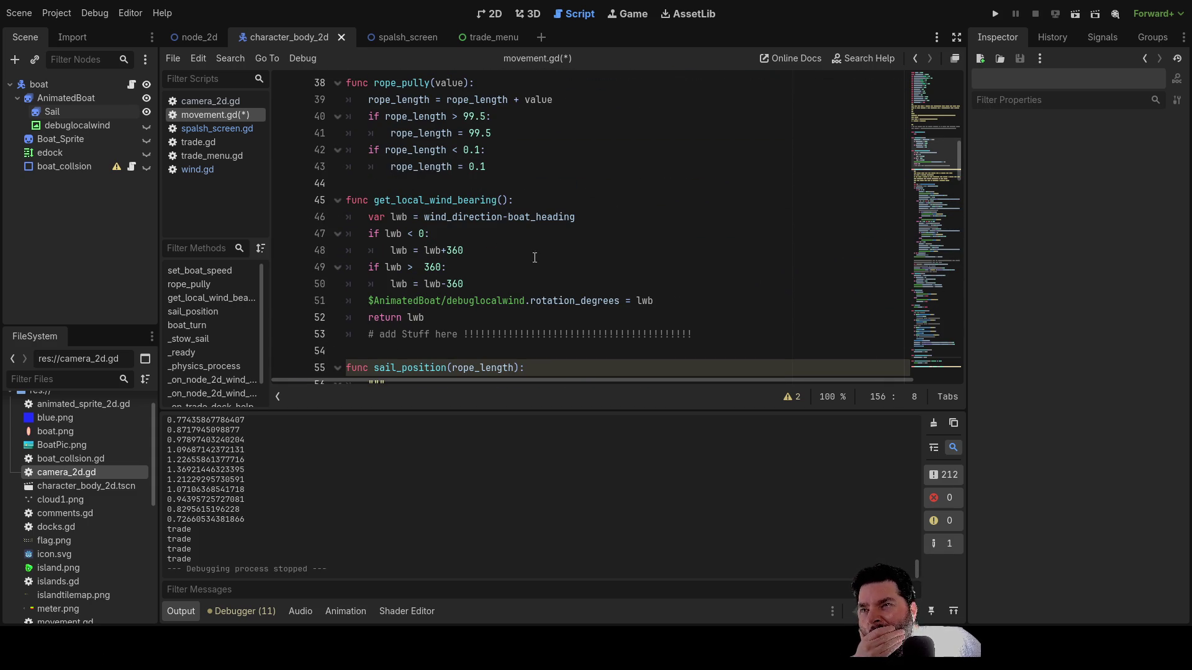
{"action": "scroll", "coordinate": [537, 235], "scroll_direction": "up", "scroll_amount": 3}
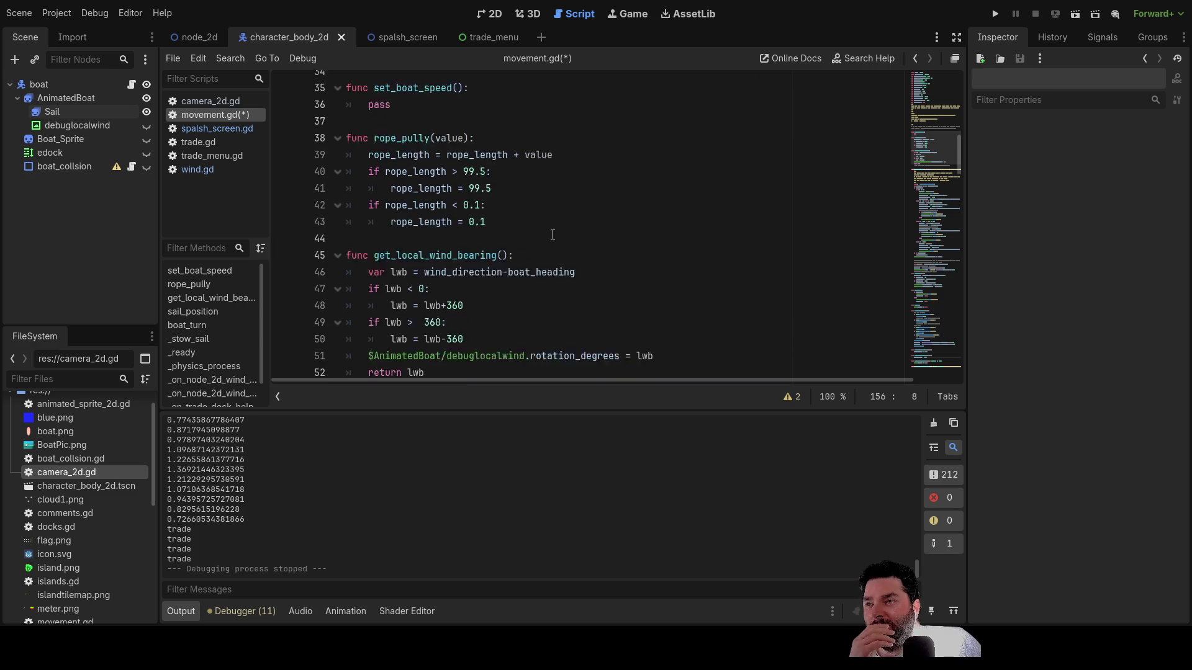
{"action": "scroll", "coordinate": [571, 249], "scroll_direction": "up", "scroll_amount": 2}
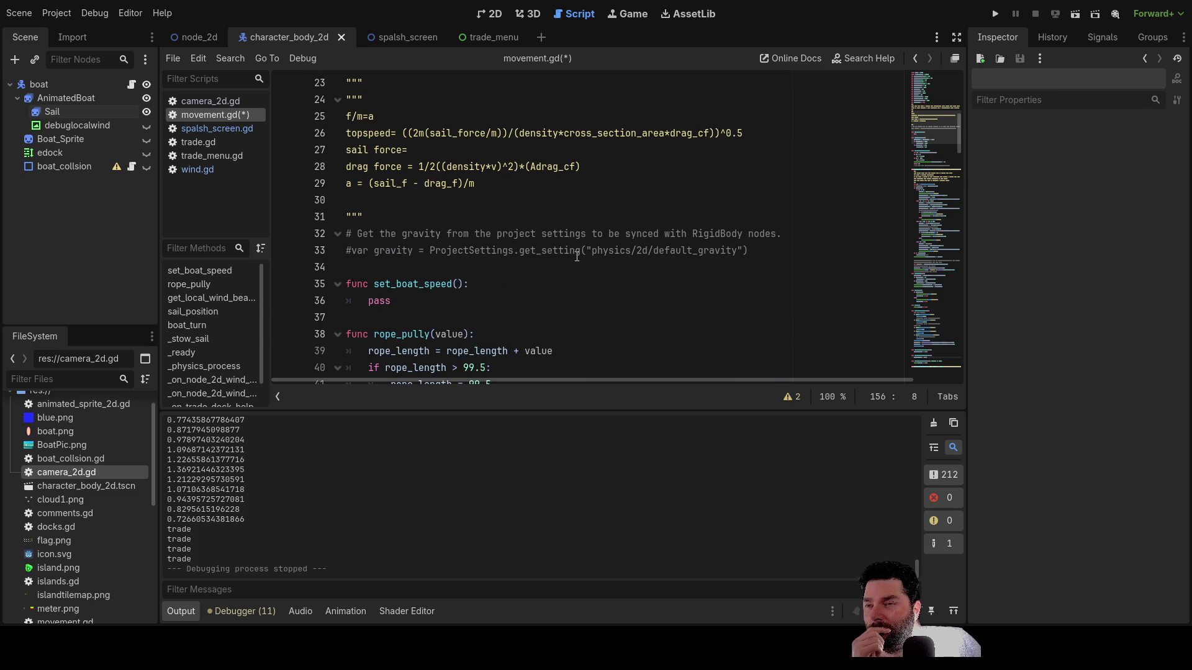
{"action": "scroll", "coordinate": [577, 256], "scroll_direction": "up", "scroll_amount": 2}
{"action": "scroll", "coordinate": [576, 256], "scroll_direction": "down", "scroll_amount": 4}
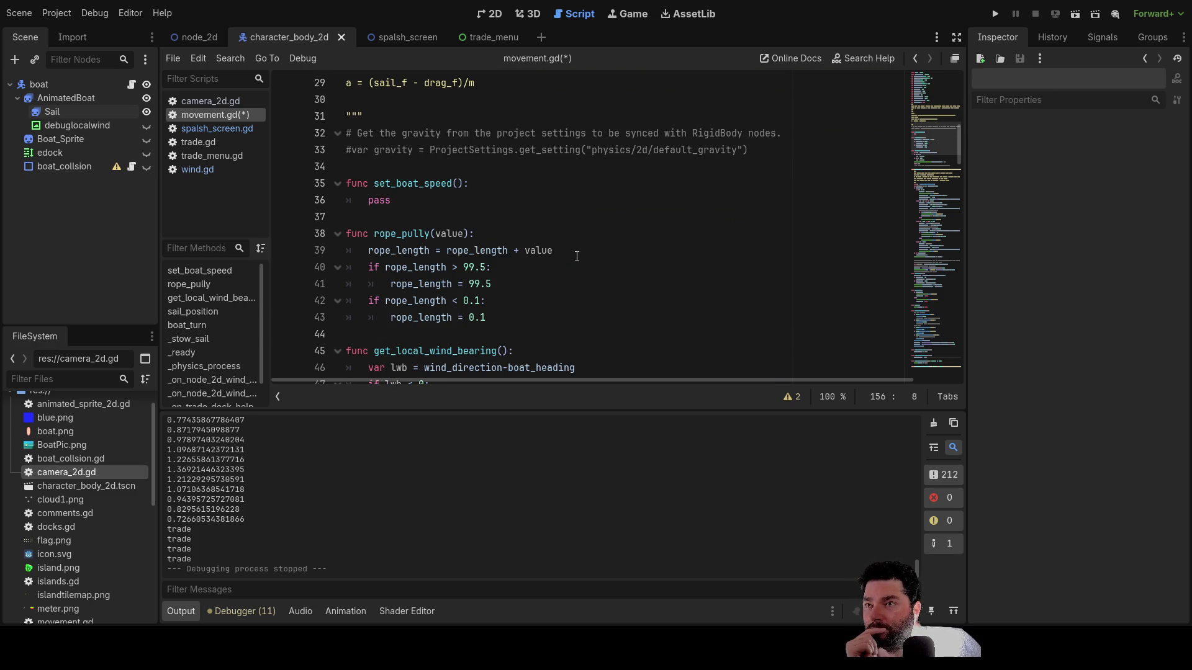
- Select the set_boat_speed function name and scroll down to boat_turn around line 111
{"action": "double_click", "coordinate": [433, 184]}
{"action": "scroll", "coordinate": [599, 260], "scroll_direction": "down", "scroll_amount": 16}
{"action": "scroll", "coordinate": [599, 260], "scroll_direction": "down", "scroll_amount": 20}
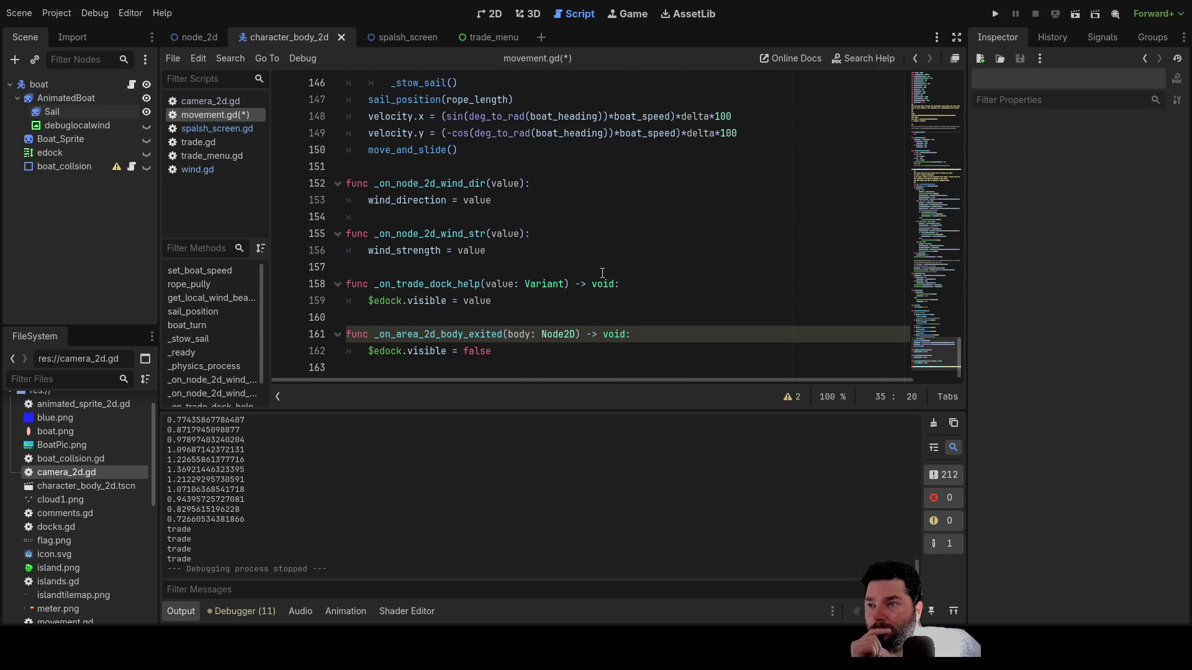
{"action": "scroll", "coordinate": [600, 273], "scroll_direction": "up", "scroll_amount": 20}
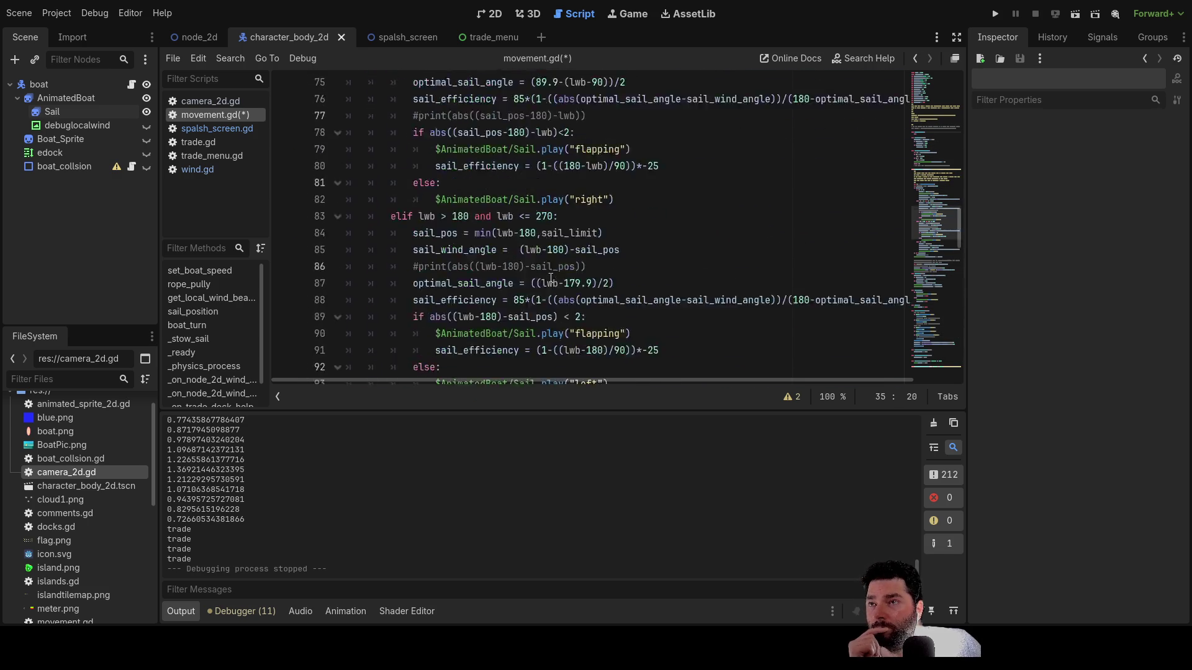
{"action": "scroll", "coordinate": [549, 287], "scroll_direction": "up", "scroll_amount": 14}
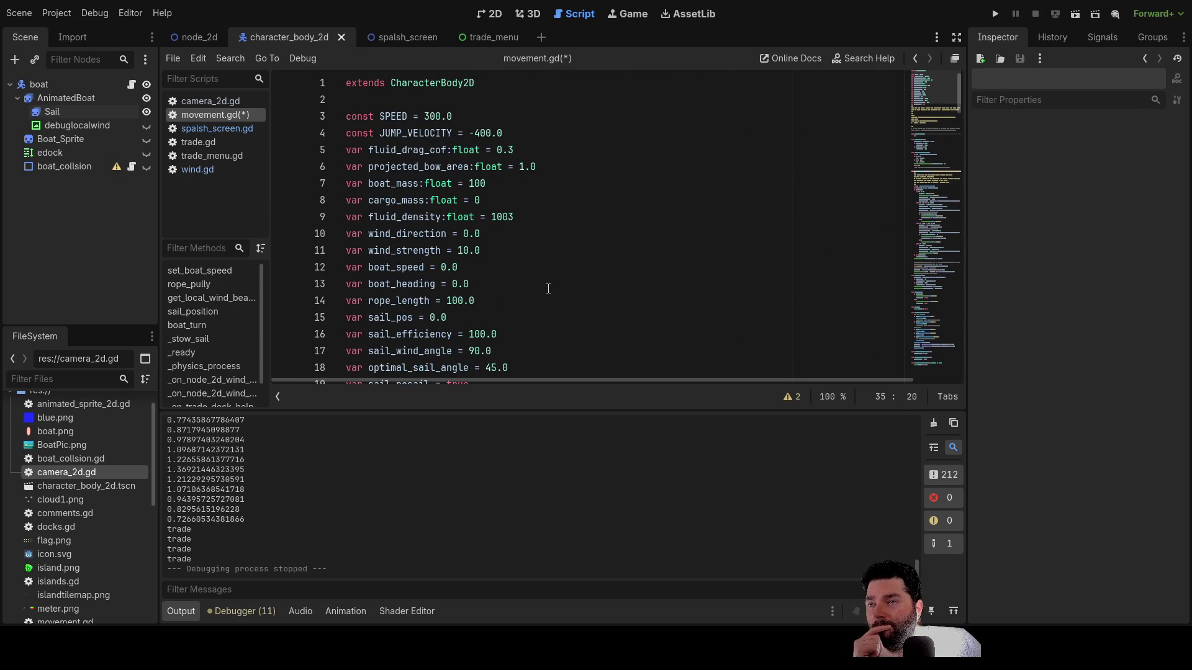
{"action": "scroll", "coordinate": [551, 298], "scroll_direction": "down", "scroll_amount": 9}
{"action": "scroll", "coordinate": [550, 301], "scroll_direction": "down", "scroll_amount": 5}
{"action": "scroll", "coordinate": [554, 302], "scroll_direction": "down", "scroll_amount": 16}
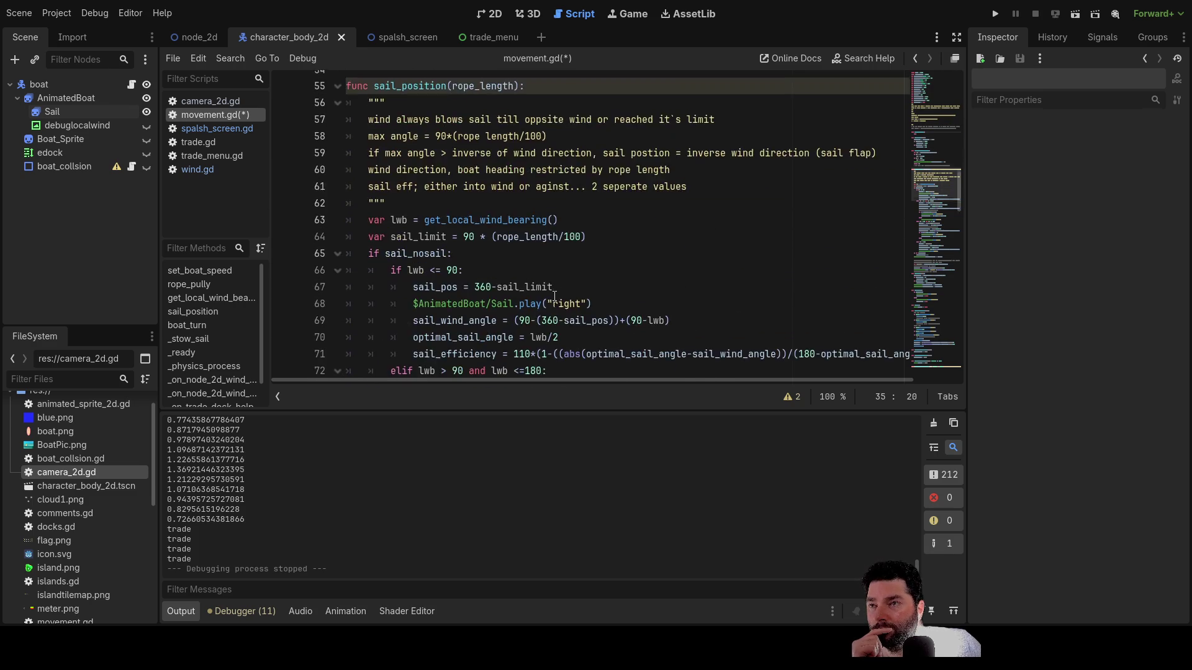
{"action": "scroll", "coordinate": [555, 294], "scroll_direction": "down", "scroll_amount": 1}
{"action": "scroll", "coordinate": [551, 296], "scroll_direction": "up", "scroll_amount": 3}
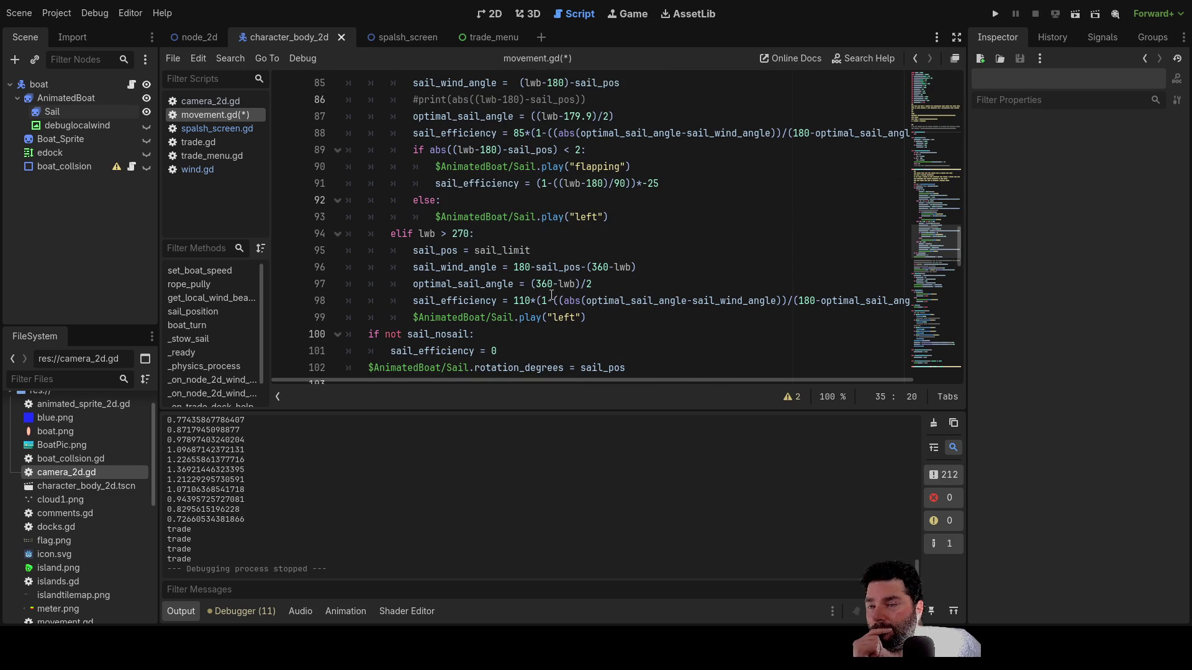
{"action": "scroll", "coordinate": [552, 296], "scroll_direction": "up", "scroll_amount": 11}
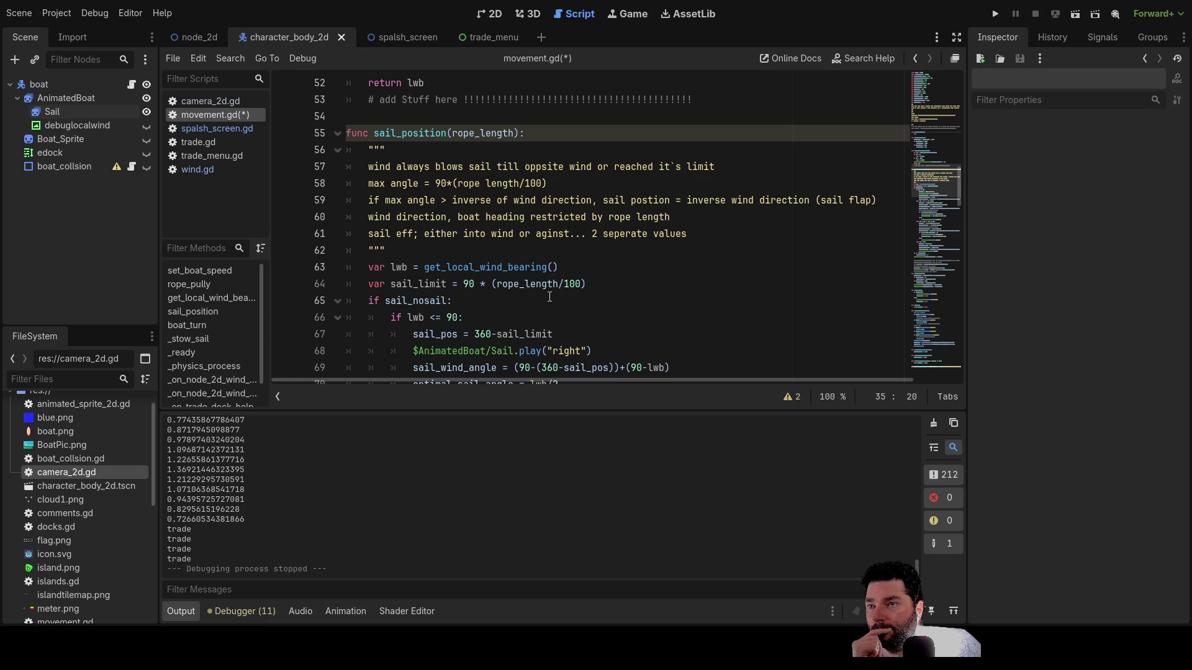
{"action": "scroll", "coordinate": [550, 296], "scroll_direction": "down", "scroll_amount": 1}
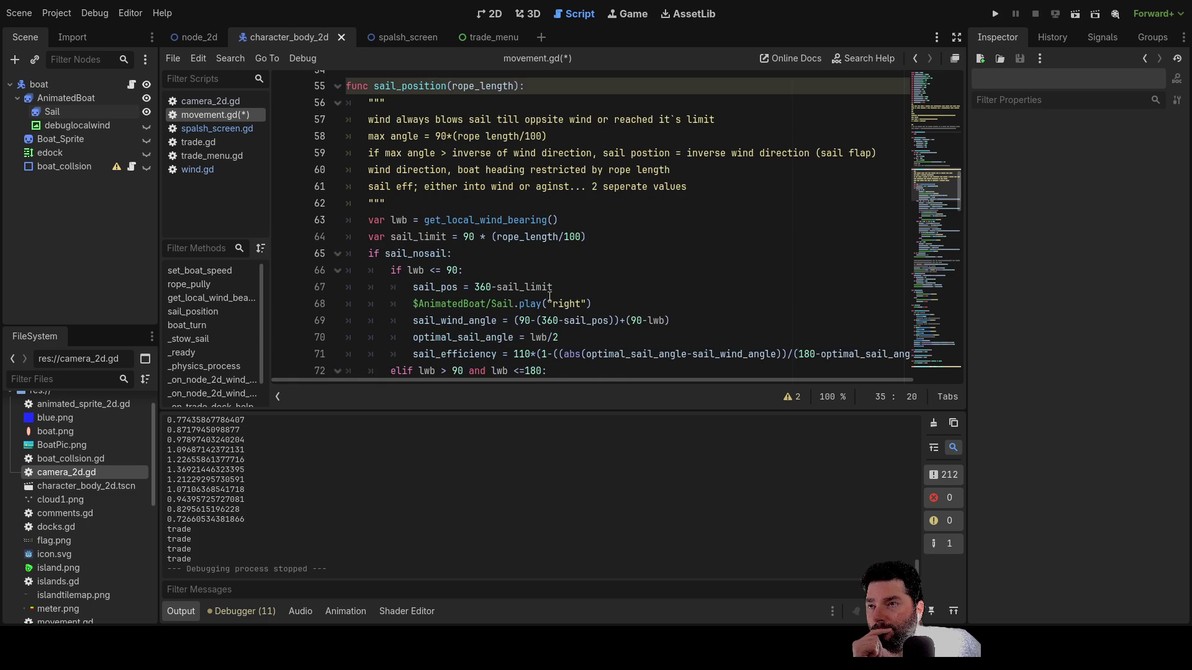
{"action": "scroll", "coordinate": [550, 297], "scroll_direction": "down", "scroll_amount": 16}
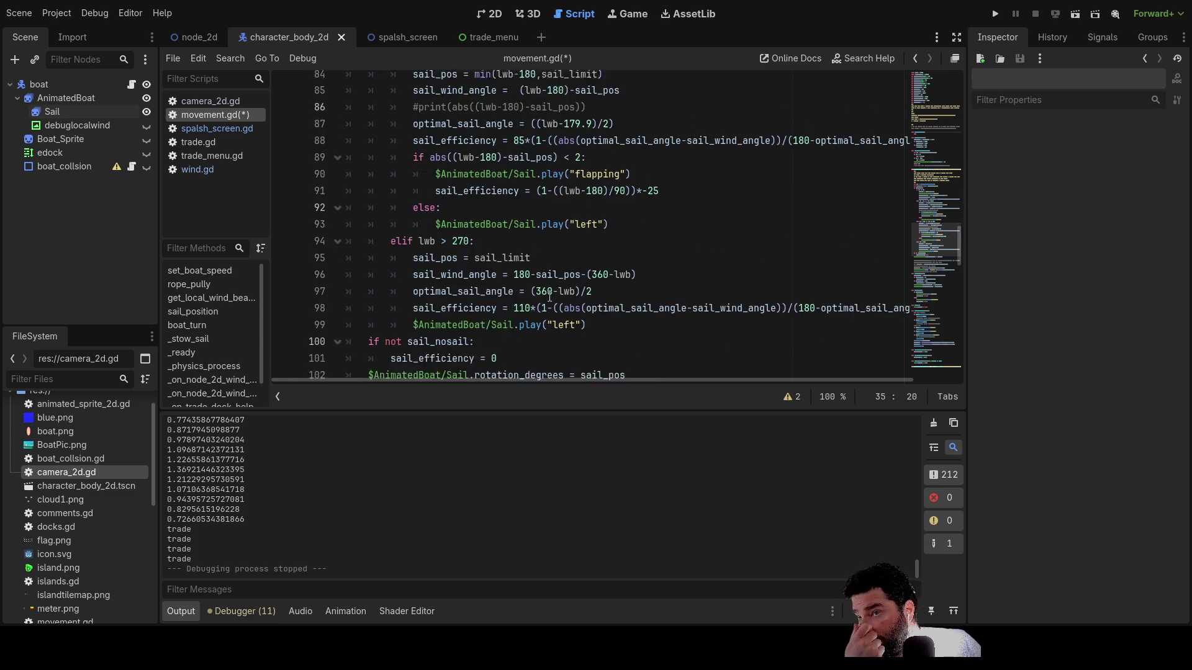
{"action": "scroll", "coordinate": [549, 297], "scroll_direction": "down", "scroll_amount": 4}
{"action": "scroll", "coordinate": [549, 297], "scroll_direction": "up", "scroll_amount": 3}
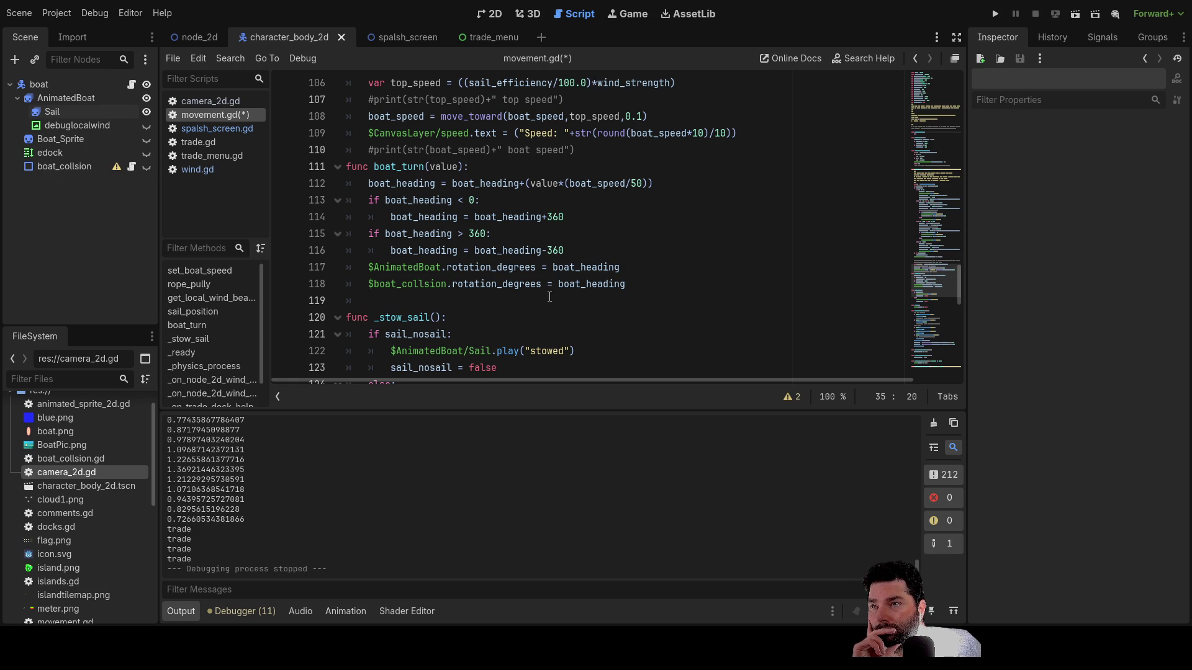
- Paste $AnimatedBoat.play("boat1") on line 119 as boat_turn's last statement, then add a new line
{"action": "left_click", "coordinate": [380, 295]}
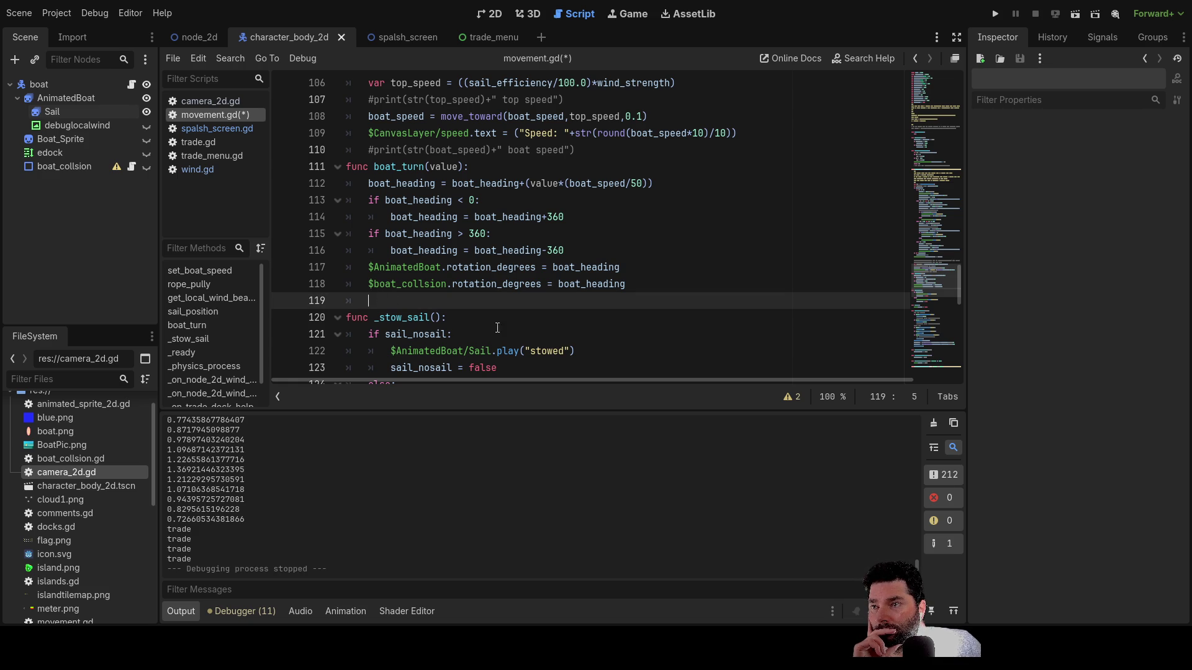
{"action": "type", "text": "$AnimatedBoat.play(\"boat1\")"}
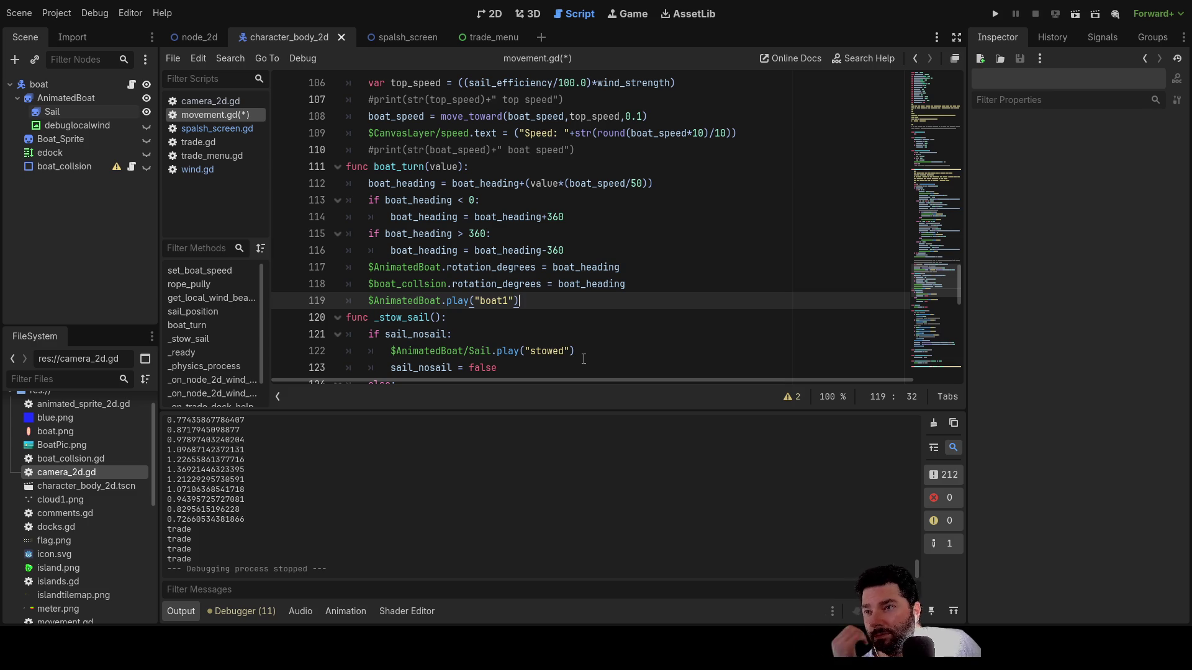
{"action": "key", "text": "Return"}
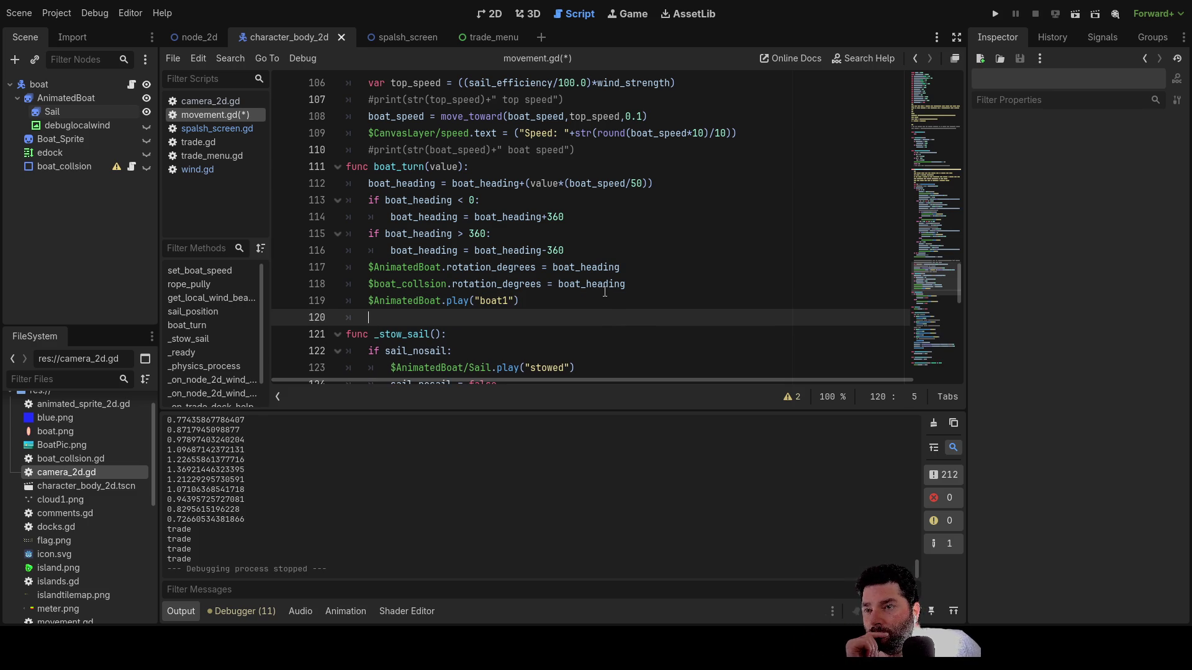
- Run the project, start from the splash menu, and zoom the camera in and out
{"action": "left_click", "coordinate": [996, 13]}
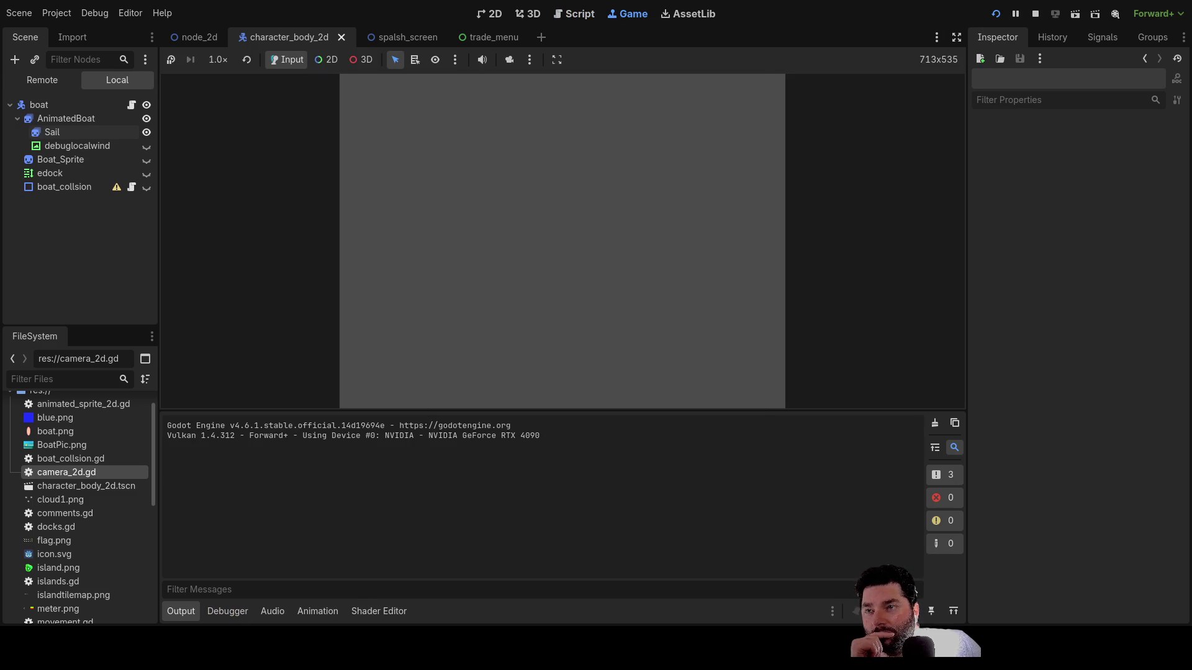
{"action": "left_click", "coordinate": [460, 98]}
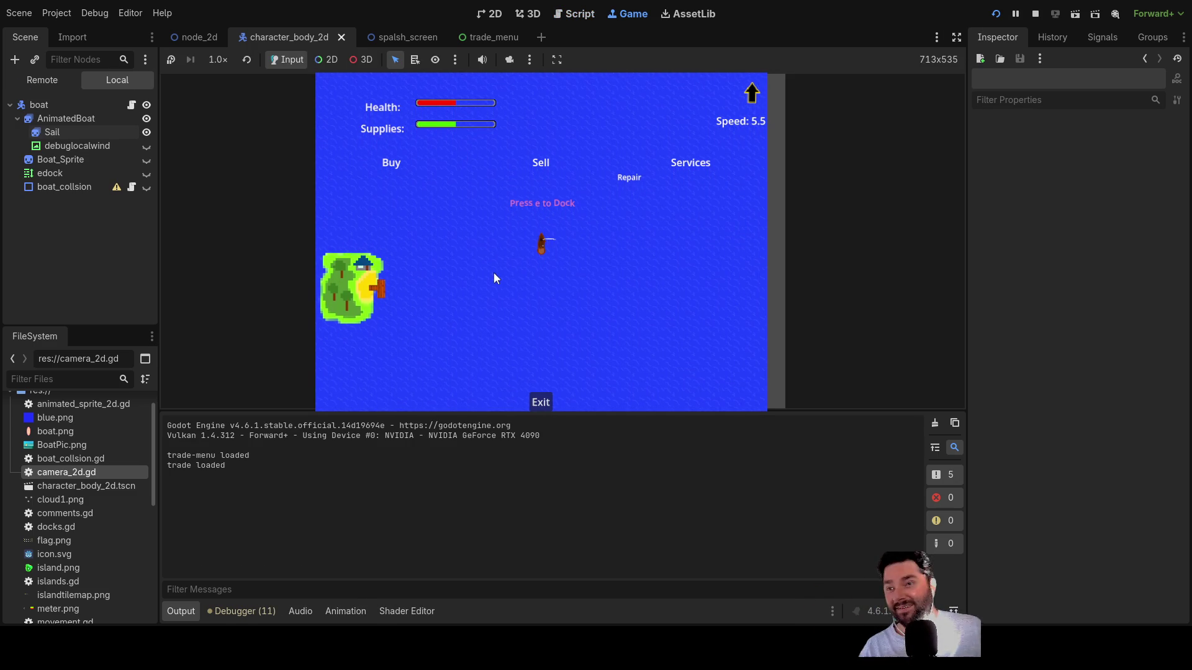
{"action": "scroll", "coordinate": [498, 263], "scroll_direction": "up", "scroll_amount": 5}
{"action": "scroll", "coordinate": [501, 249], "scroll_direction": "up", "scroll_amount": 1}
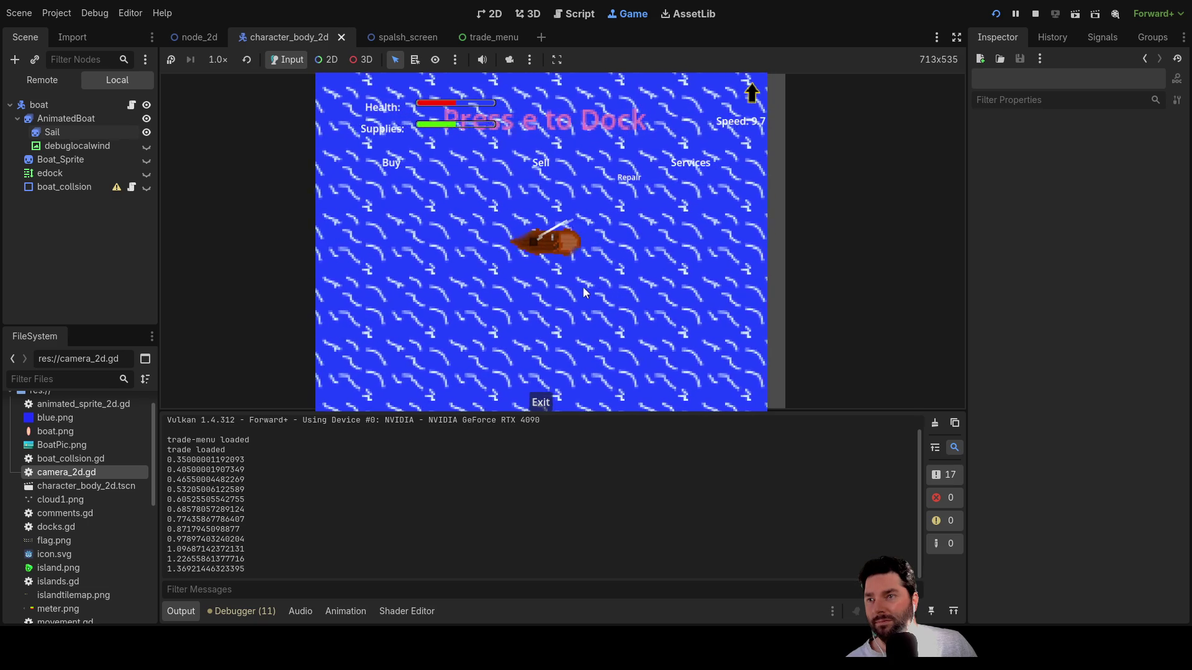
{"action": "scroll", "coordinate": [582, 285], "scroll_direction": "down", "scroll_amount": 3}
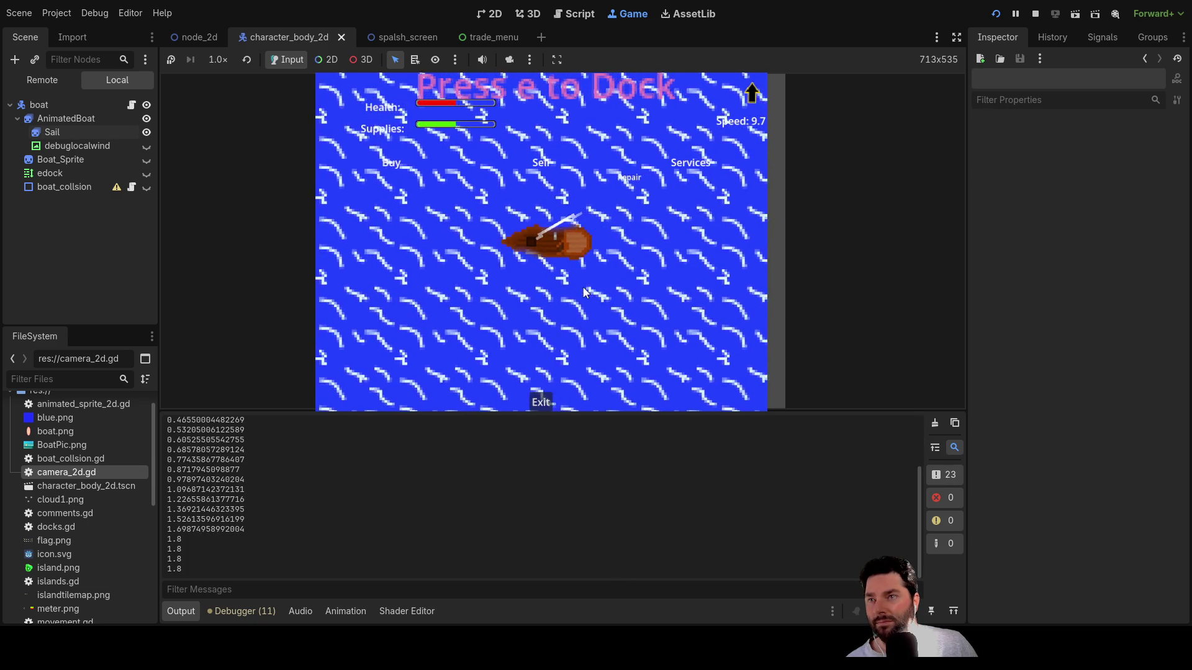
{"action": "scroll", "coordinate": [583, 287], "scroll_direction": "down", "scroll_amount": 2}
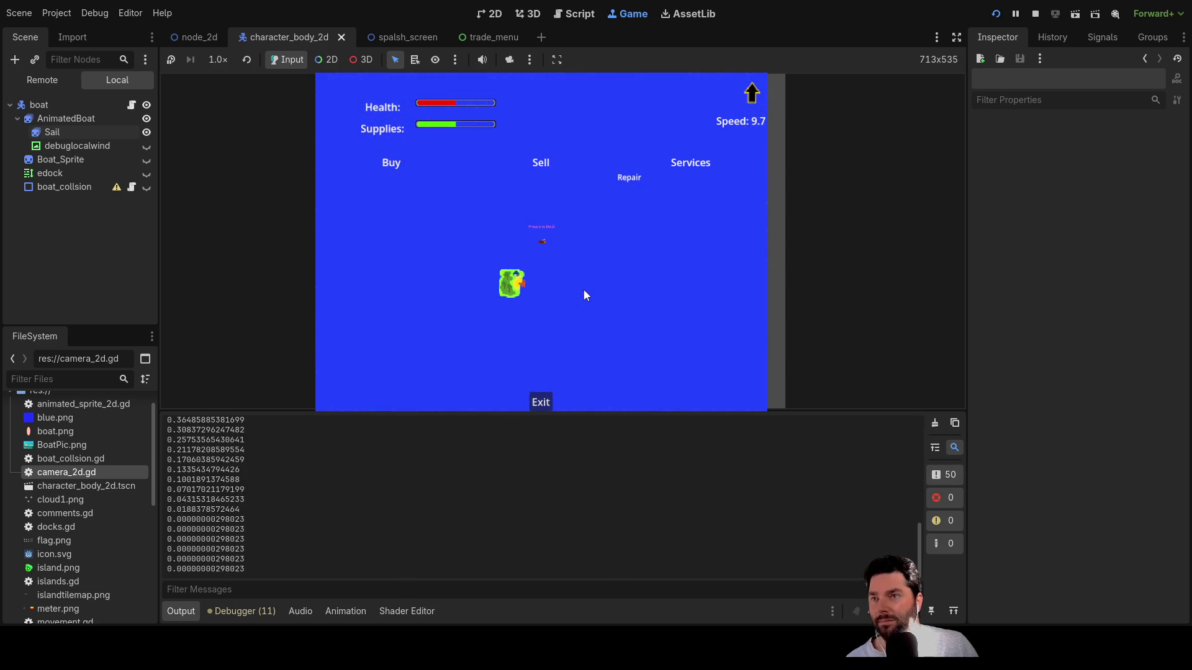
{"action": "scroll", "coordinate": [586, 286], "scroll_direction": "up", "scroll_amount": 5}
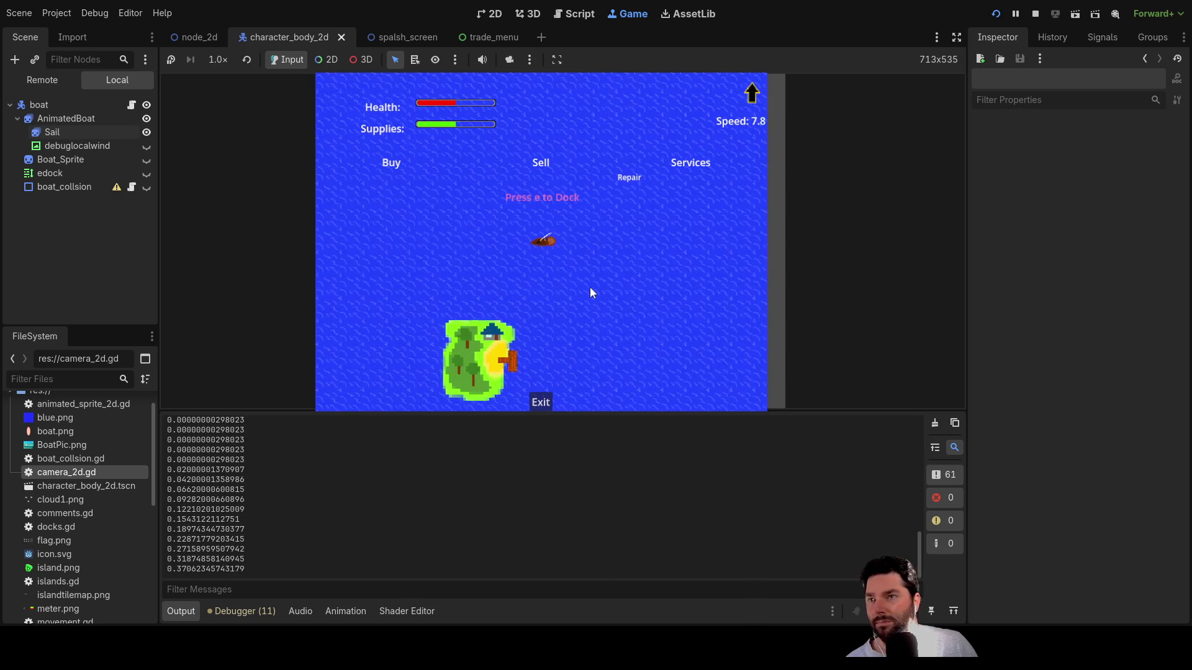
{"action": "scroll", "coordinate": [592, 293], "scroll_direction": "up", "scroll_amount": 6}
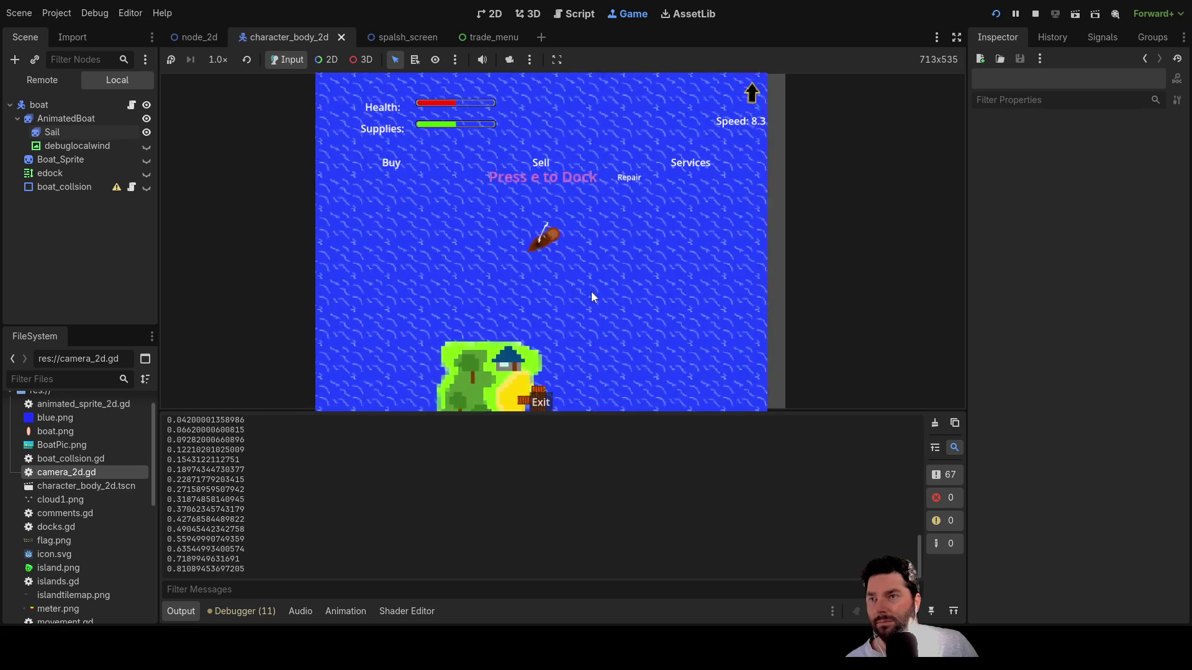
{"action": "scroll", "coordinate": [592, 292], "scroll_direction": "up", "scroll_amount": 3}
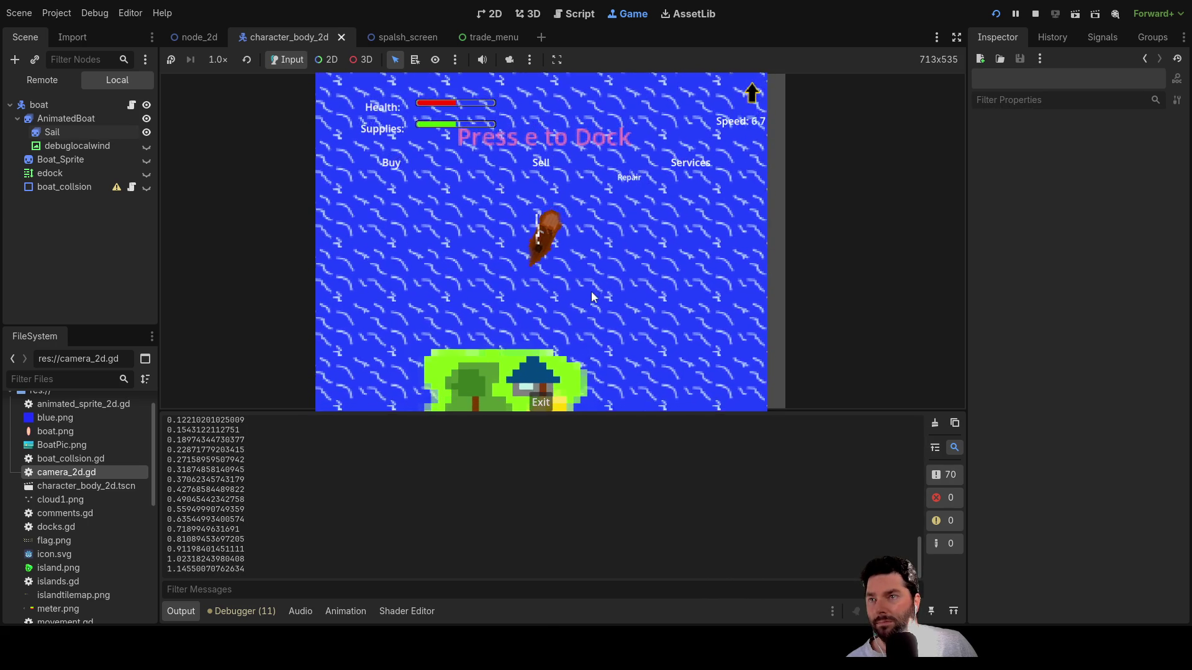
- Steer the boat with S, W, A and D to stop beside the dock, then dock with E
{"action": "key", "text": "s"}
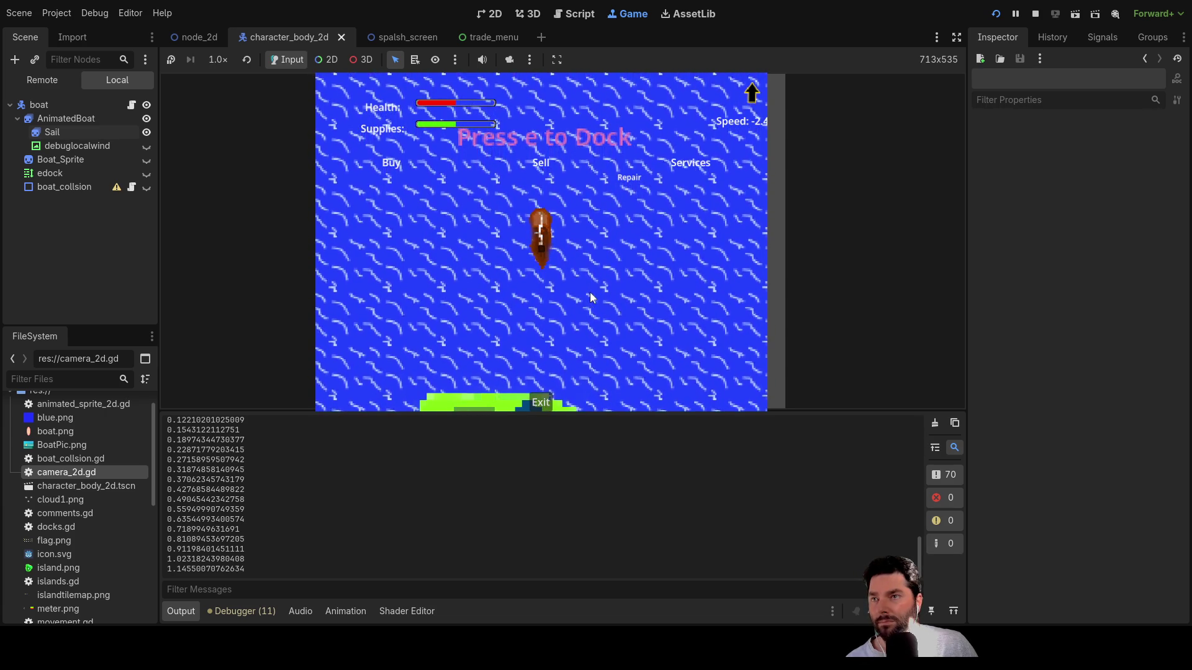
{"action": "key", "text": "w"}
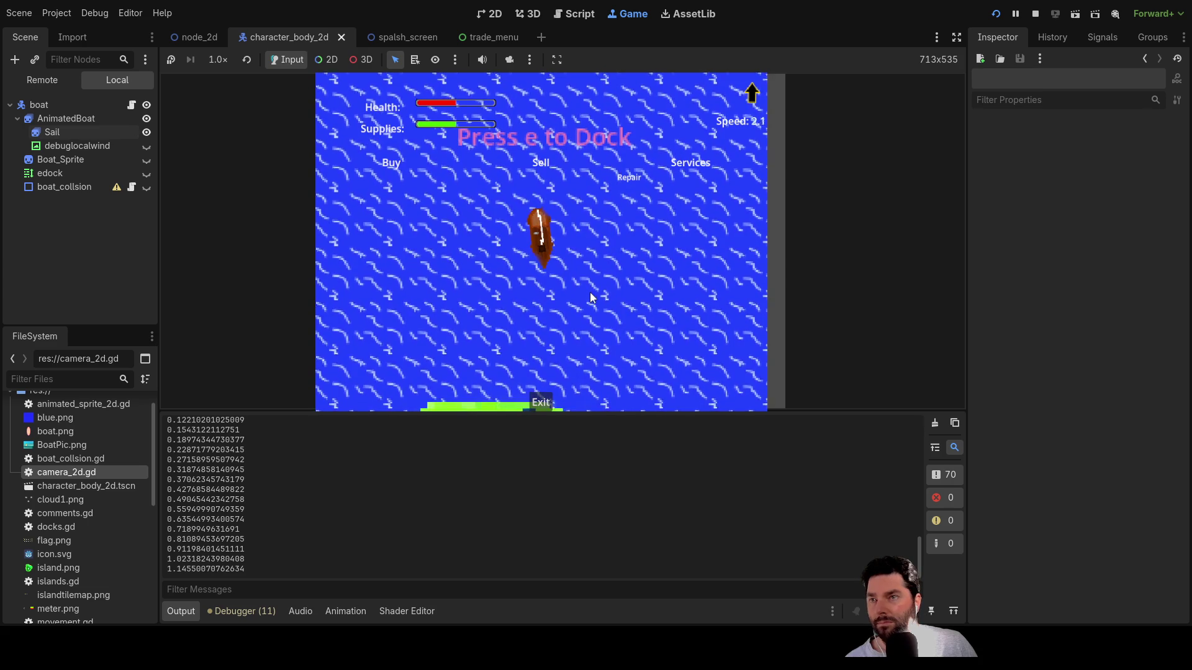
{"action": "key", "text": "a"}
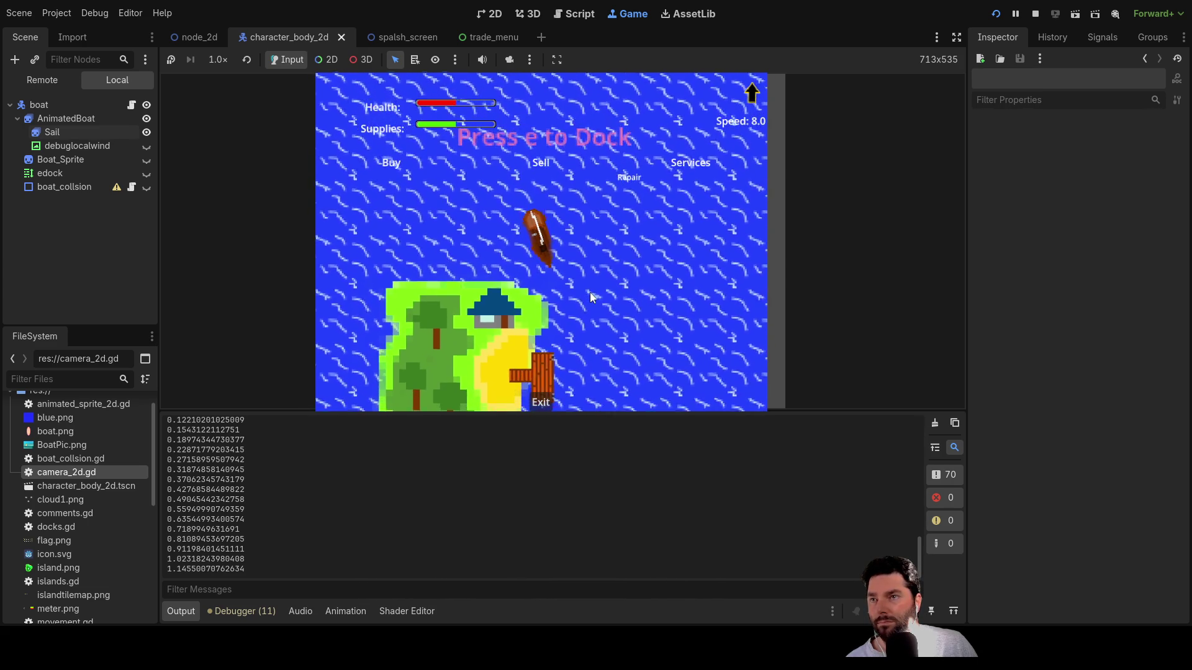
{"action": "key", "text": "d"}
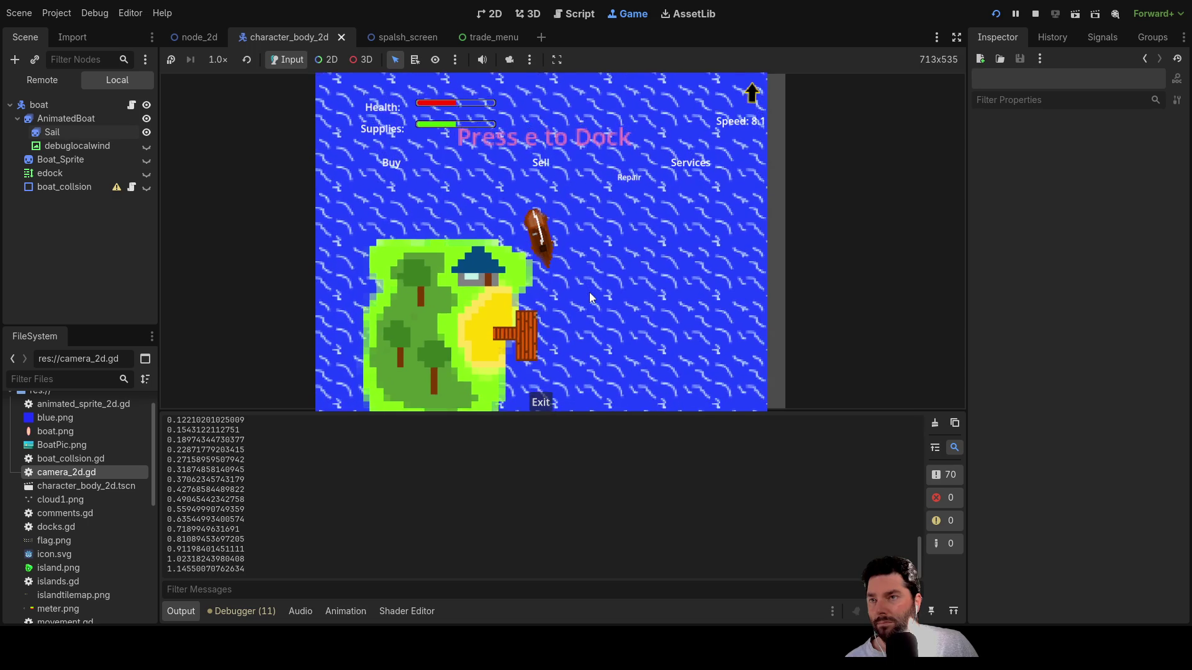
{"action": "key", "text": "s"}
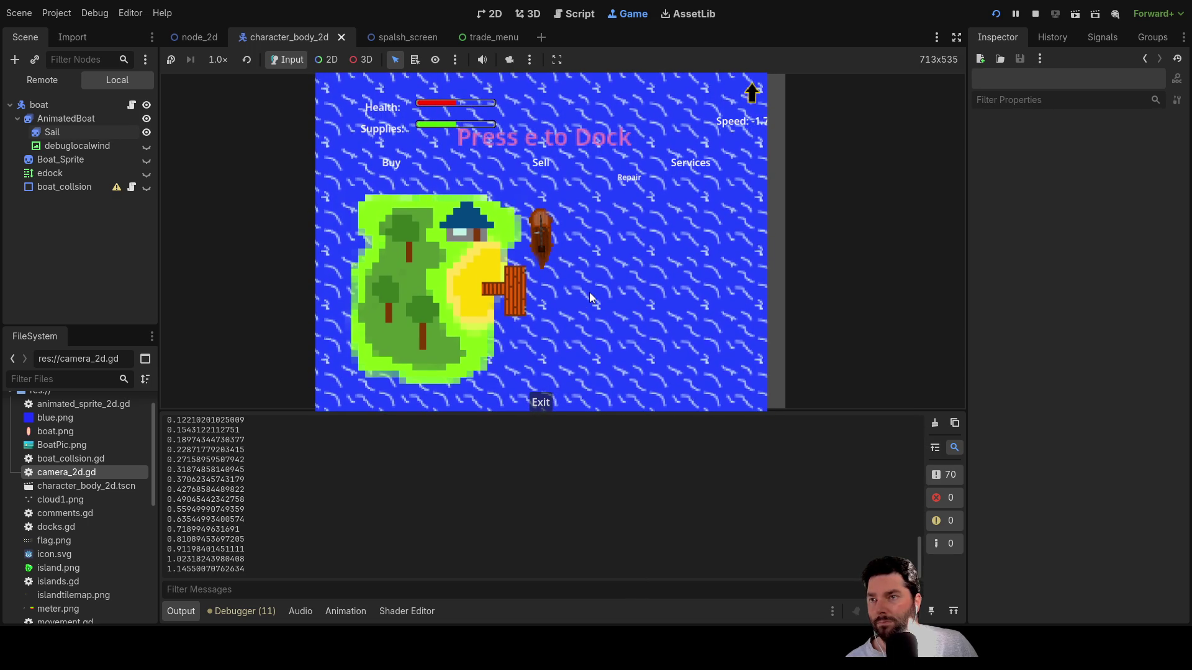
{"action": "key", "text": "e"}
{"action": "key", "text": "e"}
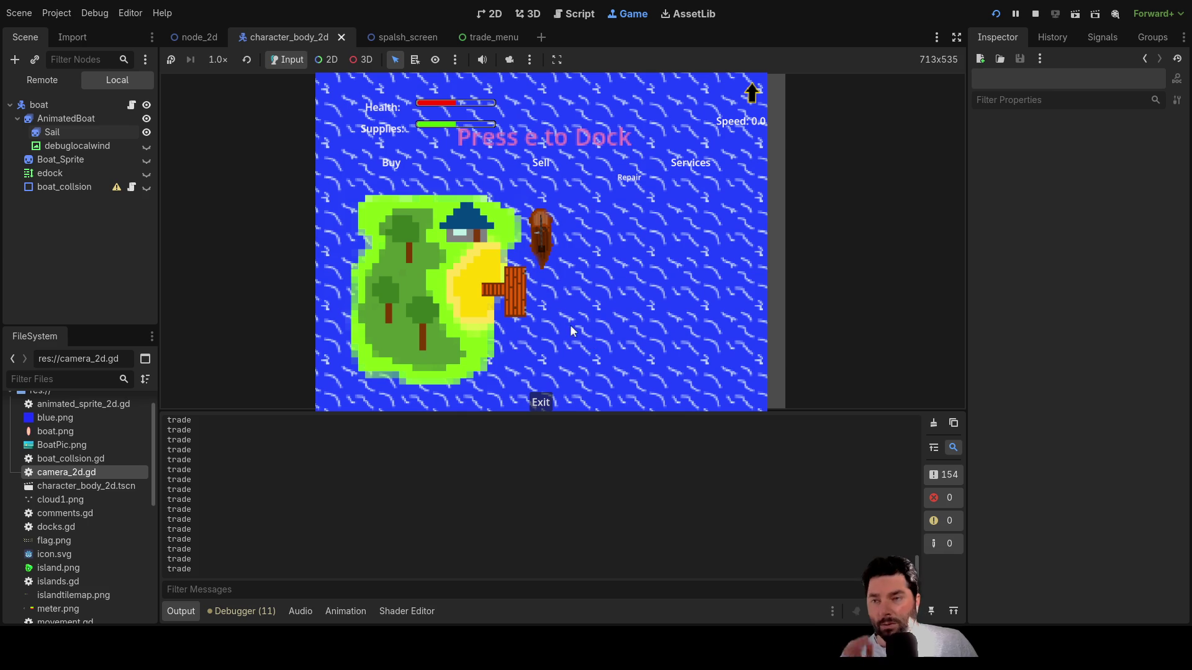
- Press the trade menu's Exit button repeatedly in the running game
{"action": "left_click", "coordinate": [541, 404]}
{"action": "left_click", "coordinate": [547, 405]}
{"action": "left_click", "coordinate": [547, 406]}
{"action": "left_click", "coordinate": [548, 406]}
{"action": "left_click", "coordinate": [548, 406]}
{"action": "left_click", "coordinate": [548, 407]}
{"action": "left_click", "coordinate": [549, 406]}
{"action": "left_click", "coordinate": [548, 407]}
{"action": "left_click", "coordinate": [549, 408]}
{"action": "left_click", "coordinate": [549, 407]}
{"action": "left_click", "coordinate": [548, 407]}
{"action": "left_click", "coordinate": [548, 407]}
{"action": "left_click", "coordinate": [547, 406]}
{"action": "left_click", "coordinate": [548, 406]}
{"action": "left_click", "coordinate": [547, 405]}
{"action": "left_click", "coordinate": [547, 406]}
{"action": "left_click", "coordinate": [546, 404]}
{"action": "left_click", "coordinate": [547, 404]}
{"action": "left_click", "coordinate": [547, 404]}
{"action": "left_click", "coordinate": [546, 404]}
{"action": "left_click", "coordinate": [546, 404]}
{"action": "left_click", "coordinate": [547, 404]}
{"action": "left_click", "coordinate": [547, 404]}
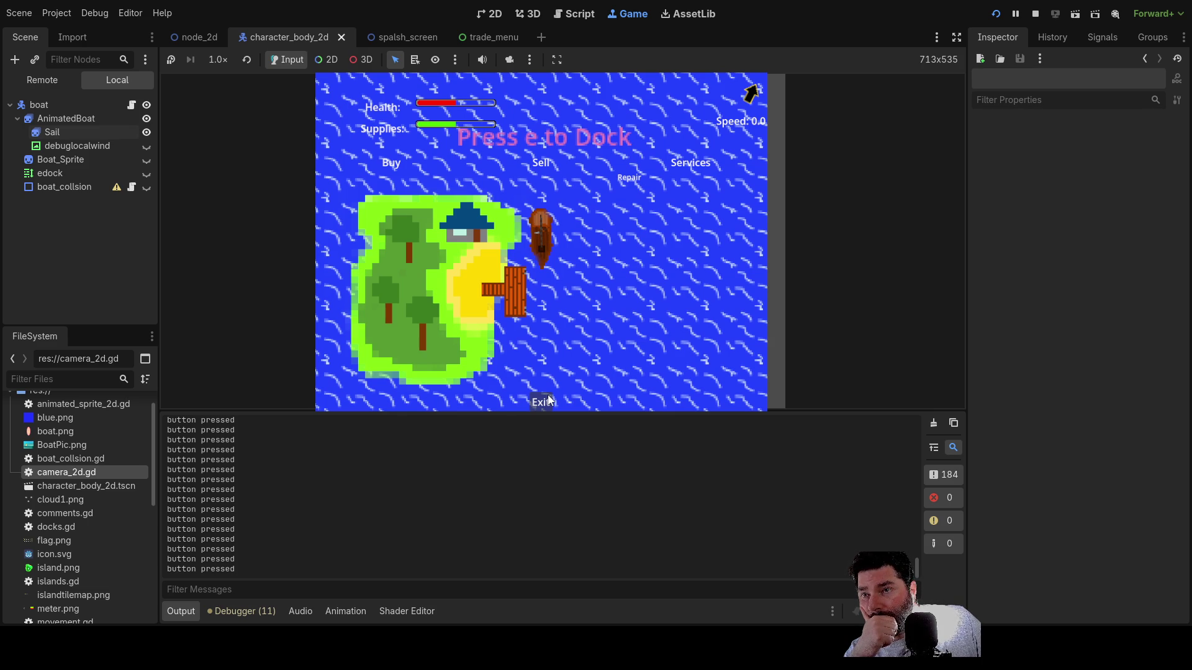
{"action": "left_click", "coordinate": [549, 401]}
{"action": "left_click", "coordinate": [549, 401]}
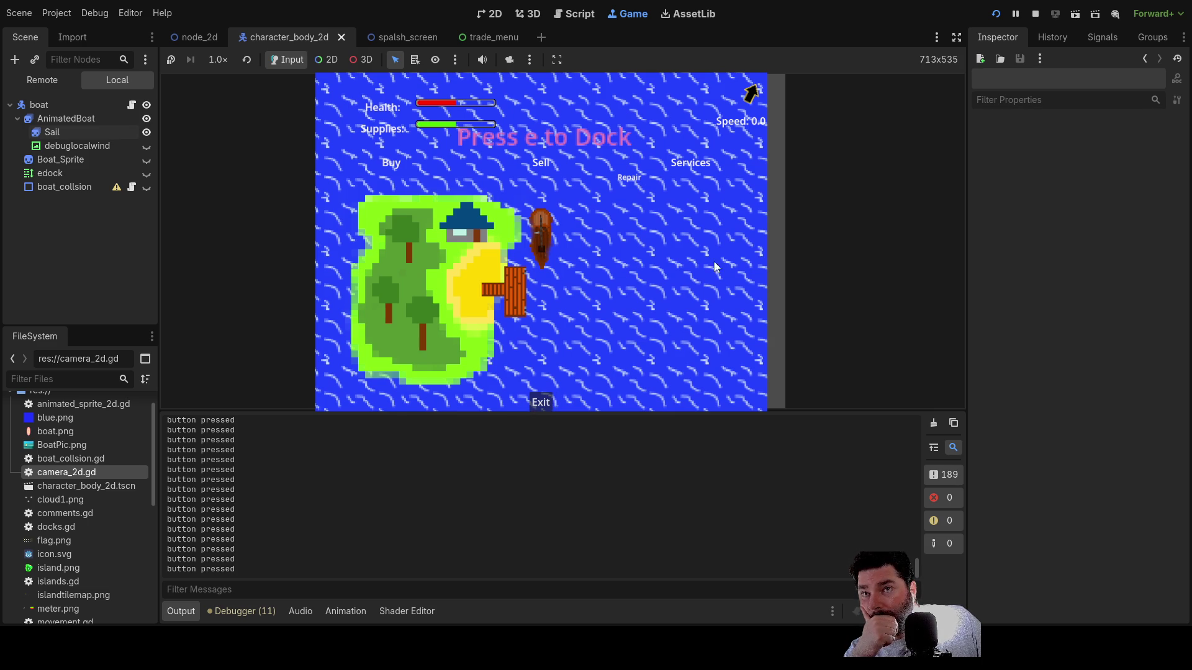
- Stop the game with F8 and return to the 2D view, then the script editor
{"action": "key", "text": "F8"}
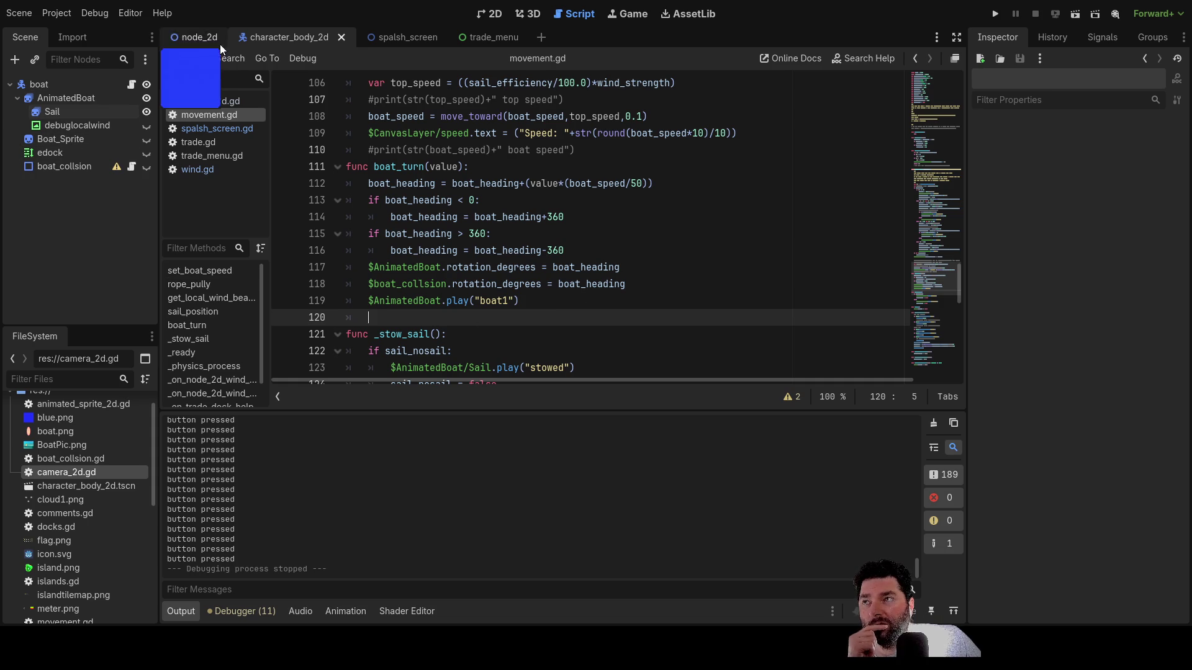
{"action": "left_click", "coordinate": [504, 16]}
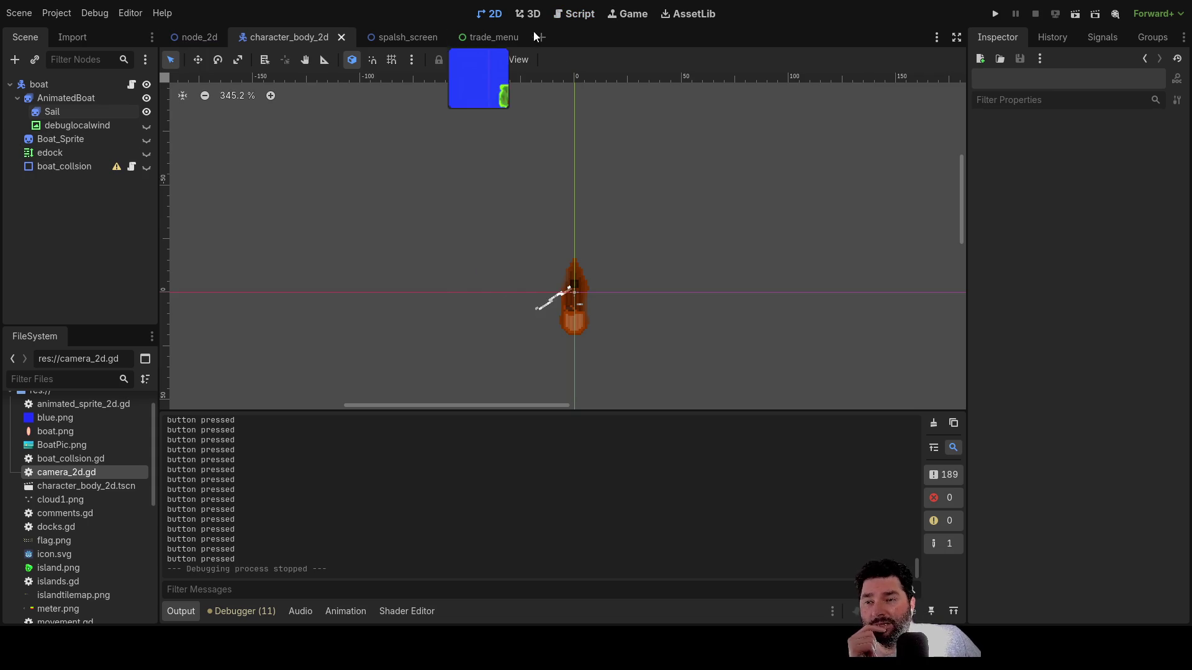
{"action": "left_click", "coordinate": [574, 14]}
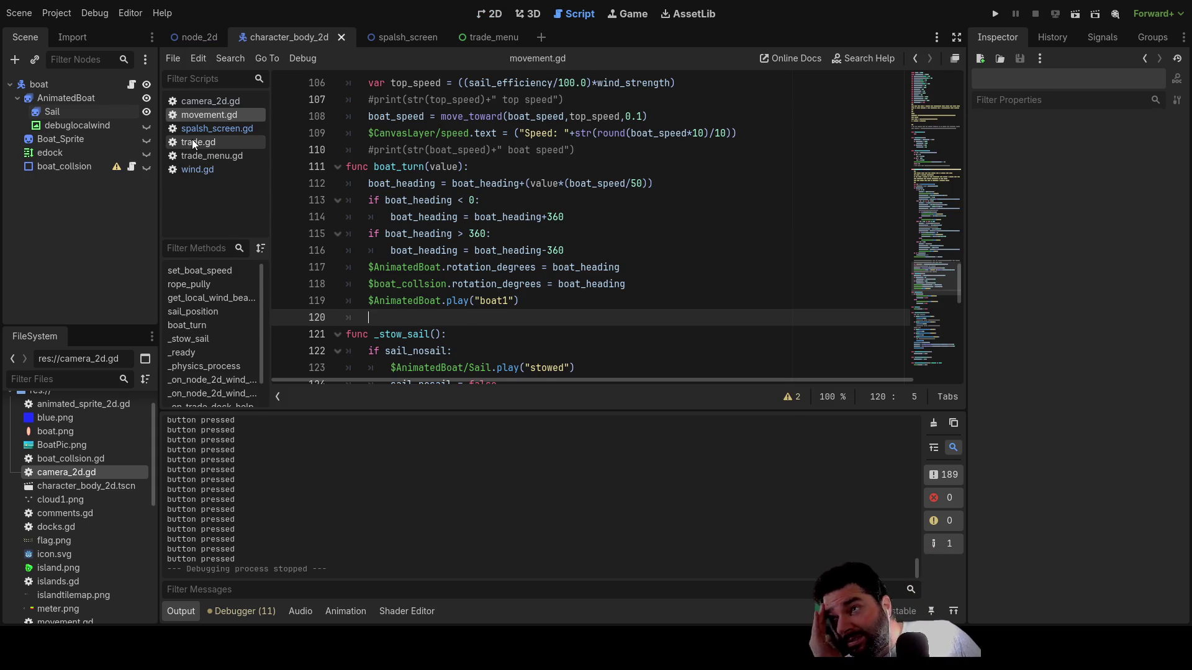
- Scroll through trade.gd, then switch to trade_menu.gd in the script list
{"action": "left_click", "coordinate": [192, 142]}
{"action": "scroll", "coordinate": [483, 287], "scroll_direction": "down", "scroll_amount": 1}
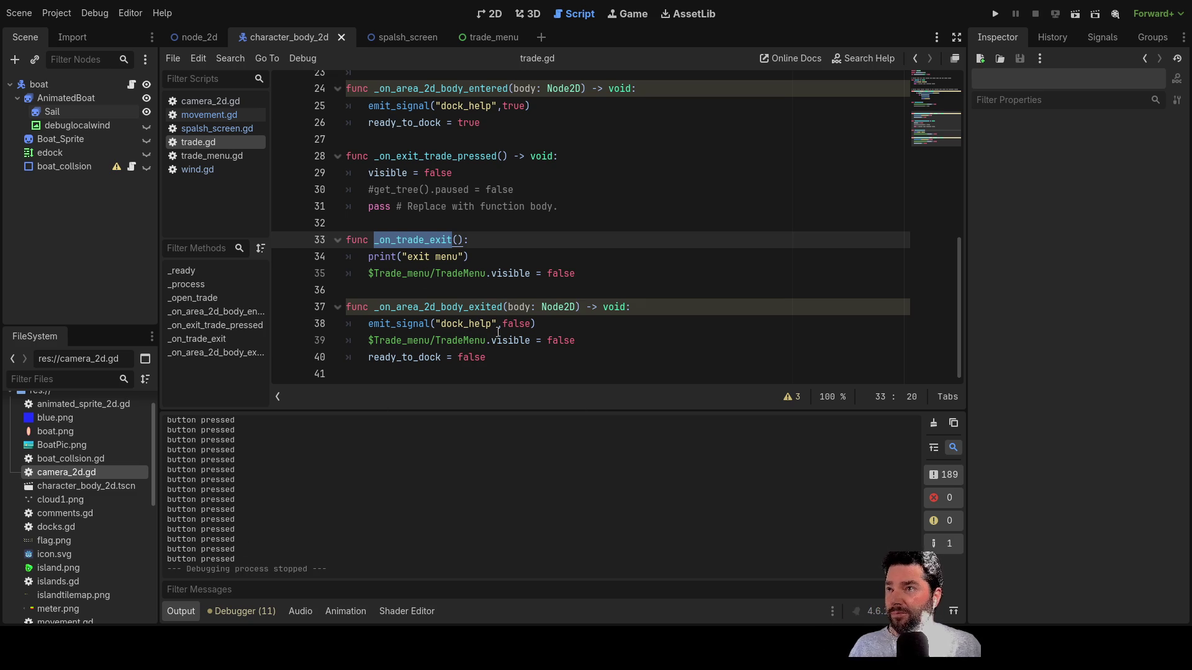
{"action": "scroll", "coordinate": [497, 332], "scroll_direction": "up", "scroll_amount": 5}
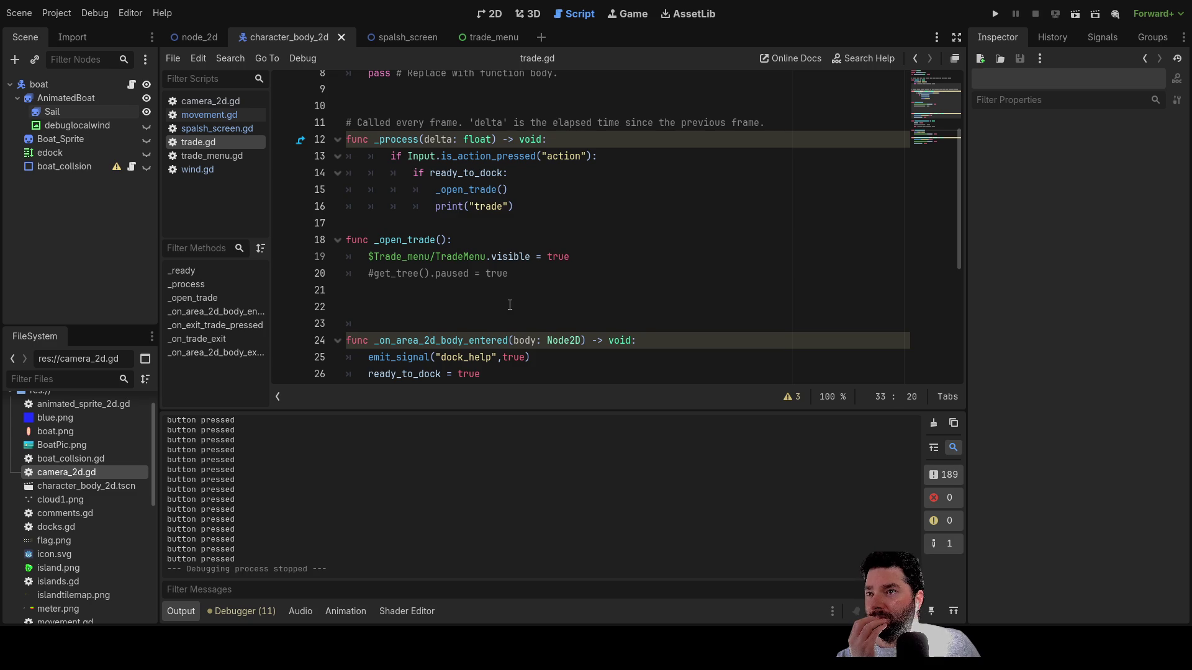
{"action": "scroll", "coordinate": [510, 305], "scroll_direction": "up", "scroll_amount": 3}
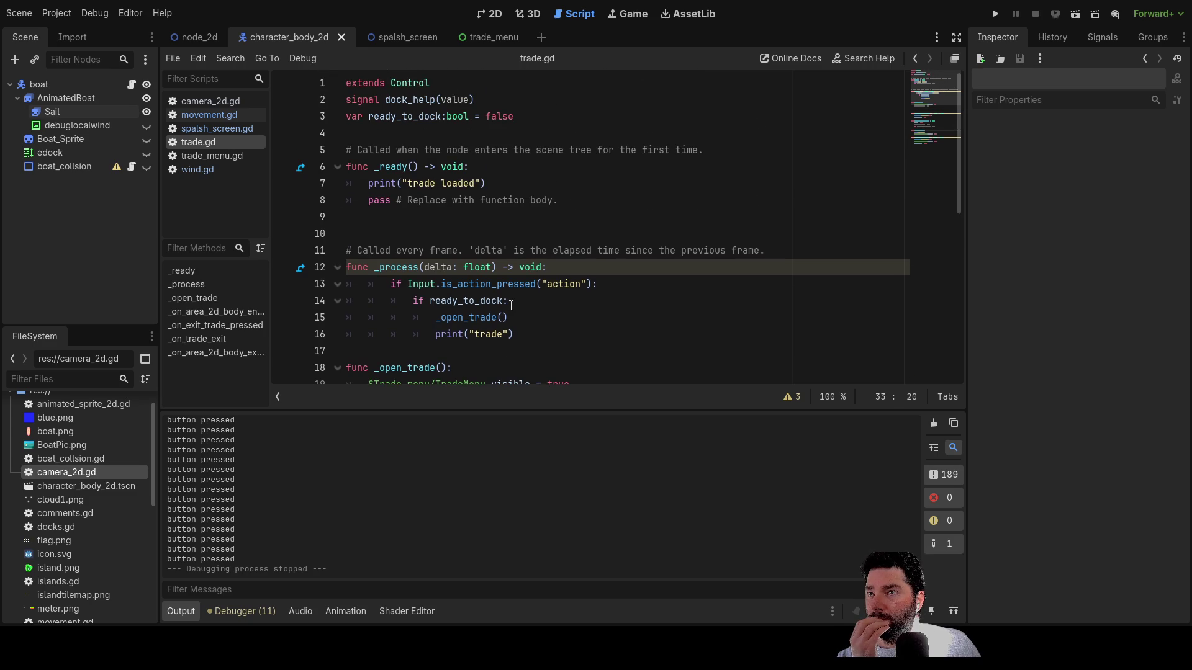
{"action": "scroll", "coordinate": [511, 304], "scroll_direction": "down", "scroll_amount": 7}
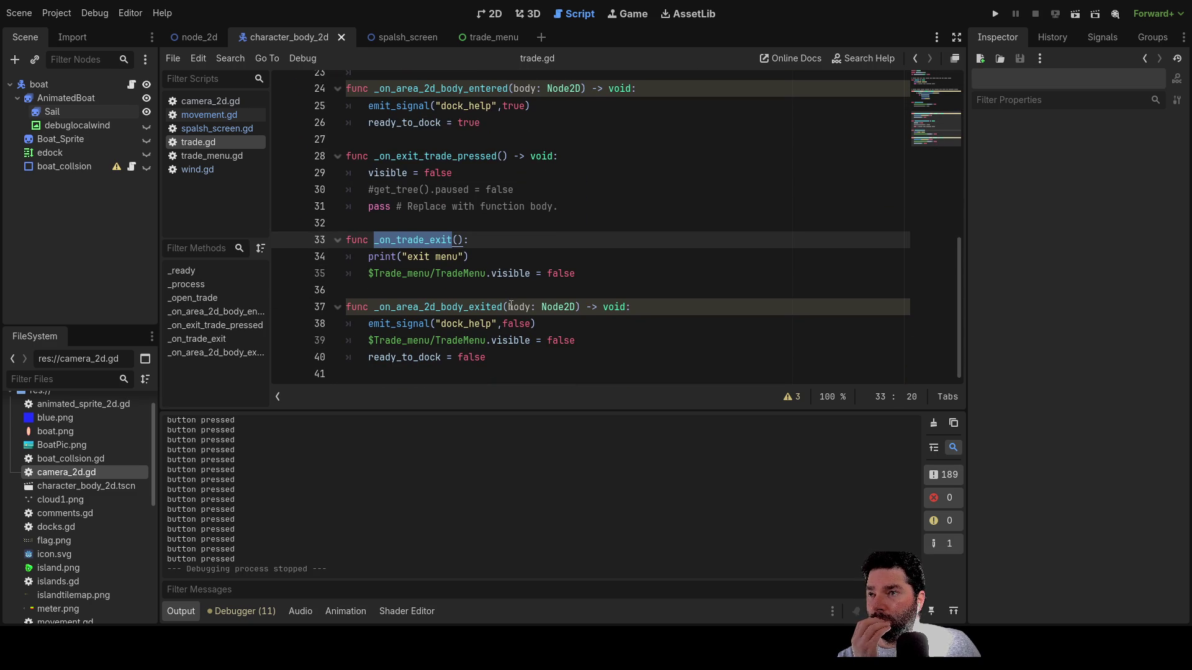
{"action": "scroll", "coordinate": [509, 308], "scroll_direction": "up", "scroll_amount": 2}
{"action": "left_click", "coordinate": [233, 155]}
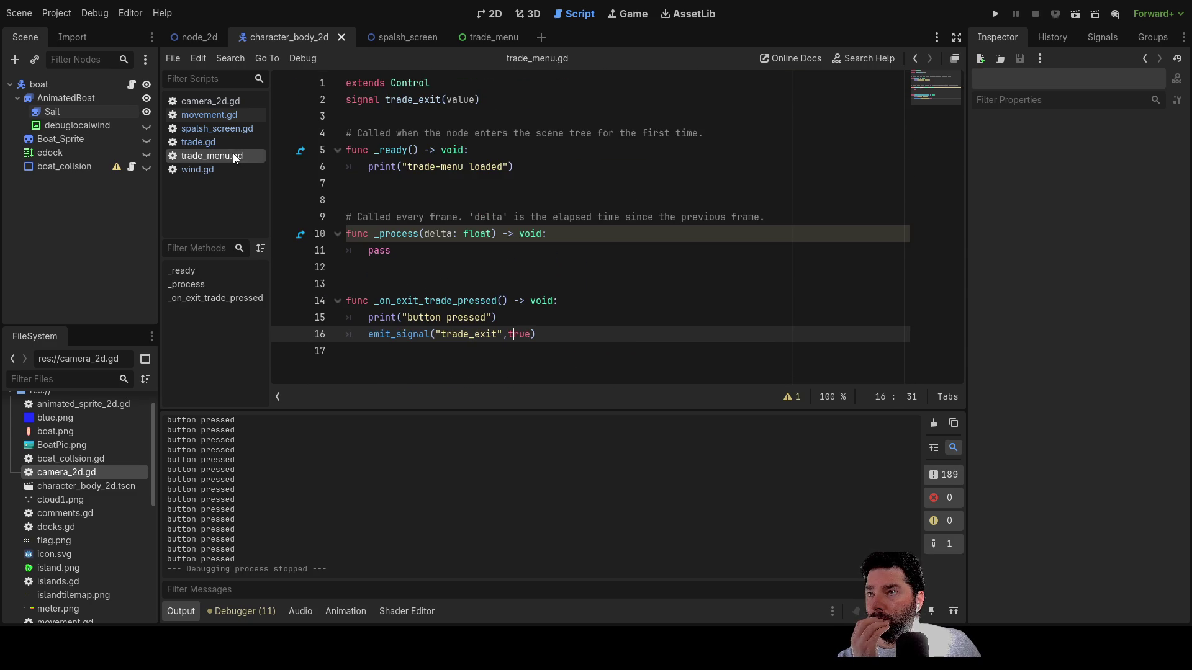
- In trade_menu.gd, change the emit_signal("trade_exit", true) argument from true to 1
{"action": "mouse_move", "coordinate": [496, 318]}
{"action": "left_mouse_down"}
{"action": "mouse_move", "coordinate": [385, 300]}
{"action": "mouse_move", "coordinate": [358, 317]}
{"action": "mouse_move", "coordinate": [369, 317]}
{"action": "left_mouse_up"}
{"action": "left_click_drag", "start_coordinate": [533, 334], "coordinate": [371, 342]}
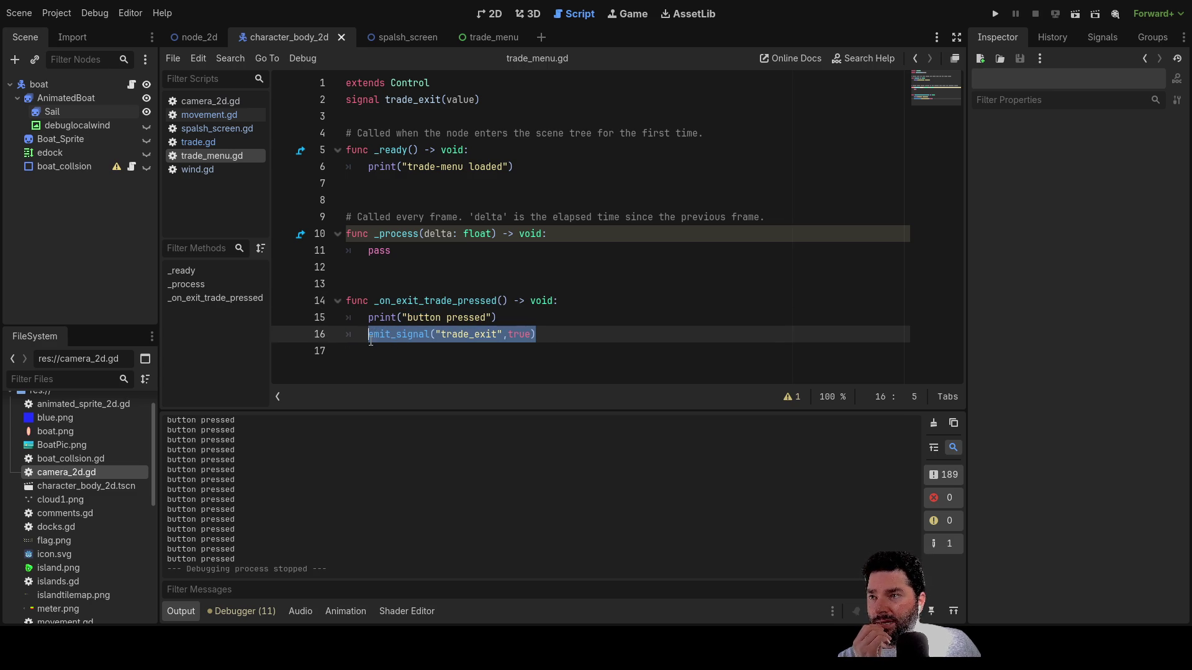
{"action": "double_click", "coordinate": [520, 333]}
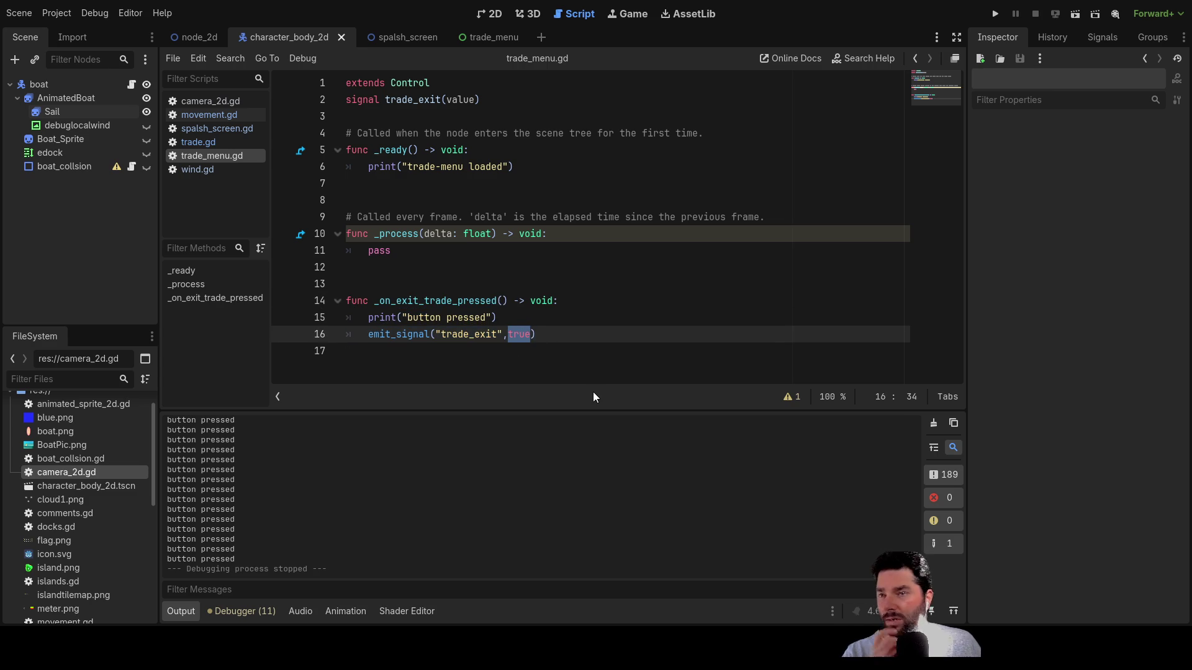
{"action": "type", "text": "1"}
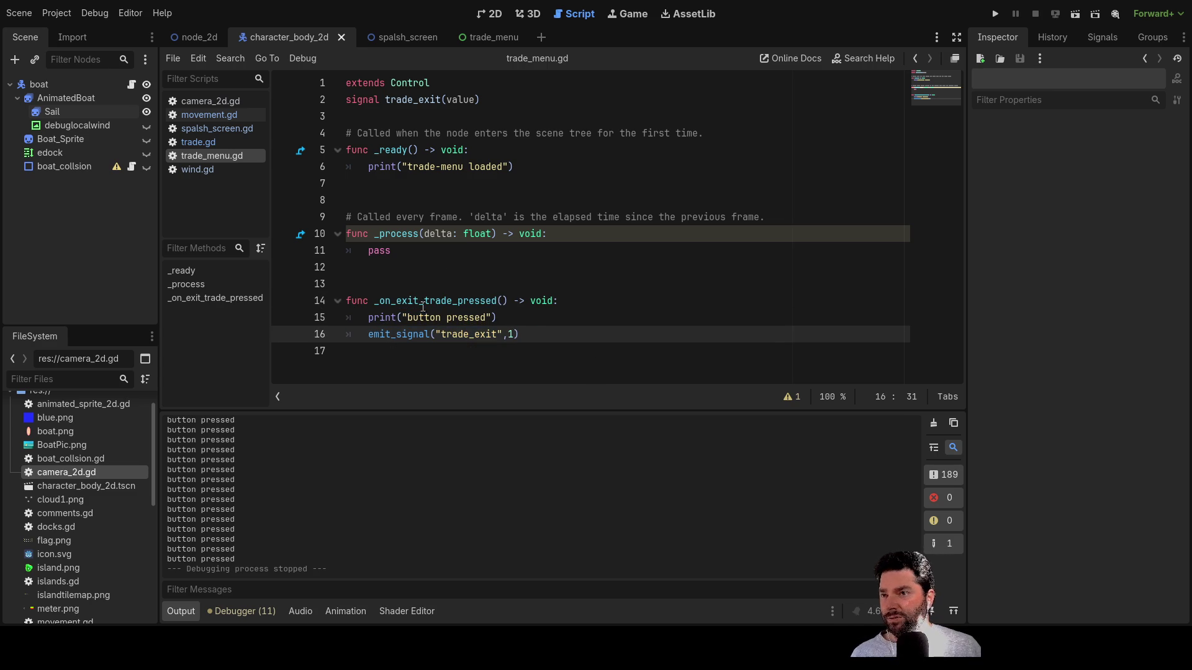
{"action": "double_click", "coordinate": [463, 101]}
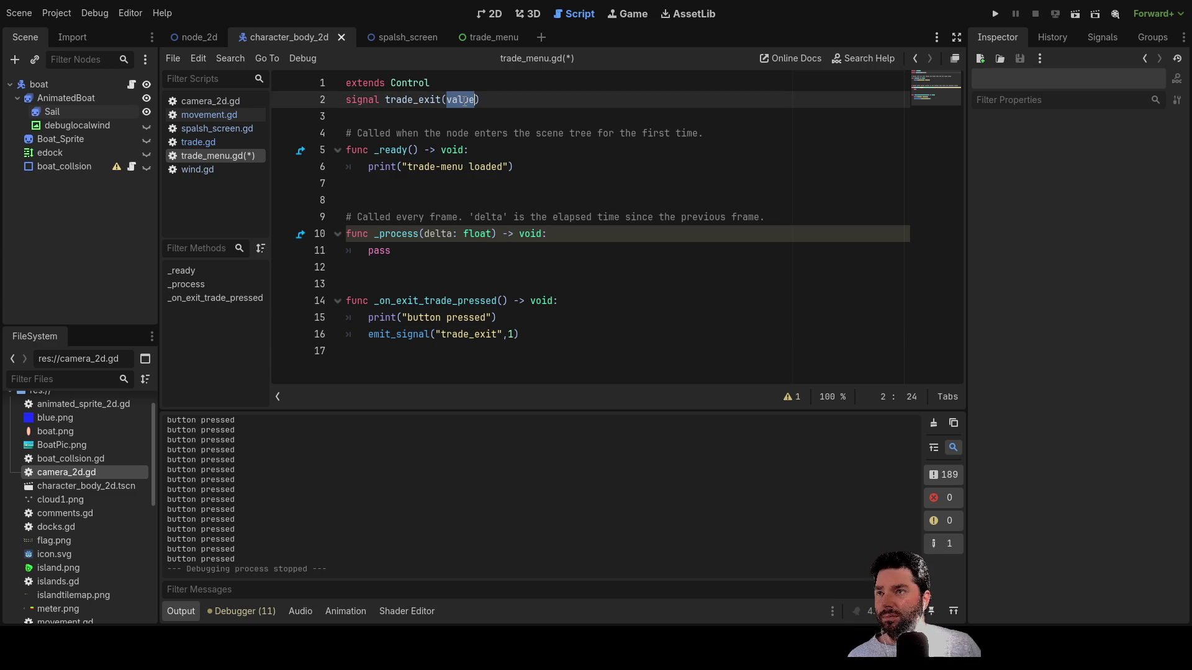
{"action": "left_click", "coordinate": [518, 336]}
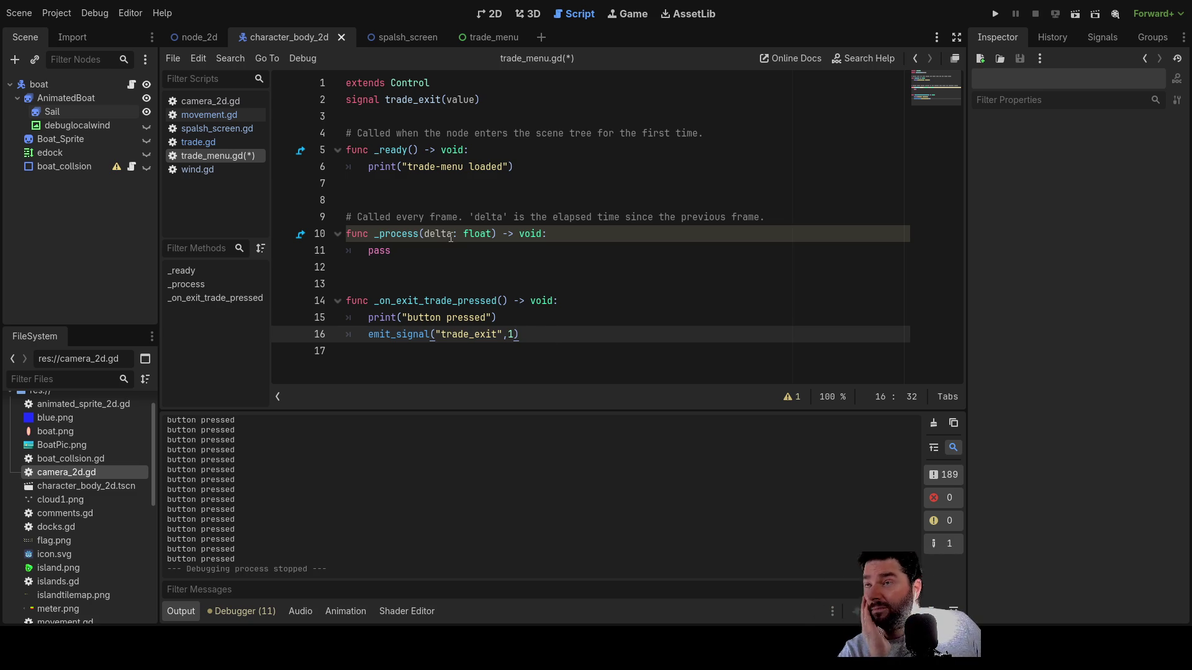
- Switch to trade.gd and scroll down to its _on_trade_exit handler
{"action": "left_click", "coordinate": [205, 143]}
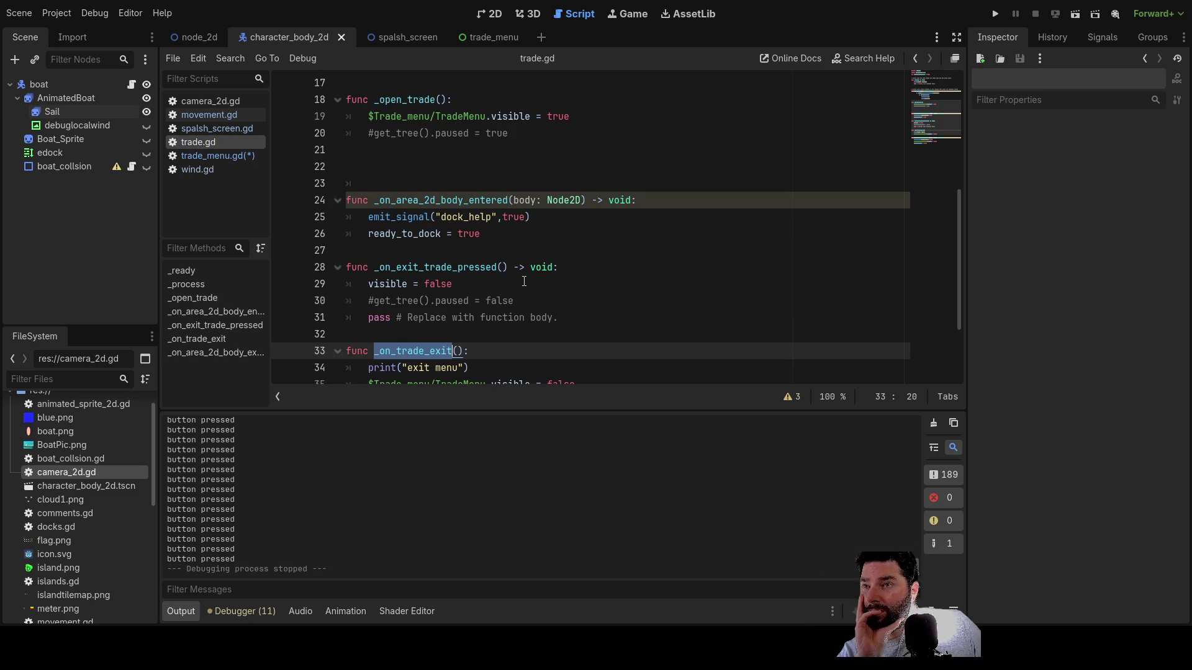
{"action": "scroll", "coordinate": [541, 276], "scroll_direction": "down", "scroll_amount": 2}
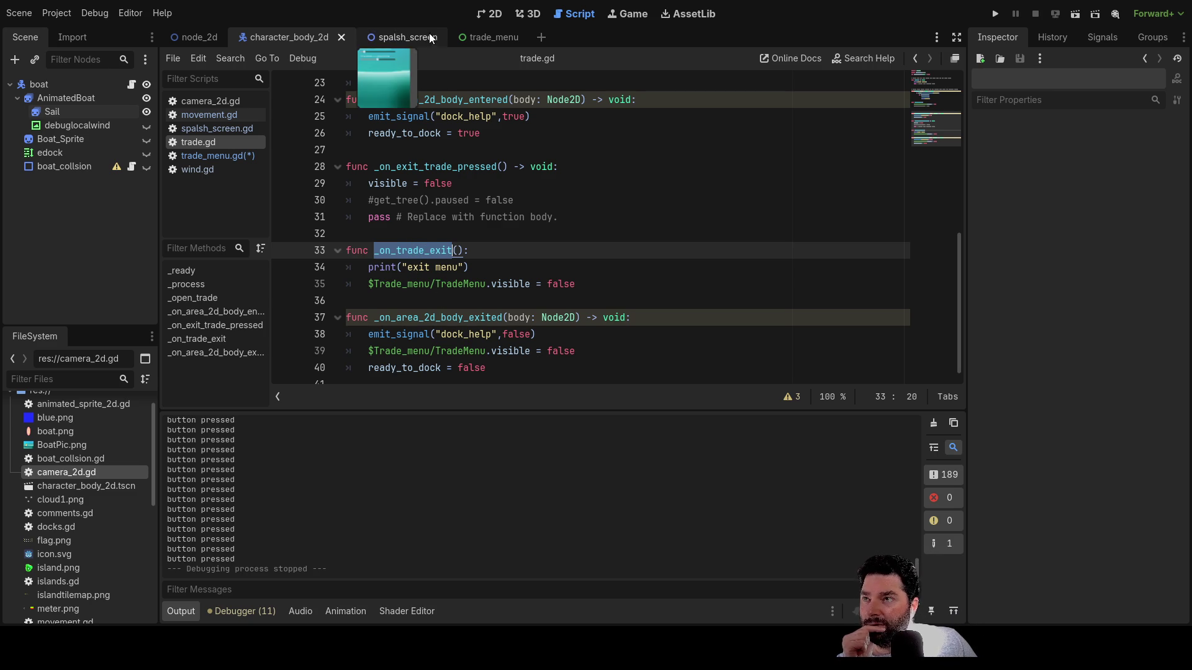
{"action": "left_click", "coordinate": [205, 159]}
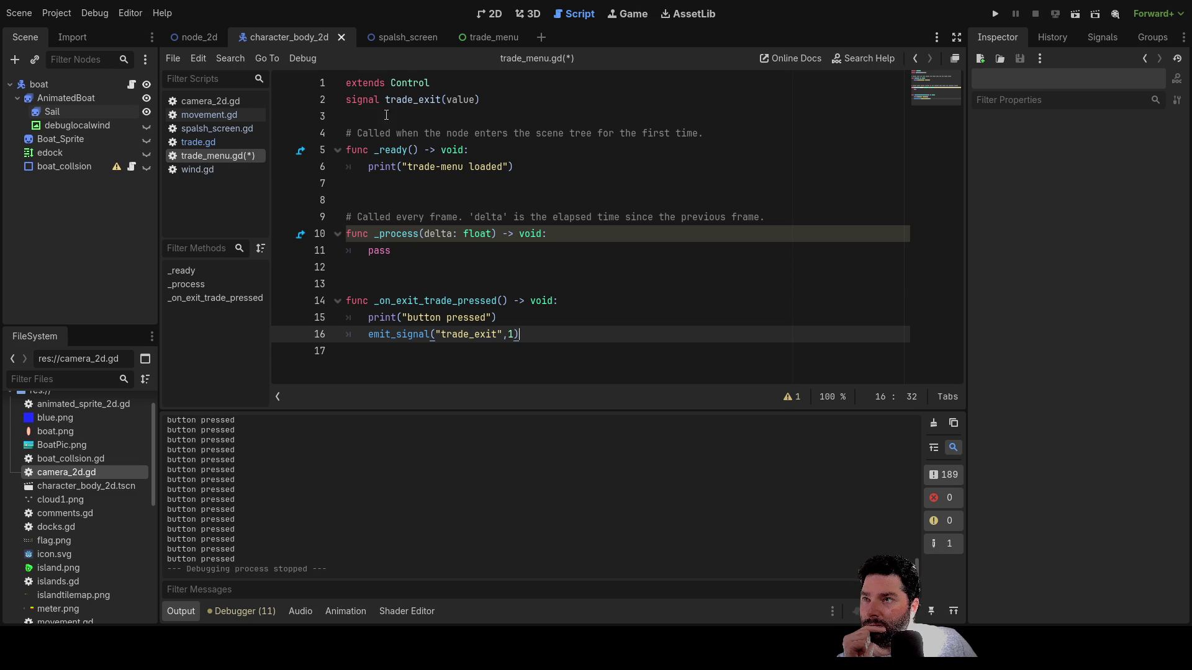
{"action": "left_click", "coordinate": [198, 143]}
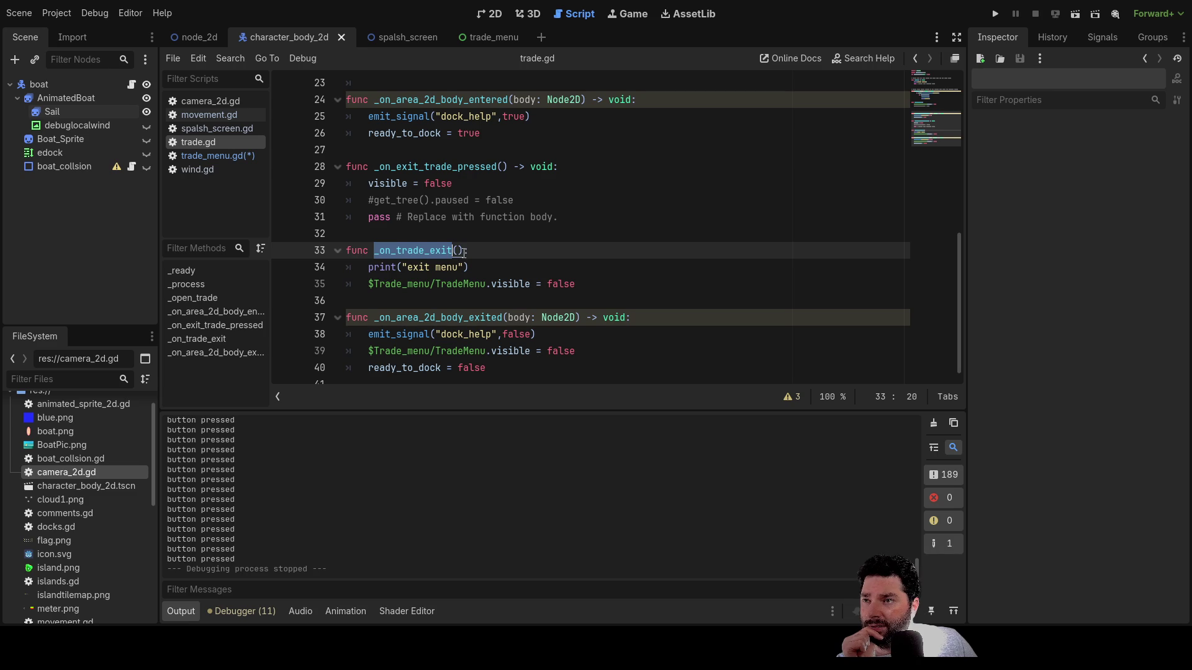
- Add a value parameter to _on_trade_exit() in trade.gd, leaving the print line unchanged
{"action": "left_click", "coordinate": [465, 251]}
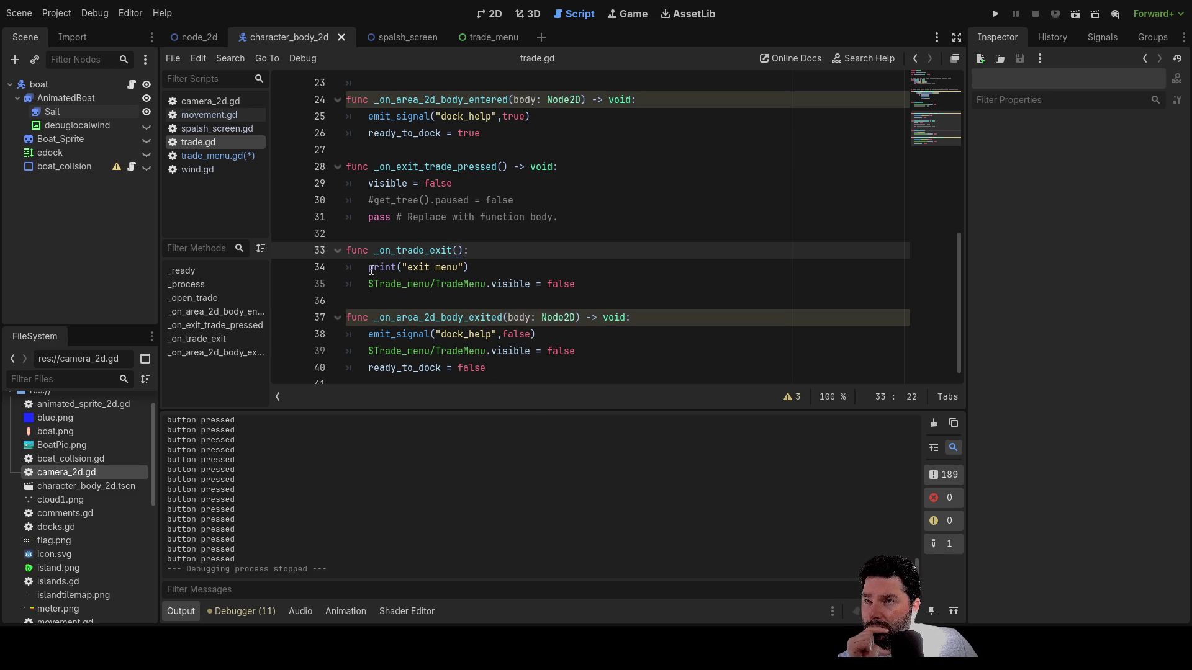
{"action": "mouse_move", "coordinate": [476, 269]}
{"action": "left_mouse_down"}
{"action": "mouse_move", "coordinate": [369, 268]}
{"action": "mouse_move", "coordinate": [465, 267]}
{"action": "left_mouse_up"}
{"action": "key", "text": "Up"}
{"action": "type", "text": "value"}
{"action": "key", "text": "Down"}
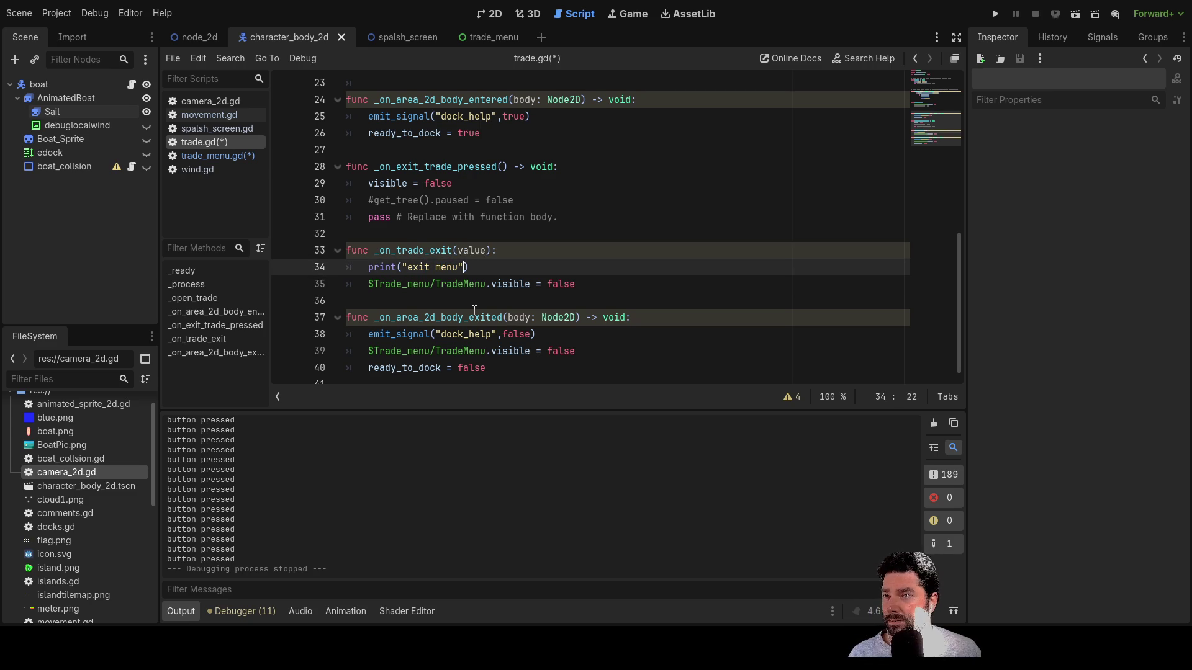
{"action": "type", "text": "+va"}
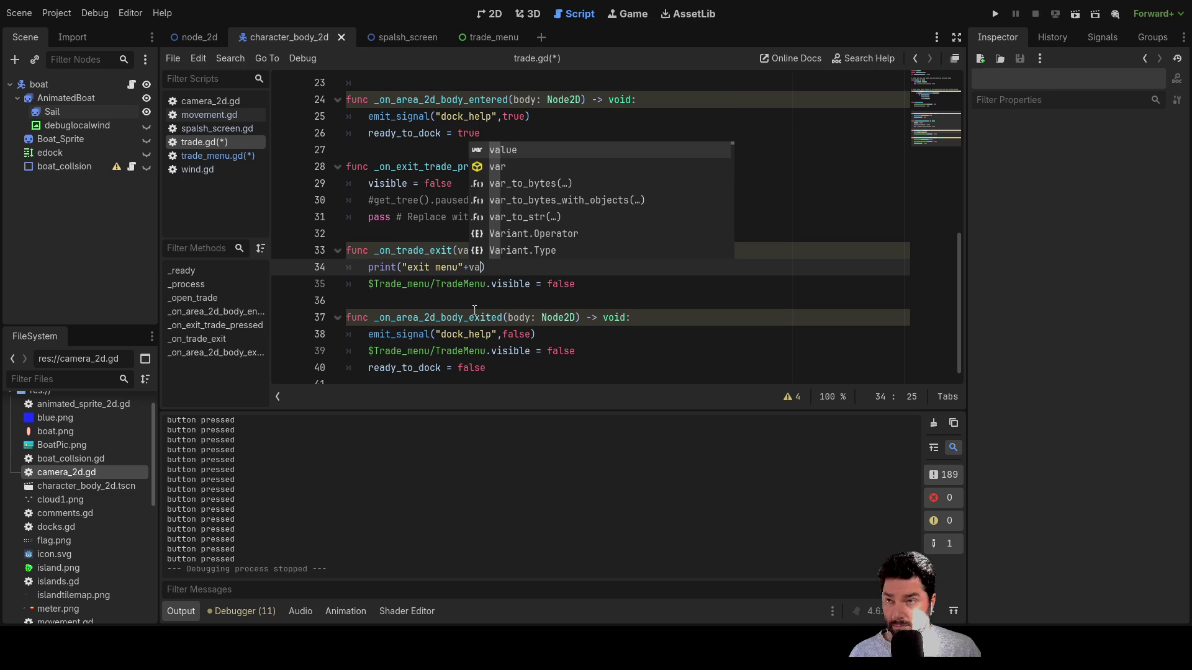
{"action": "key", "text": "BackSpace"}
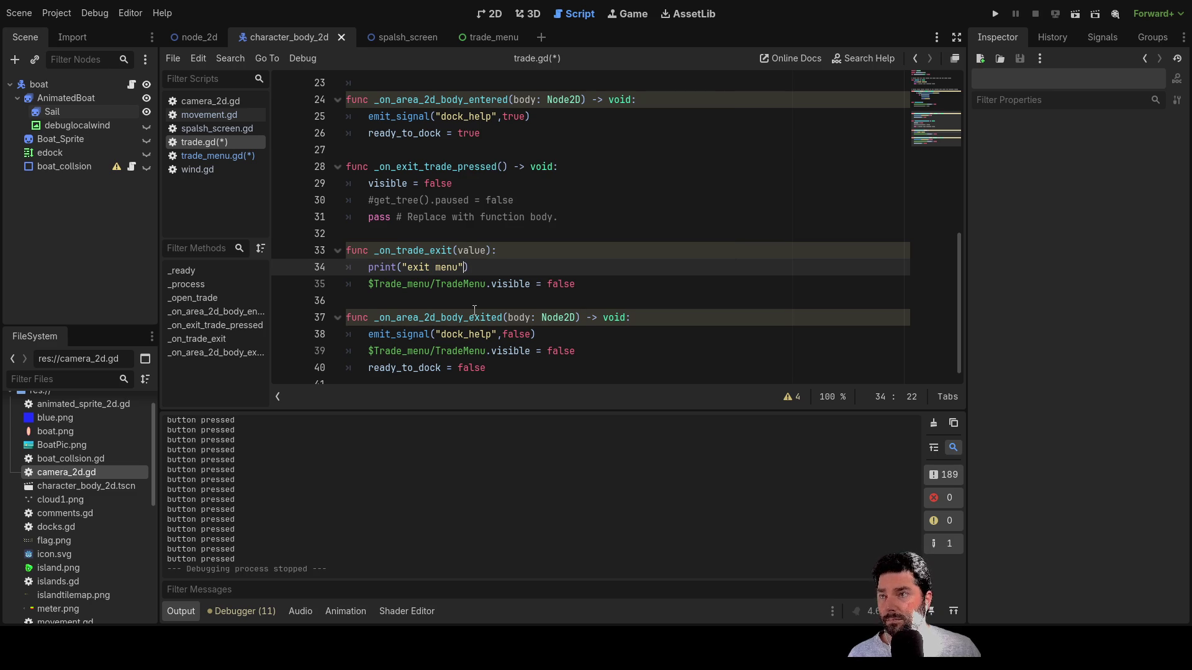
{"action": "scroll", "coordinate": [482, 233], "scroll_direction": "up", "scroll_amount": 8}
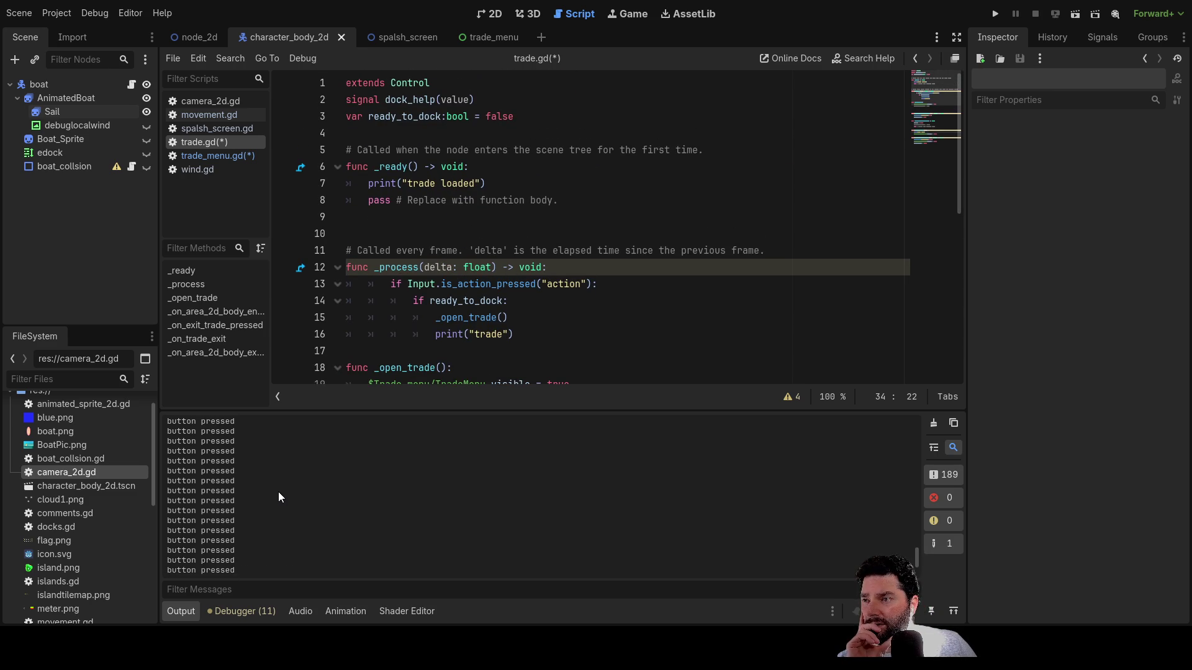
- Save the edited trade_menu.gd and trade.gd scripts with Ctrl+S
{"action": "scroll", "coordinate": [238, 489], "scroll_direction": "up", "scroll_amount": 5}
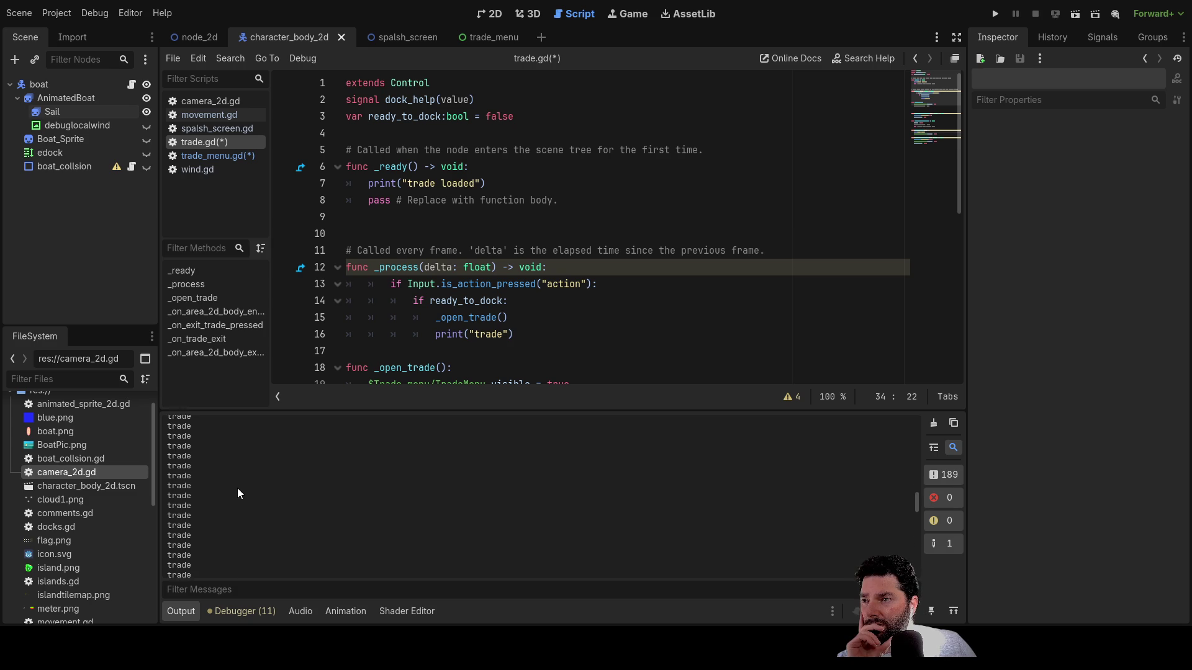
{"action": "scroll", "coordinate": [249, 532], "scroll_direction": "up", "scroll_amount": 10}
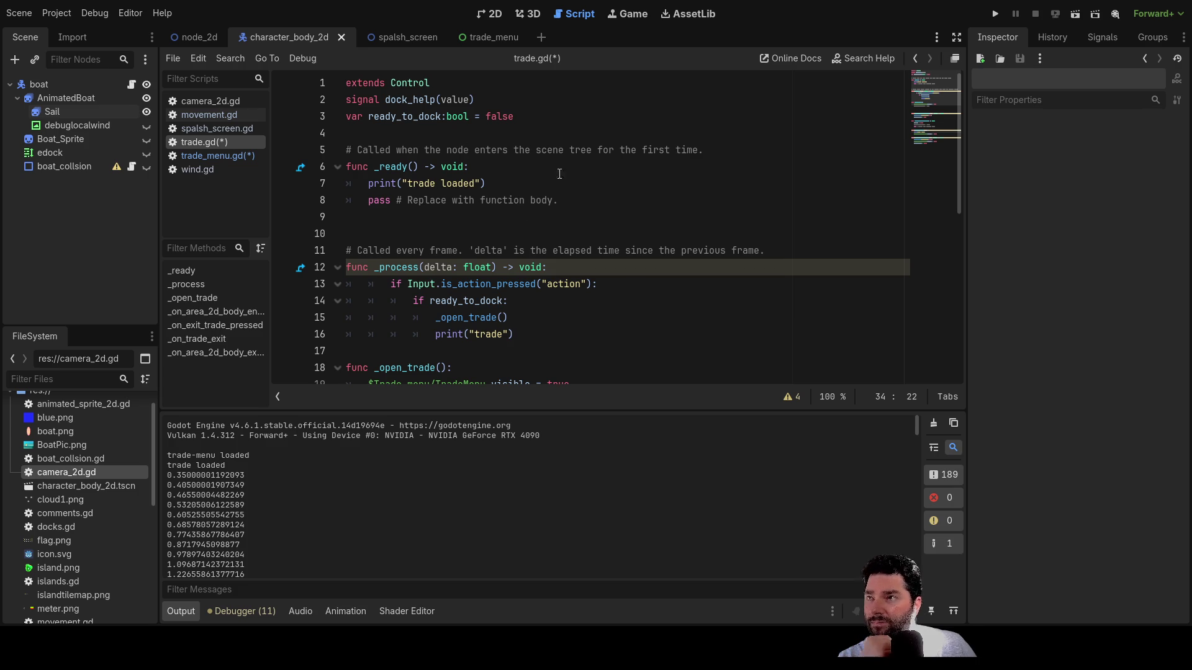
{"action": "left_click", "coordinate": [217, 156]}
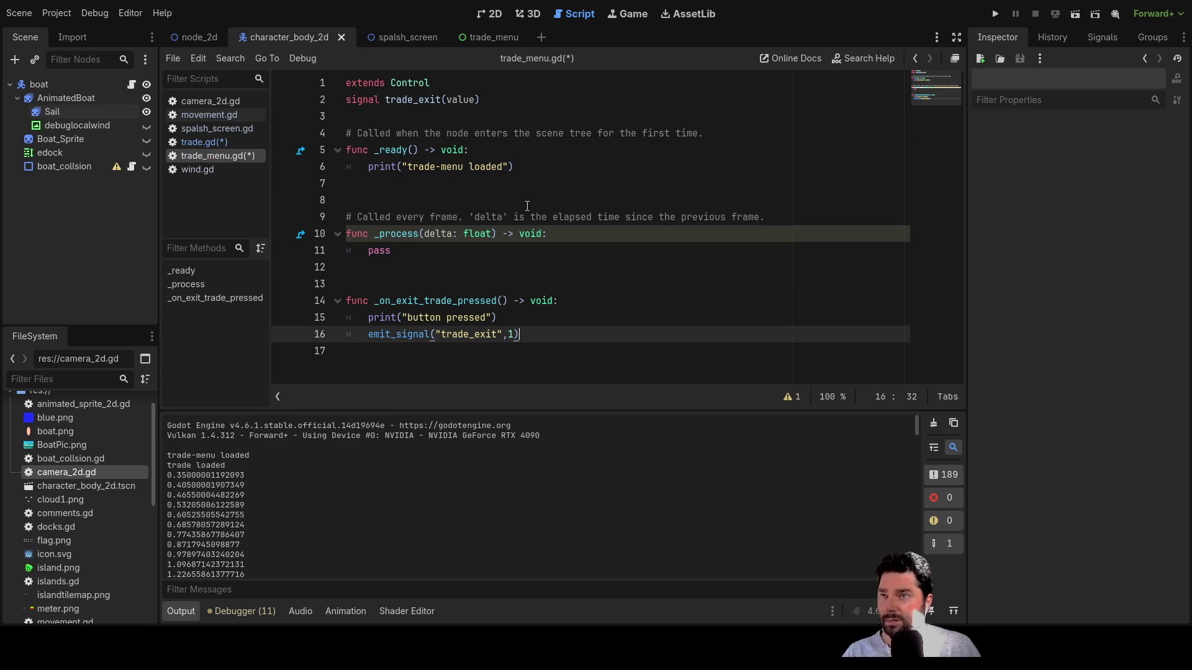
{"action": "key", "text": "ctrl+s"}
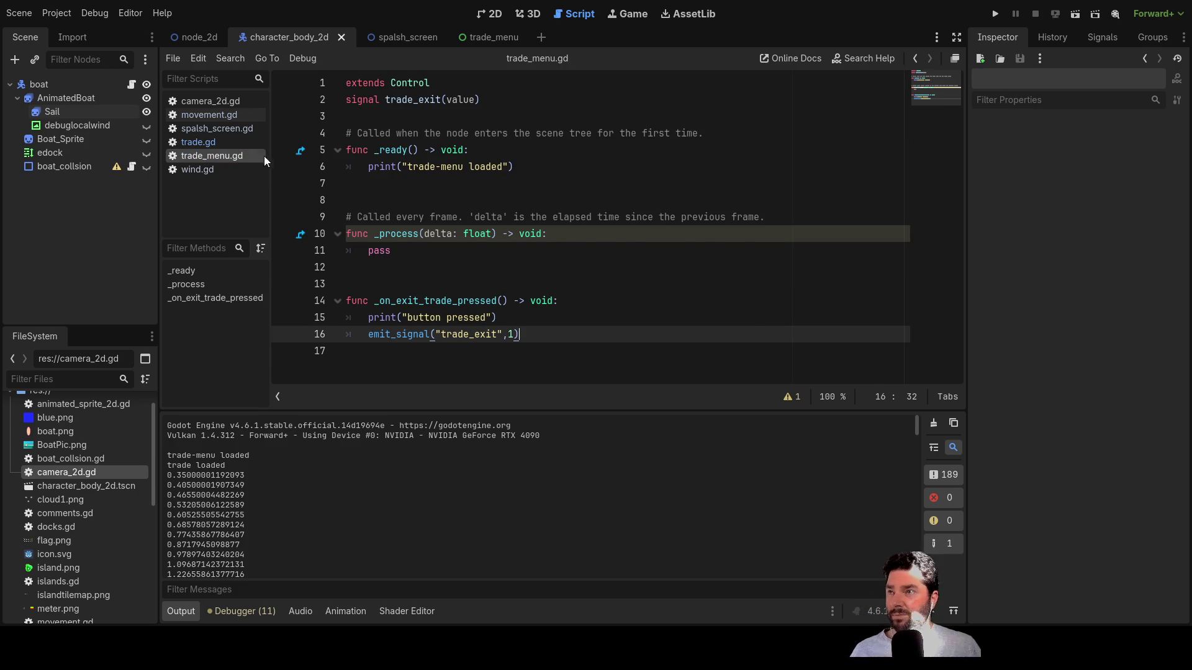
{"action": "left_click", "coordinate": [218, 147]}
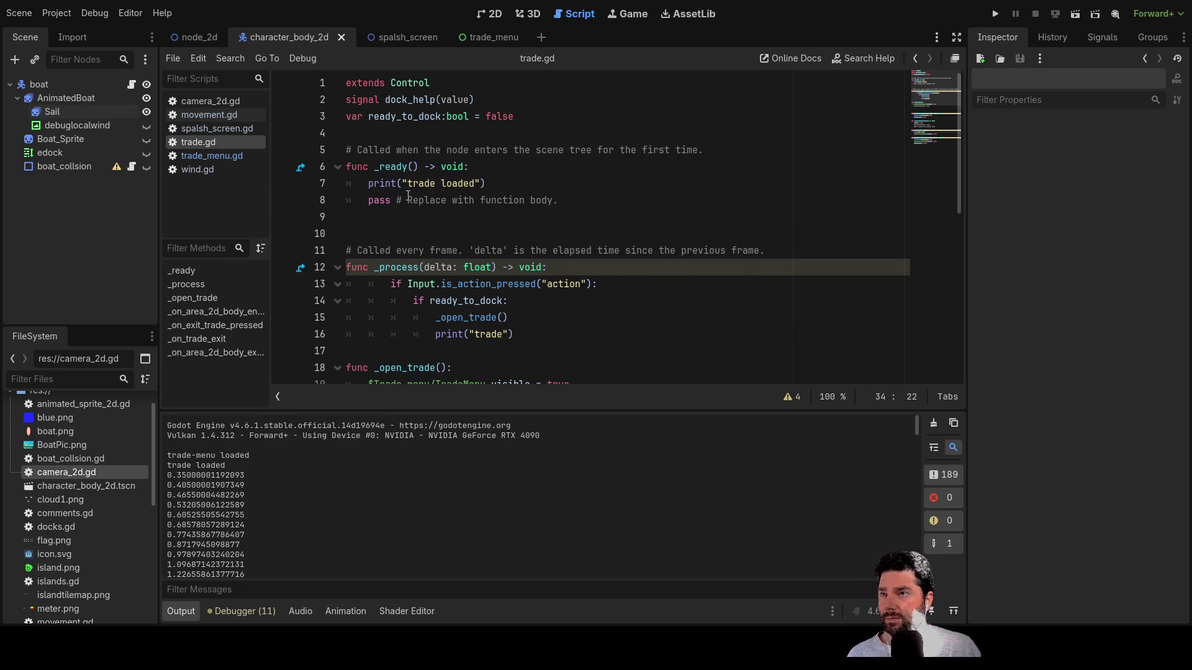
- Check the print("trade") statement on line 16 of trade.gd, then run the project
{"action": "scroll", "coordinate": [413, 504], "scroll_direction": "down", "scroll_amount": 10}
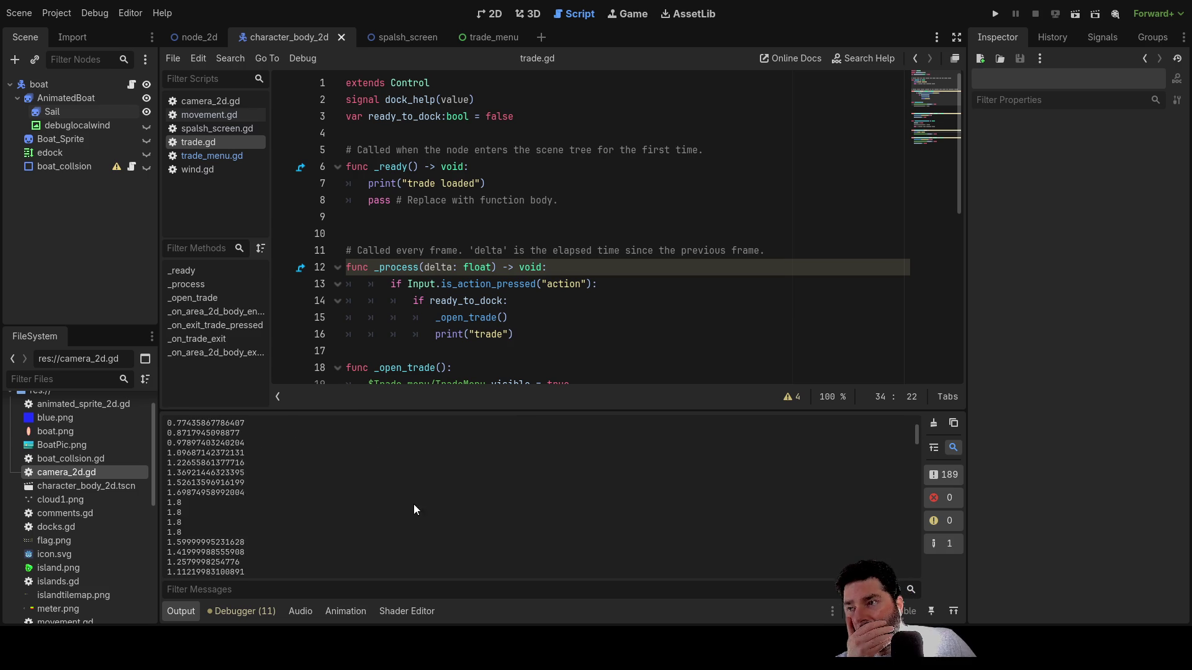
{"action": "scroll", "coordinate": [419, 500], "scroll_direction": "down", "scroll_amount": 10}
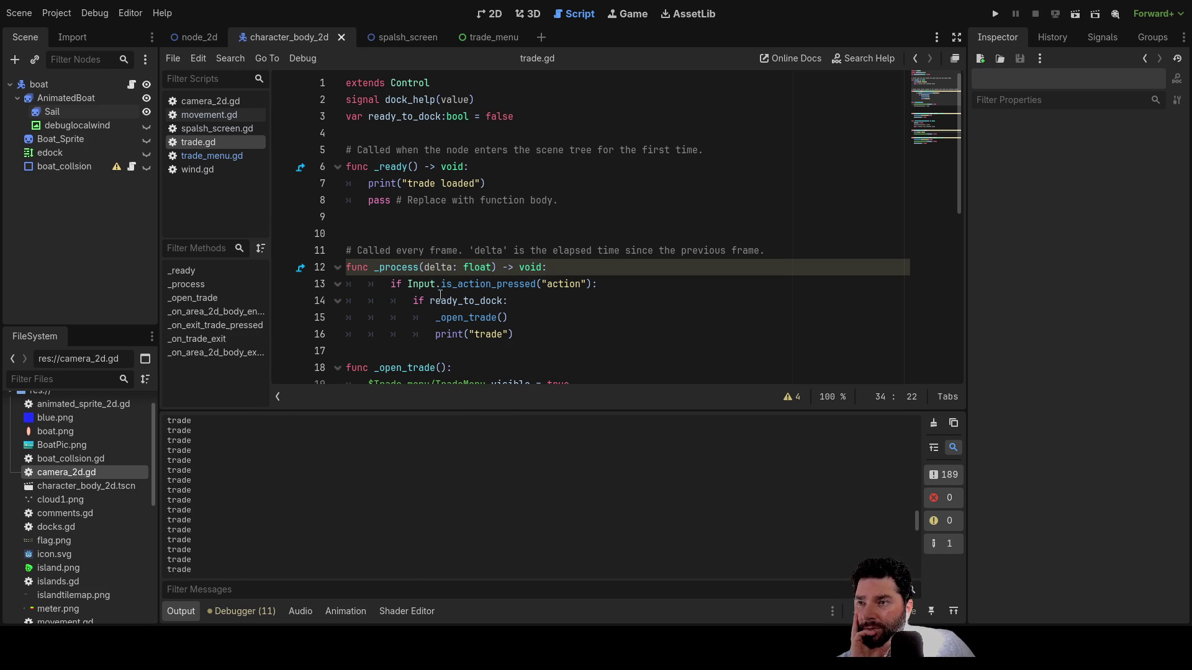
{"action": "left_click_drag", "start_coordinate": [518, 336], "coordinate": [435, 334]}
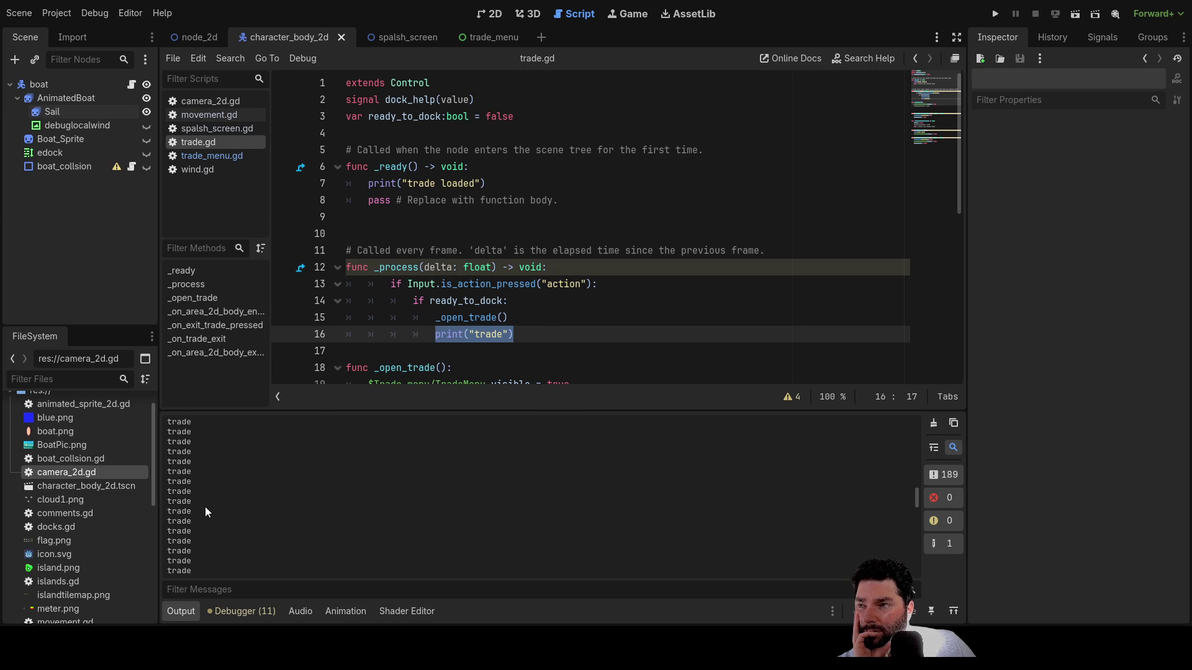
{"action": "left_click", "coordinate": [996, 14]}
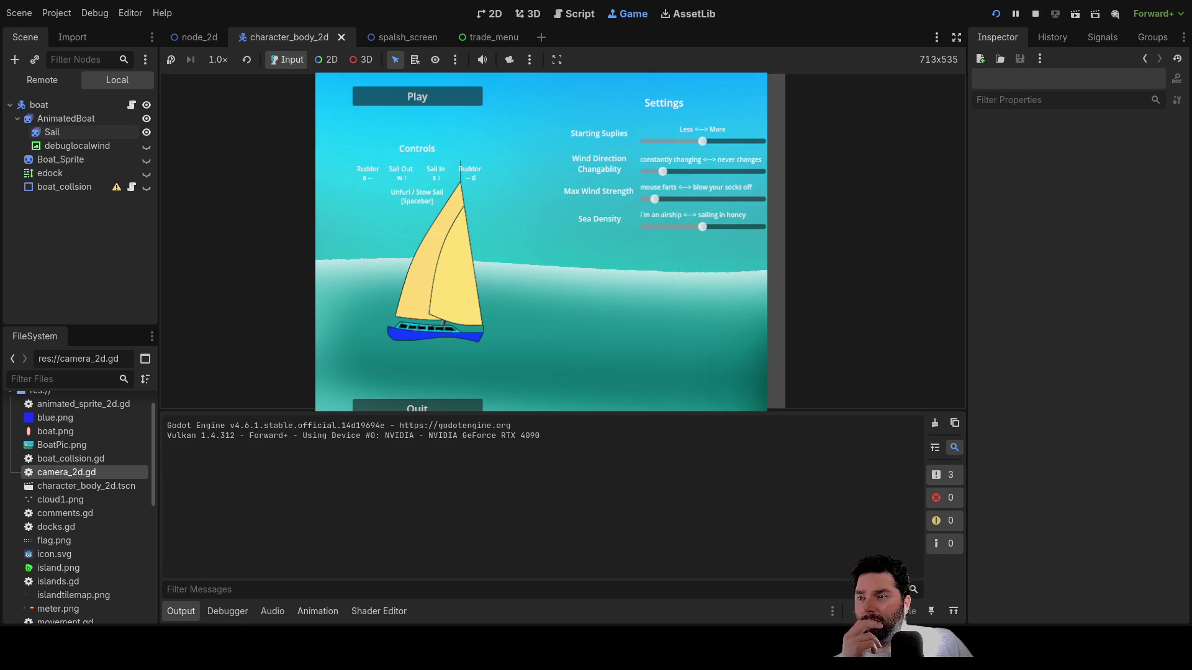
- Start a game and sail the boat to a stop near the island dock
{"action": "left_click", "coordinate": [470, 101]}
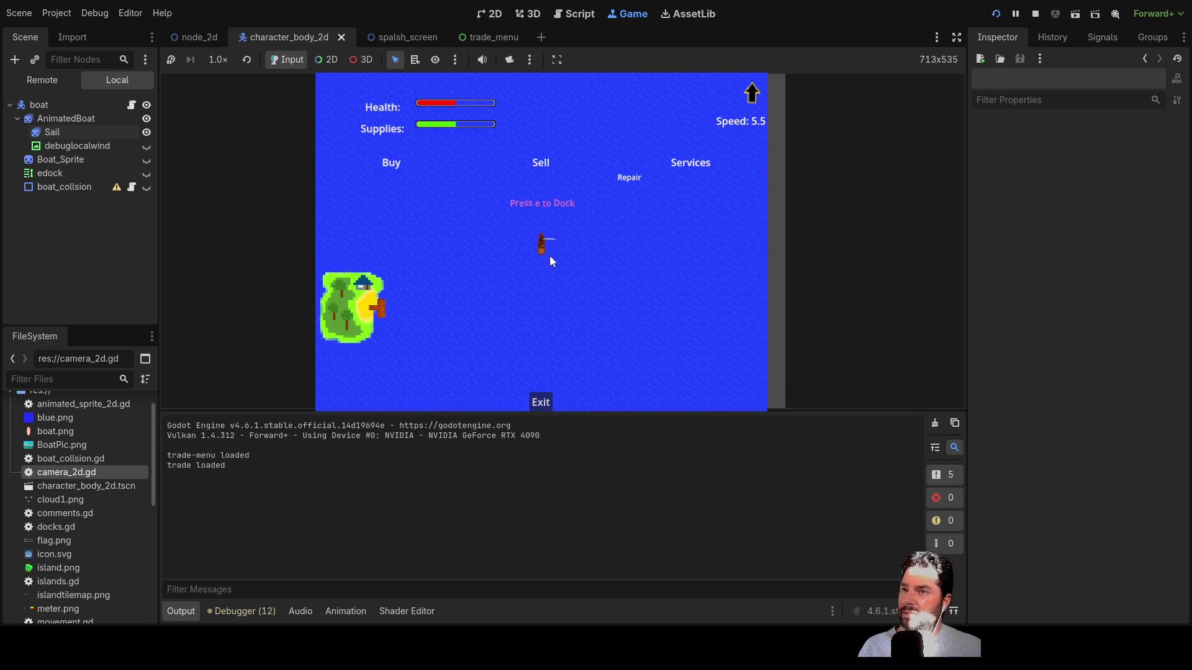
{"action": "scroll", "coordinate": [571, 332], "scroll_direction": "up", "scroll_amount": 7}
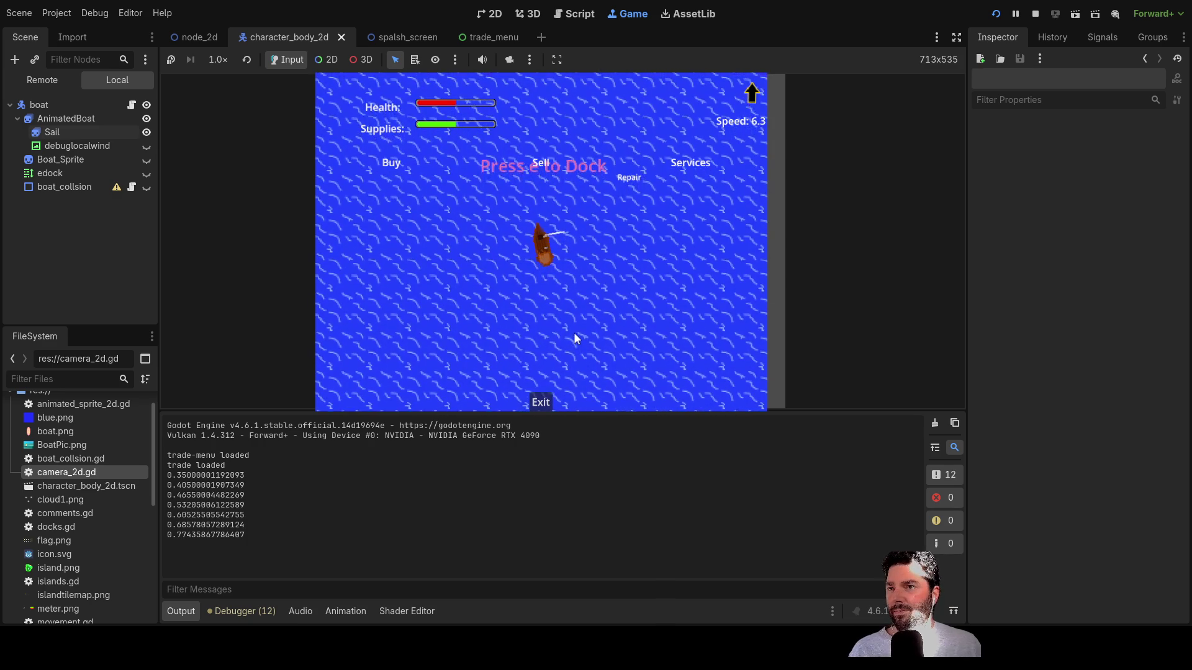
{"action": "scroll", "coordinate": [567, 289], "scroll_direction": "down", "scroll_amount": 4}
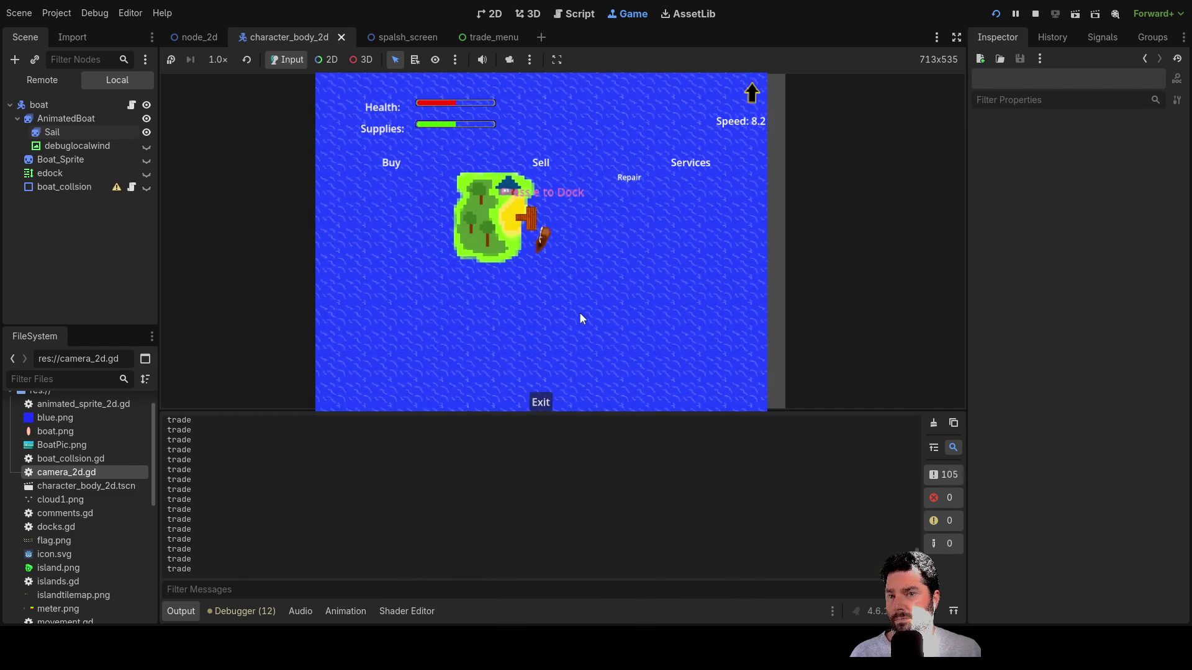
{"action": "key", "text": "Down"}
{"action": "key", "text": "Down"}
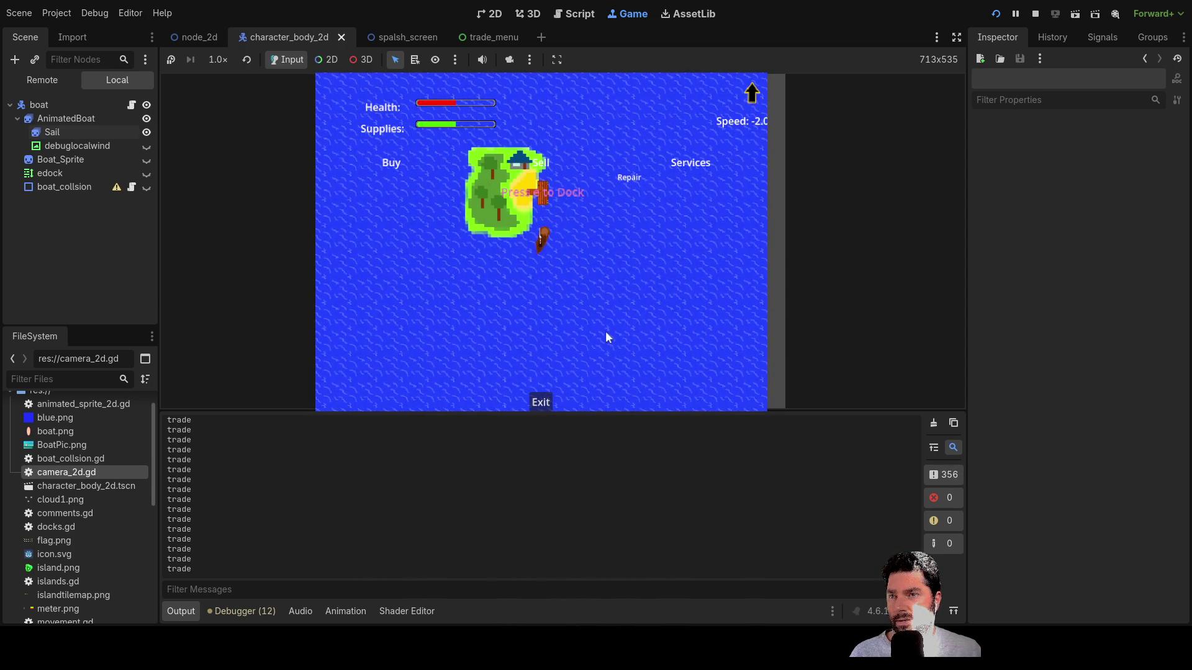
- Restart the game with F5, sail again briefly, then stop it
{"action": "key", "text": "F5"}
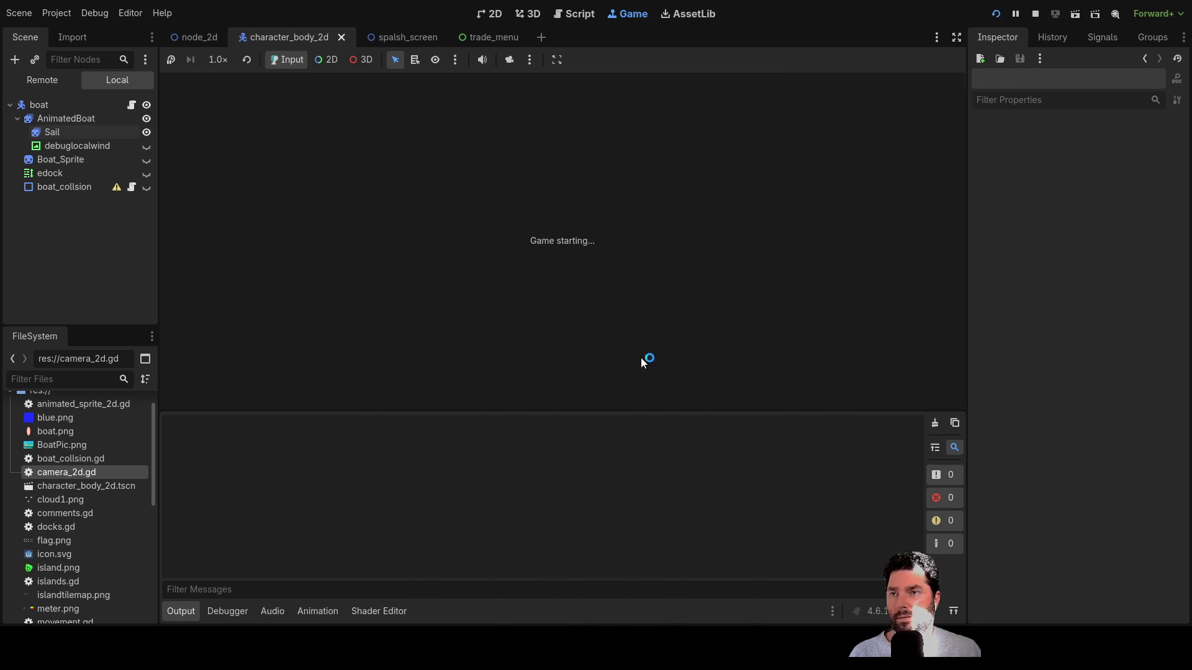
{"action": "key", "text": "Return"}
{"action": "key", "text": "Up"}
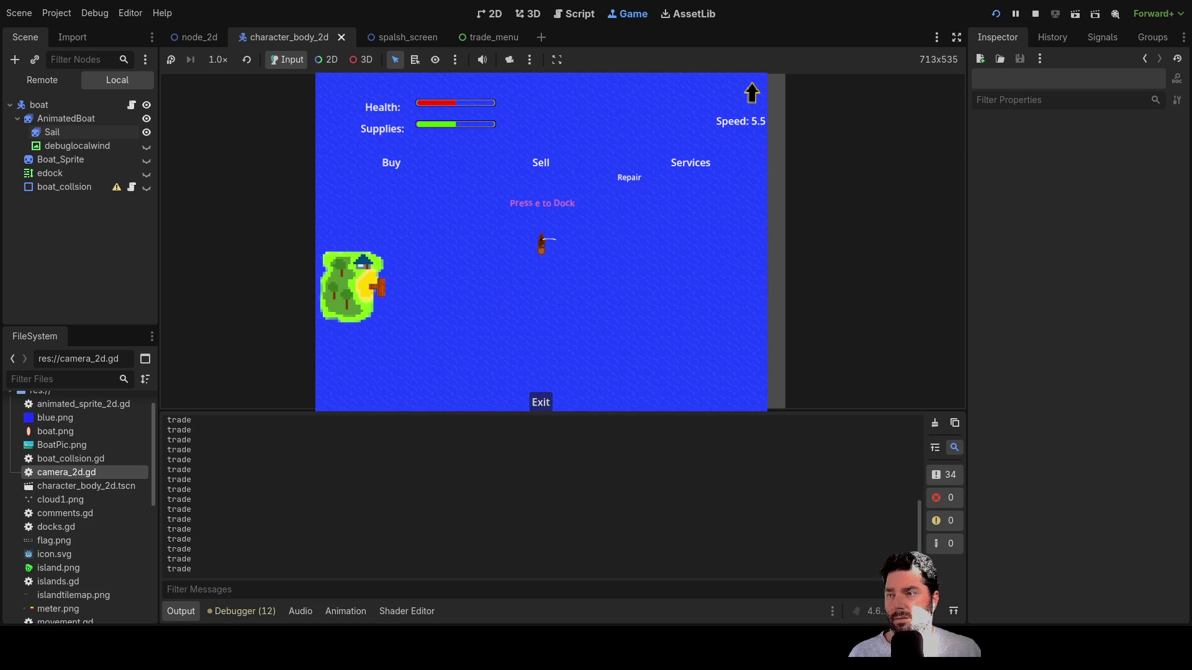
{"action": "left_click", "coordinate": [1035, 14]}
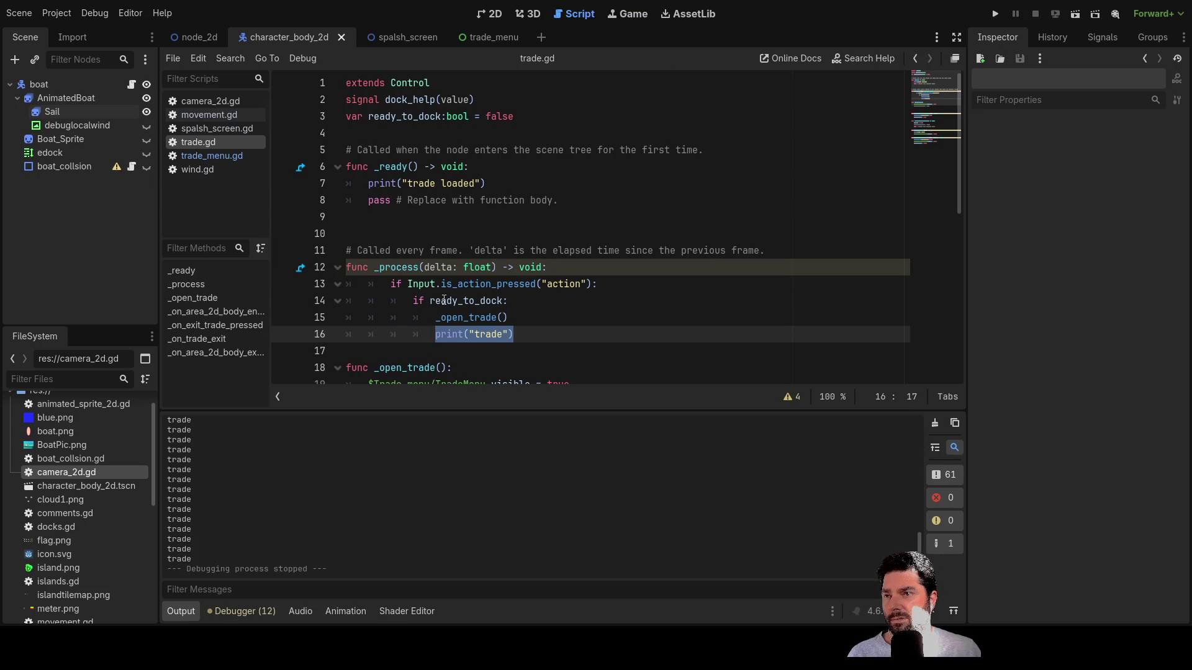
- Change the line 14 docking check in trade.gd to ready_to_dock == true
{"action": "double_click", "coordinate": [443, 301]}
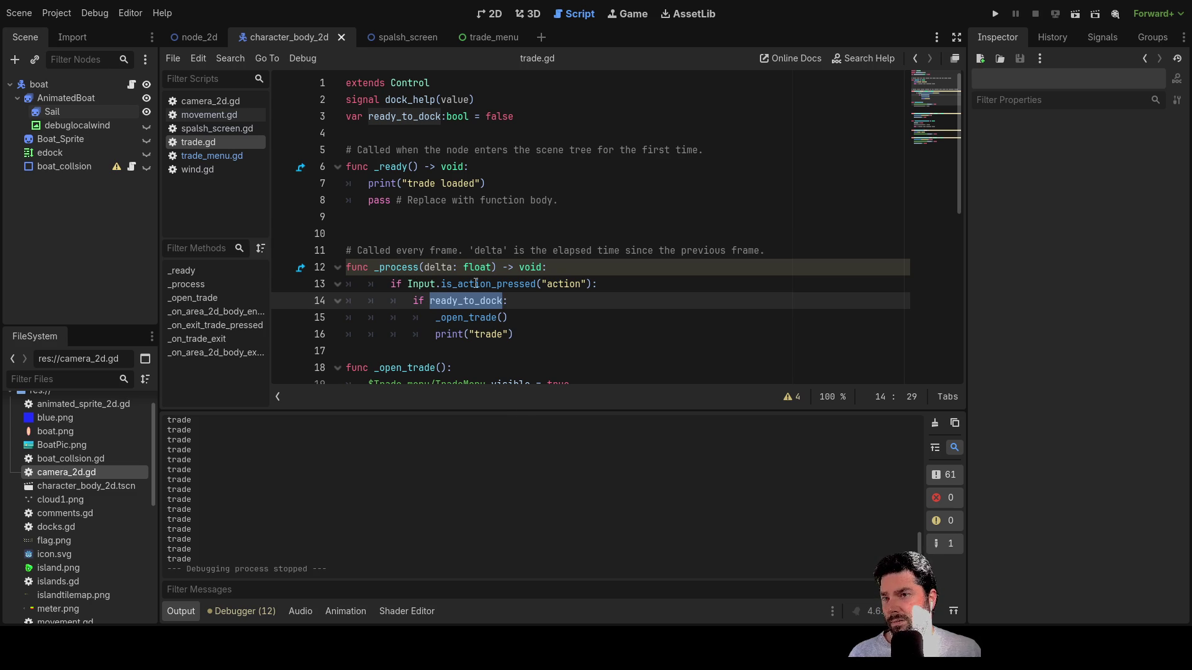
{"action": "left_click", "coordinate": [514, 301]}
{"action": "double_click", "coordinate": [466, 301]}
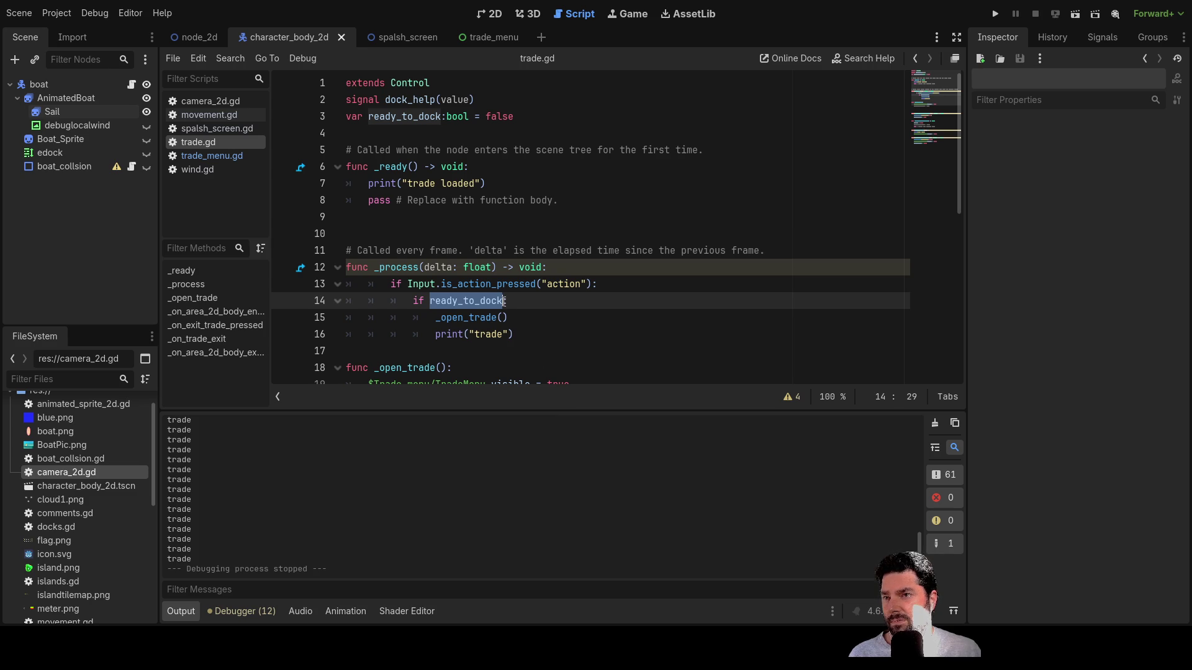
{"action": "key", "text": "Escape"}
{"action": "type", "text": "= "}
{"action": "type", "text": "true"}
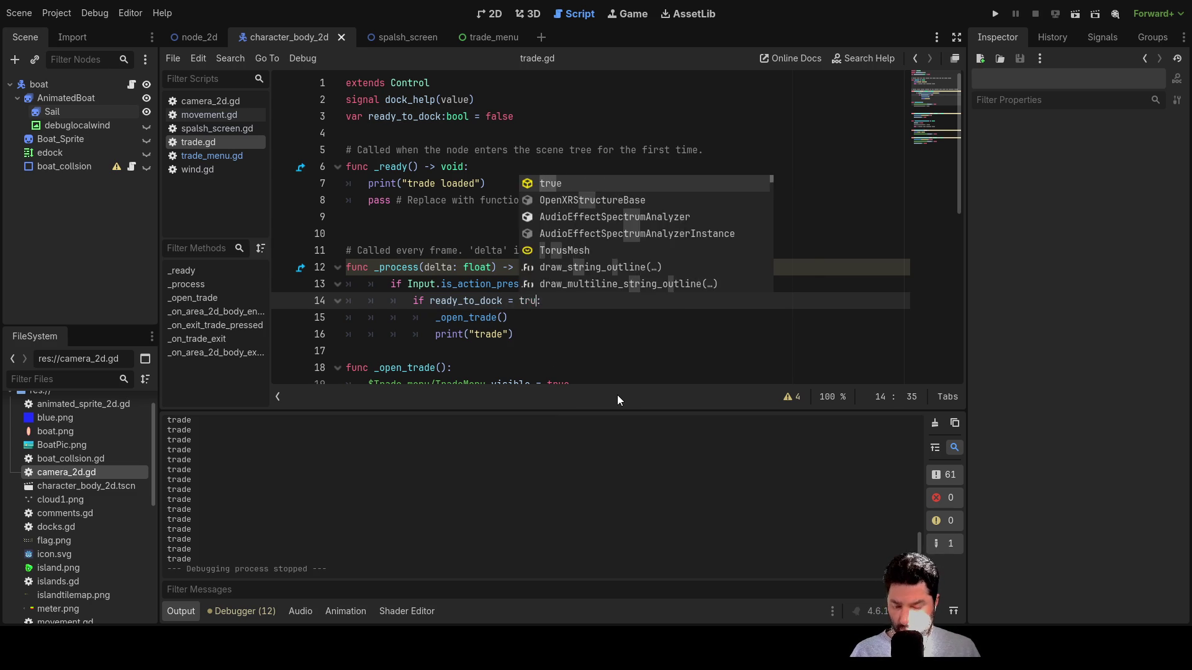
{"action": "key", "text": "Down"}
{"action": "key", "text": "Left"}
{"action": "key", "text": "Up"}
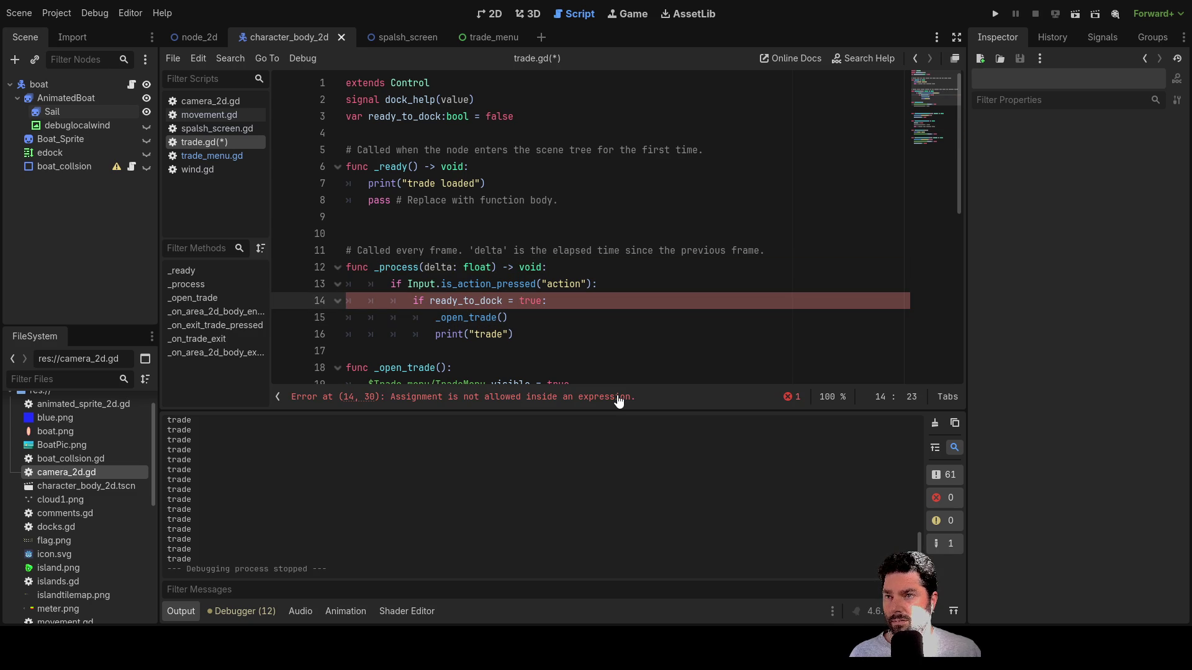
{"action": "key", "text": "Right"}
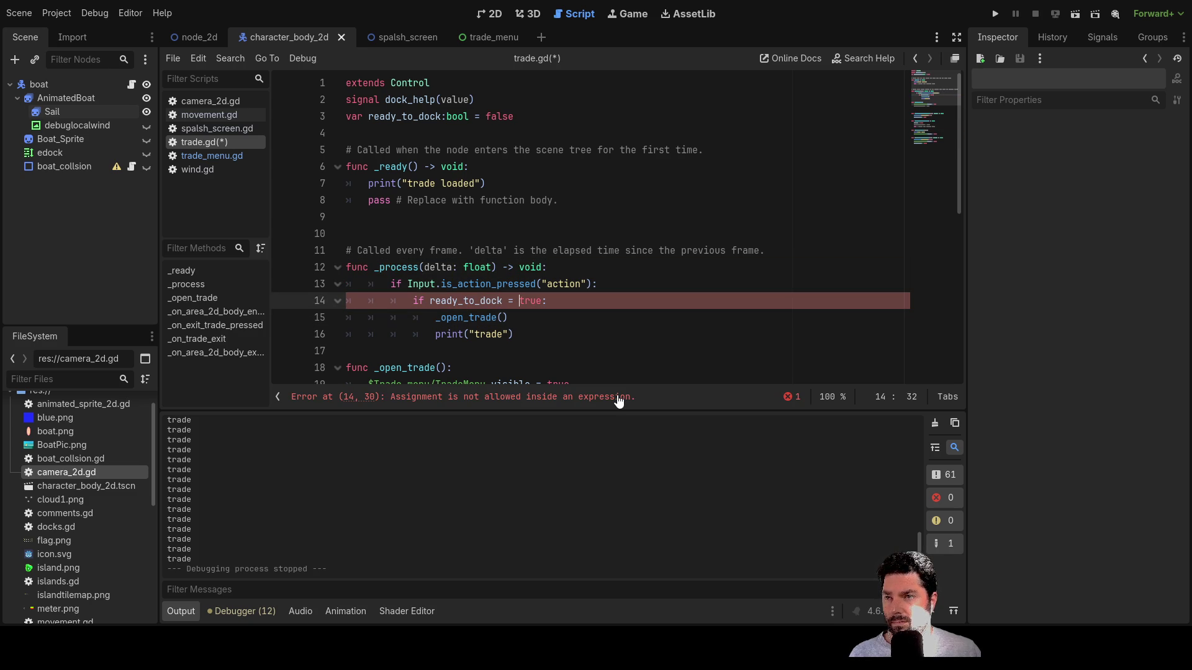
{"action": "type", "text": "="}
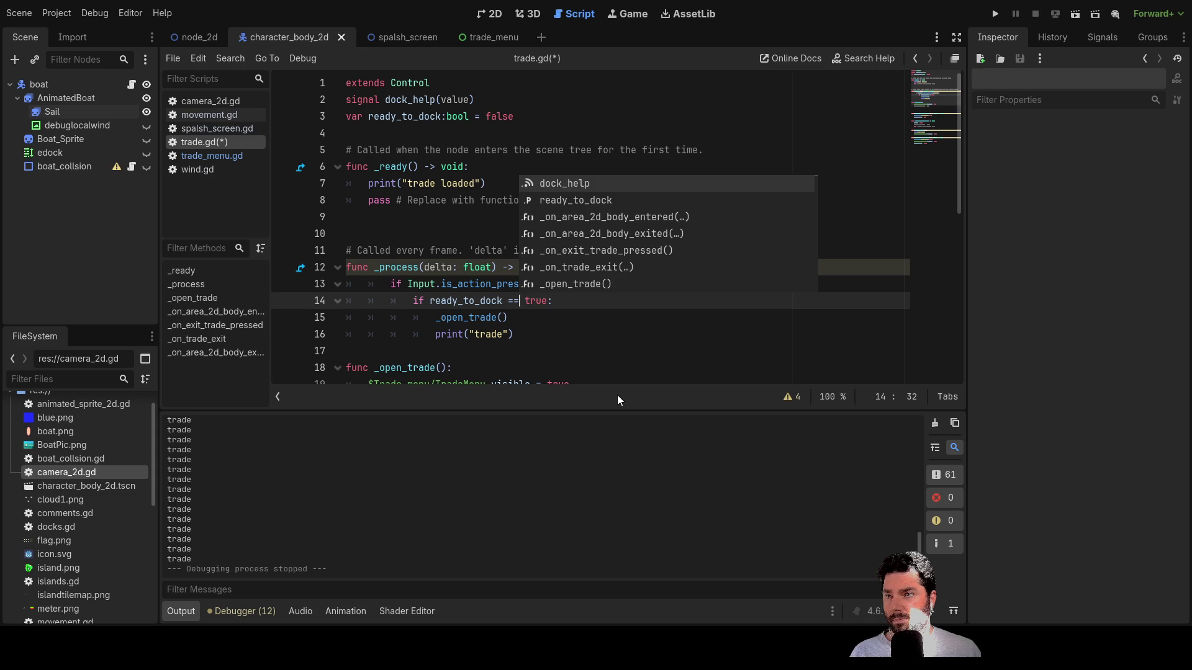
- Run the project and start playing from the splash screen
{"action": "left_click", "coordinate": [621, 350]}
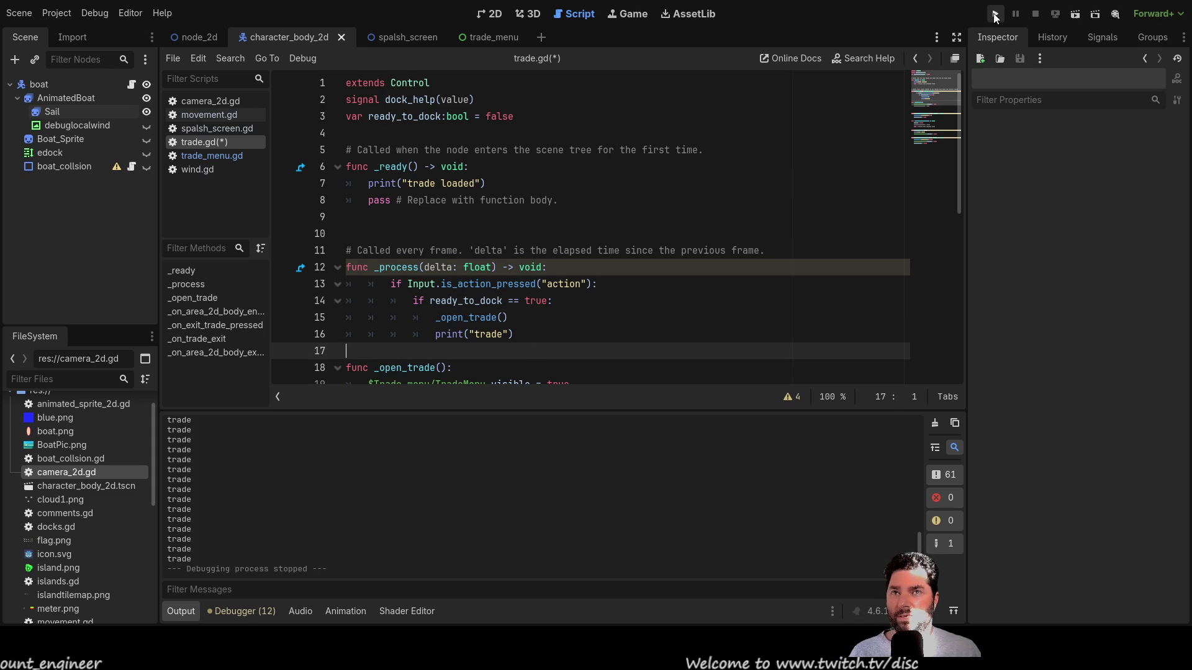
{"action": "left_click", "coordinate": [995, 14]}
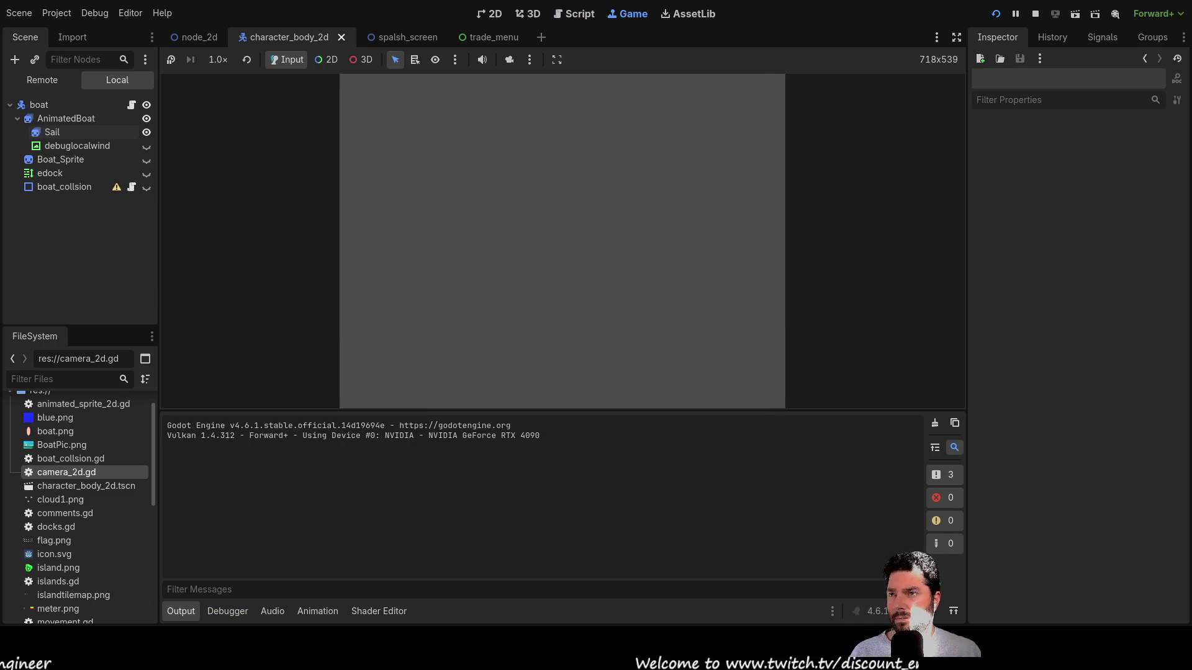
{"action": "left_click", "coordinate": [428, 97]}
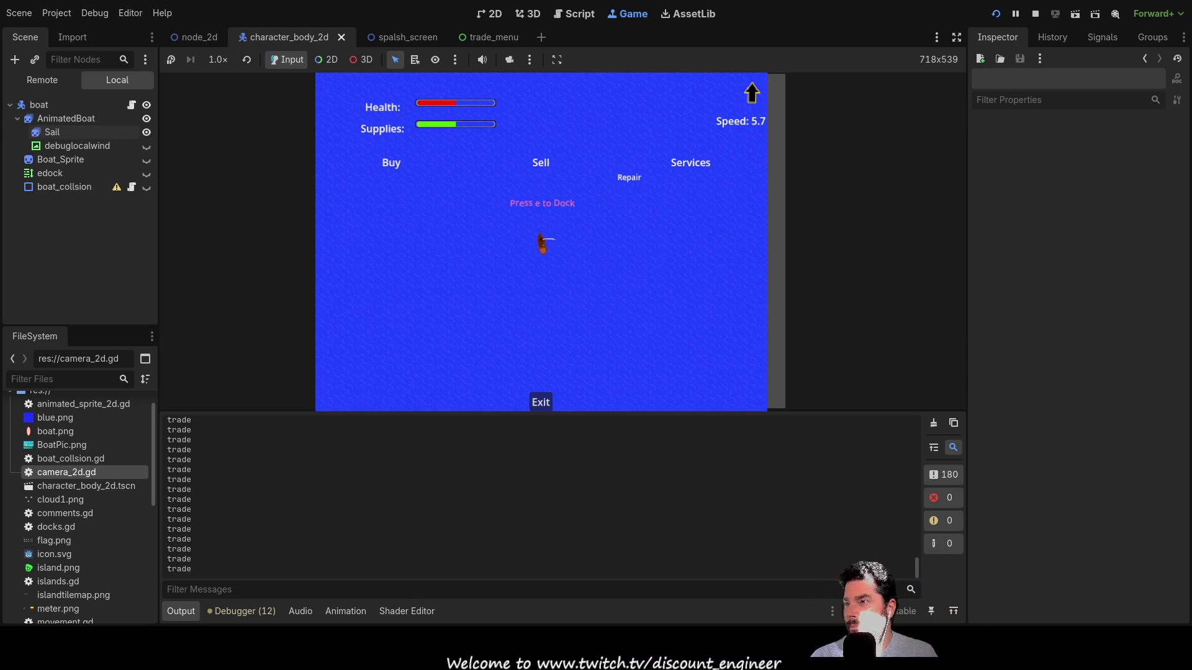
- View boat_collsion's CollisionShape2D polygon points in the Remote tree, then restart the game
{"action": "left_click", "coordinate": [64, 187]}
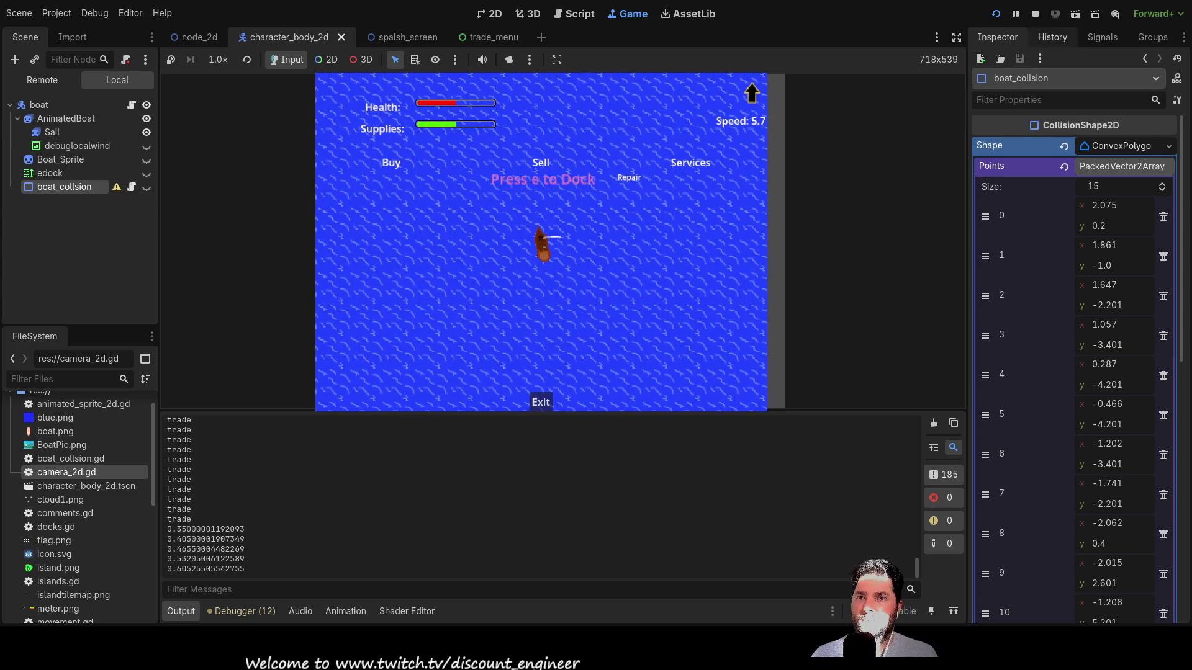
{"action": "left_click", "coordinate": [996, 15]}
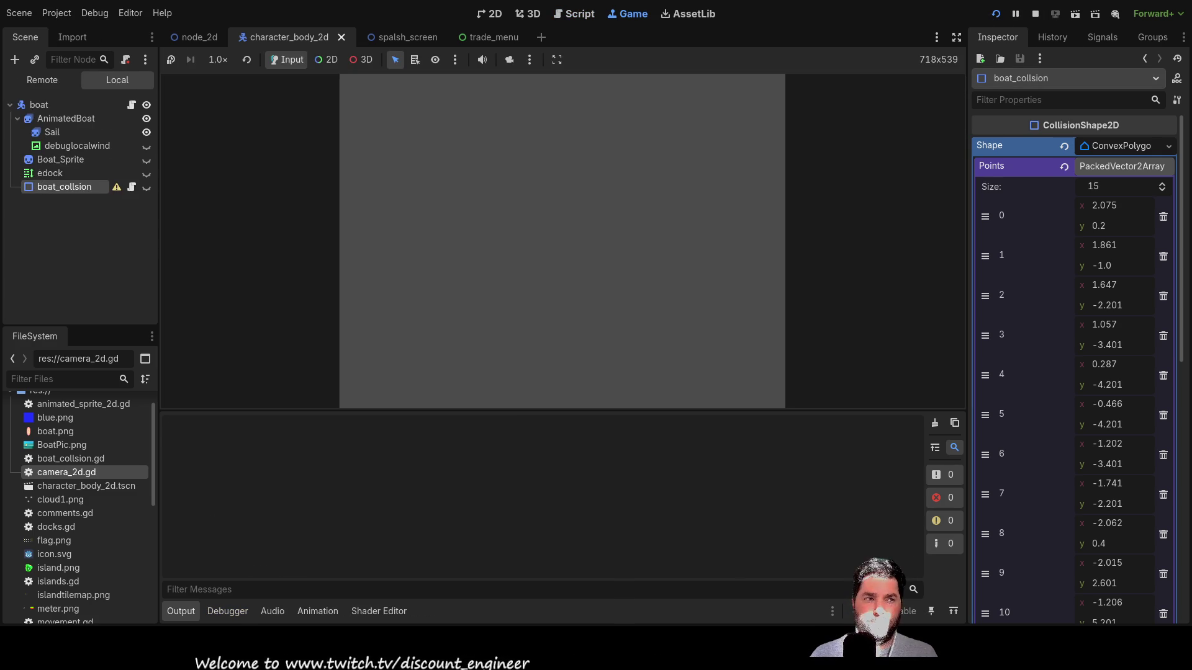
- Start playing and tick Visible under CanvasItem > Visibility for boat_collsion
{"action": "left_click", "coordinate": [445, 106]}
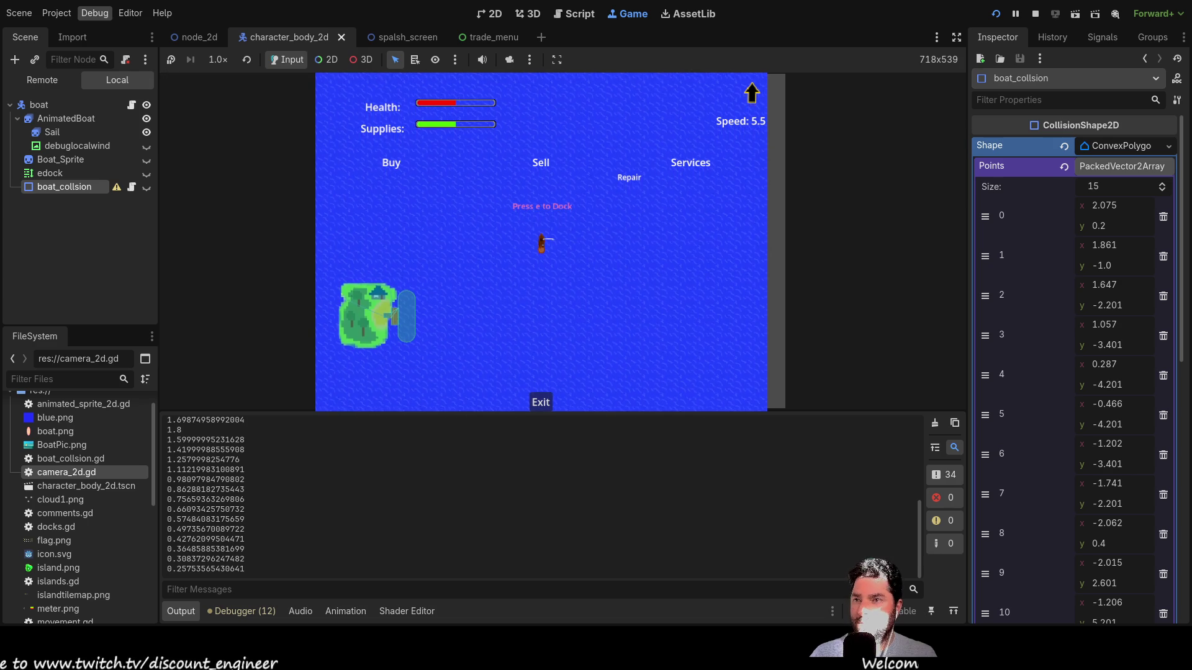
{"action": "scroll", "coordinate": [1074, 372], "scroll_direction": "down", "scroll_amount": 10}
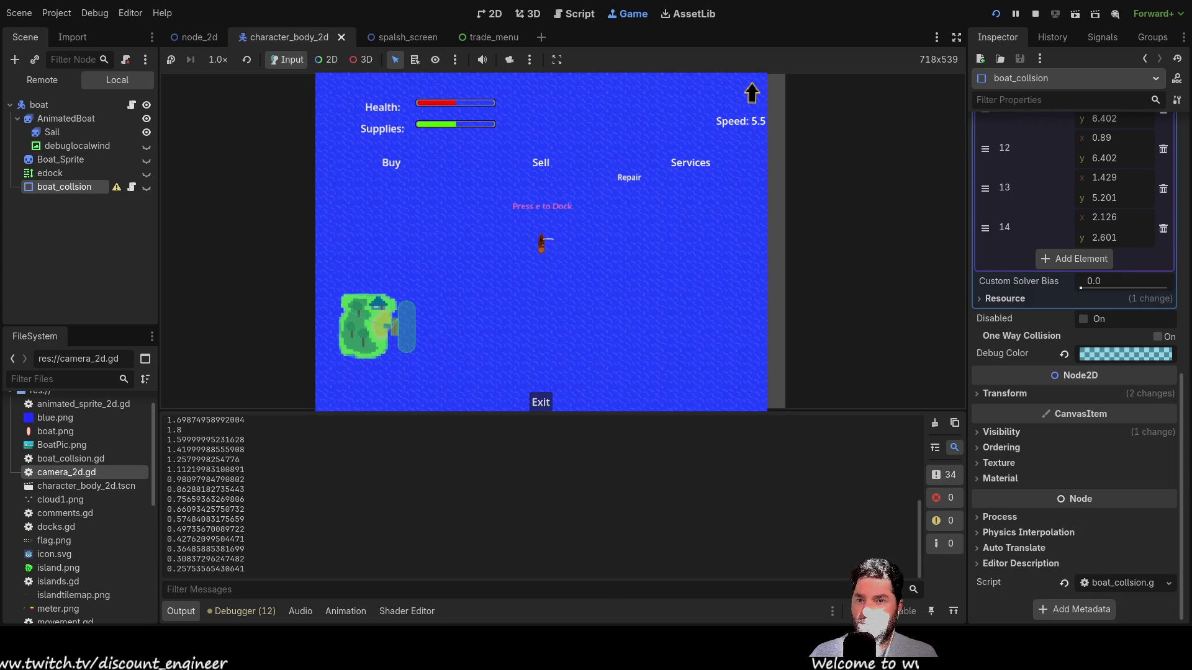
{"action": "left_click", "coordinate": [1000, 432]}
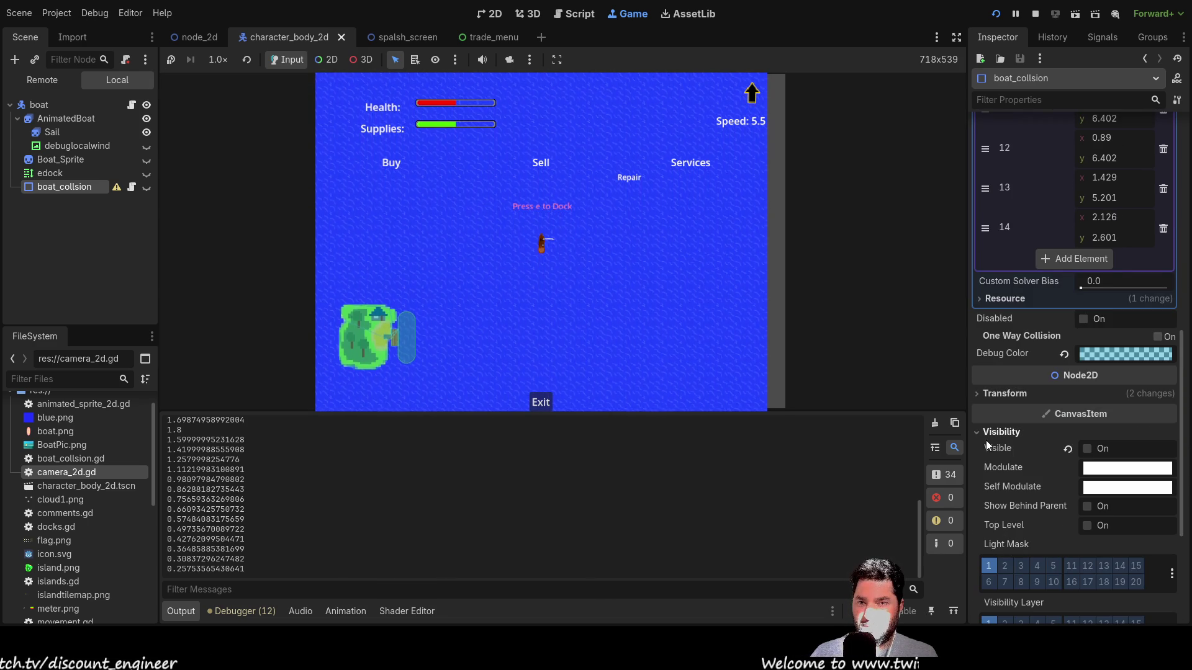
{"action": "left_click", "coordinate": [1087, 448]}
{"action": "scroll", "coordinate": [587, 270], "scroll_direction": "up", "scroll_amount": 5}
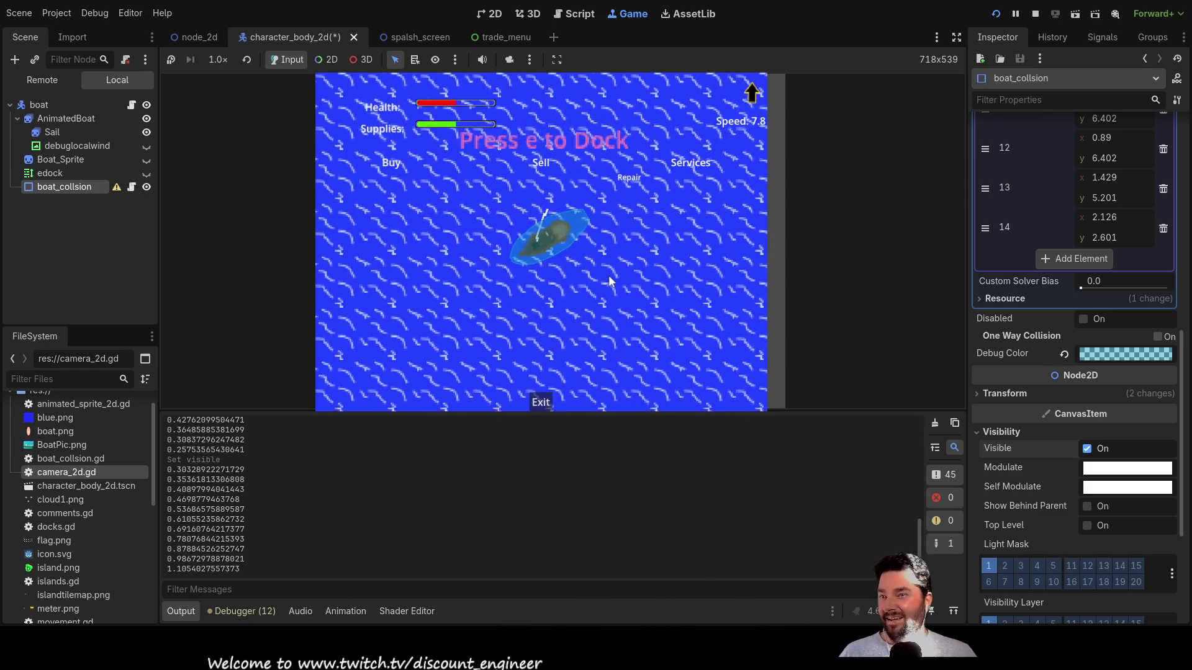
- Test docking with E, untick boat_collsion's Visible again, and stop the game
{"action": "key", "text": "e"}
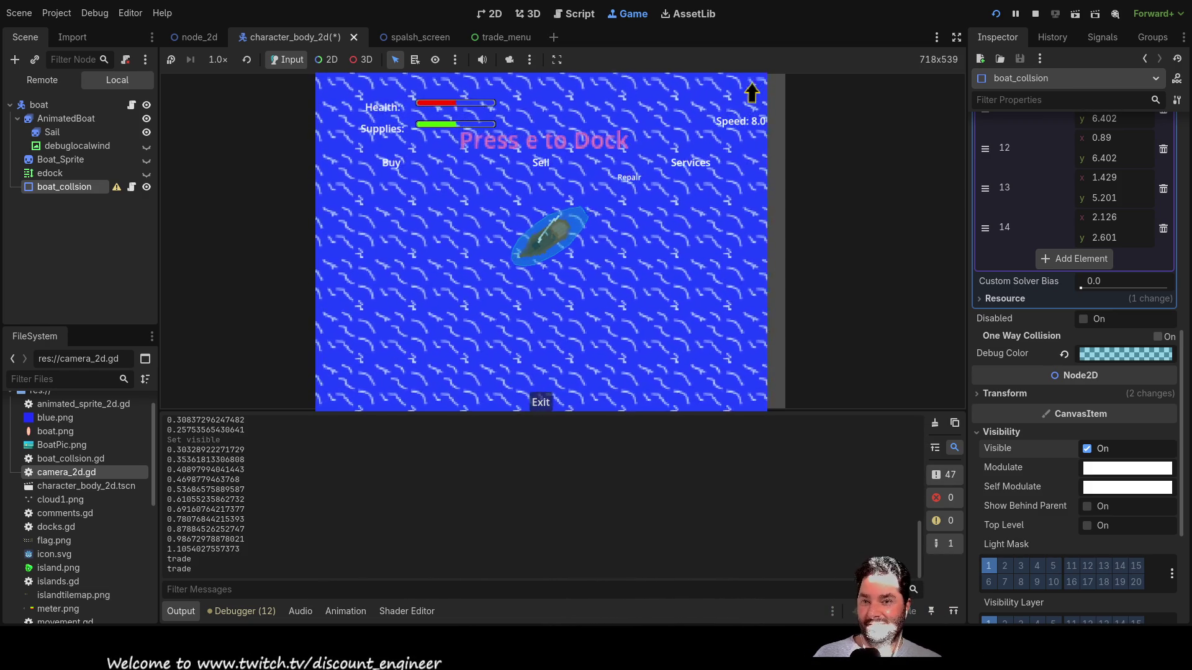
{"action": "left_click", "coordinate": [1087, 448]}
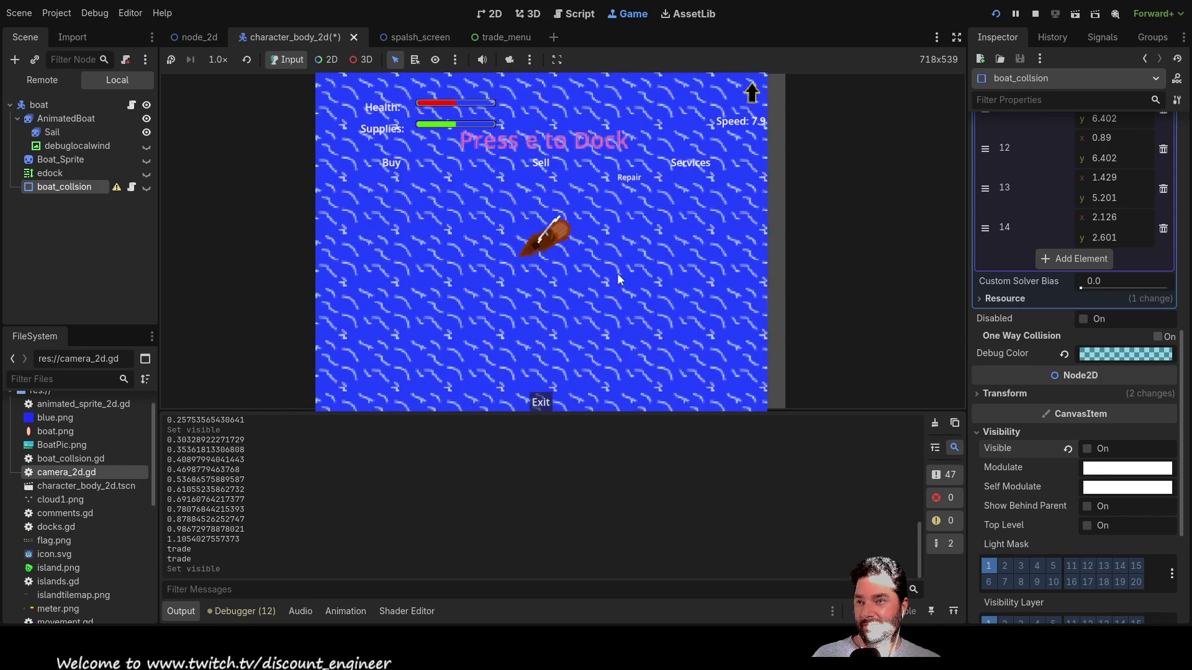
{"action": "scroll", "coordinate": [507, 281], "scroll_direction": "down", "scroll_amount": 9}
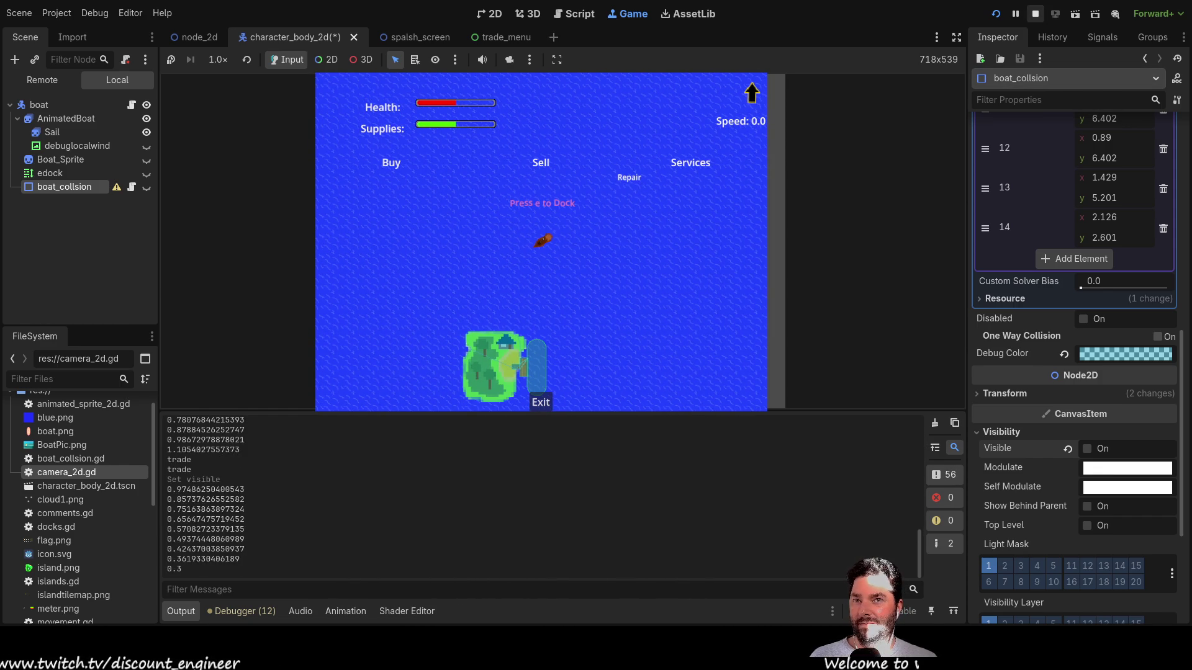
{"action": "left_click", "coordinate": [1035, 13]}
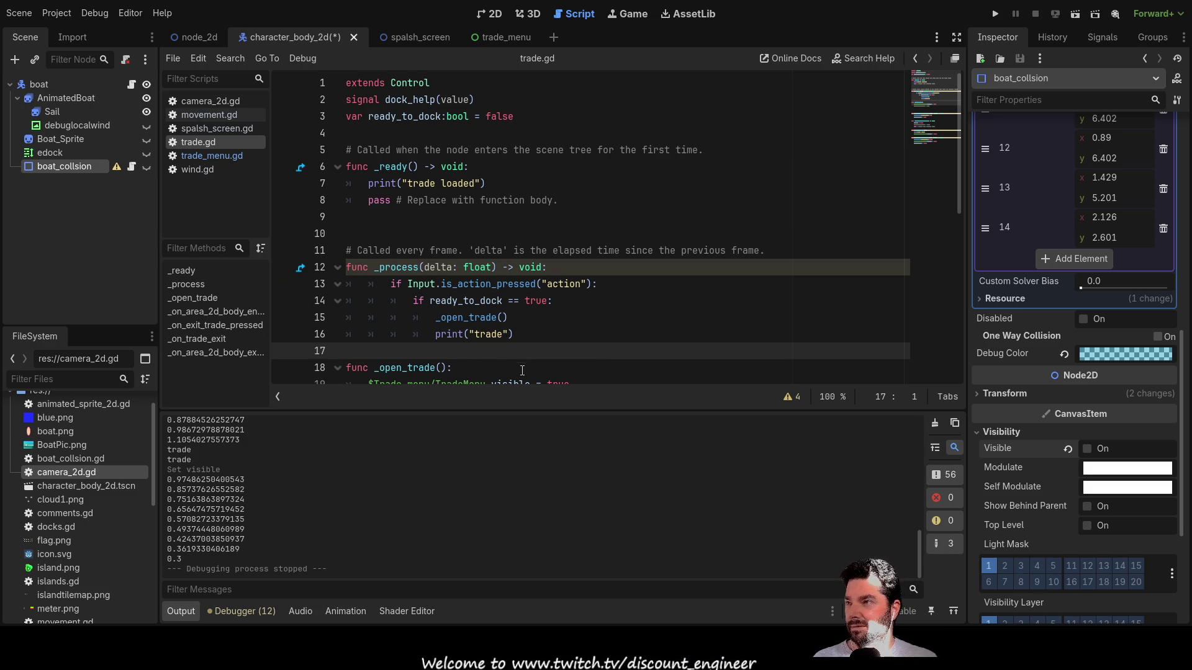
{"action": "scroll", "coordinate": [506, 335], "scroll_direction": "down", "scroll_amount": 4}
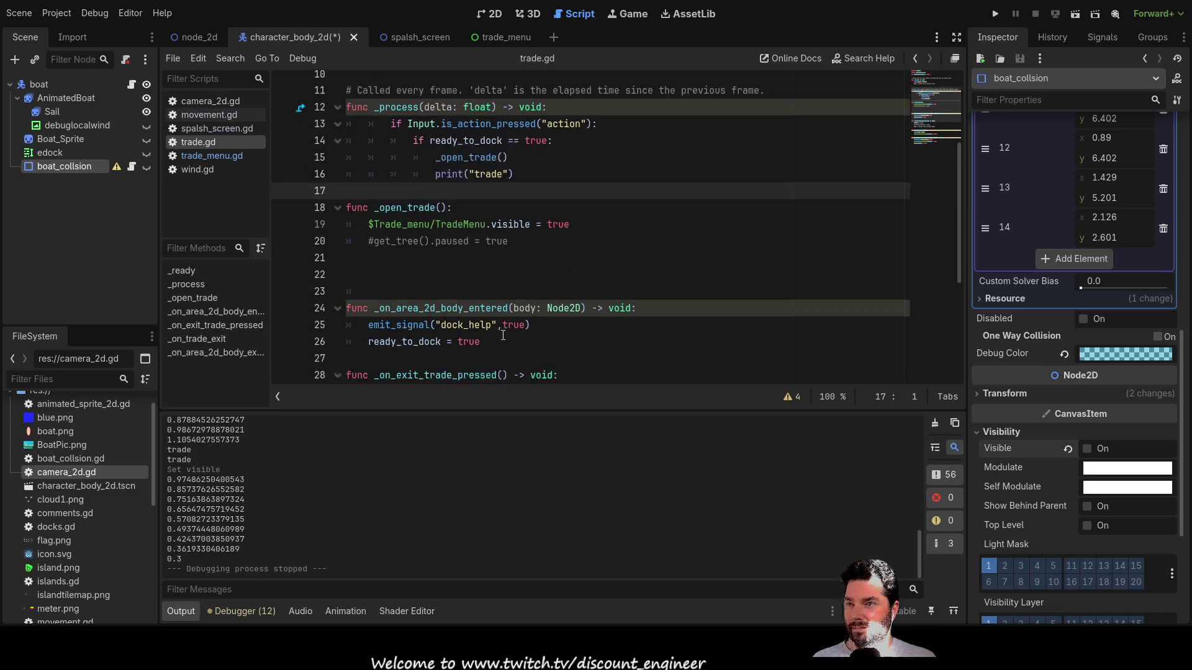
{"action": "scroll", "coordinate": [504, 339], "scroll_direction": "up", "scroll_amount": 1}
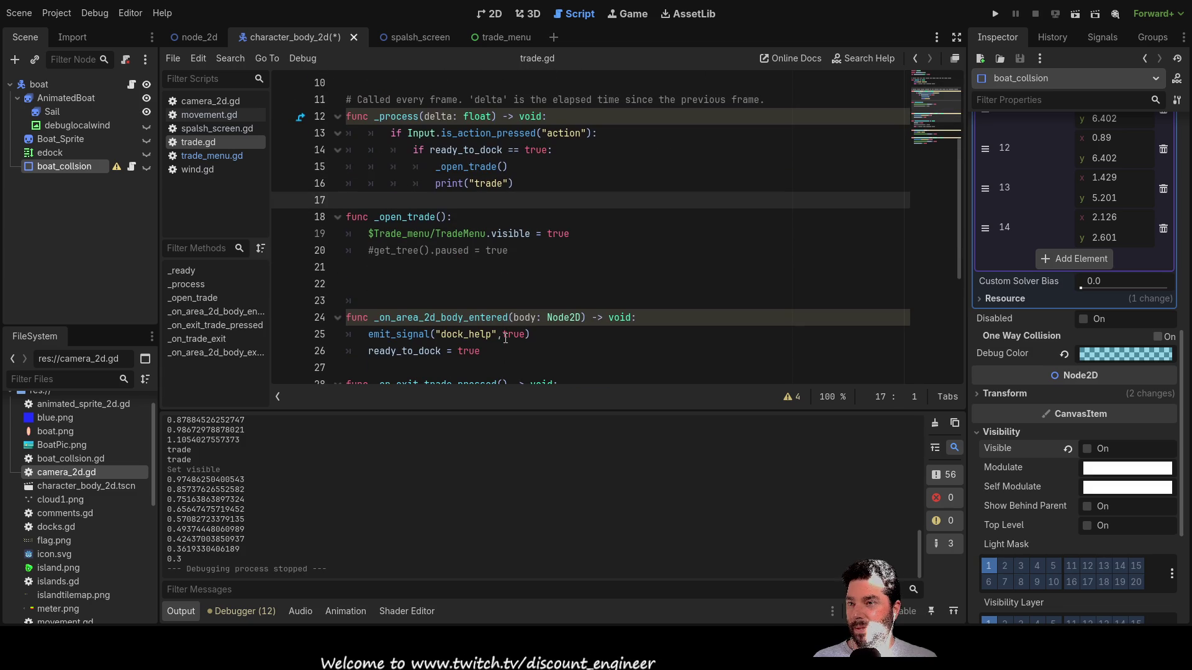
{"action": "scroll", "coordinate": [506, 339], "scroll_direction": "down", "scroll_amount": 4}
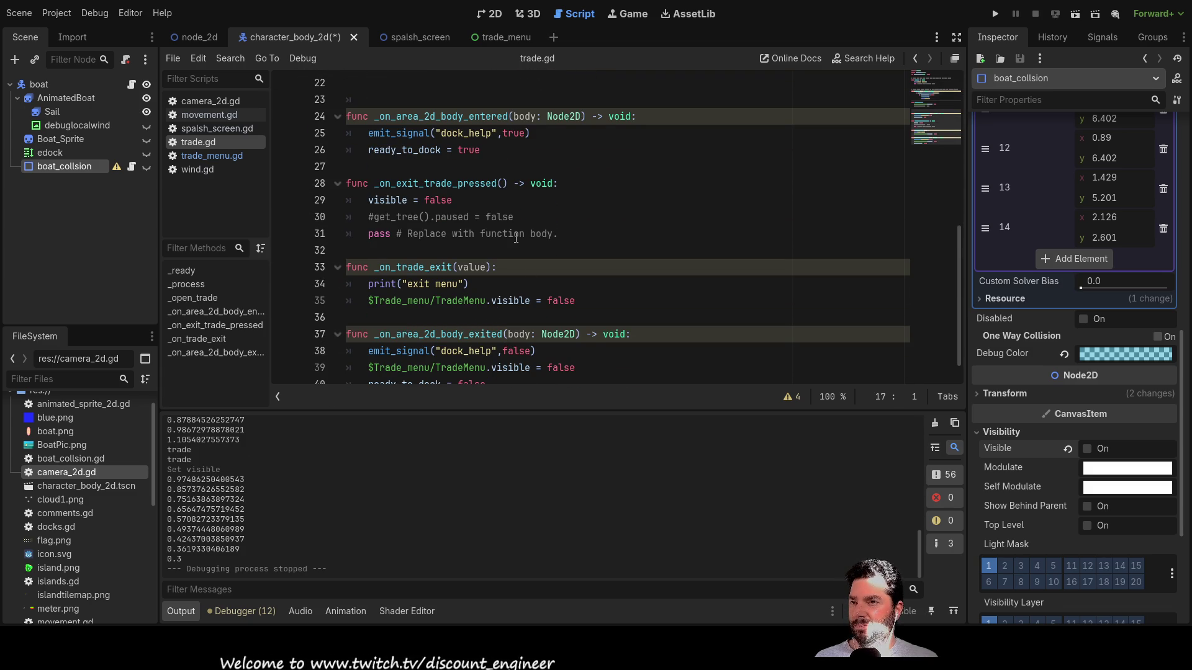
{"action": "scroll", "coordinate": [522, 232], "scroll_direction": "down", "scroll_amount": 1}
{"action": "scroll", "coordinate": [517, 276], "scroll_direction": "up", "scroll_amount": 7}
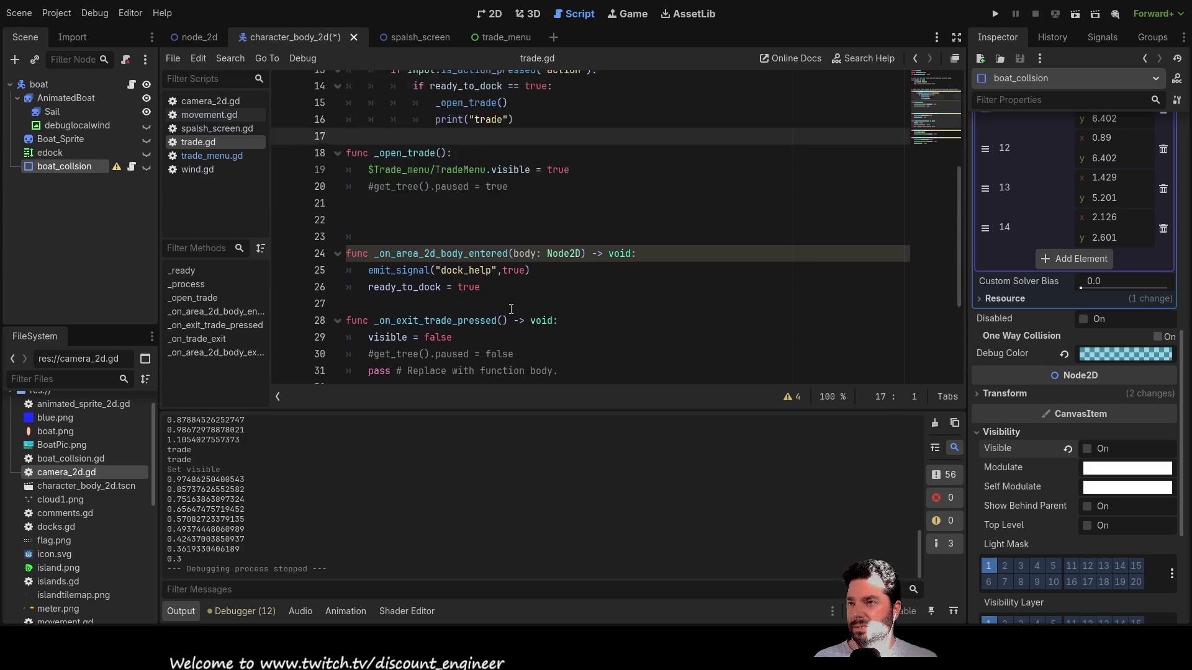
{"action": "mouse_move", "coordinate": [413, 274]}
{"action": "left_mouse_down"}
{"action": "mouse_move", "coordinate": [553, 277]}
{"action": "mouse_move", "coordinate": [565, 282]}
{"action": "mouse_move", "coordinate": [563, 312]}
{"action": "left_mouse_up"}
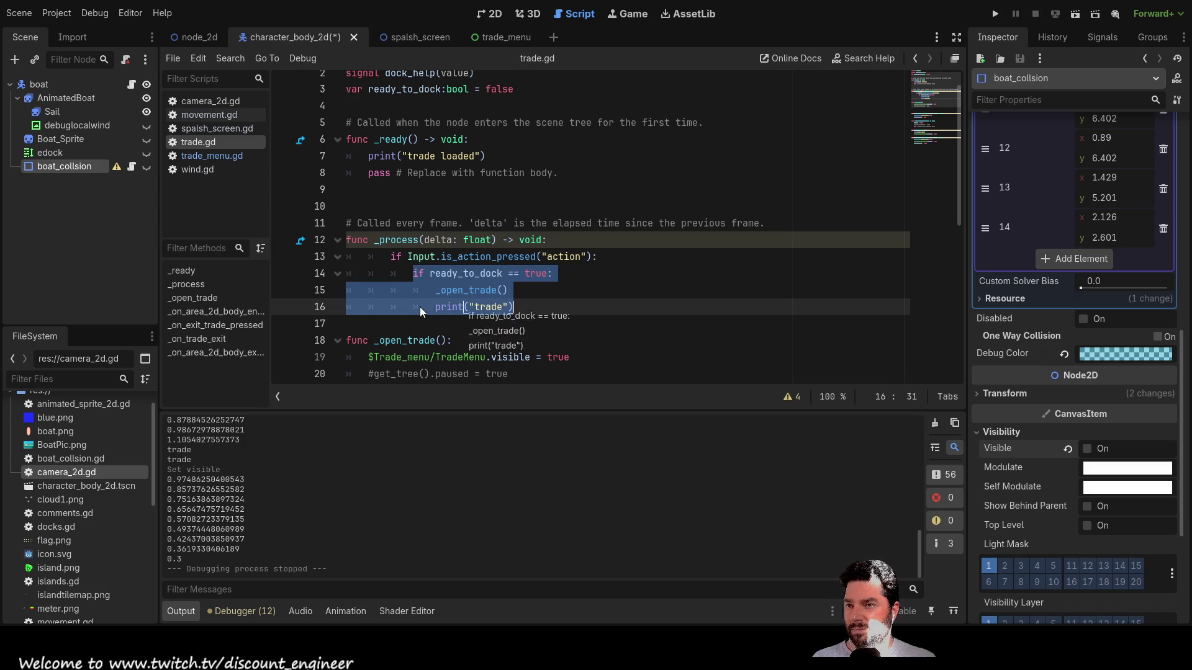
{"action": "left_click", "coordinate": [552, 274]}
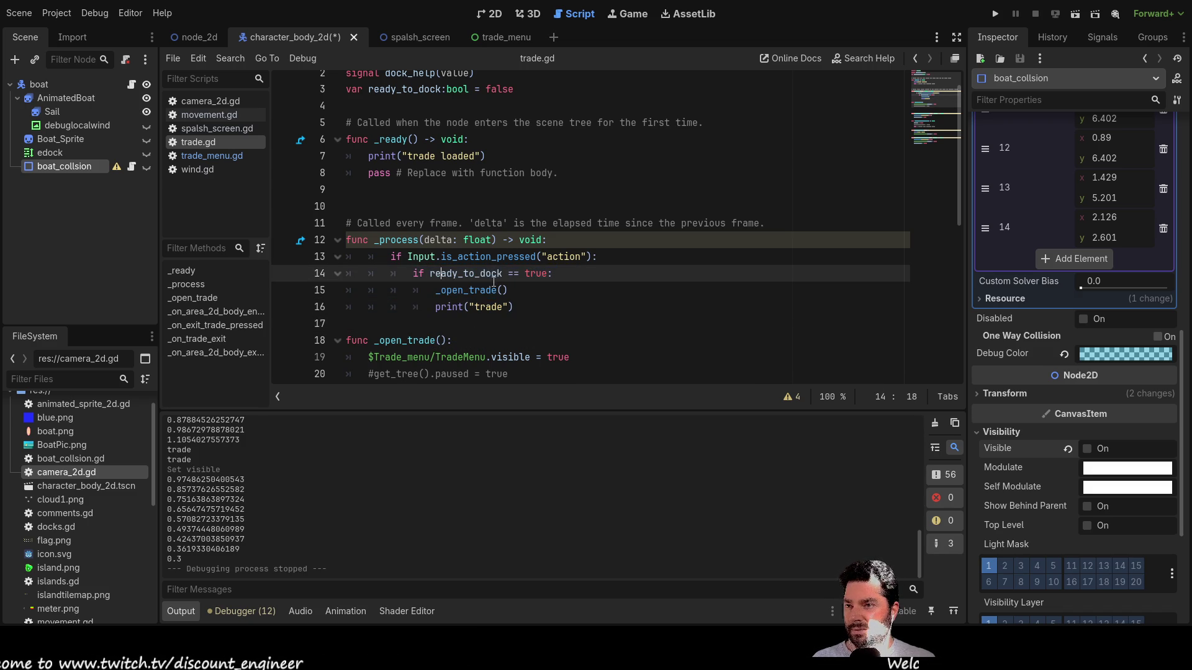
{"action": "left_click", "coordinate": [480, 274], "text": "shift"}
{"action": "left_click", "coordinate": [415, 274], "text": "shift"}
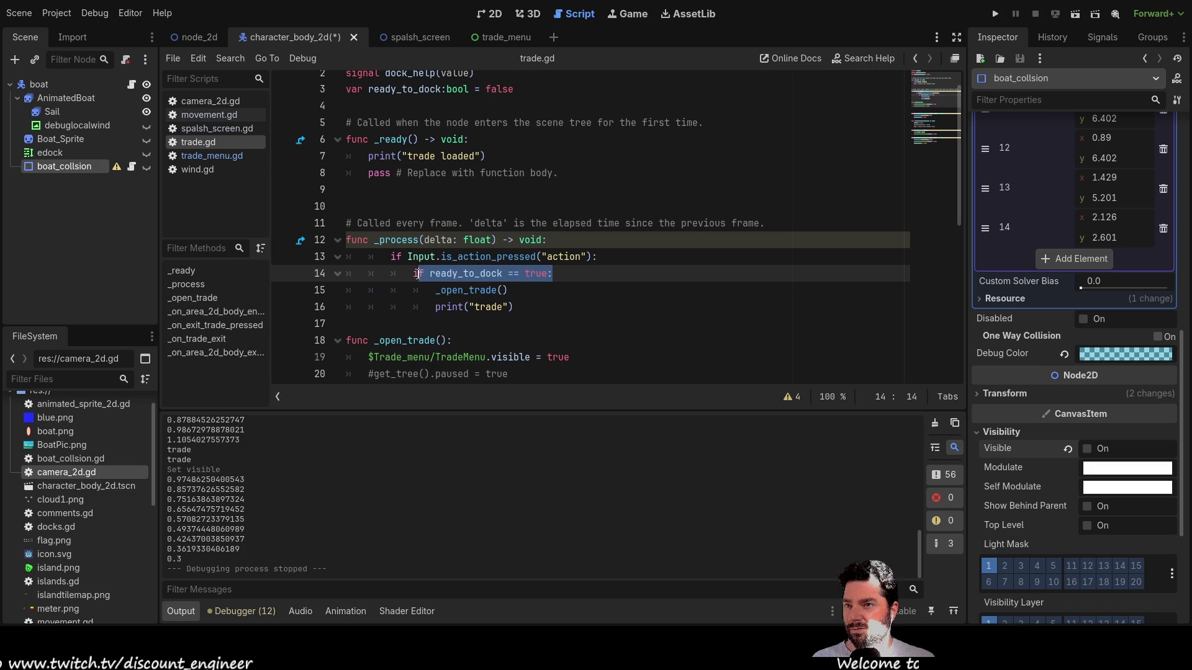
{"action": "left_click", "coordinate": [472, 274]}
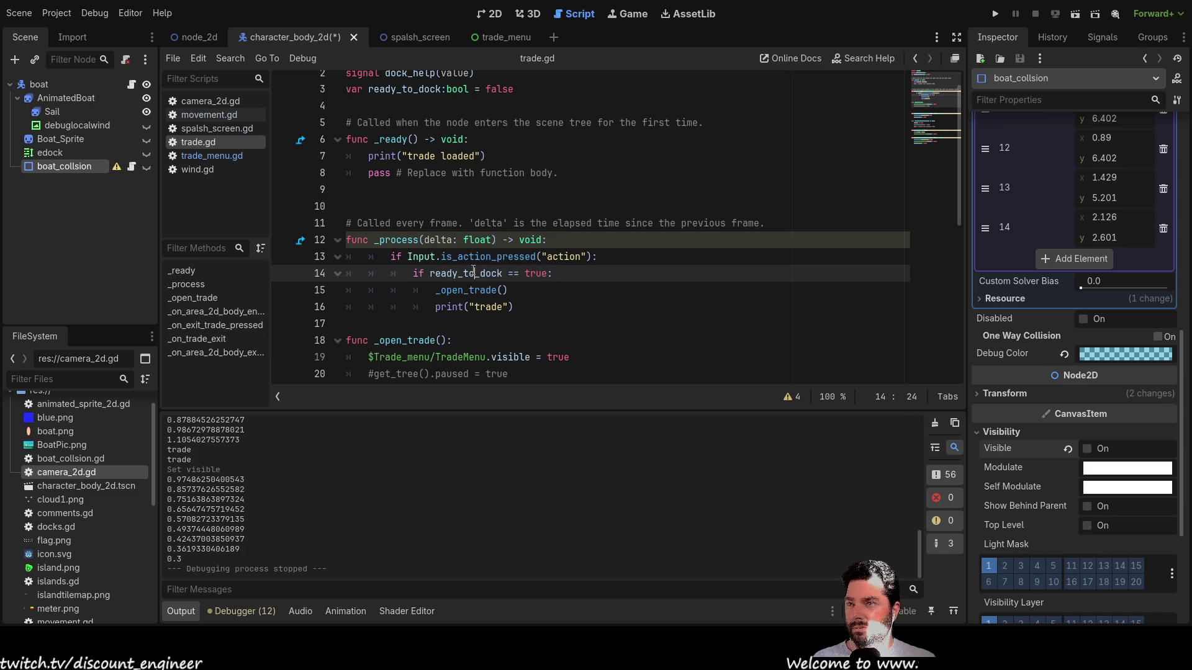
{"action": "double_click", "coordinate": [474, 273]}
{"action": "scroll", "coordinate": [570, 319], "scroll_direction": "up", "scroll_amount": 1}
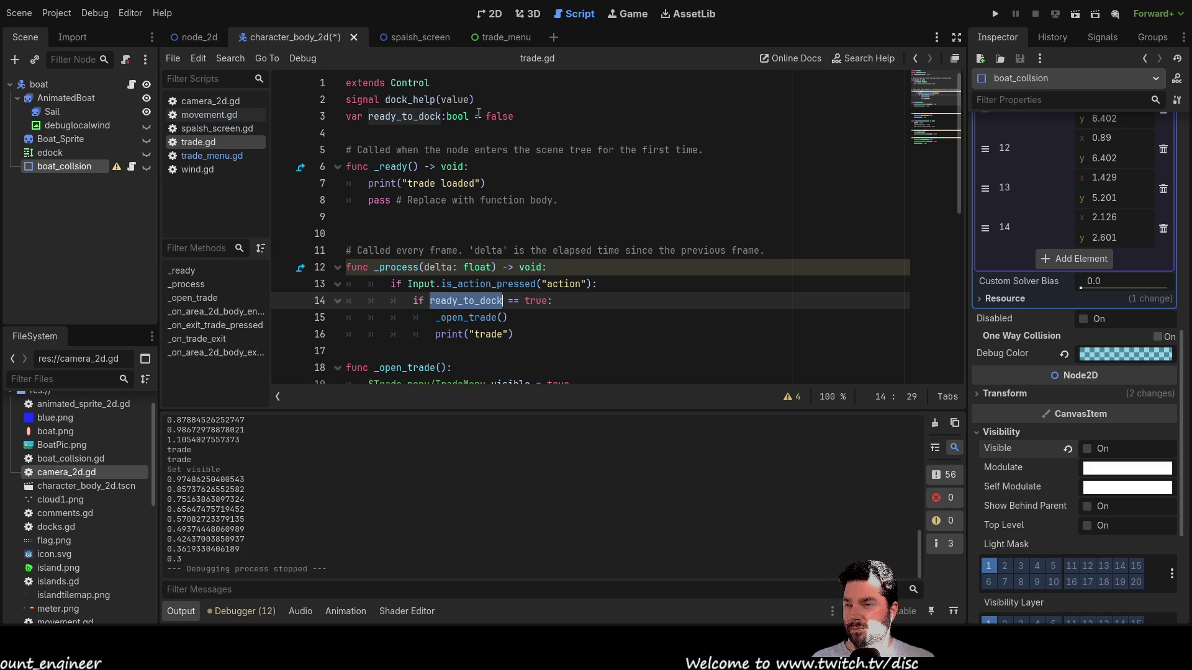
{"action": "scroll", "coordinate": [534, 267], "scroll_direction": "down", "scroll_amount": 5}
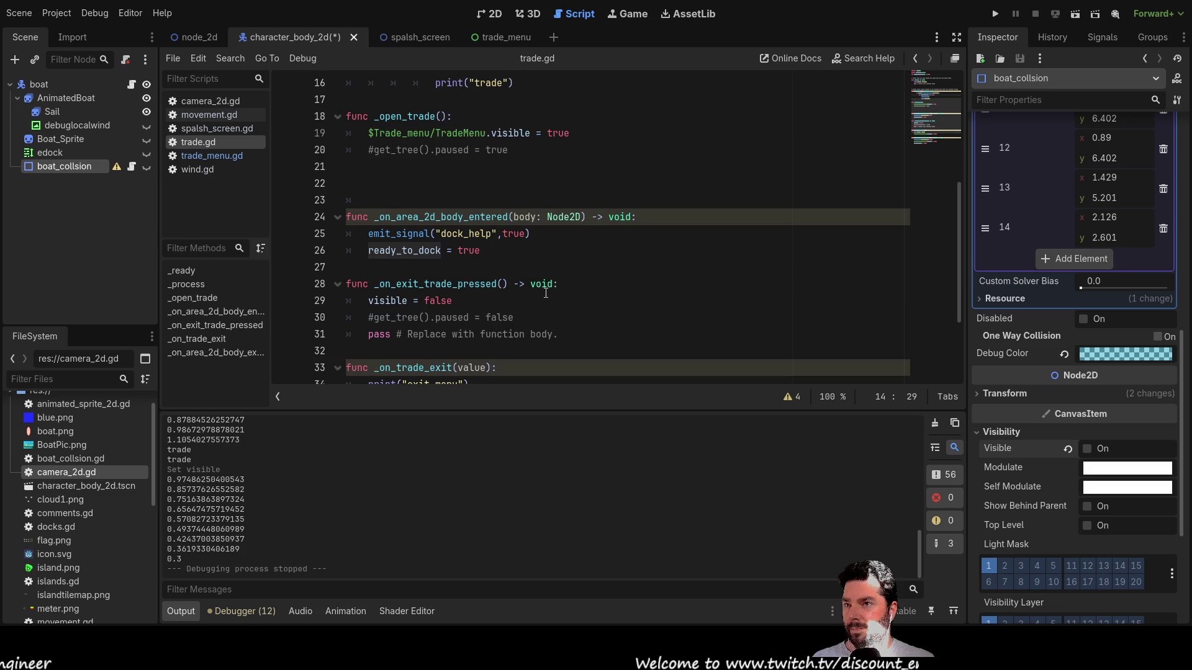
{"action": "scroll", "coordinate": [462, 200], "scroll_direction": "down", "scroll_amount": 1}
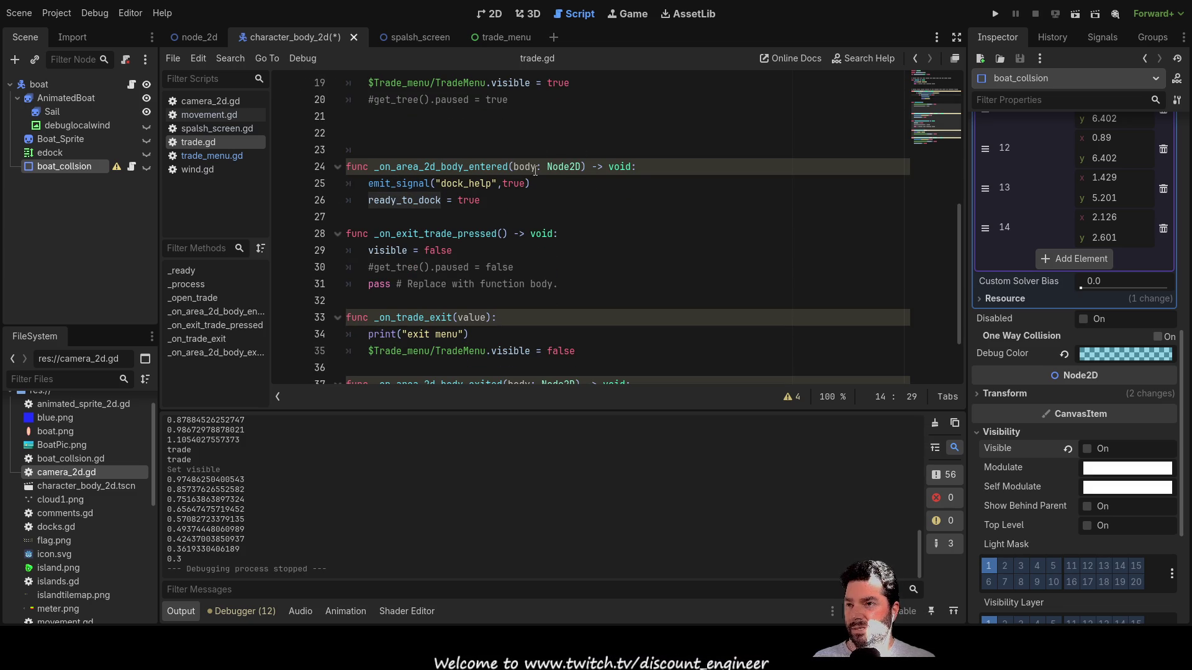
{"action": "scroll", "coordinate": [481, 235], "scroll_direction": "down", "scroll_amount": 2}
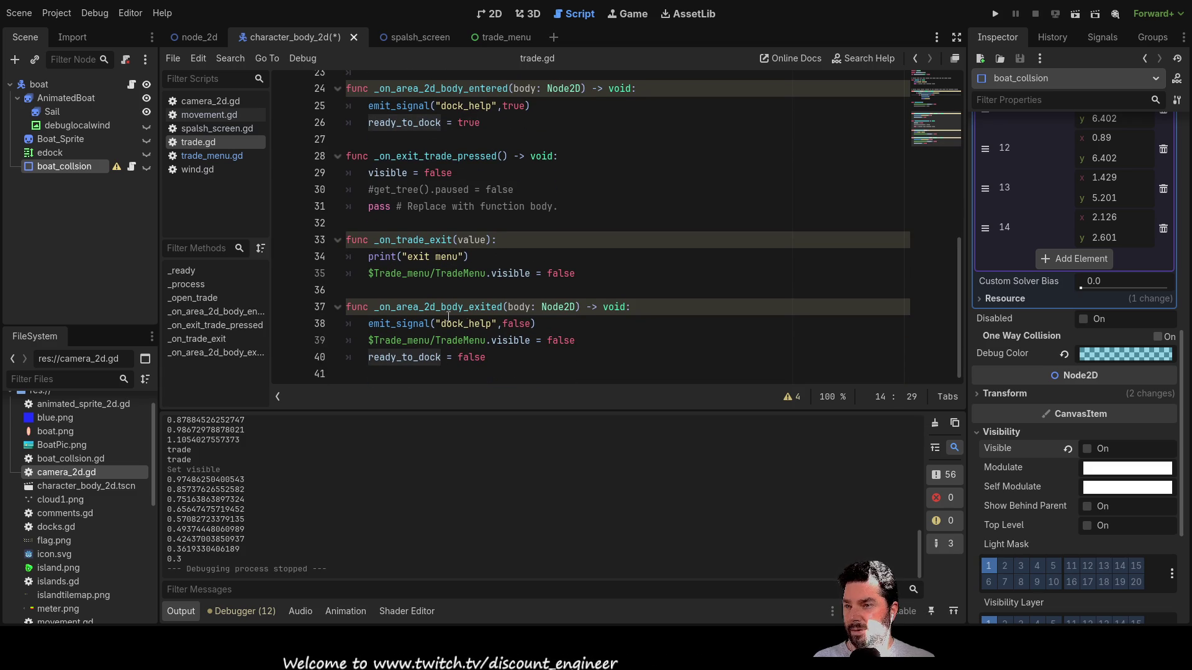
{"action": "scroll", "coordinate": [518, 267], "scroll_direction": "up", "scroll_amount": 8}
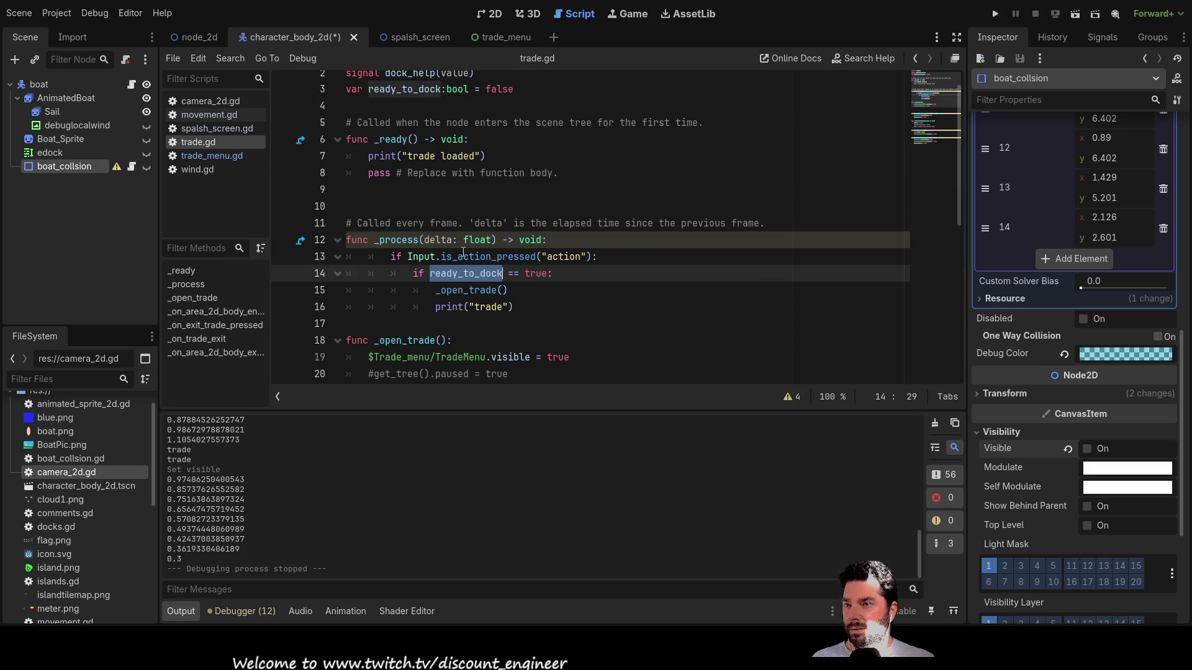
{"action": "left_click", "coordinate": [441, 291]}
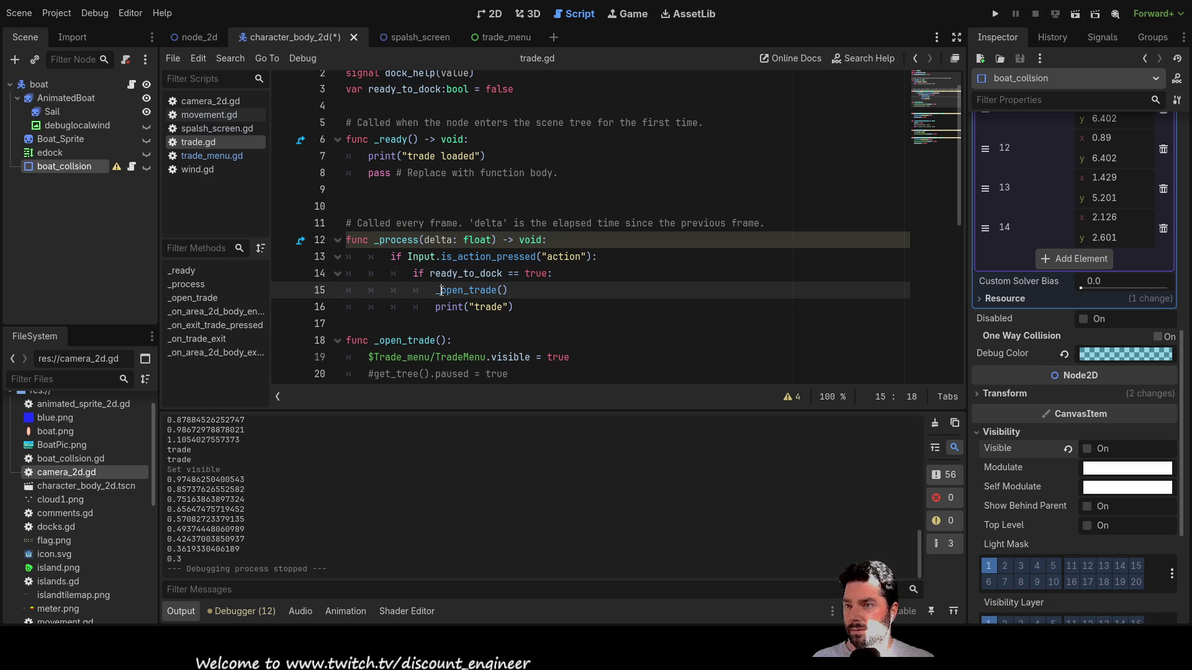
{"action": "double_click", "coordinate": [496, 291]}
{"action": "scroll", "coordinate": [538, 323], "scroll_direction": "down", "scroll_amount": 3}
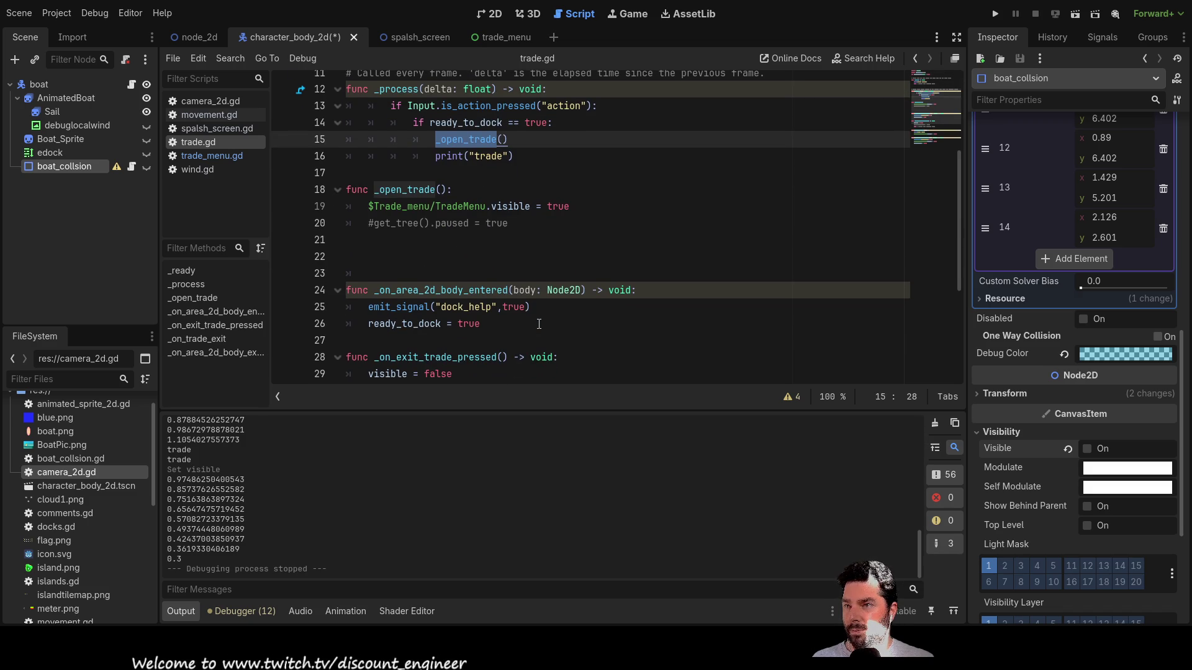
{"action": "scroll", "coordinate": [468, 243], "scroll_direction": "up", "scroll_amount": 1}
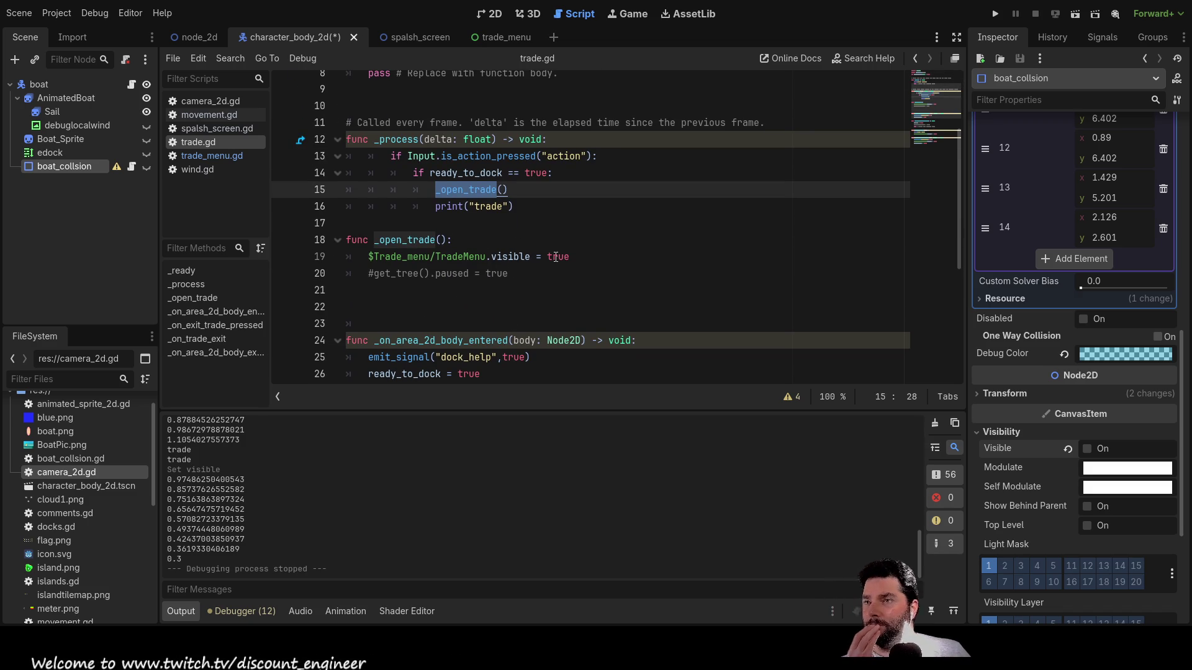
{"action": "scroll", "coordinate": [556, 257], "scroll_direction": "up", "scroll_amount": 1}
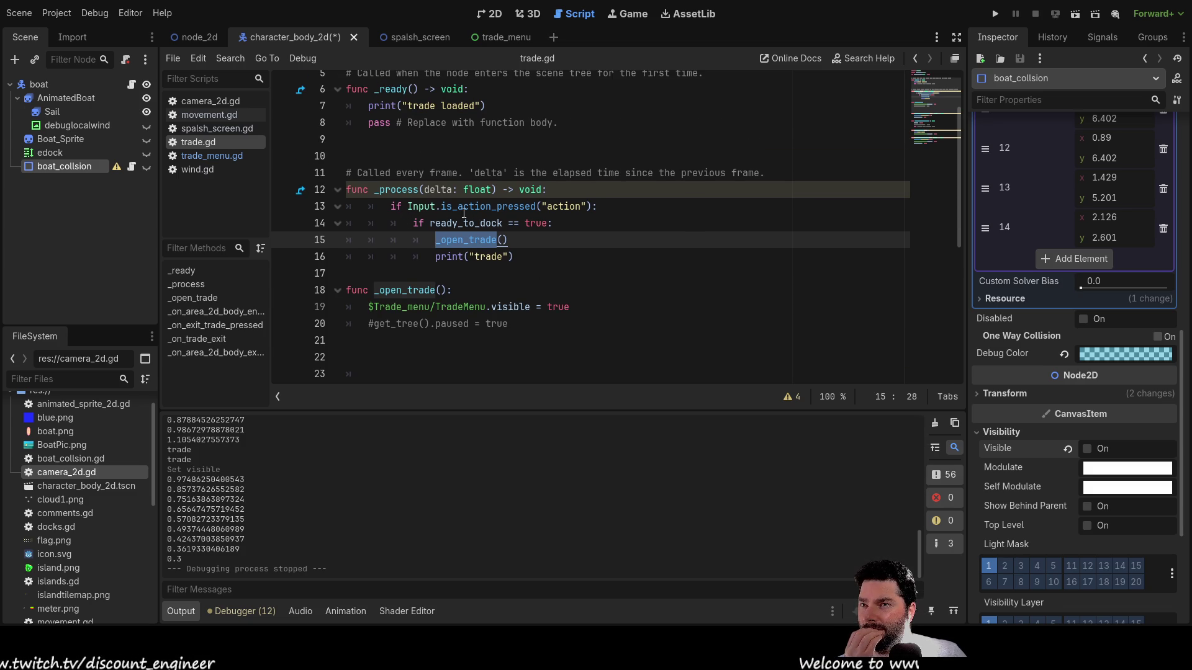
{"action": "left_click_drag", "start_coordinate": [597, 207], "coordinate": [392, 207]}
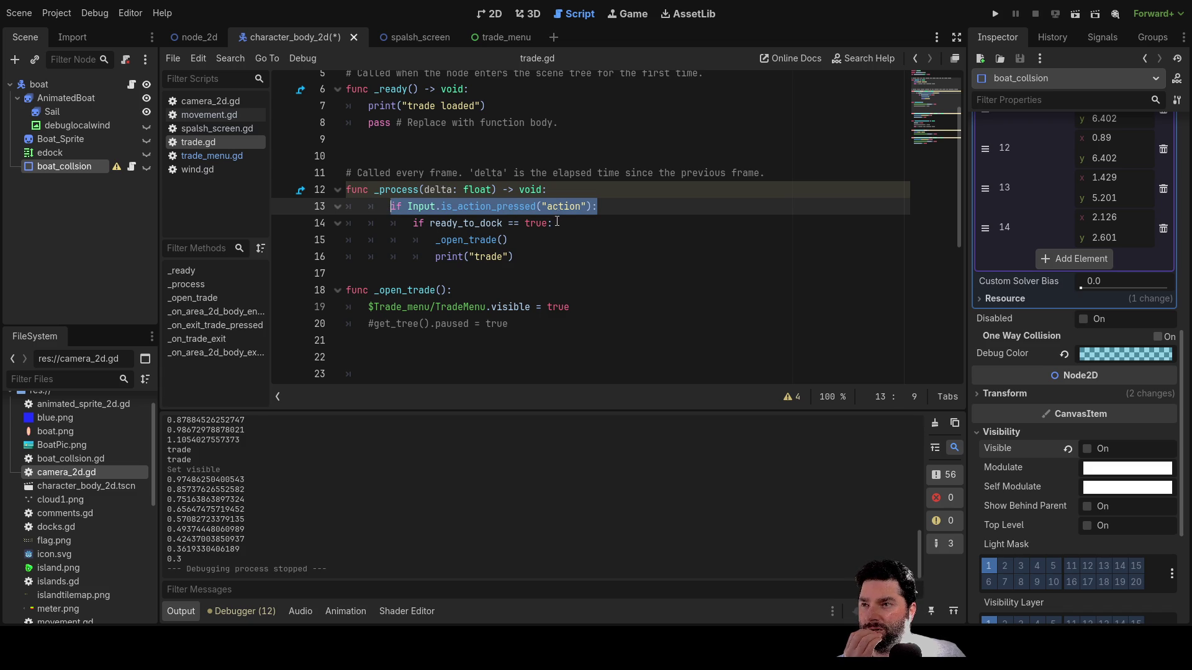
{"action": "left_click_drag", "start_coordinate": [554, 224], "coordinate": [413, 228]}
{"action": "left_click_drag", "start_coordinate": [598, 207], "coordinate": [390, 208]}
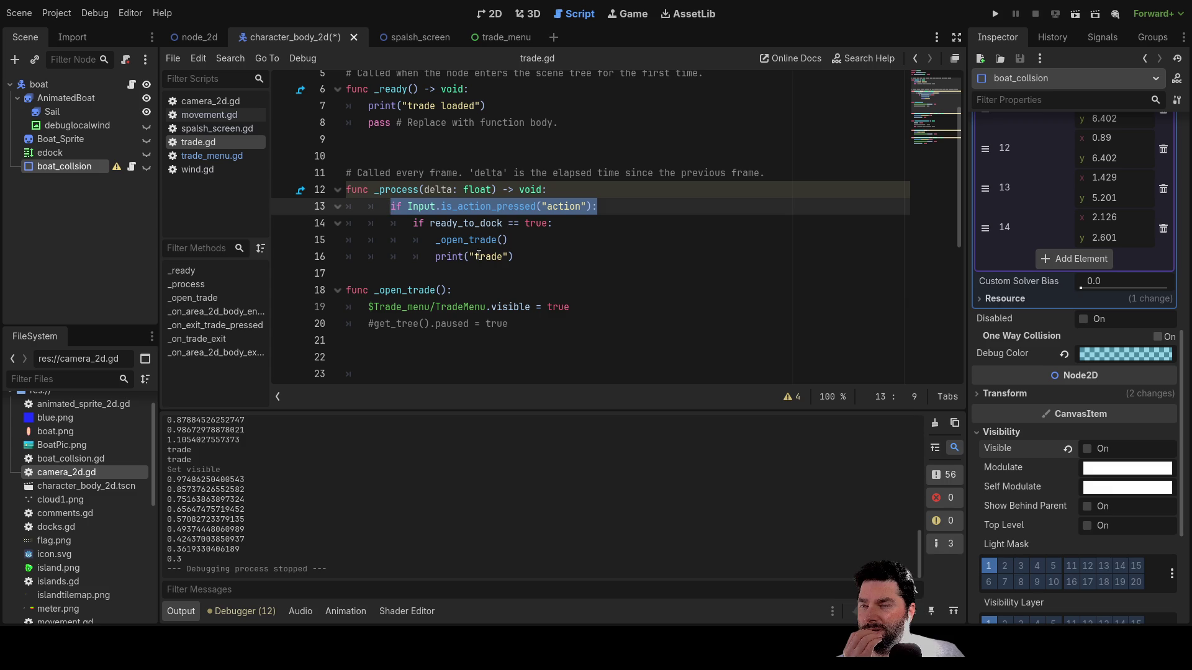
{"action": "left_click", "coordinate": [554, 265]}
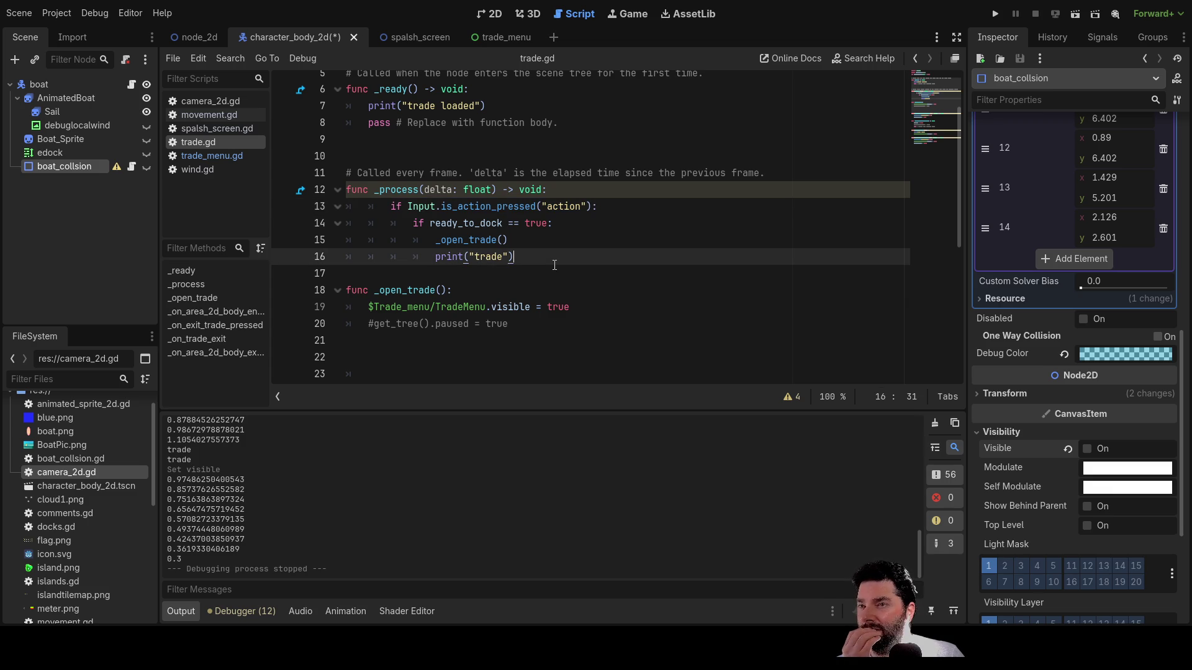
- Switch to the node_2d main scene and launch the game from its title screen
{"action": "left_click", "coordinate": [64, 152]}
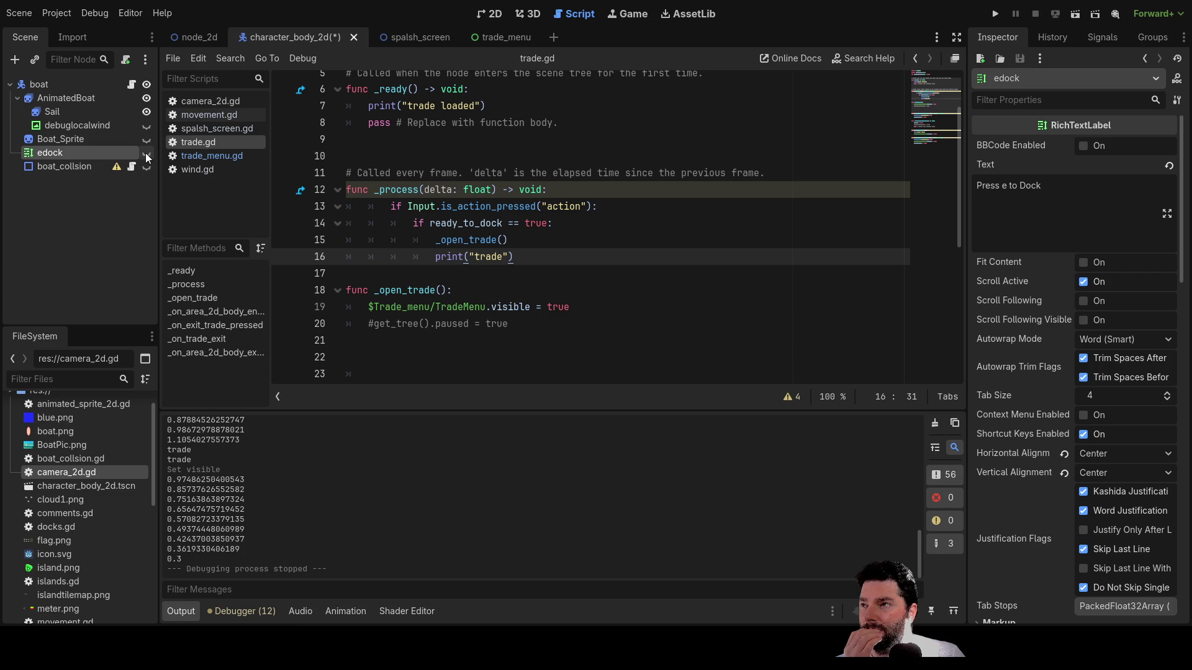
{"action": "left_click", "coordinate": [203, 35]}
{"action": "left_click", "coordinate": [487, 15]}
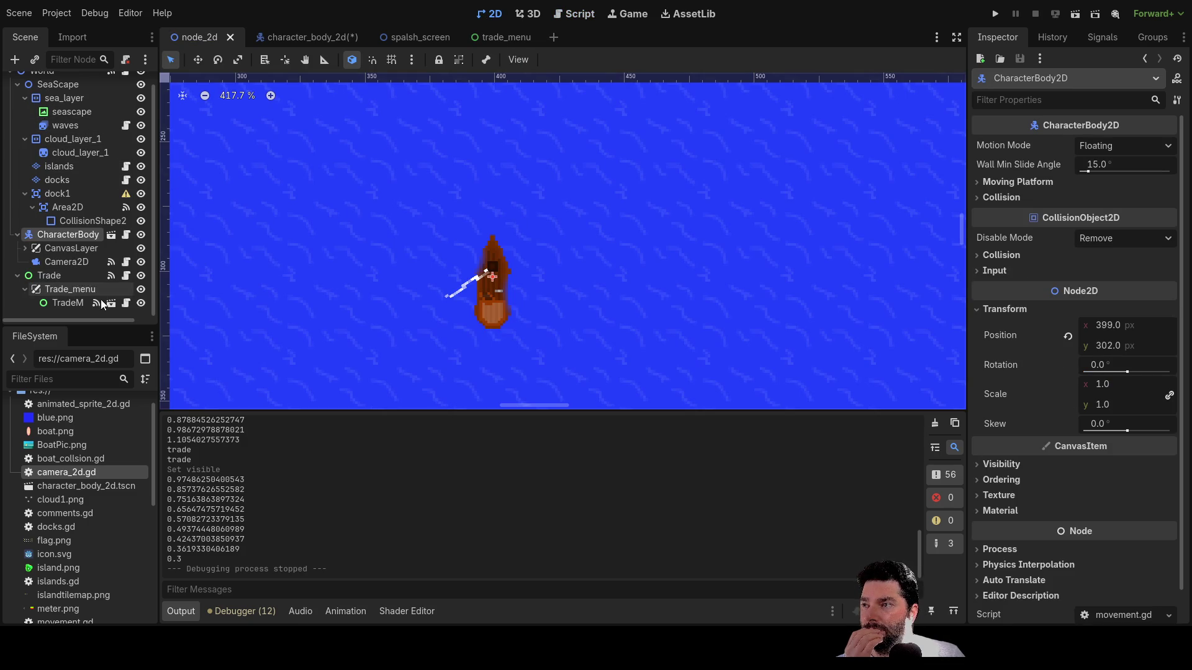
{"action": "left_click", "coordinate": [994, 15]}
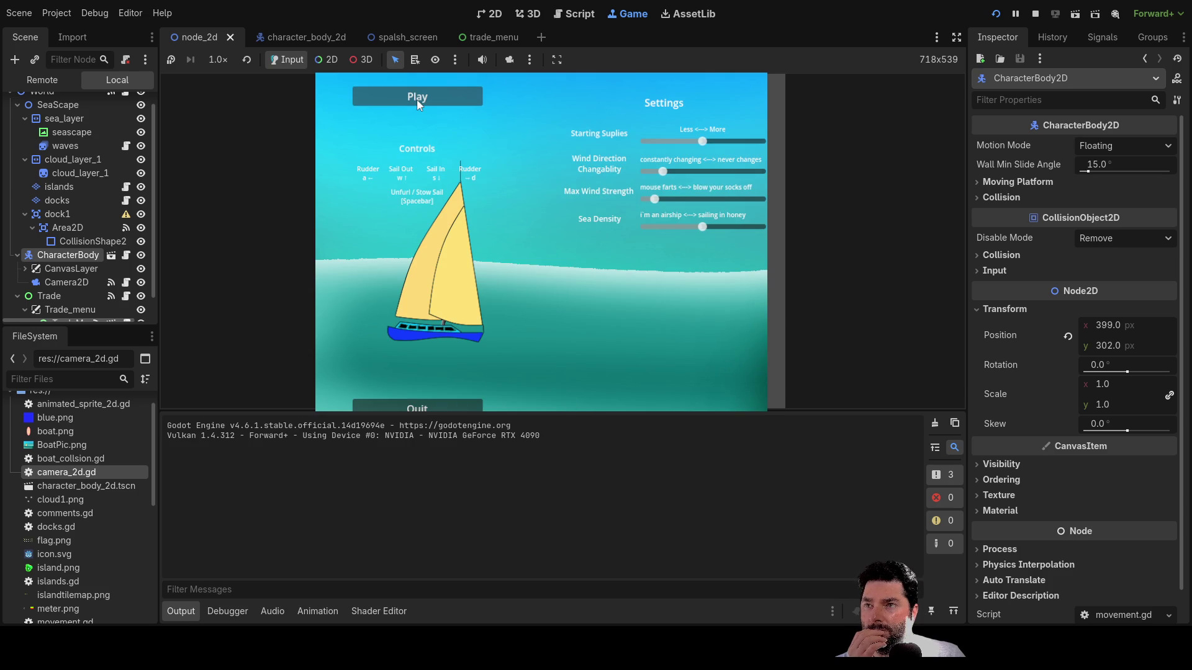
{"action": "left_click", "coordinate": [416, 101]}
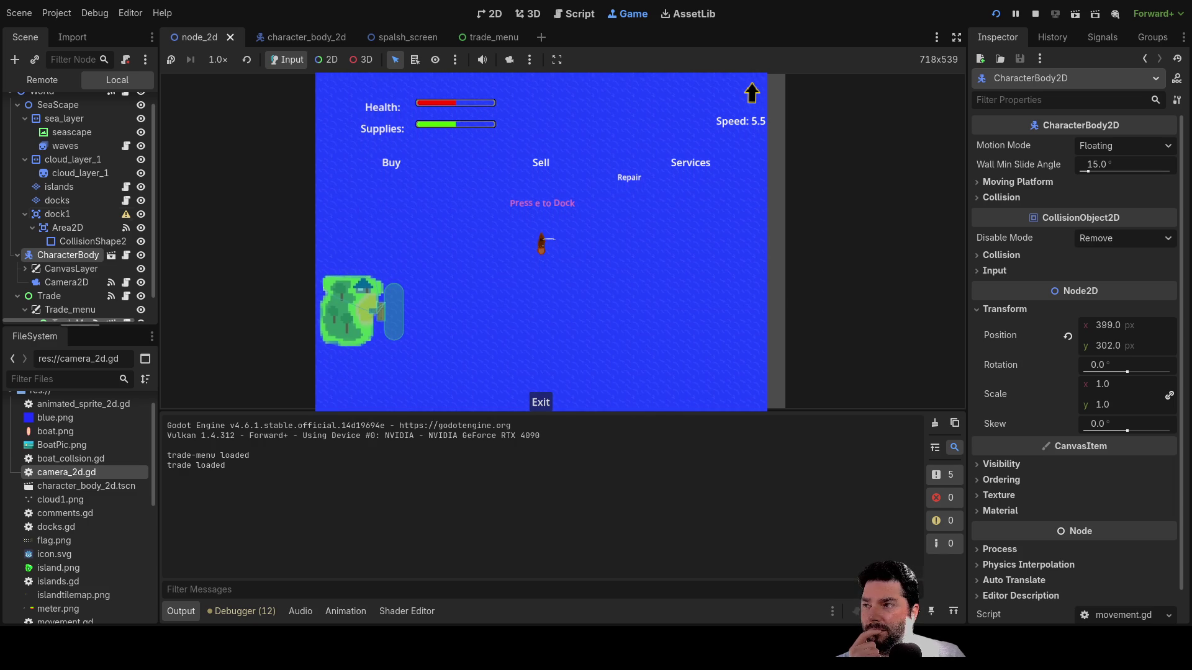
- Toggle the edock label's visibility on and off in the boat scene
{"action": "scroll", "coordinate": [68, 269], "scroll_direction": "down", "scroll_amount": 1}
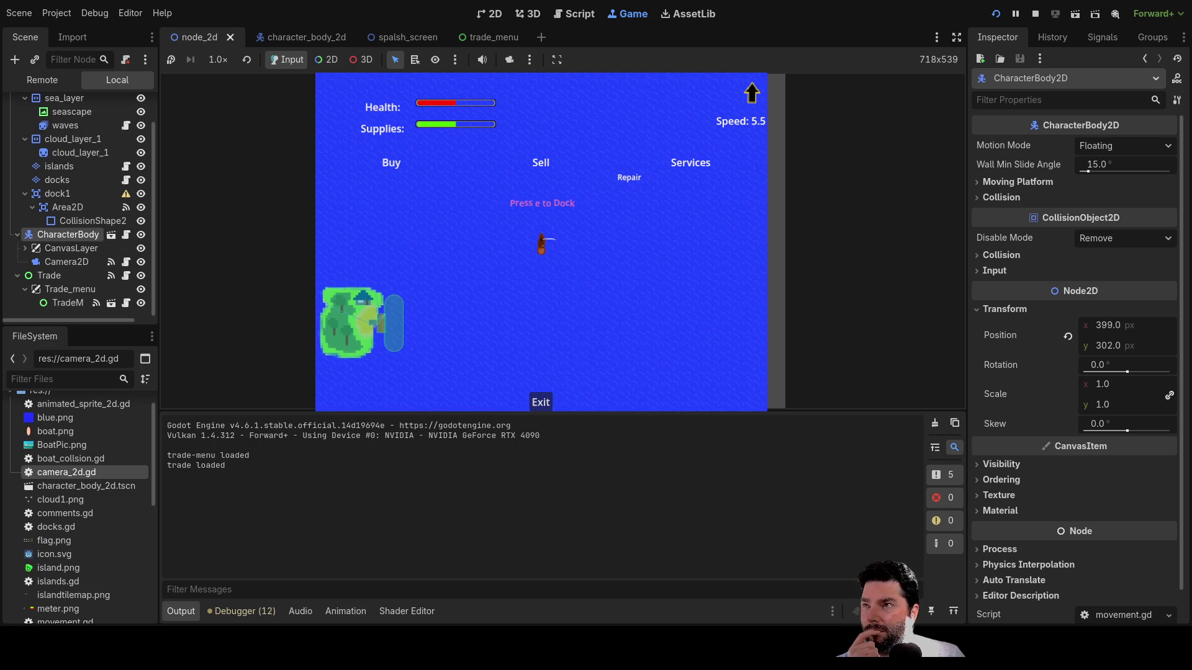
{"action": "left_click", "coordinate": [304, 39]}
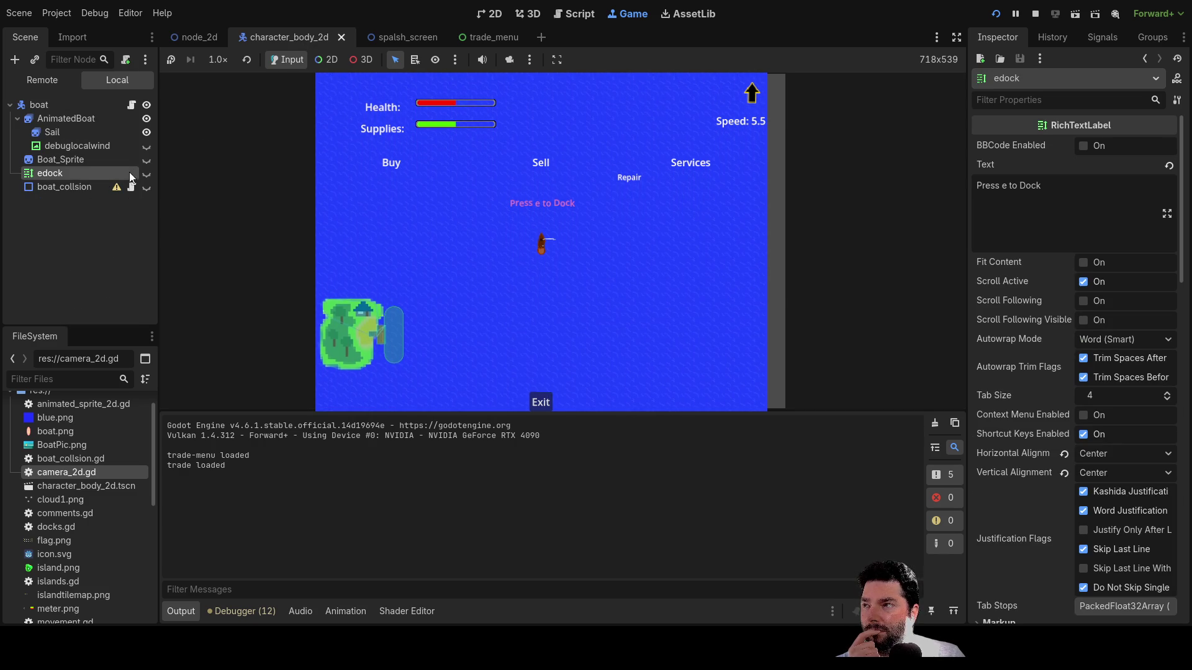
{"action": "left_click", "coordinate": [147, 174]}
{"action": "left_click", "coordinate": [145, 173]}
{"action": "left_click", "coordinate": [144, 174]}
{"action": "left_click", "coordinate": [145, 174]}
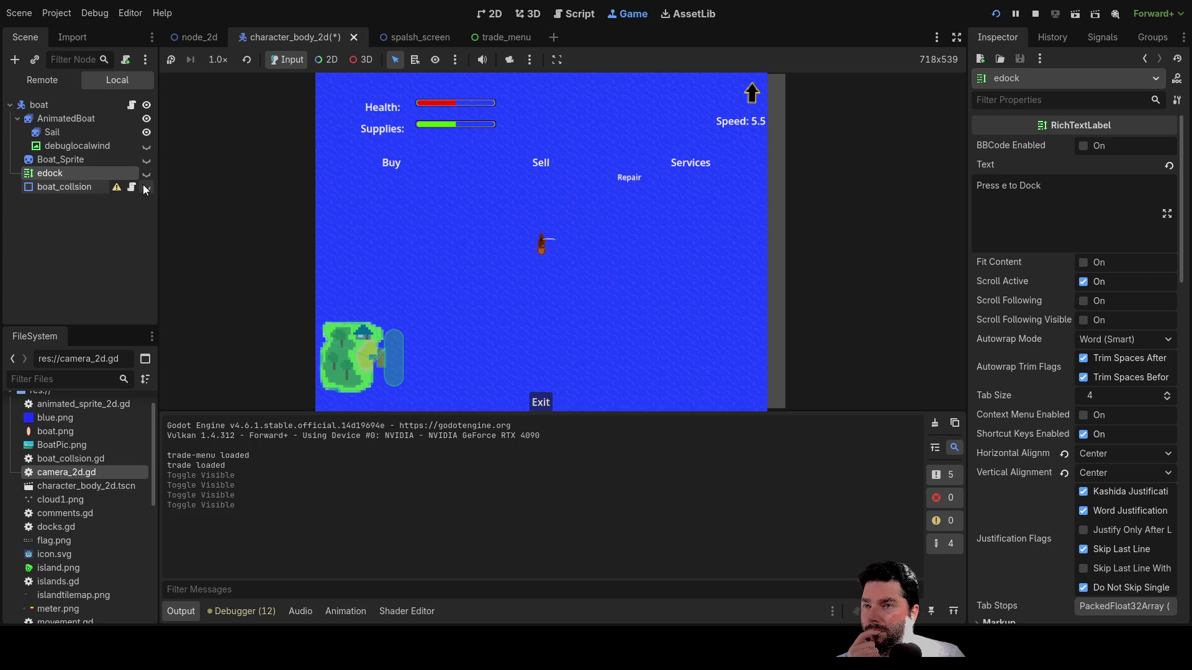
- In node_2d, toggle the Trade and Trade_menu eye icons, then hide TradeM
{"action": "left_click", "coordinate": [202, 39]}
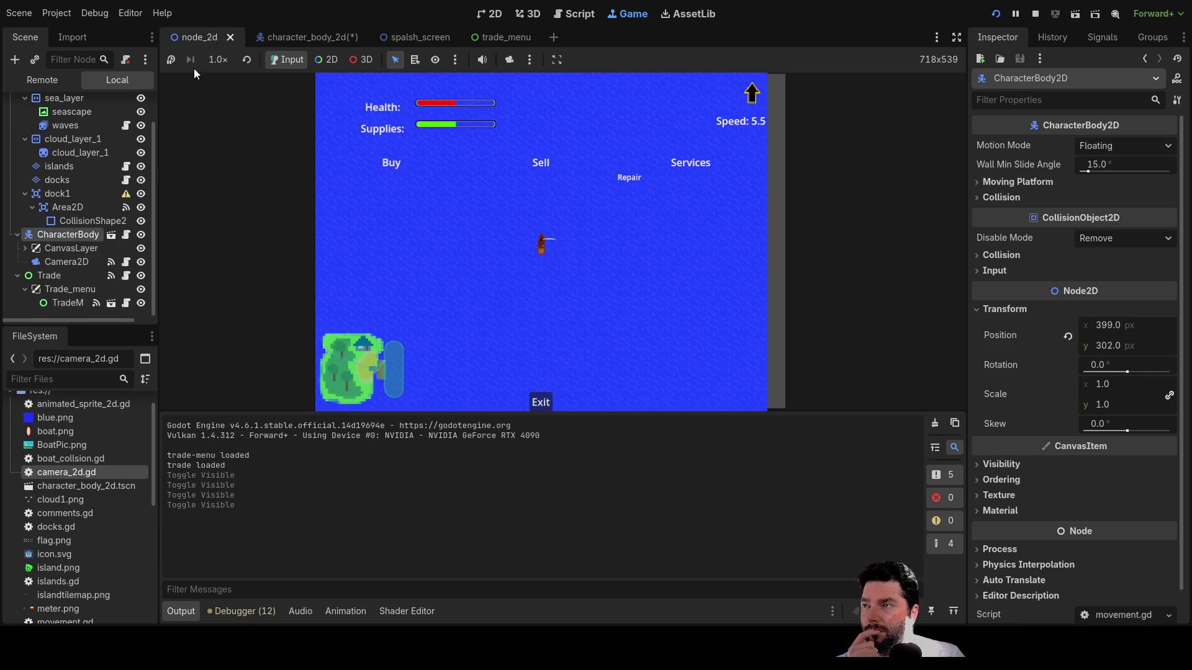
{"action": "left_click", "coordinate": [144, 280]}
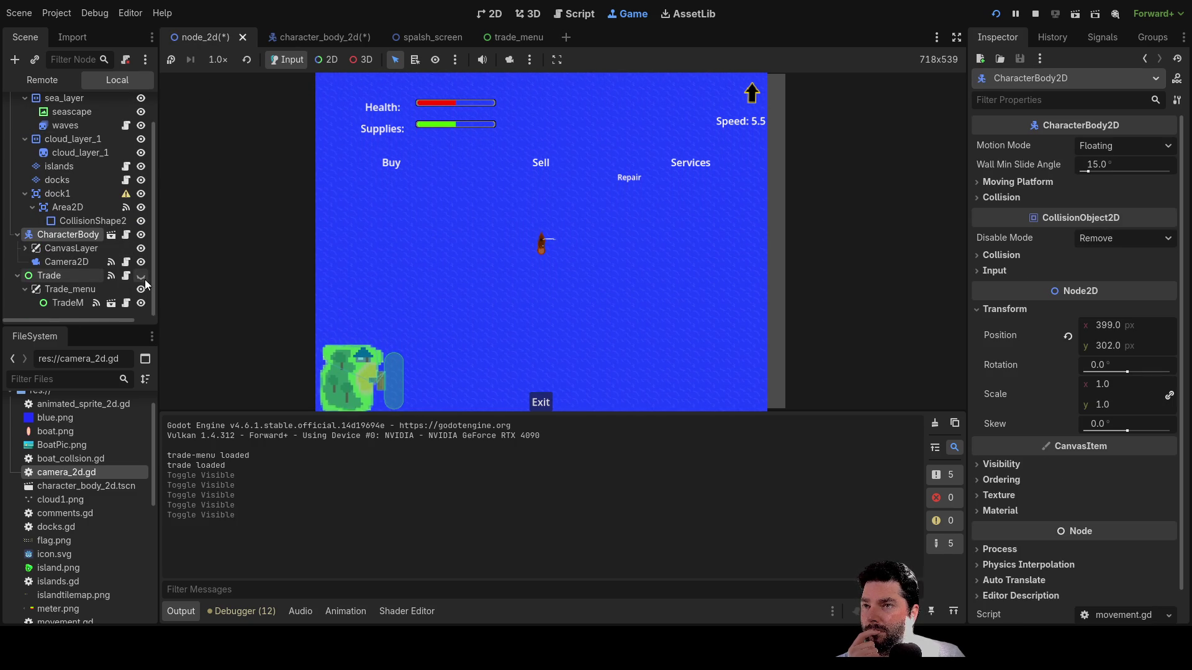
{"action": "left_click", "coordinate": [143, 278]}
{"action": "left_click", "coordinate": [143, 278]}
{"action": "left_click", "coordinate": [143, 278]}
{"action": "left_click", "coordinate": [140, 288]}
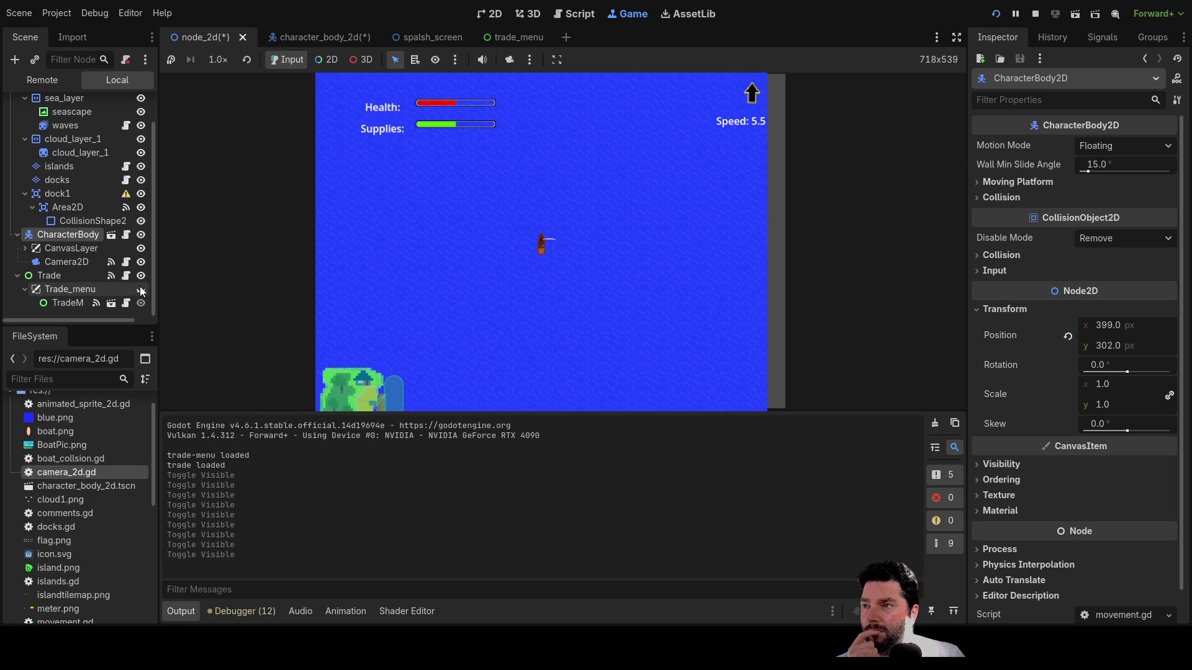
{"action": "left_click", "coordinate": [140, 288]}
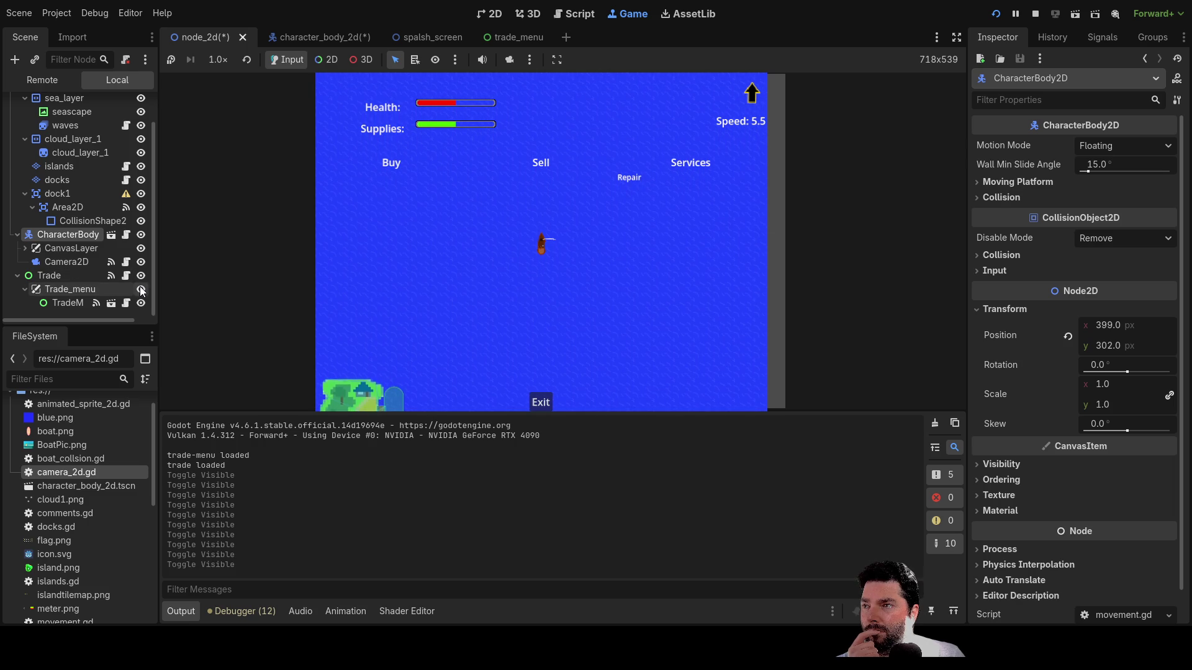
{"action": "left_click", "coordinate": [141, 289]}
{"action": "left_click", "coordinate": [141, 289]}
{"action": "left_click", "coordinate": [141, 290]}
{"action": "left_click", "coordinate": [141, 290]}
{"action": "left_click", "coordinate": [141, 301]}
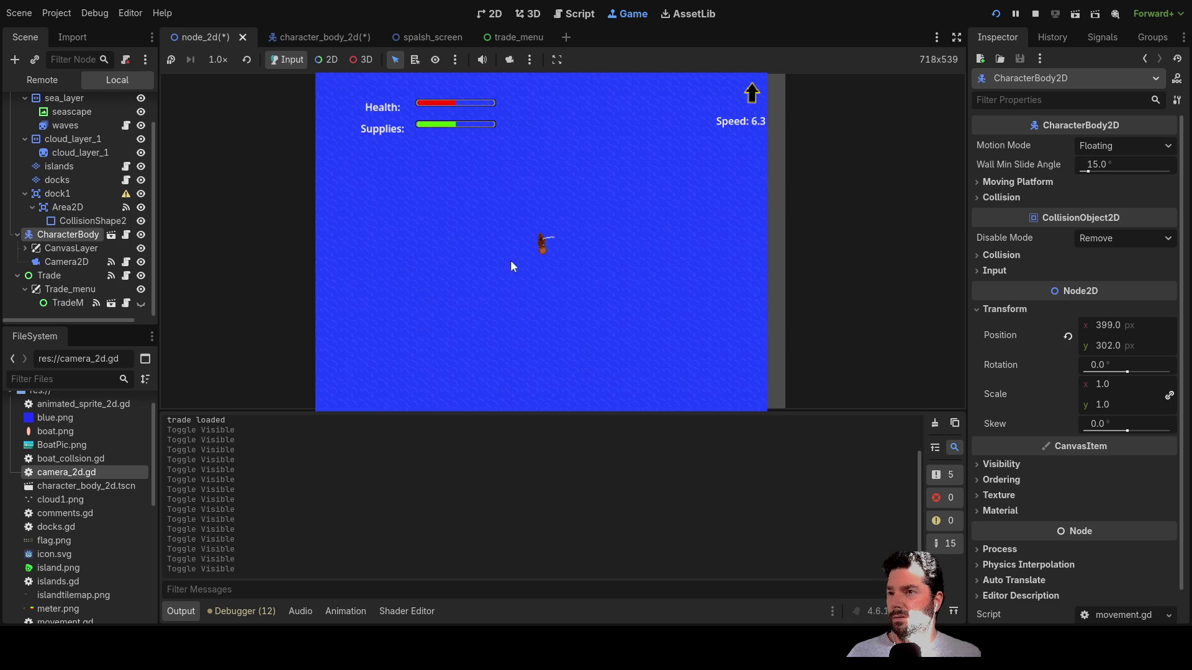
- Sail the boat left, right, slow and forward, then stop the game
{"action": "scroll", "coordinate": [579, 277], "scroll_direction": "up", "scroll_amount": 10}
{"action": "key", "text": "Left"}
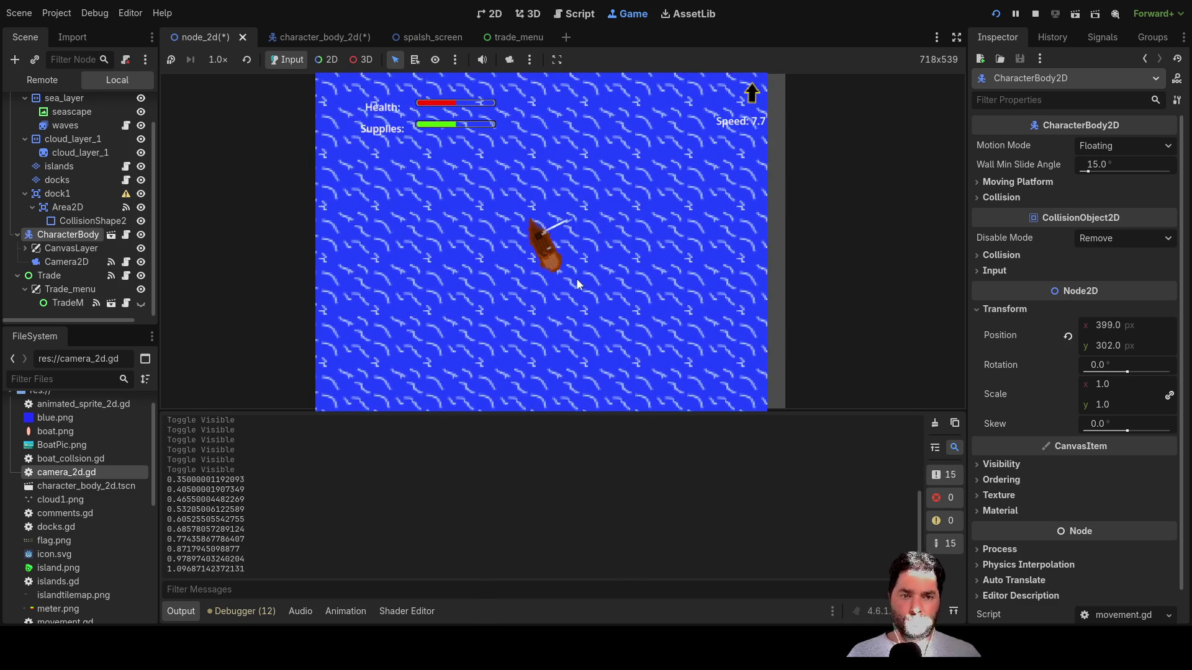
{"action": "key", "text": "Left"}
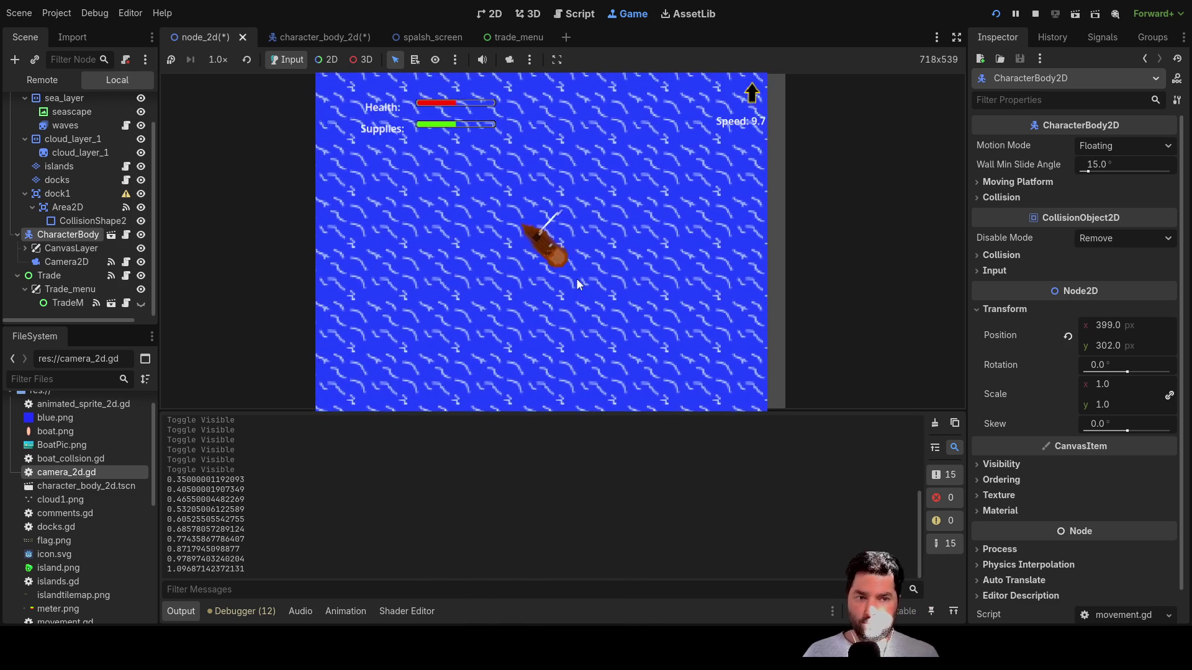
{"action": "key", "text": "Right"}
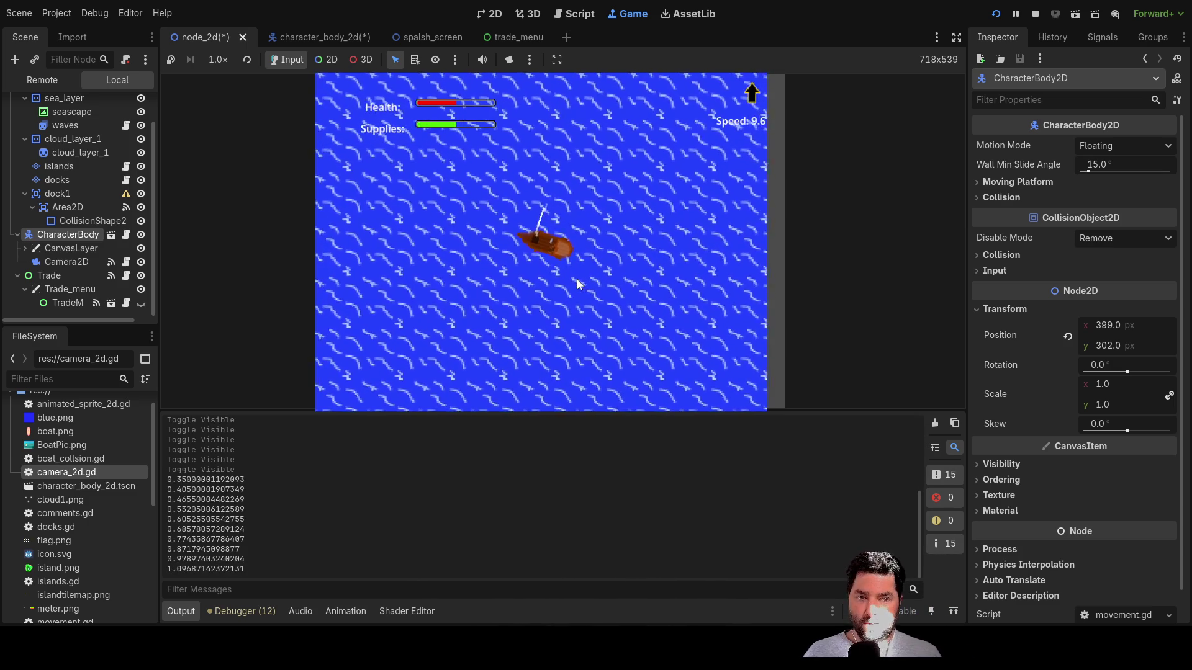
{"action": "key", "text": "Down"}
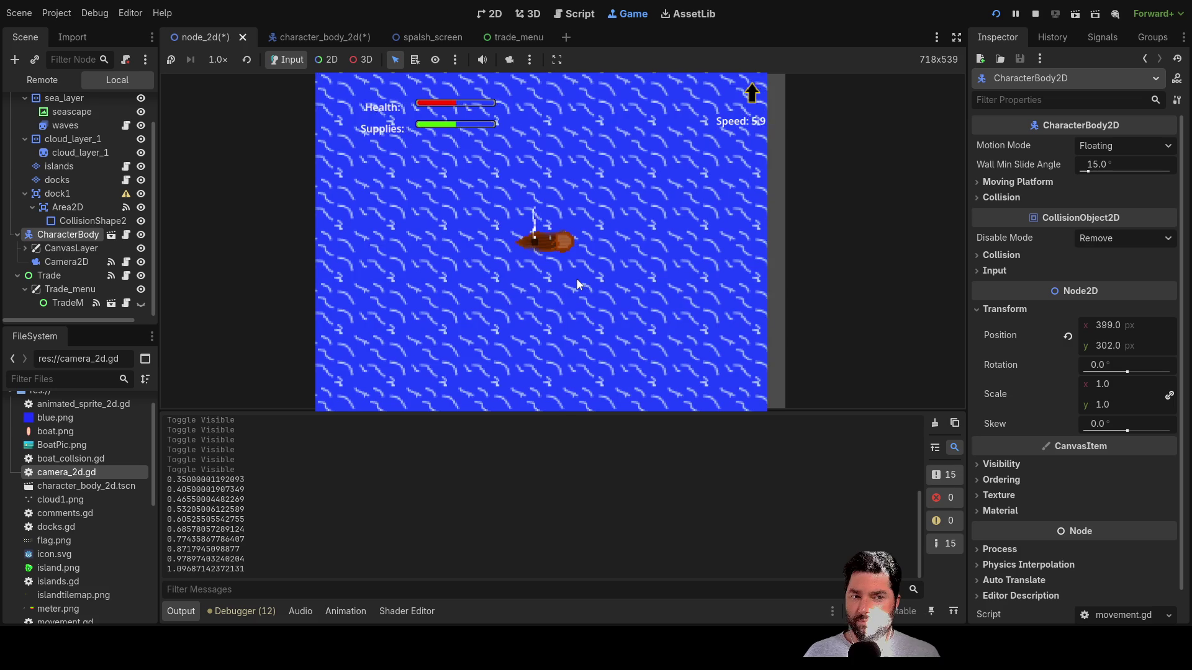
{"action": "key", "text": "Up"}
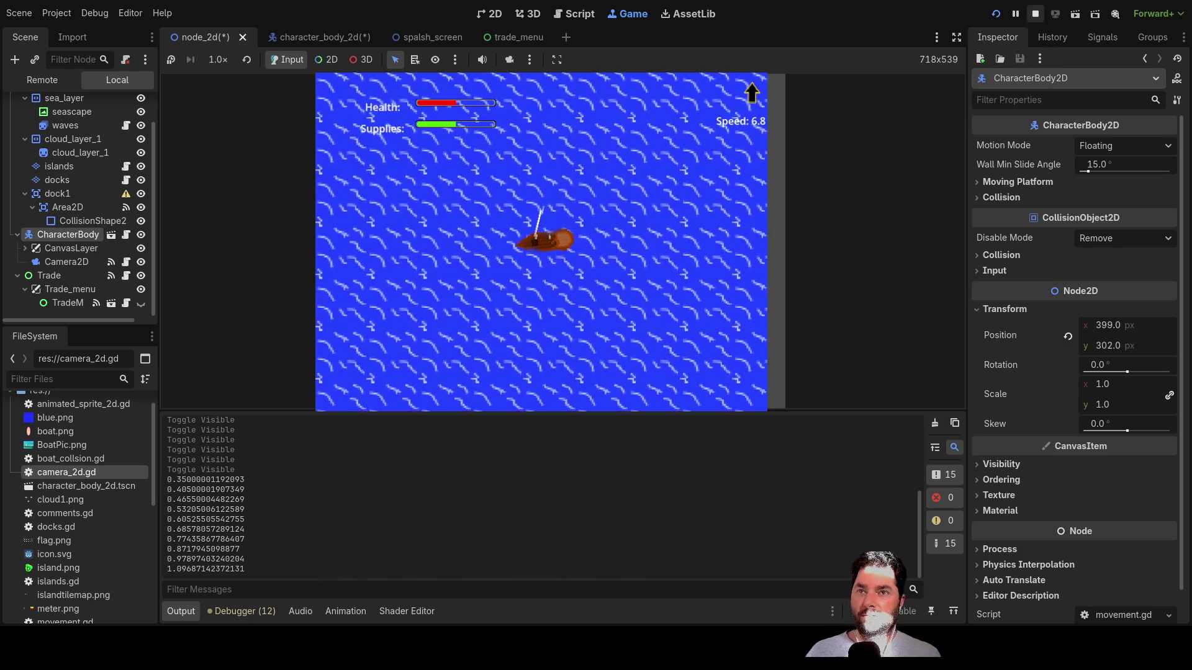
{"action": "left_click", "coordinate": [1035, 13]}
{"action": "left_click", "coordinate": [572, 14]}
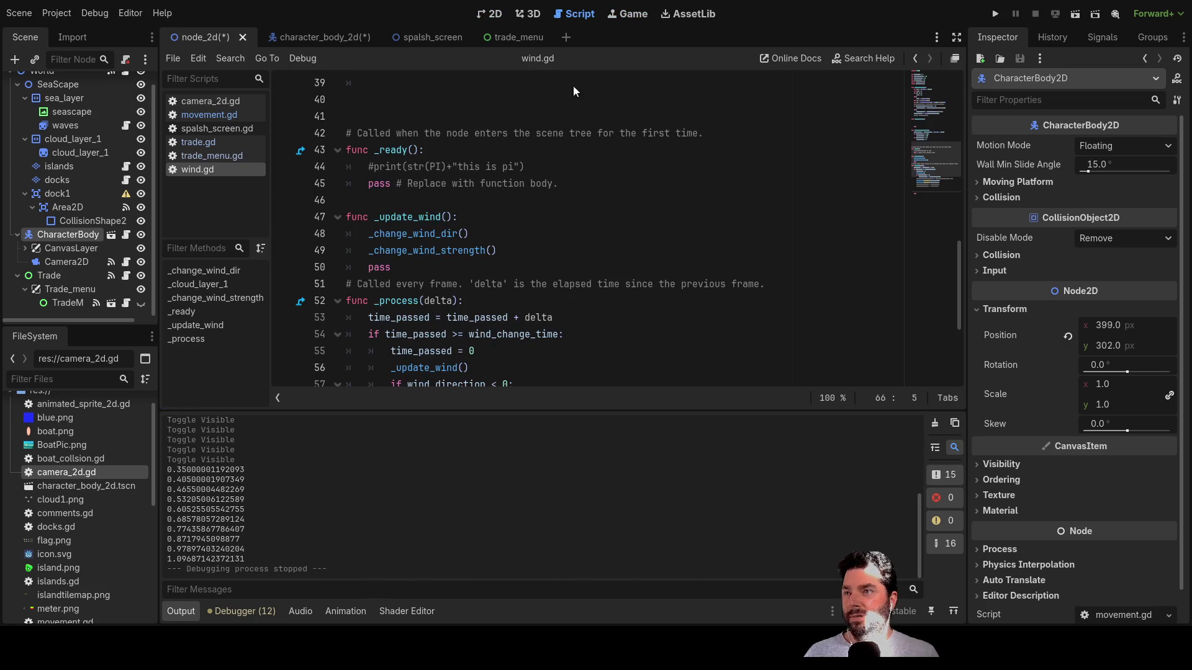
- Open trade.gd and select the ready_to_dock declaration on line 3
{"action": "scroll", "coordinate": [445, 227], "scroll_direction": "up", "scroll_amount": 10}
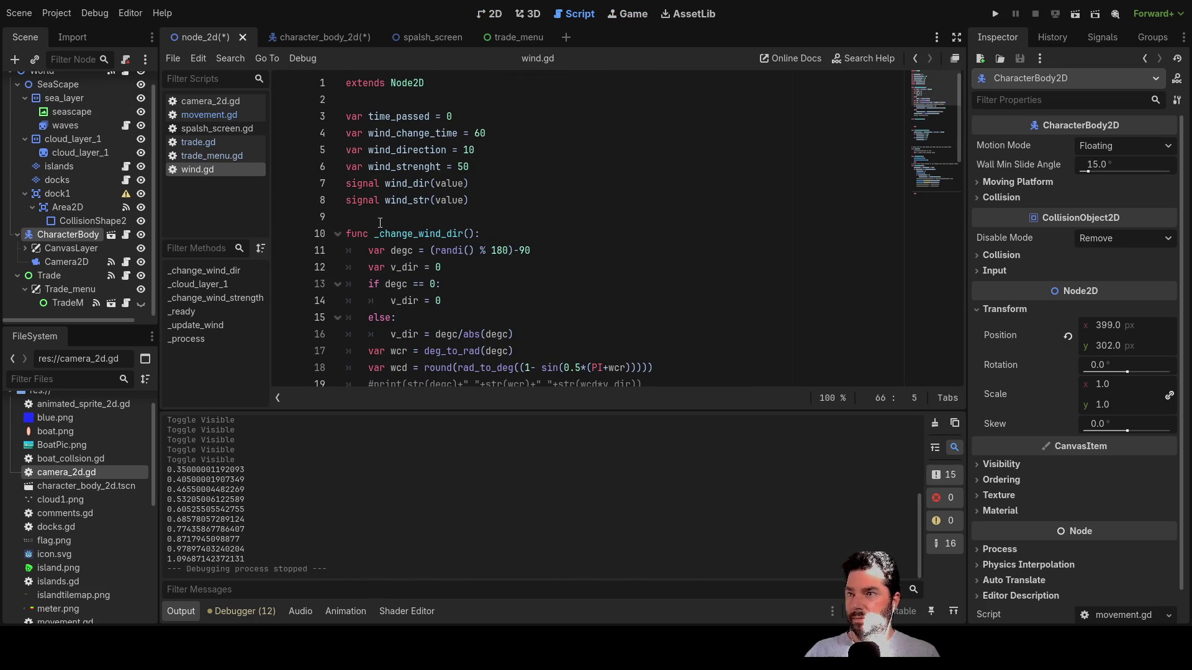
{"action": "left_click", "coordinate": [221, 142]}
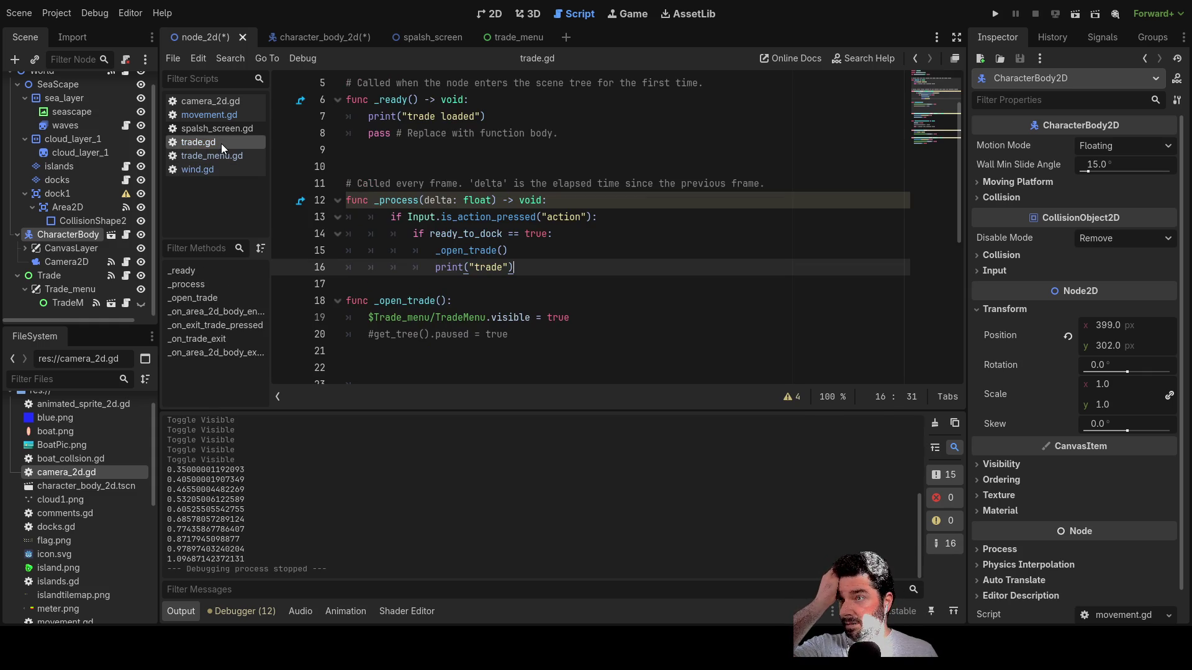
{"action": "left_click", "coordinate": [221, 155]}
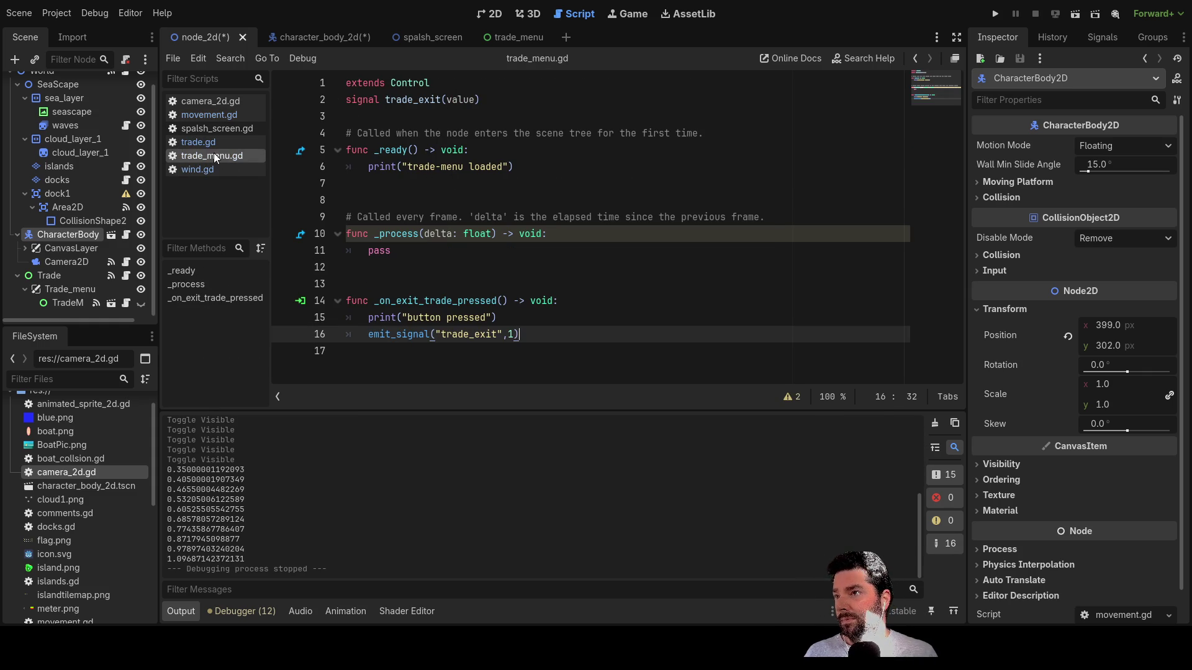
{"action": "left_click", "coordinate": [198, 142]}
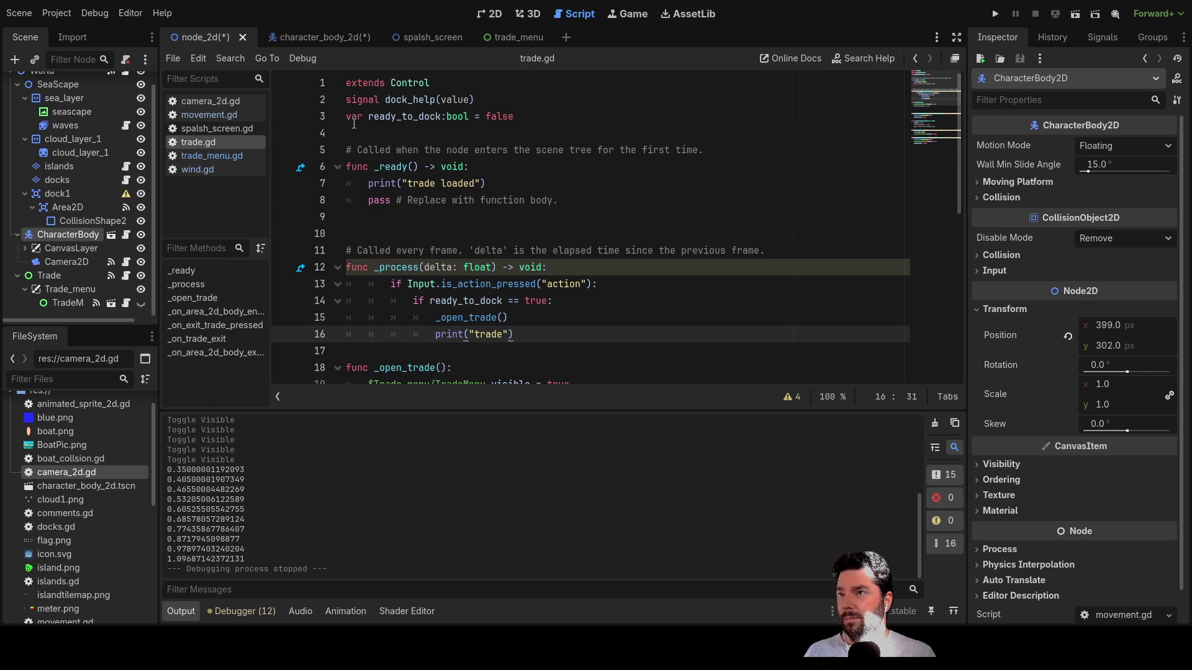
{"action": "mouse_move", "coordinate": [512, 118]}
{"action": "left_mouse_down"}
{"action": "mouse_move", "coordinate": [336, 118]}
{"action": "mouse_move", "coordinate": [522, 118]}
{"action": "left_mouse_up"}
{"action": "key", "text": "ctrl+c"}
{"action": "left_click", "coordinate": [404, 130]}
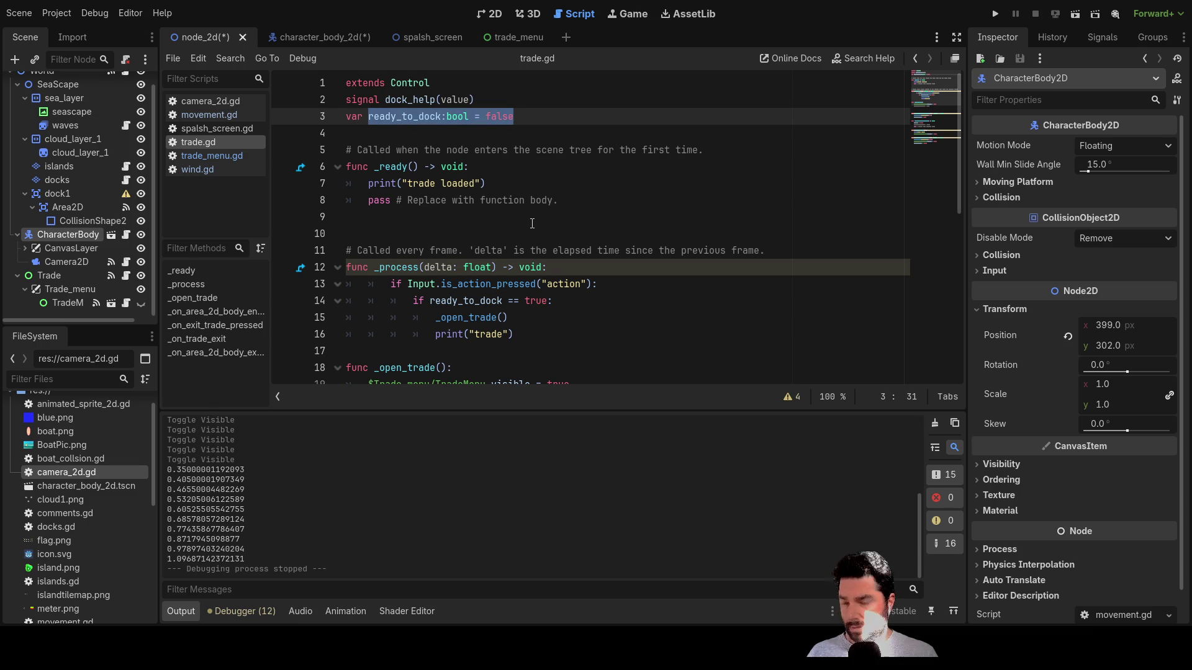
- Paste the ready_to_dock reset into _ready and delete the pass line
{"action": "left_click", "coordinate": [373, 201]}
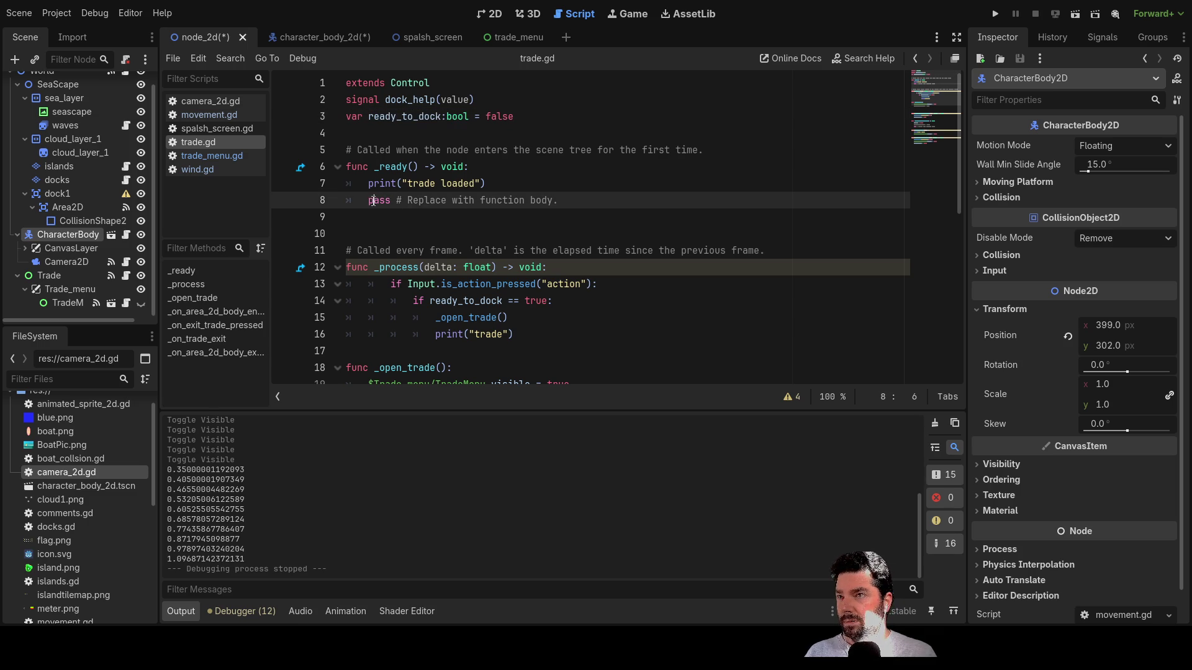
{"action": "key", "text": "Up"}
{"action": "key", "text": "Return"}
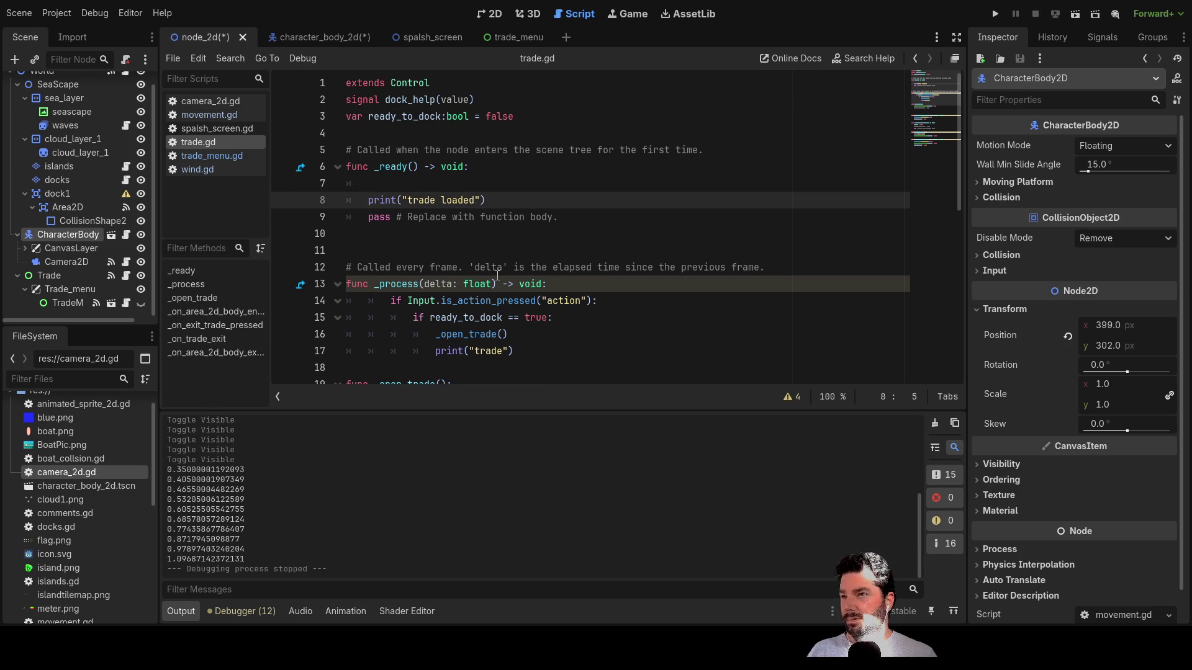
{"action": "key", "text": "alt+Up"}
{"action": "key", "text": "Down"}
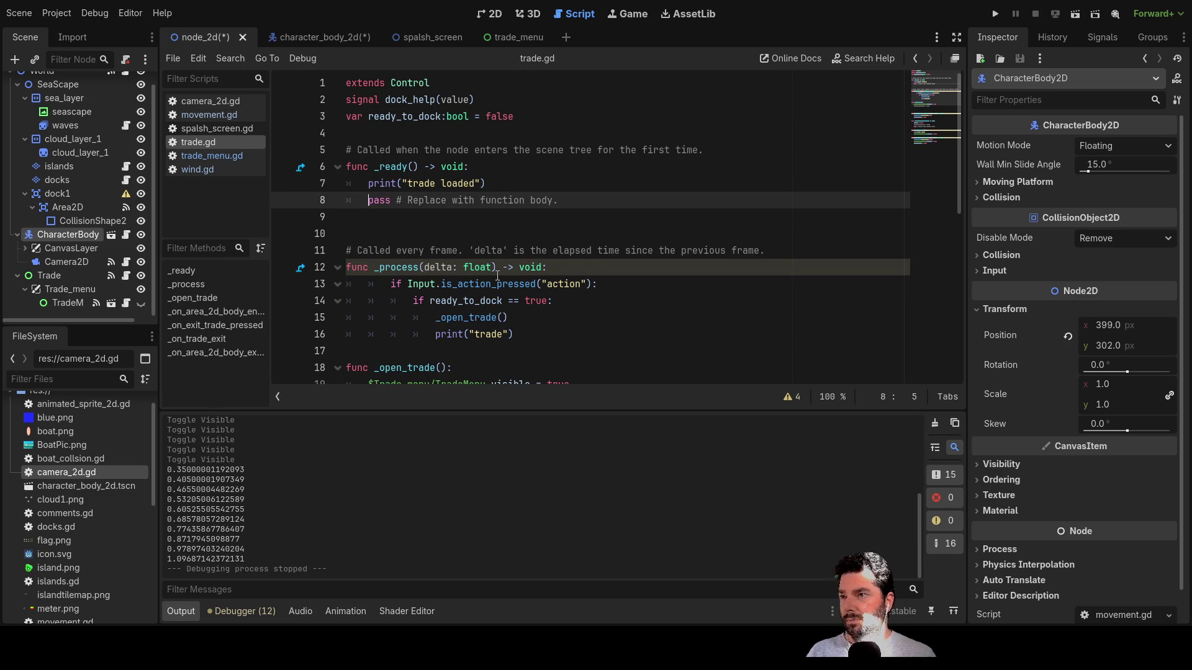
{"action": "key", "text": "ctrl+v"}
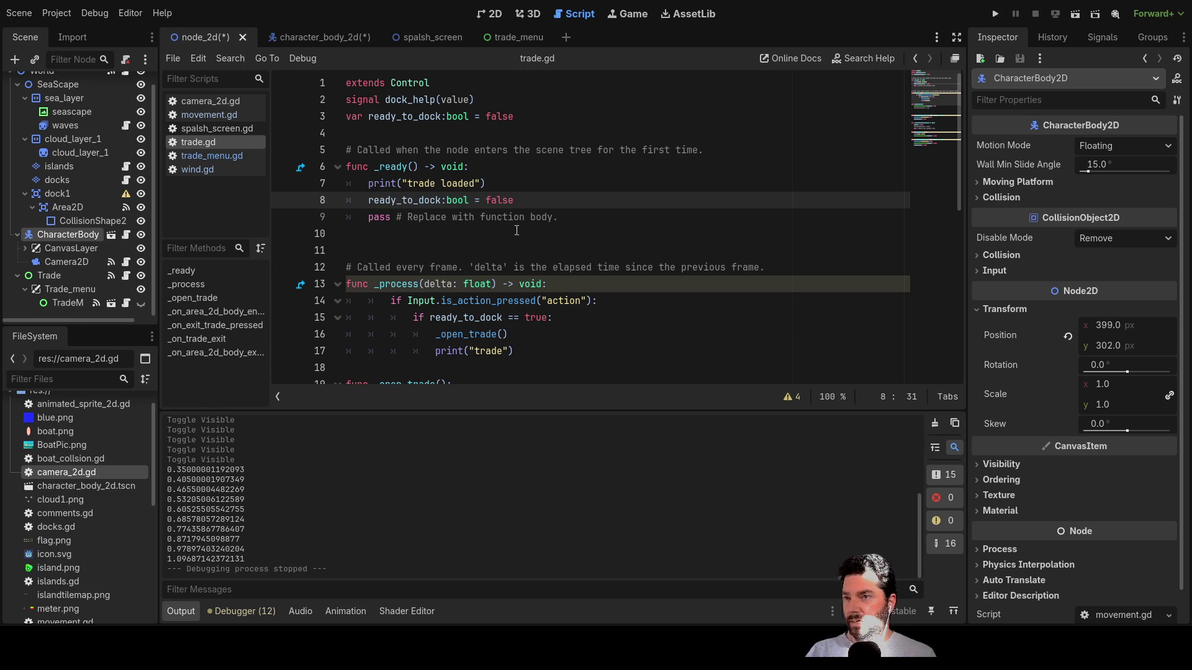
{"action": "left_click_drag", "start_coordinate": [561, 217], "coordinate": [303, 217]}
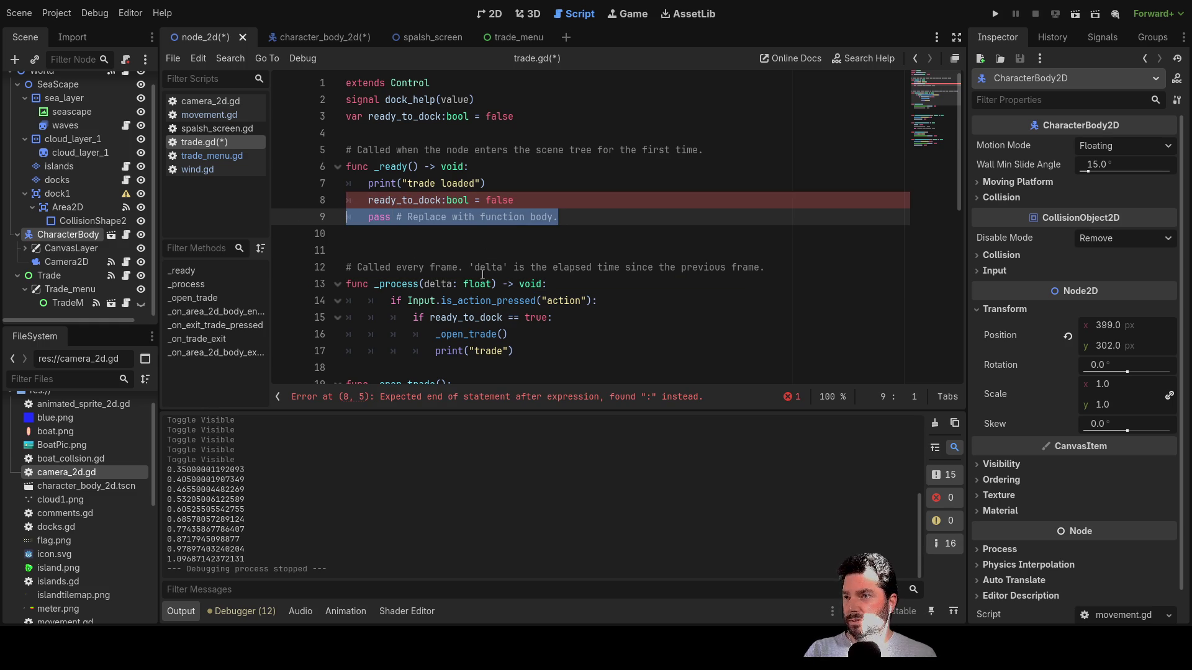
{"action": "key", "text": "BackSpace"}
- Drop the ':bool' annotation so _ready sets ready_to_dock = false, then run the project
{"action": "double_click", "coordinate": [465, 204]}
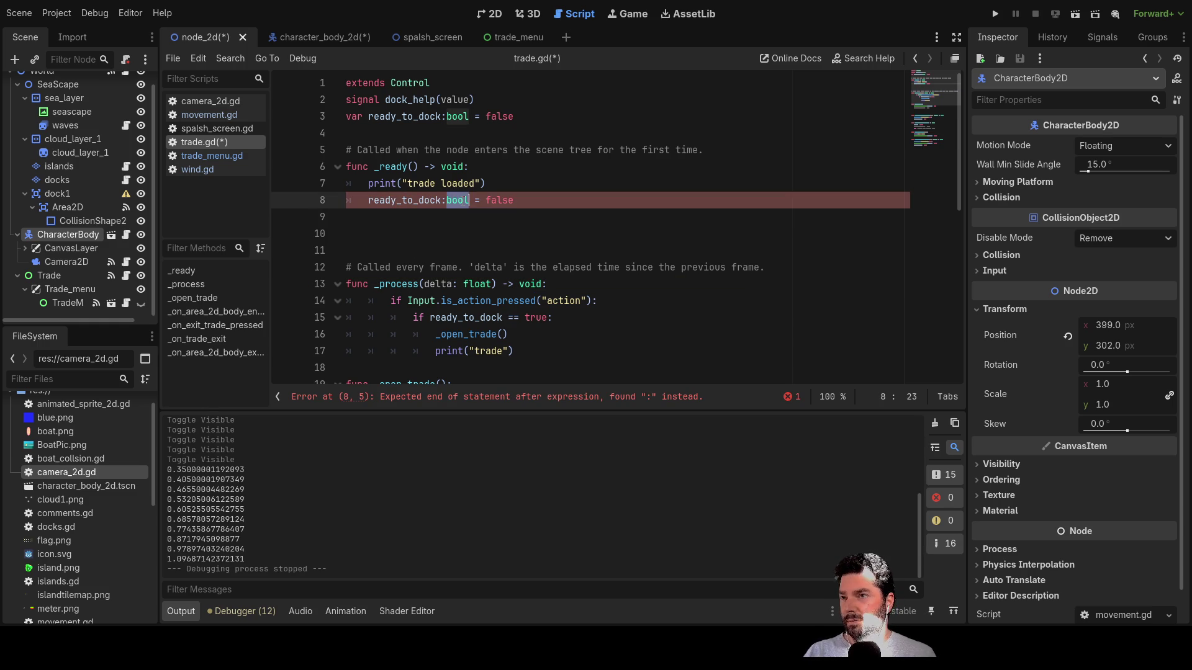
{"action": "key", "text": "BackSpace"}
{"action": "key", "text": "BackSpace"}
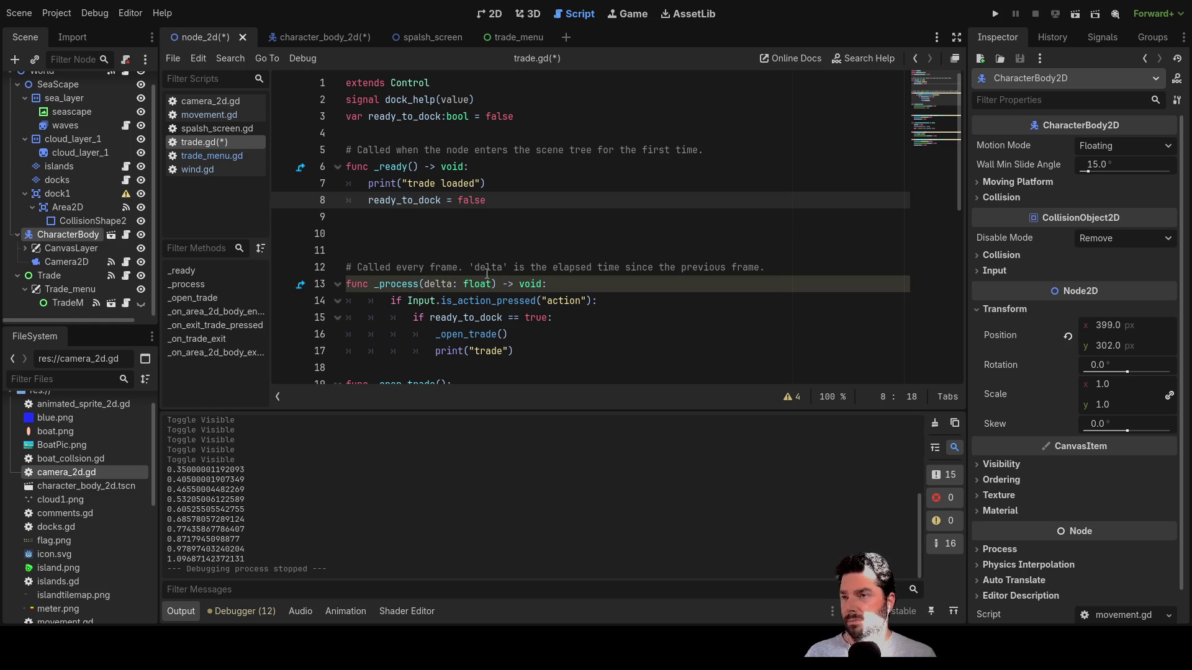
{"action": "left_click", "coordinate": [382, 224]}
{"action": "left_click", "coordinate": [995, 14]}
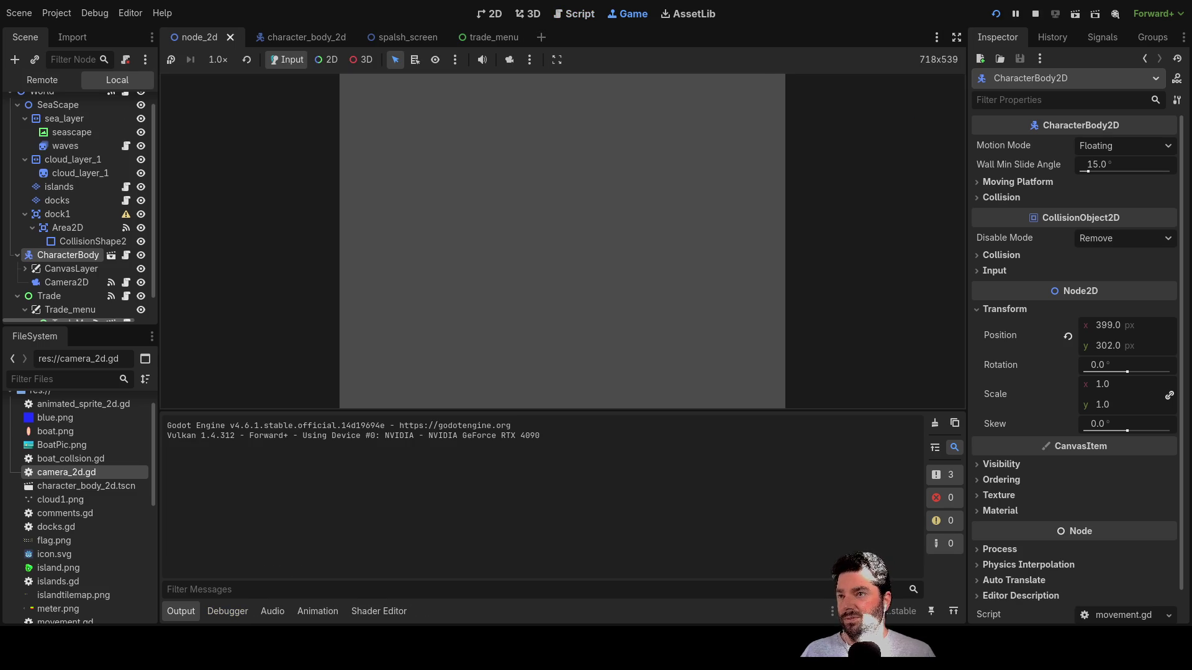
- Start the game, dock with E to open the trade menu, click Exit repeatedly, then stop
{"action": "left_click", "coordinate": [413, 97]}
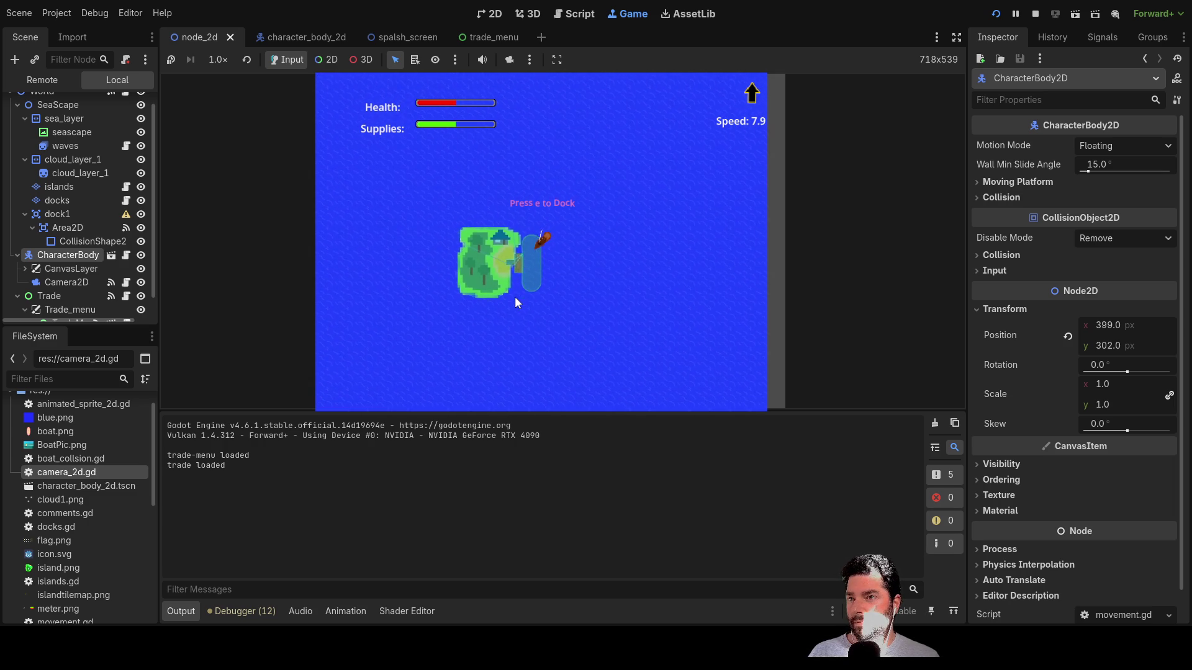
{"action": "key", "text": "e"}
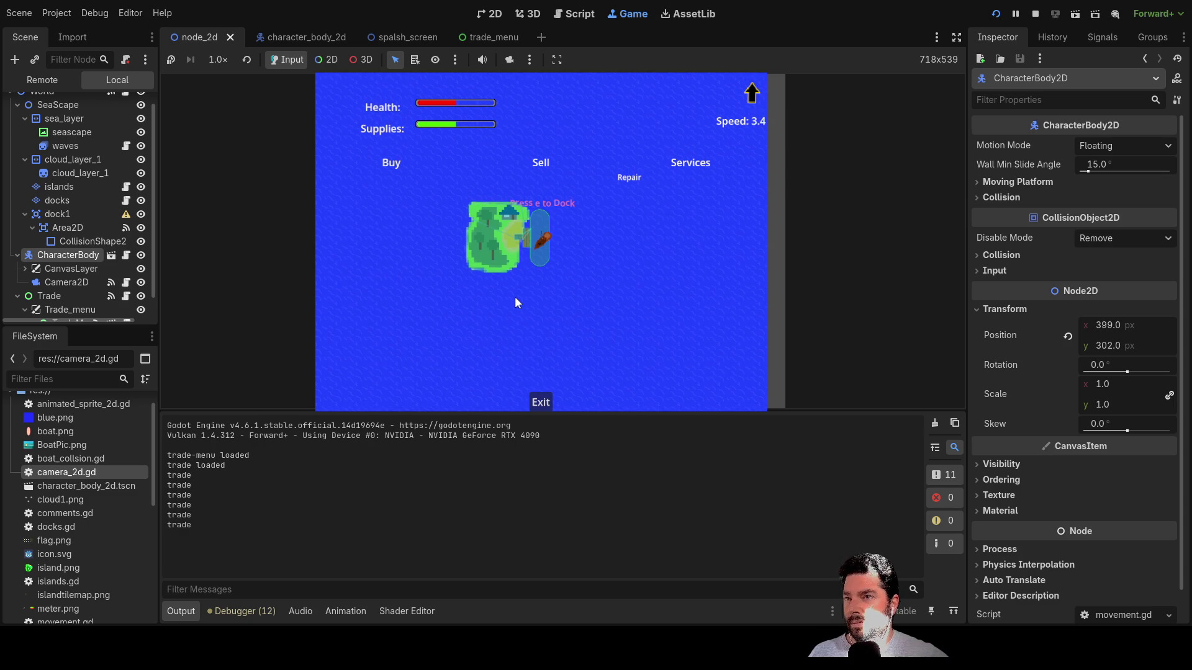
{"action": "left_click", "coordinate": [543, 403]}
{"action": "double_click", "coordinate": [545, 404]}
{"action": "double_click", "coordinate": [542, 402]}
{"action": "double_click", "coordinate": [540, 402]}
{"action": "double_click", "coordinate": [541, 402]}
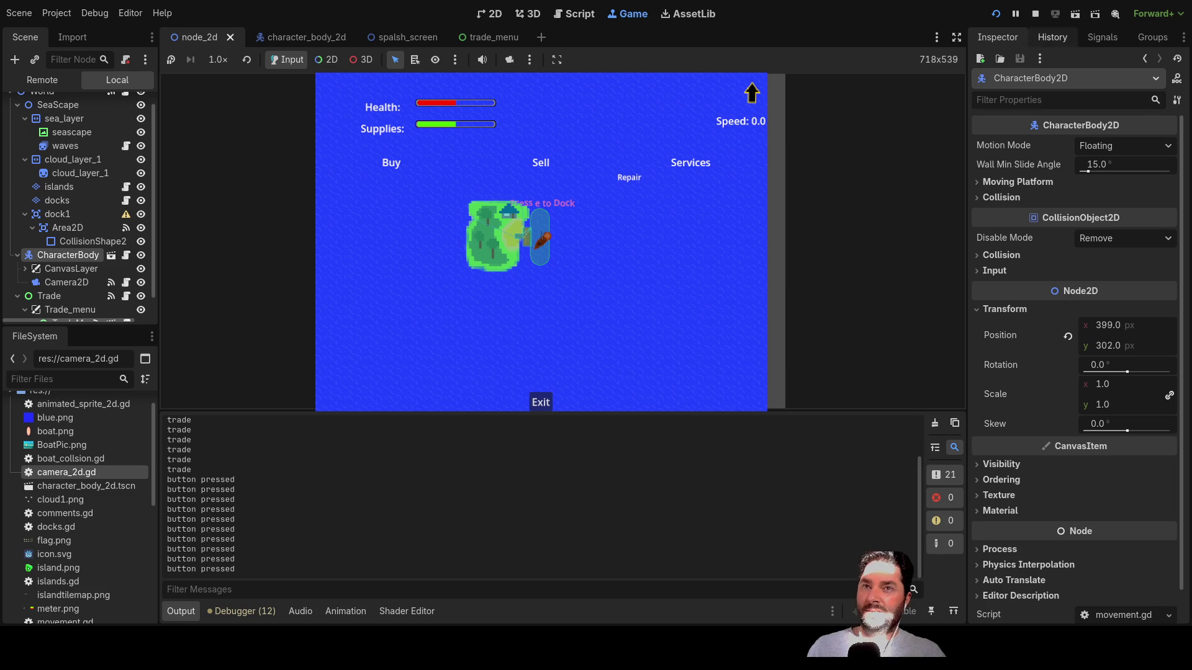
{"action": "left_click", "coordinate": [1034, 14]}
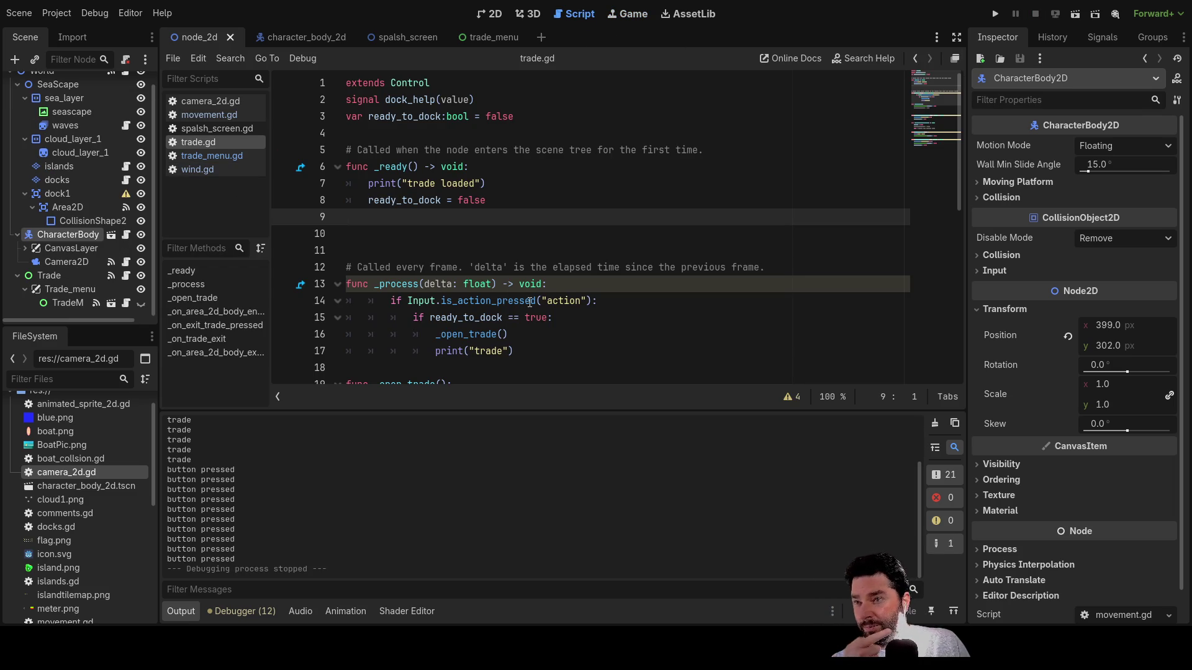
- Add a blank line in _open_trade below the line that shows the trade menu
{"action": "scroll", "coordinate": [530, 203], "scroll_direction": "down", "scroll_amount": 3}
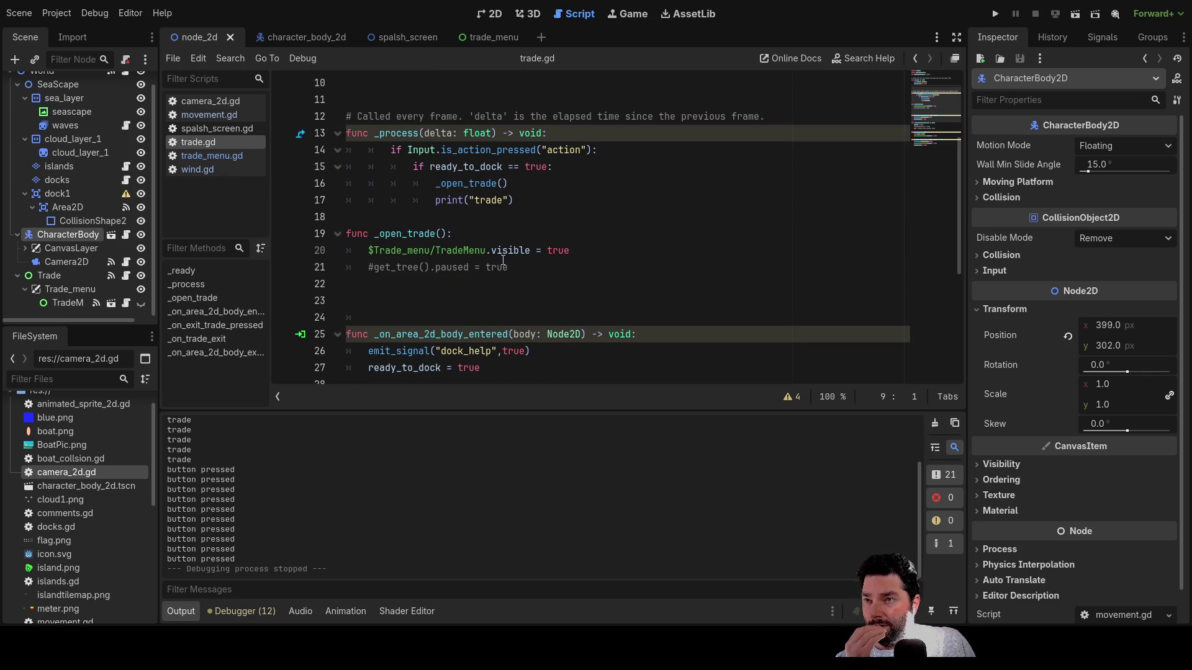
{"action": "left_click_drag", "start_coordinate": [572, 251], "coordinate": [363, 245]}
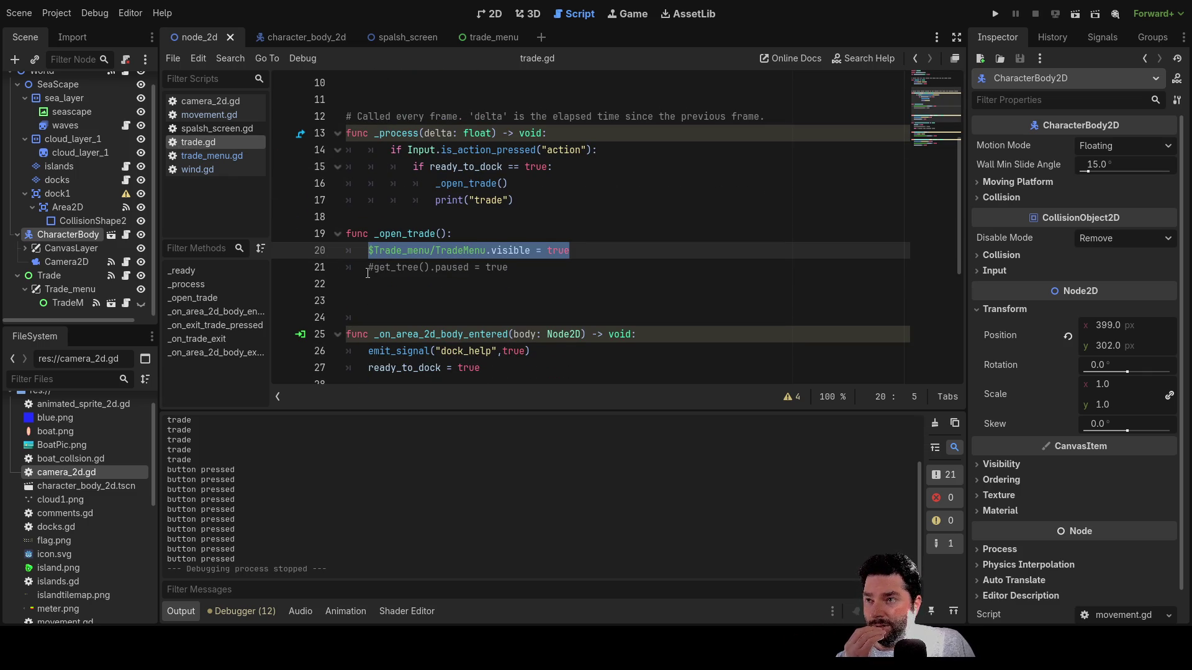
{"action": "left_click", "coordinate": [367, 271]}
{"action": "key", "text": "Return"}
{"action": "key", "text": "Up"}
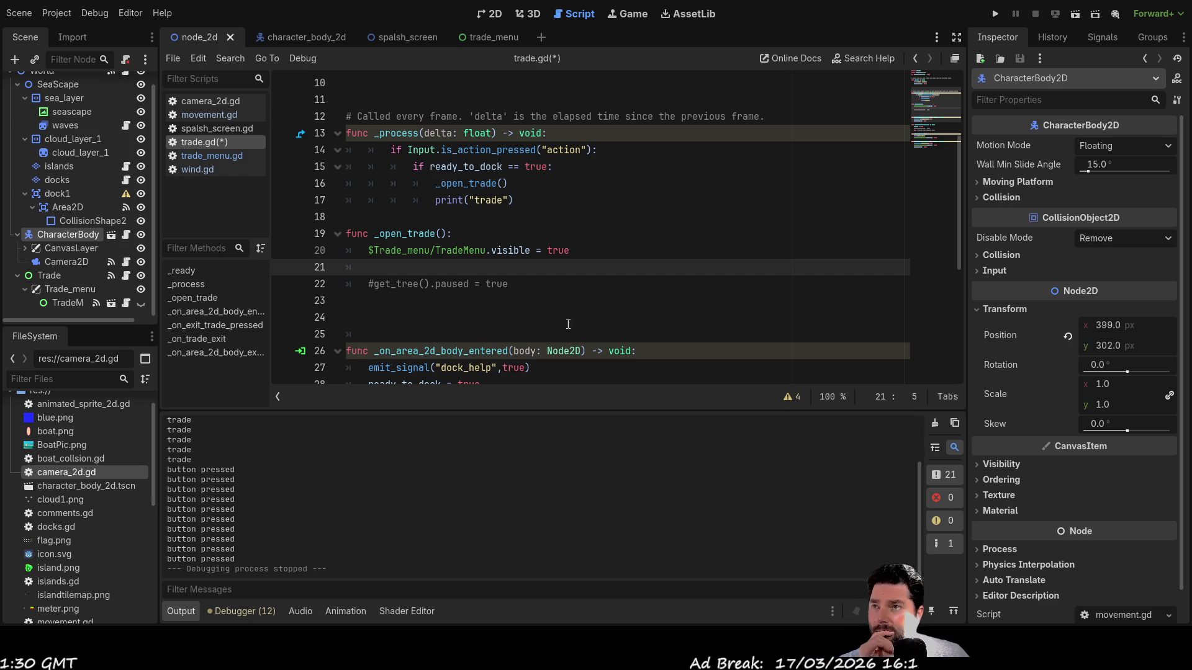
{"action": "mouse_move", "coordinate": [518, 201]}
{"action": "left_mouse_down"}
{"action": "mouse_move", "coordinate": [413, 200]}
{"action": "mouse_move", "coordinate": [459, 168]}
{"action": "mouse_move", "coordinate": [458, 184]}
{"action": "left_mouse_up"}
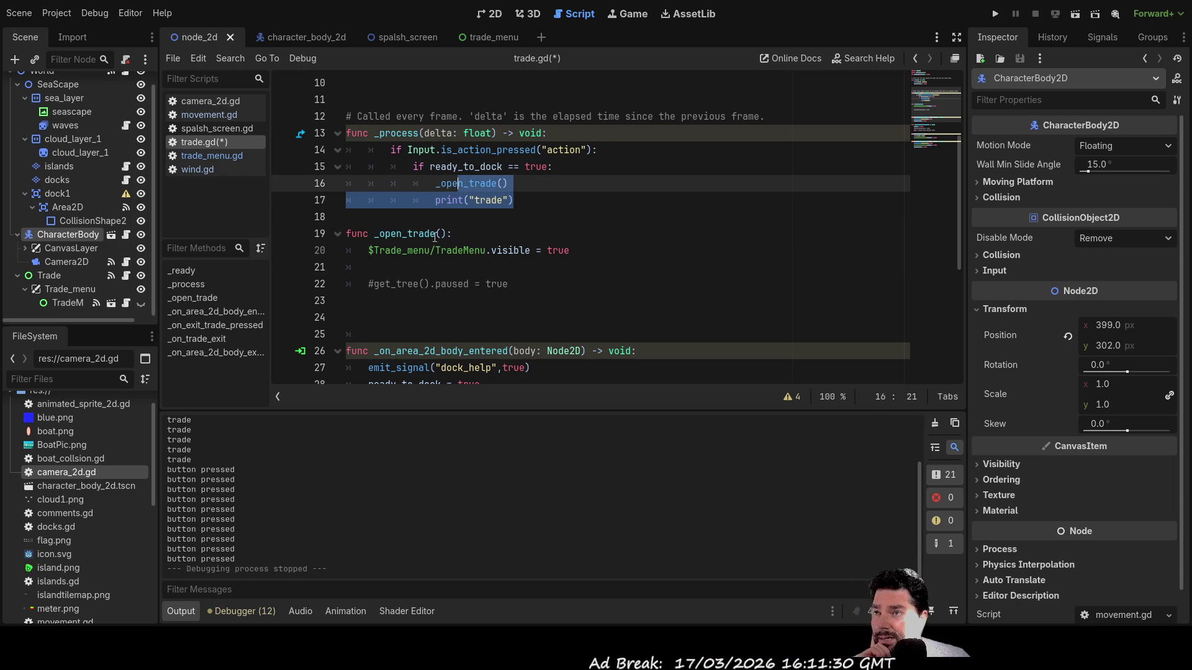
{"action": "left_click", "coordinate": [472, 268]}
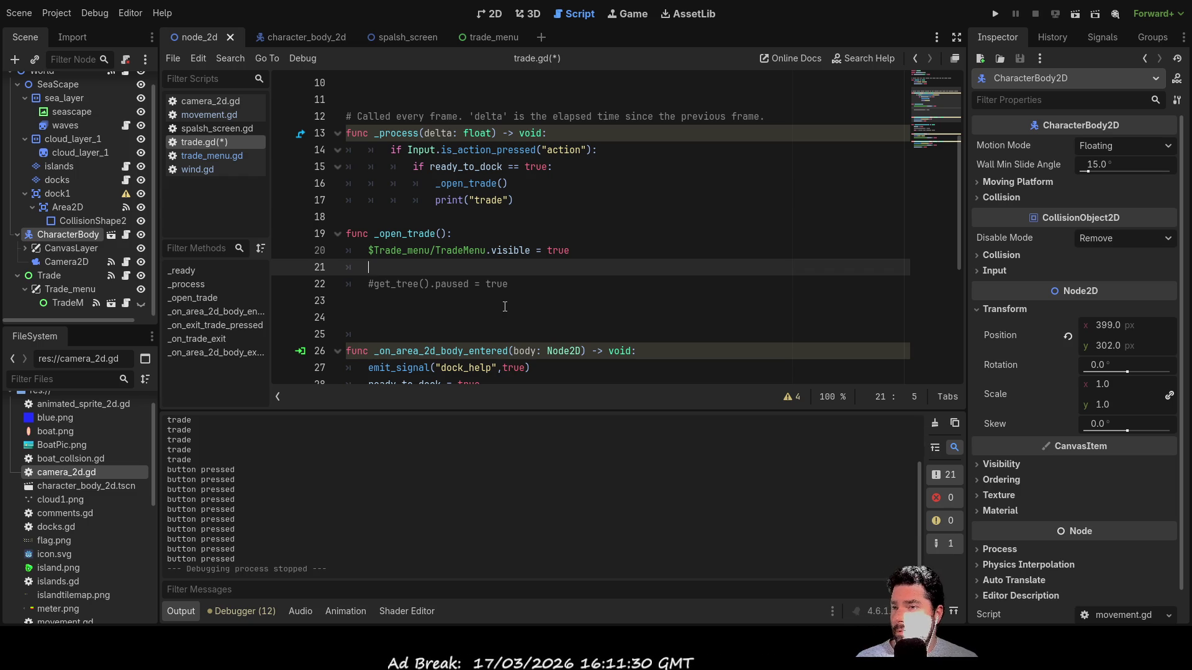
{"action": "scroll", "coordinate": [405, 278], "scroll_direction": "down", "scroll_amount": 2}
- Copy the dock_help emit_signal call into _open_trade and rename its signal to 'docked'
{"action": "left_click_drag", "start_coordinate": [392, 267], "coordinate": [533, 268]}
{"action": "key", "text": "ctrl+c"}
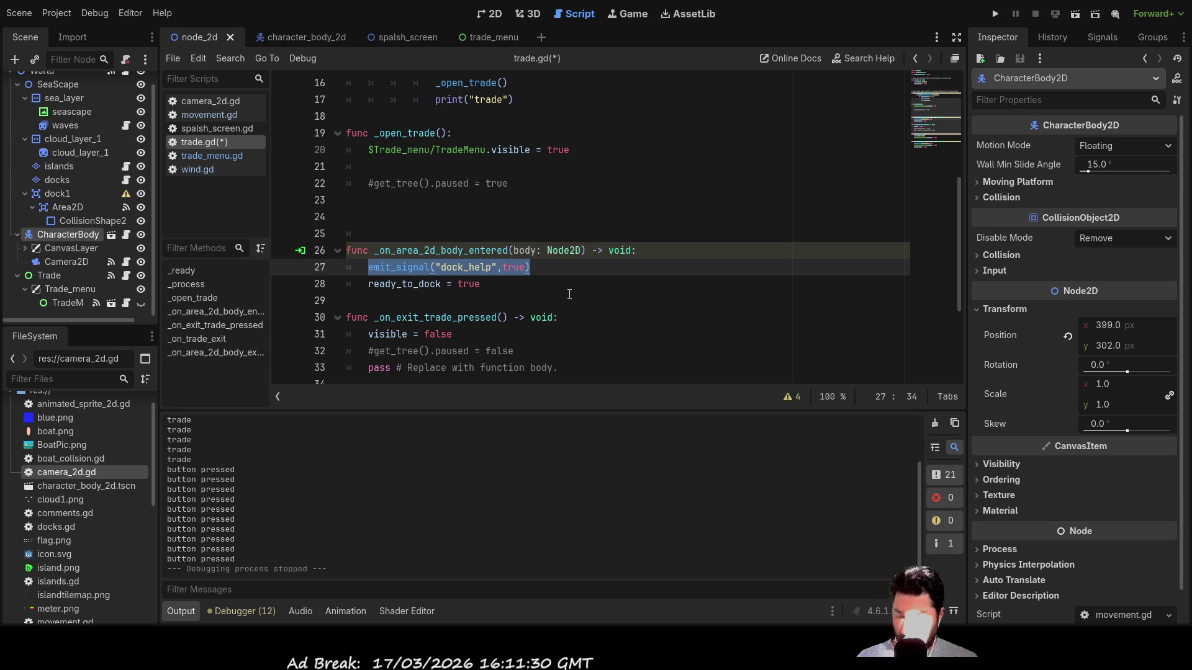
{"action": "left_click", "coordinate": [387, 156]}
{"action": "key", "text": "End"}
{"action": "key", "text": "Return"}
{"action": "key", "text": "ctrl+v"}
{"action": "double_click", "coordinate": [463, 167]}
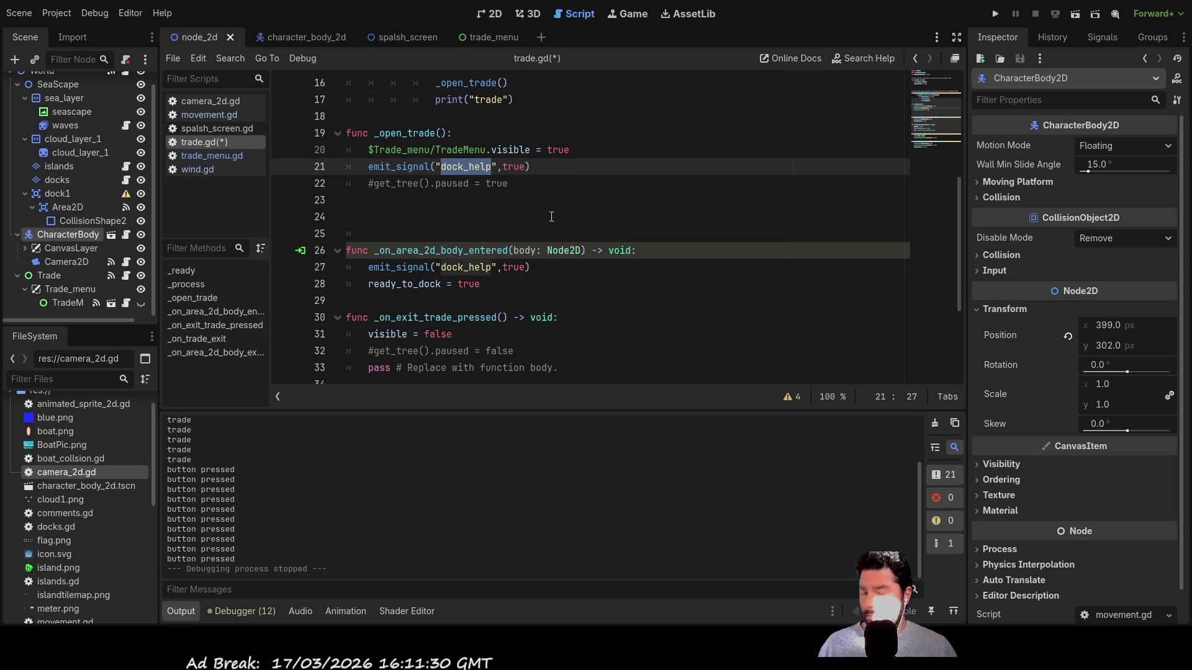
{"action": "type", "text": "docked"}
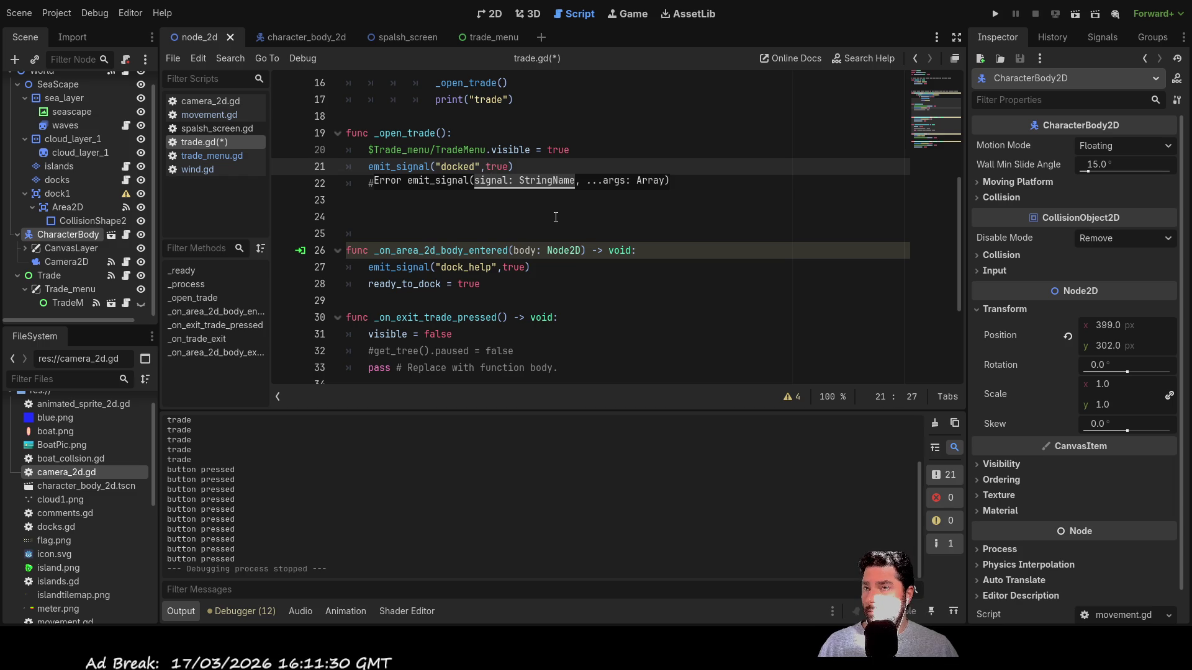
- Begin a new 'signal doc' declaration under the dock_help signal at the top of trade.gd
{"action": "scroll", "coordinate": [554, 216], "scroll_direction": "up", "scroll_amount": 5}
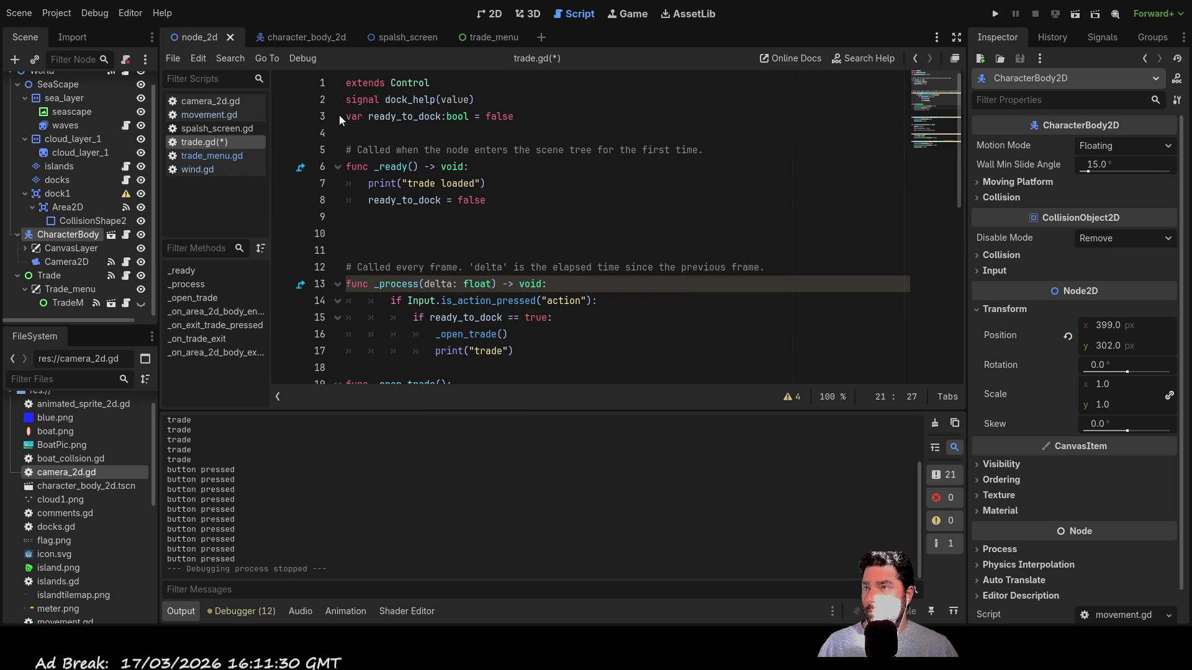
{"action": "left_click", "coordinate": [351, 117]}
{"action": "key", "text": "Return"}
{"action": "key", "text": "Up"}
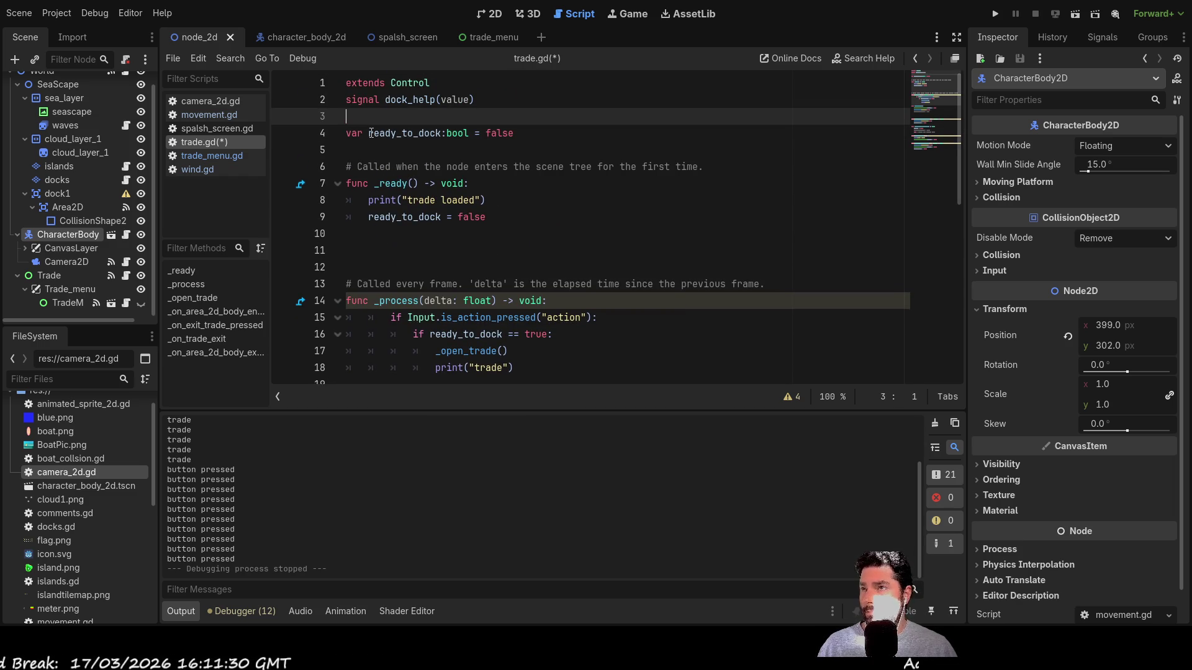
{"action": "type", "text": "signal "}
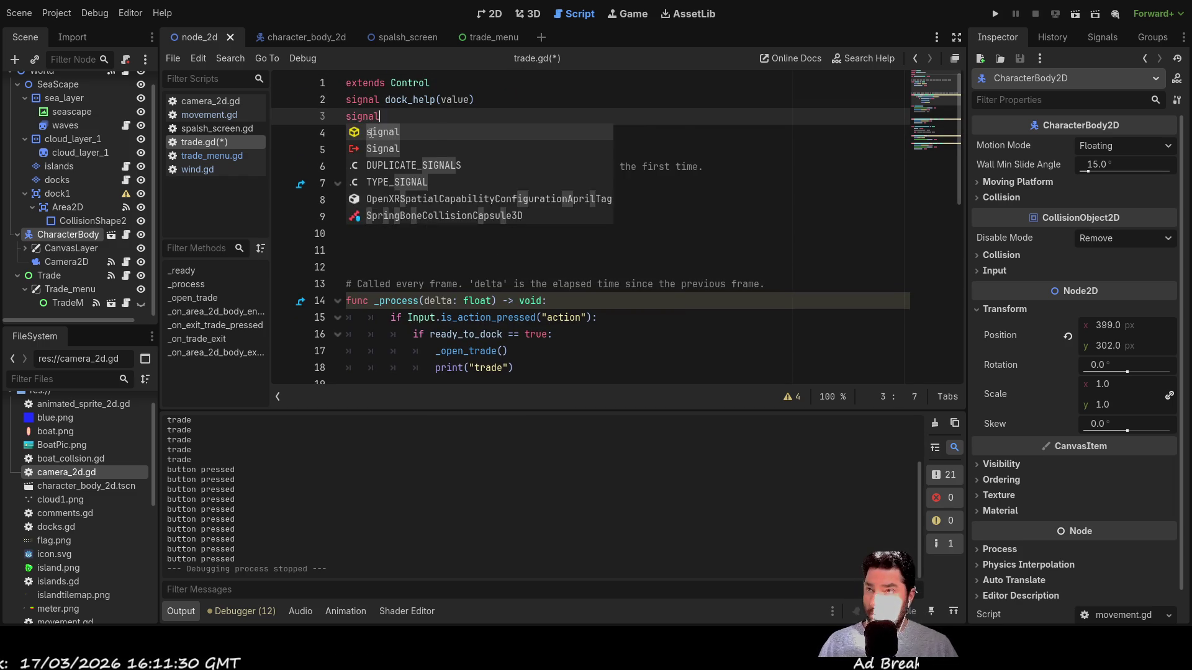
{"action": "type", "text": "doc"}
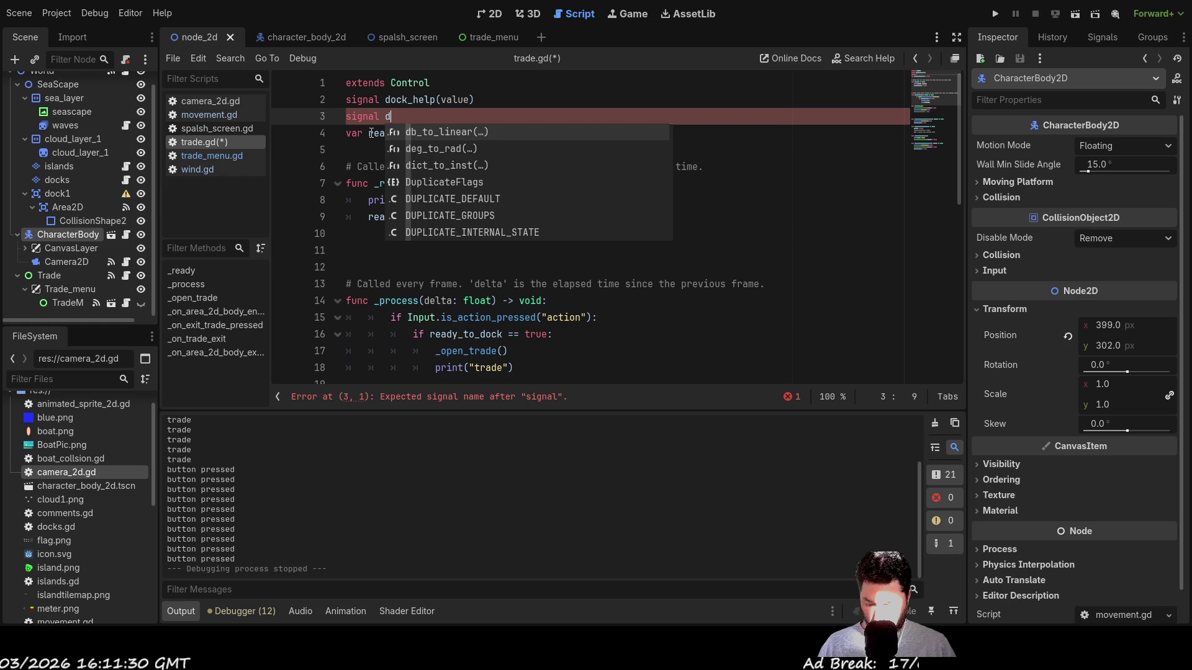